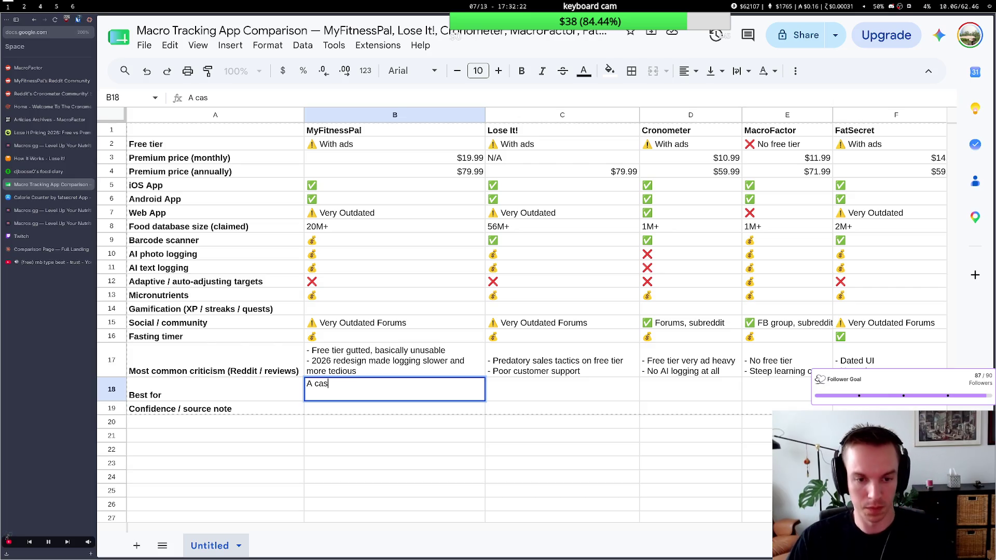
type("ual t")
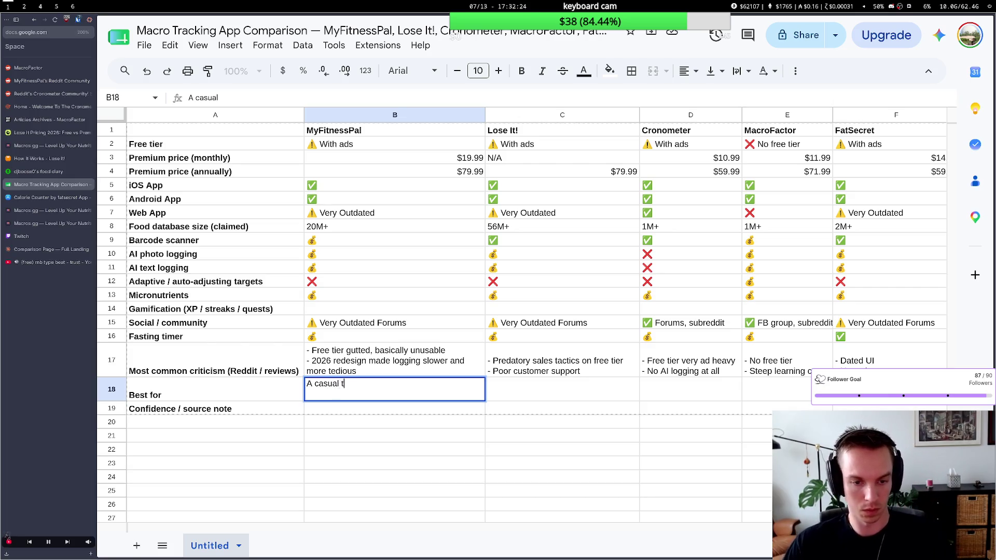
type("racker who makes ")
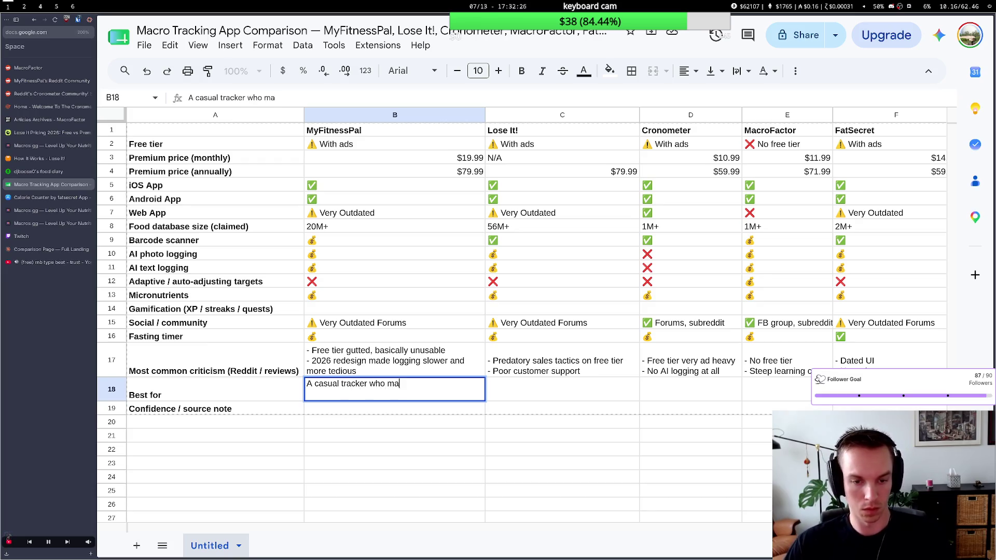
type("ample u")
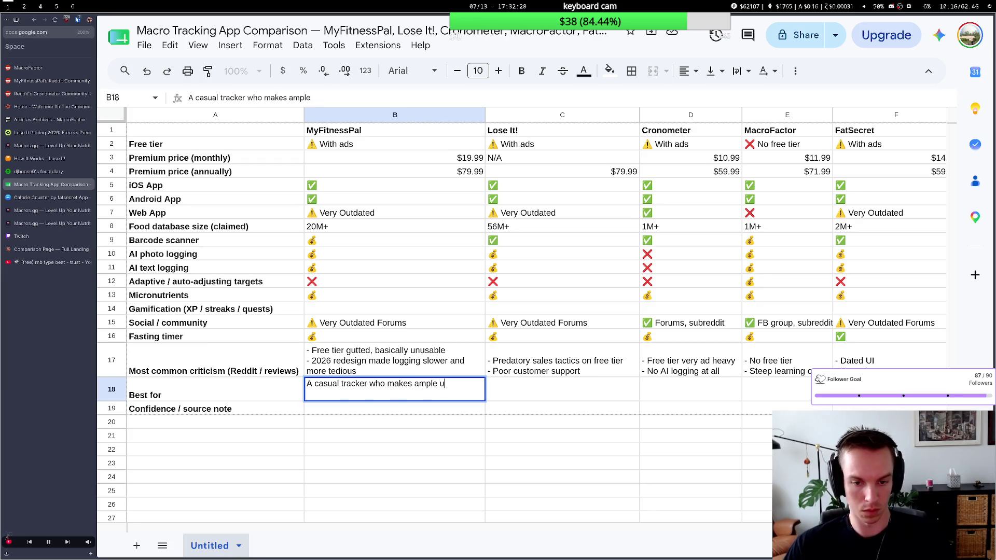
type("se teh")
Reword MyFitnessPal's Best-for note: drop the leading 'A', cut 'makes ample use of the' and 'pay'.
key("BackSpace")
key("BackSpace")
key("BackSpace")
type("of the")
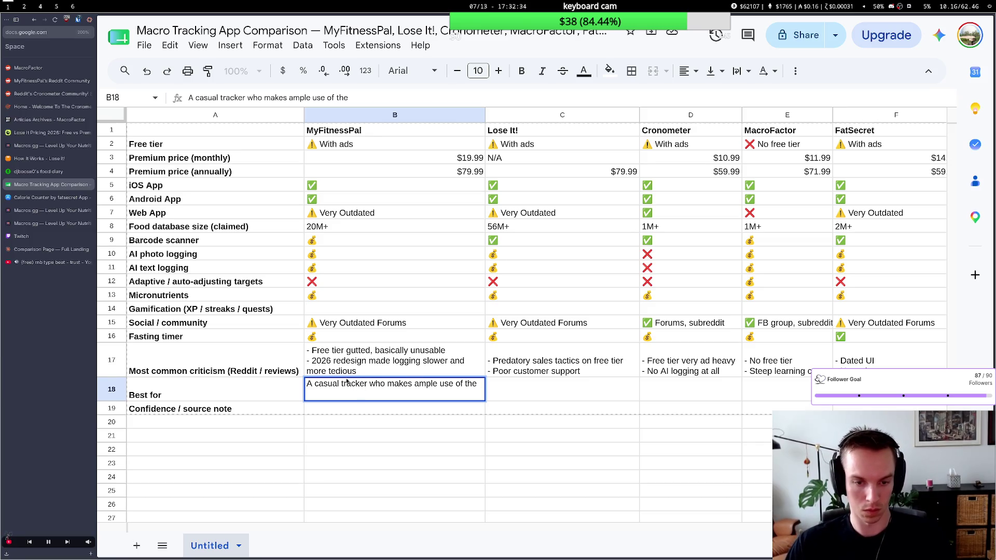
left_click(314, 384)
key("BackSpace")
key("BackSpace")
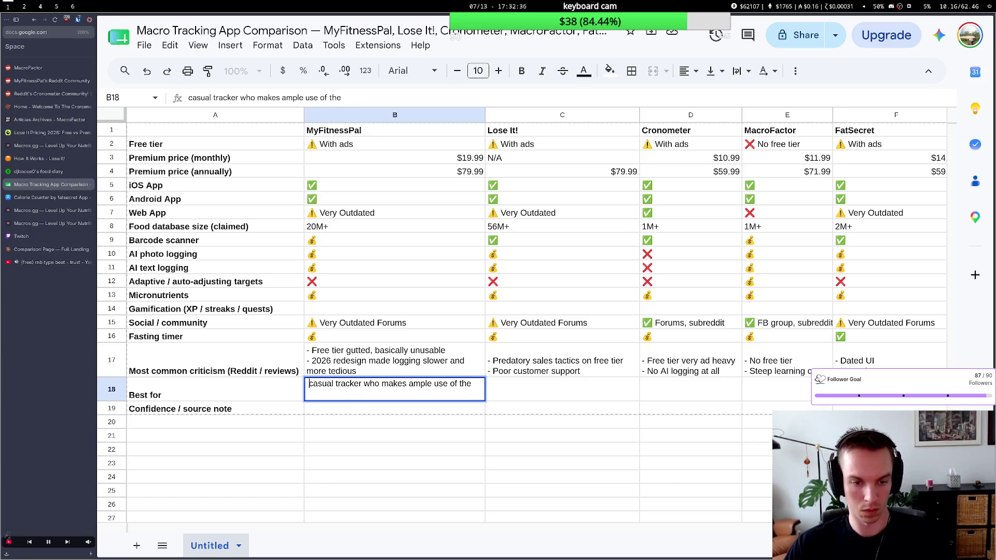
type("The")
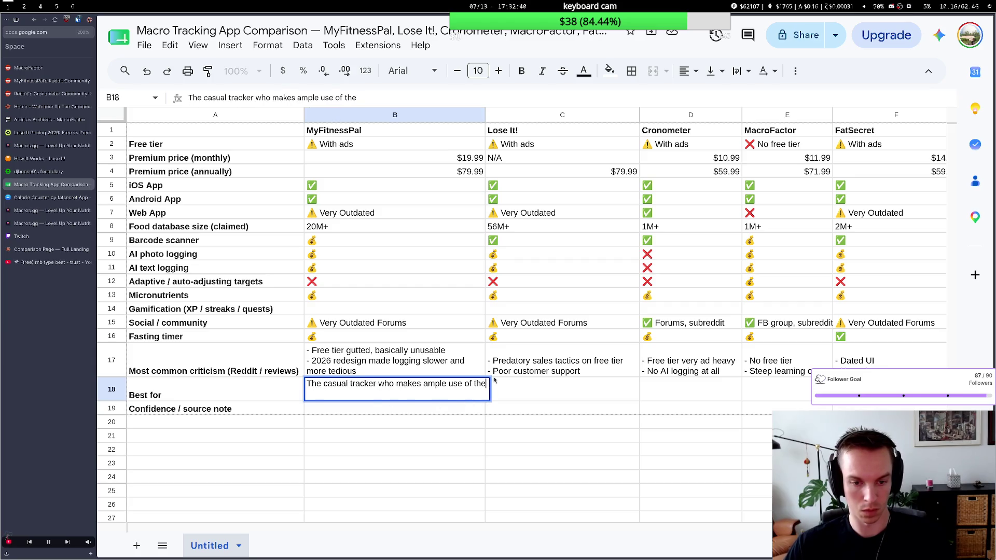
mouse_move(486, 384)
left_mouse_down()
mouse_move(374, 384)
mouse_move(395, 384)
left_mouse_up()
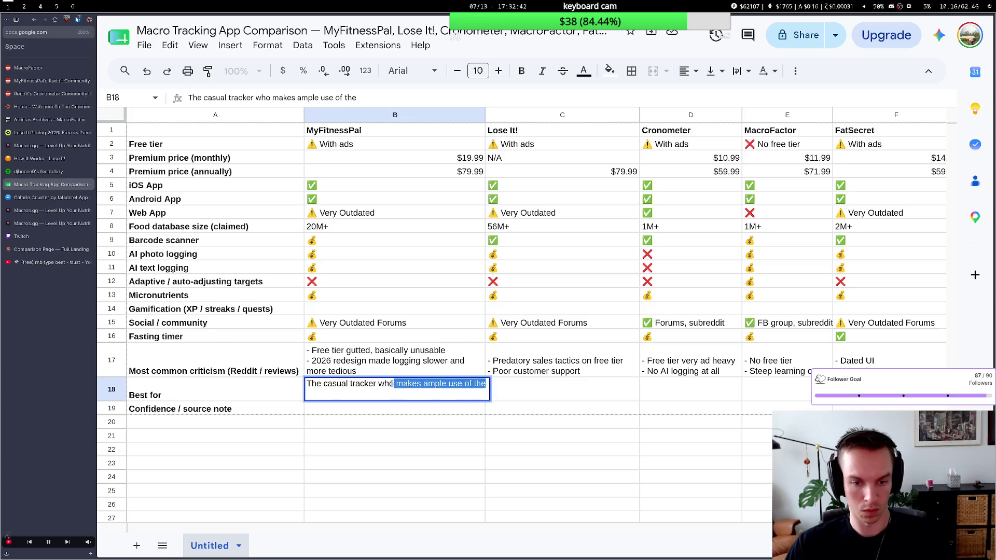
key("BackSpace")
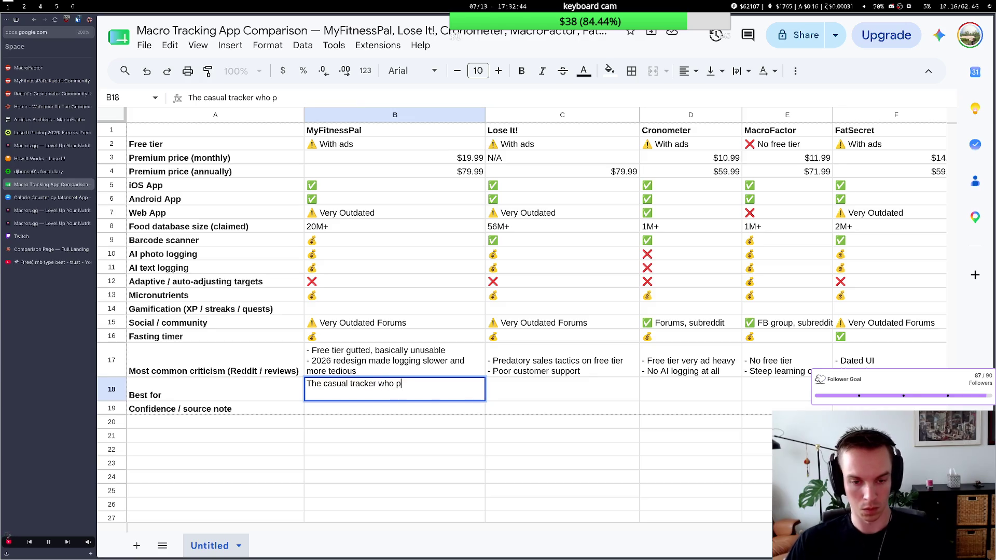
type("p")
key("BackSpace")
type("w")
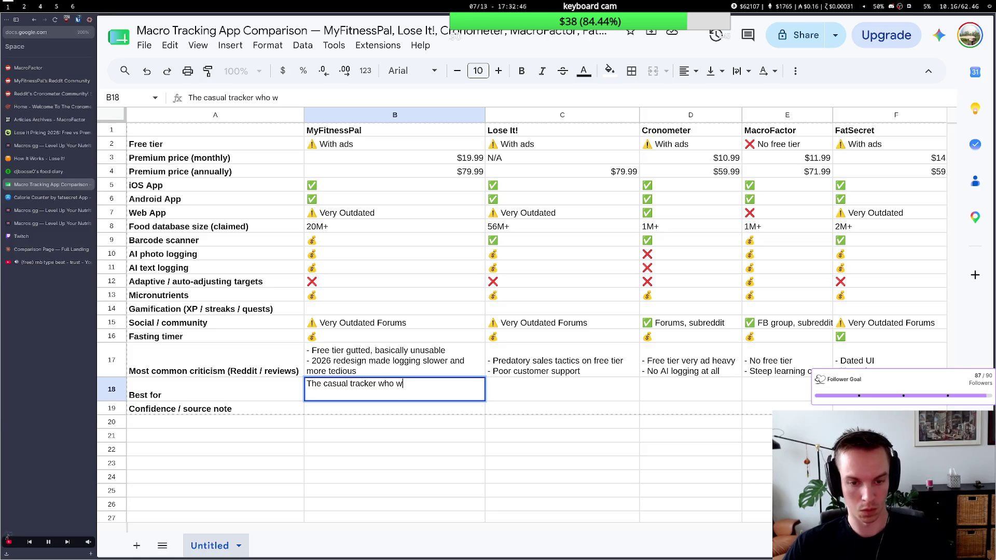
key("BackSpace")
type("pays")
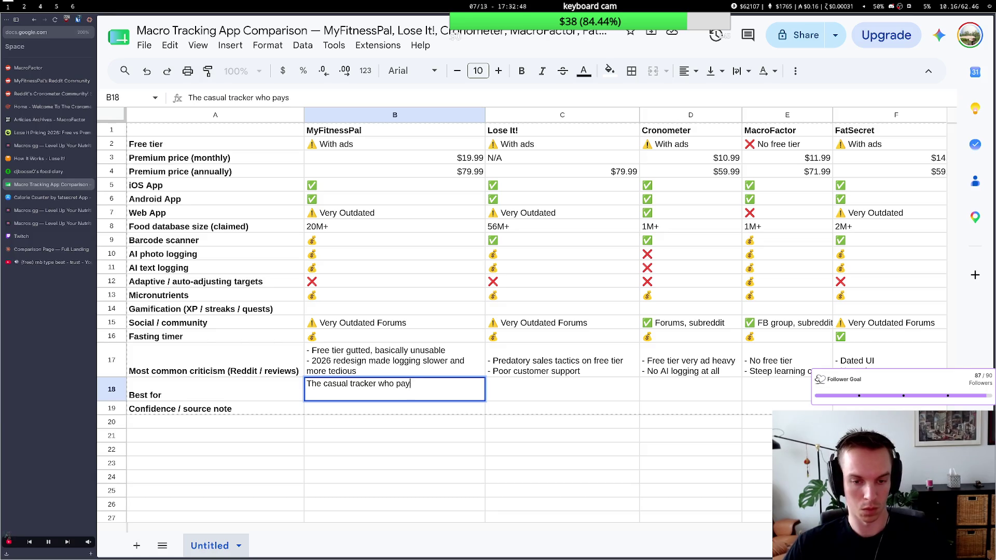
key("BackSpace")
key("BackSpace")
key("BackSpace")
type("will u")
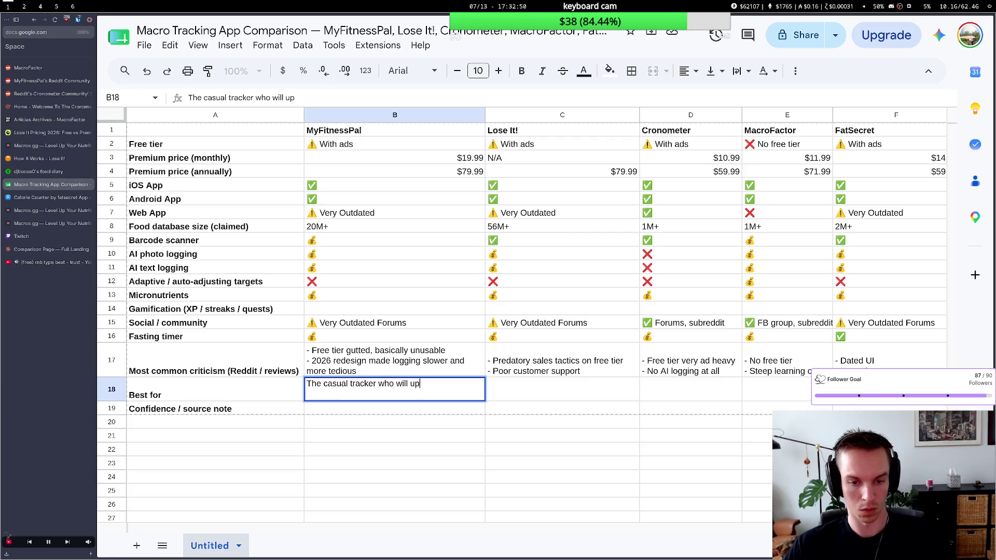
type("grade imme")
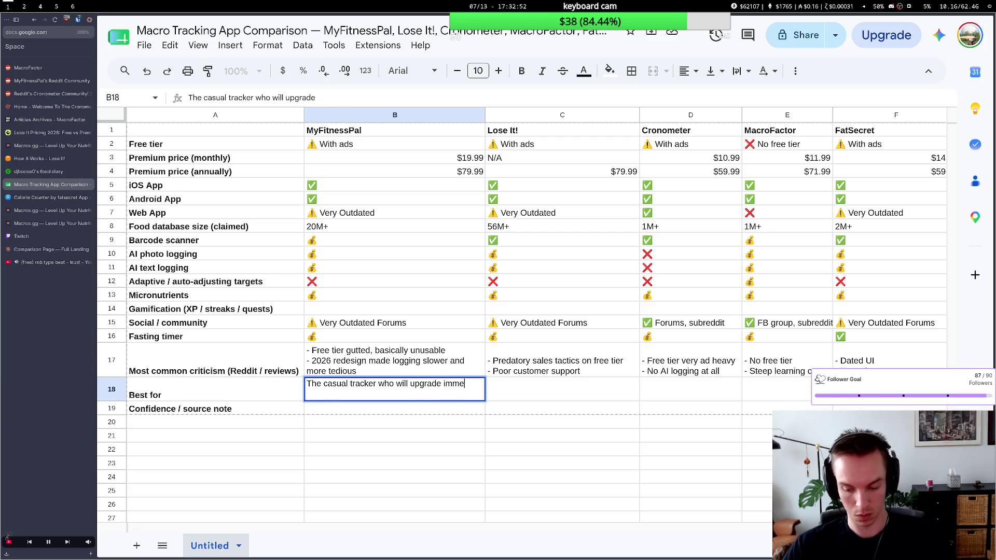
type("dai")
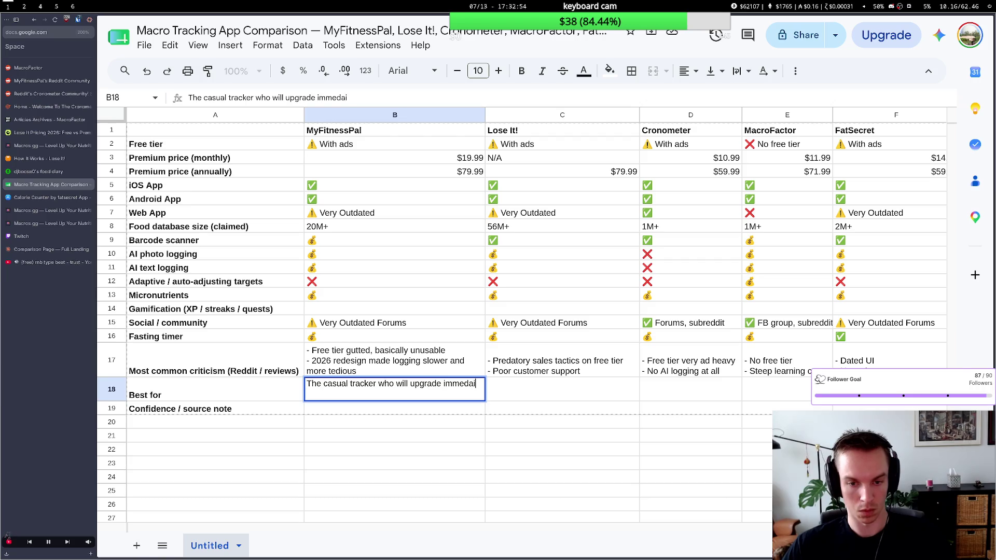
key("BackSpace")
key("BackSpace")
type("iately")
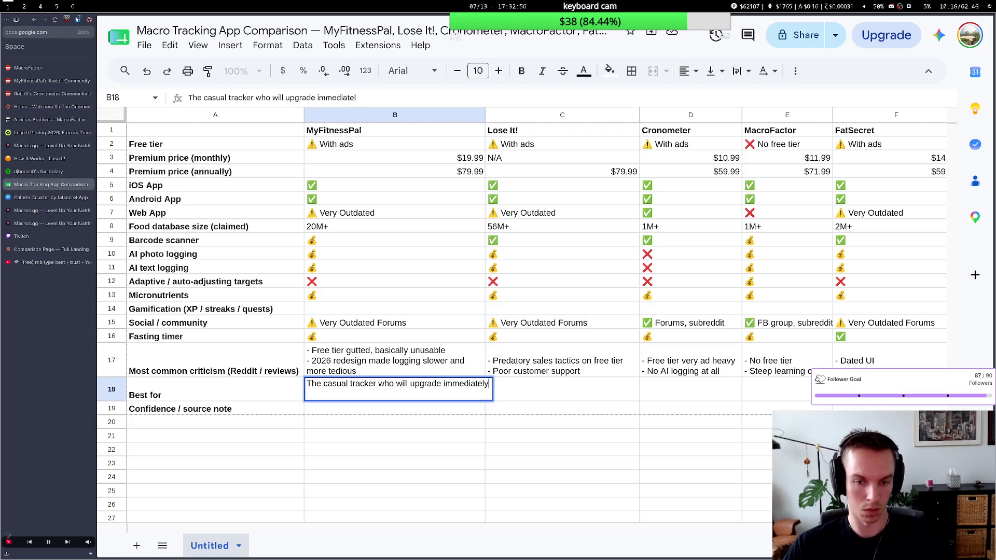
type(" do the")
Finish the note as the casual tracker who upgrades to premium and uses the large traditional food DB.
key("BackSpace")
key("BackSpace")
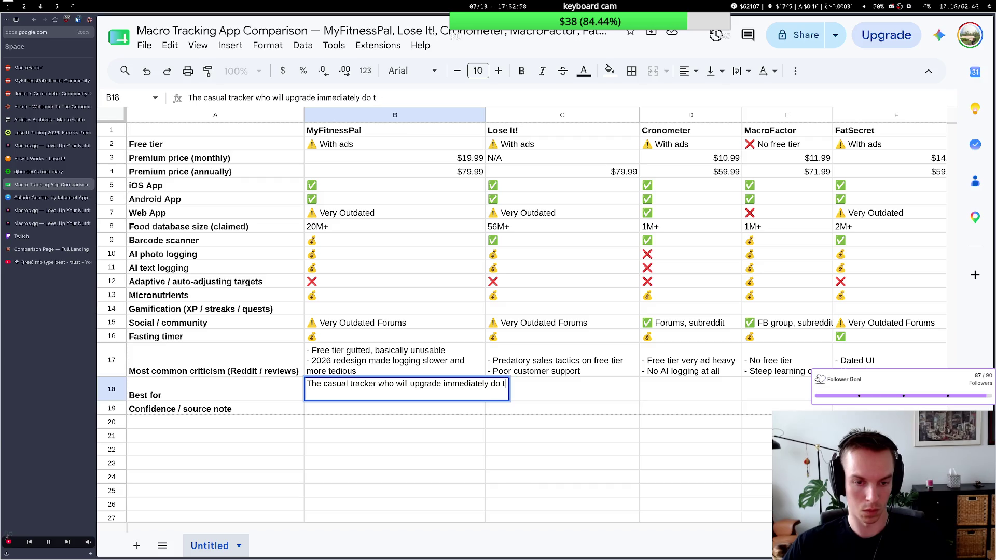
key("BackSpace")
key("BackSpace")
key("BackSpace")
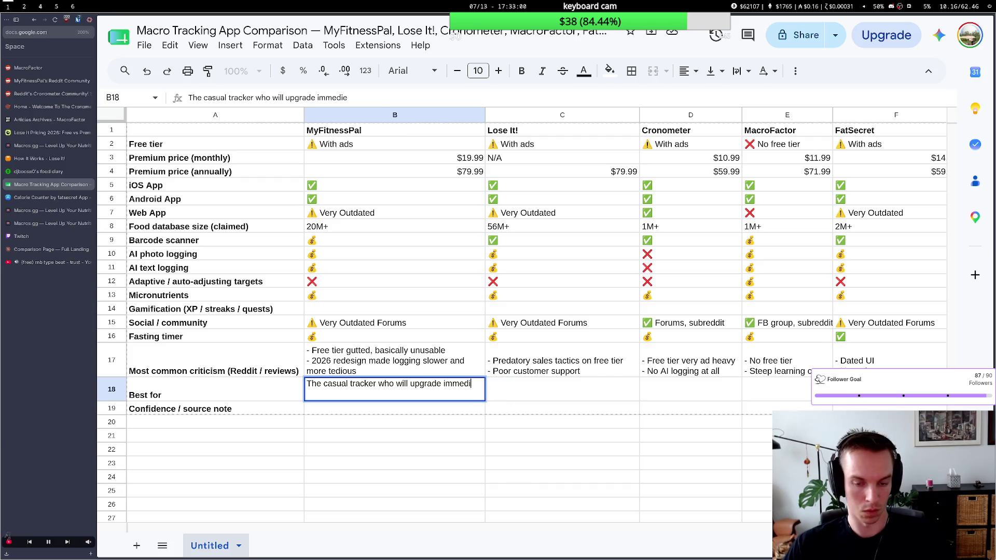
type("ately ")
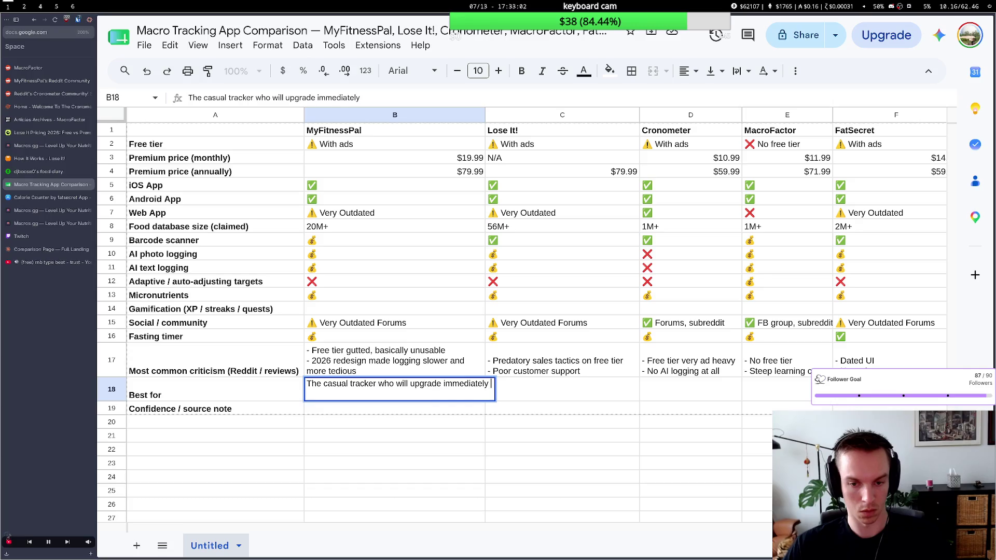
type("to the pre")
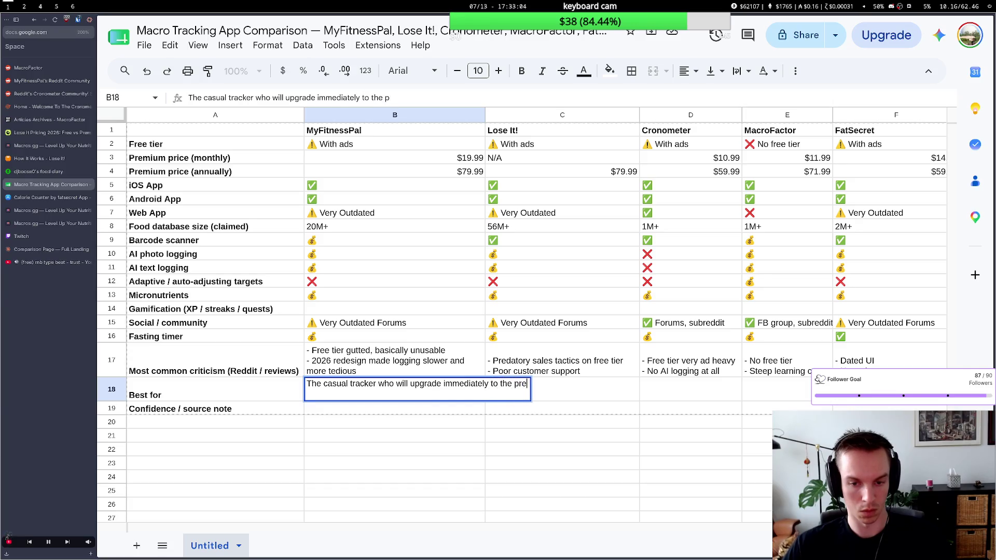
type("mium")
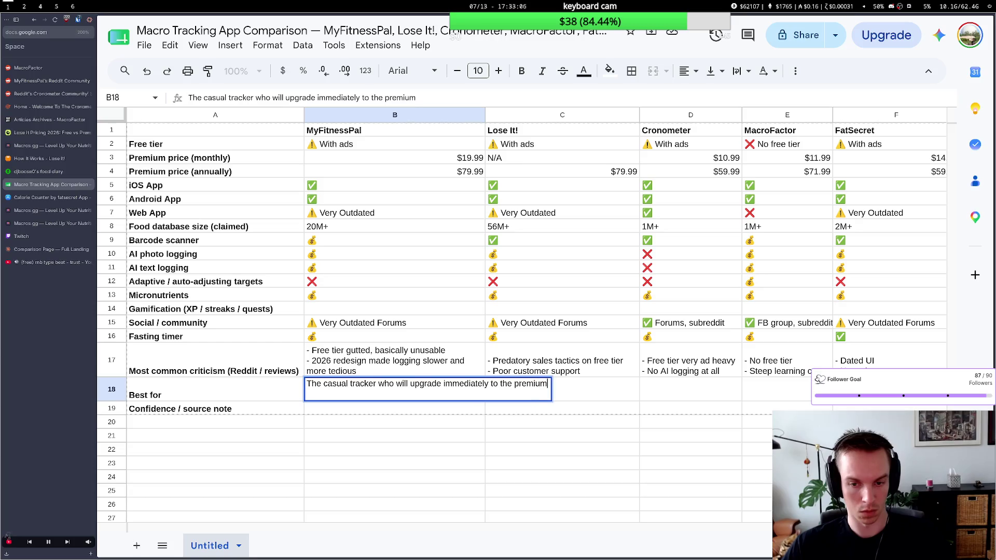
type(" plan, and")
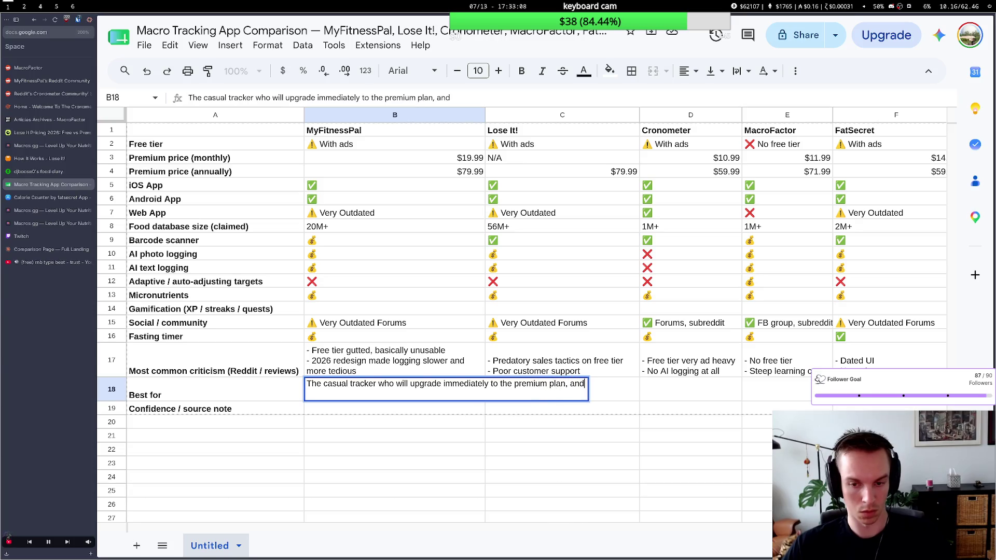
type(" will make use fo")
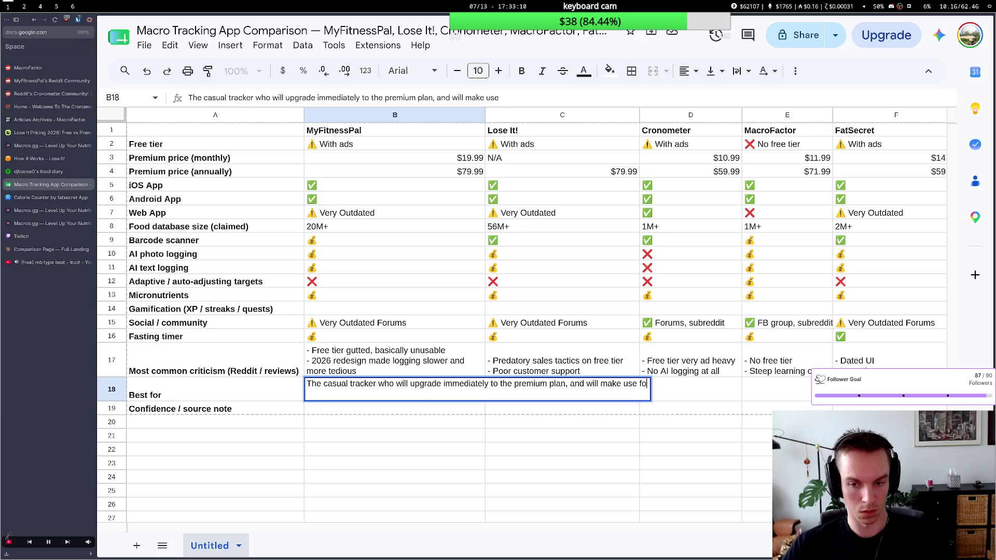
type(" the")
key("BackSpace")
key("BackSpace")
key("BackSpace")
key("BackSpace")
key("BackSpace")
key("BackSpace")
type("of the ")
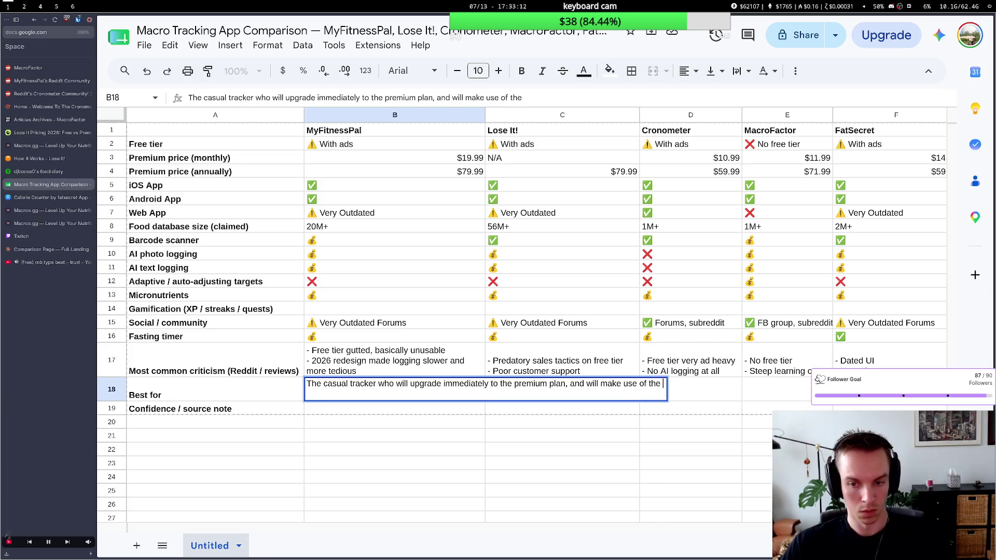
type("lar")
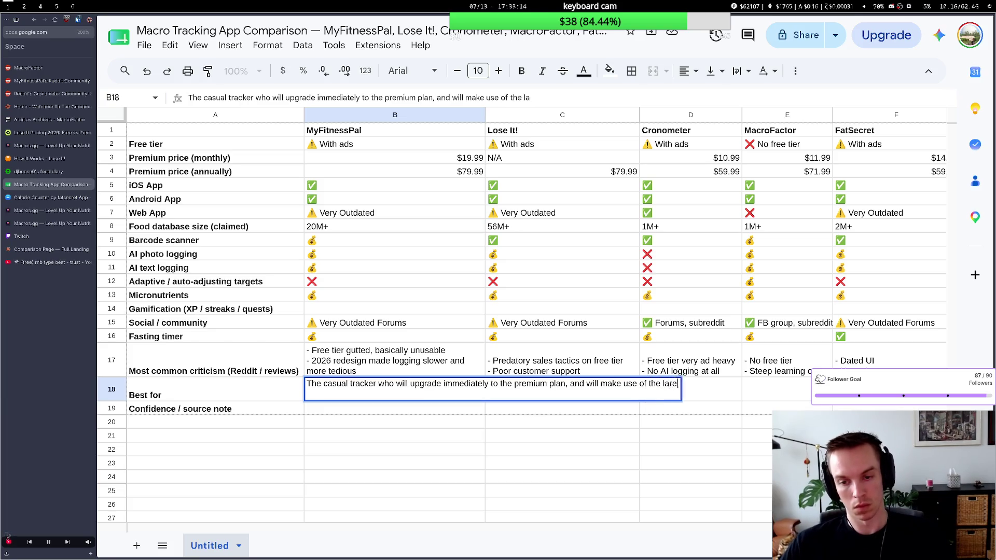
type("e")
key("BackSpace")
key("BackSpace")
type("ge tradi")
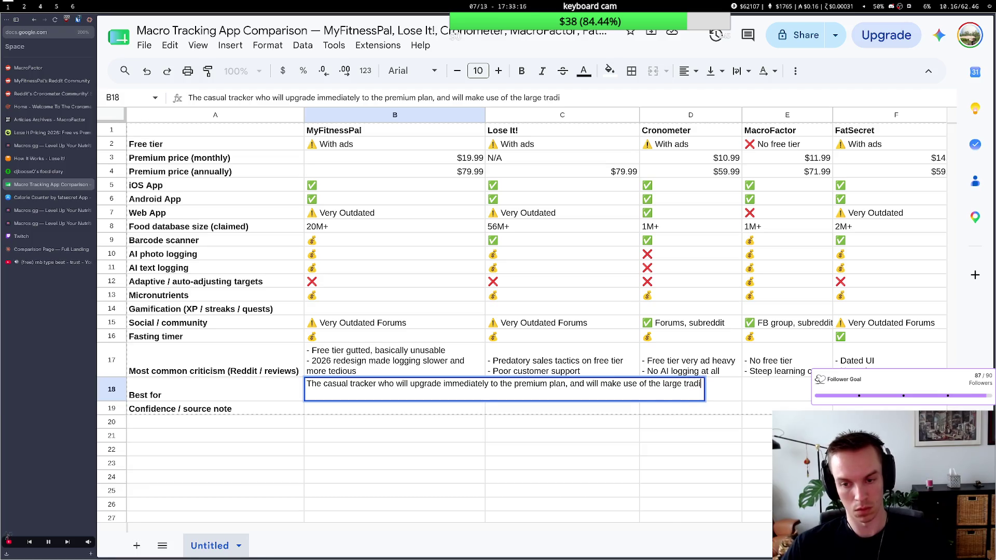
type("tional f")
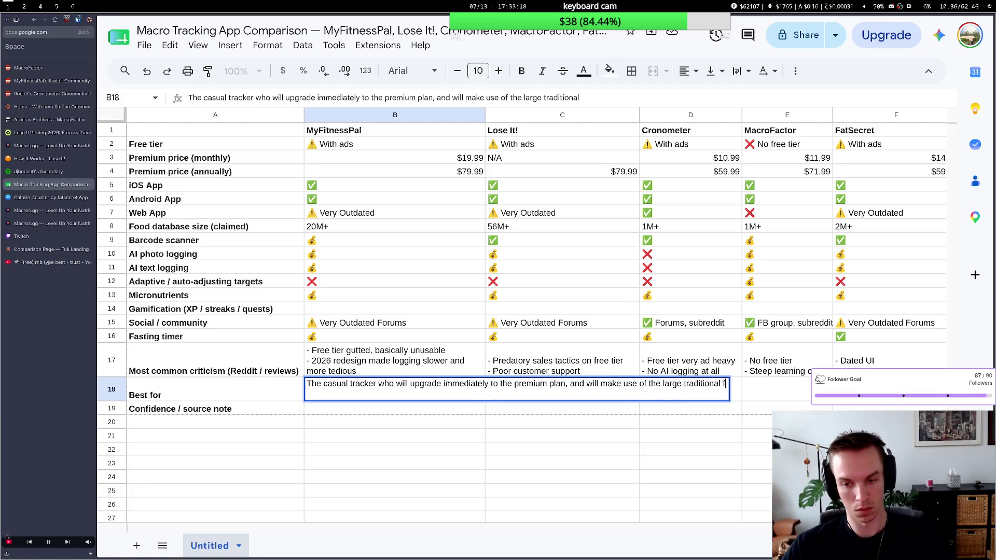
type("ood DB")
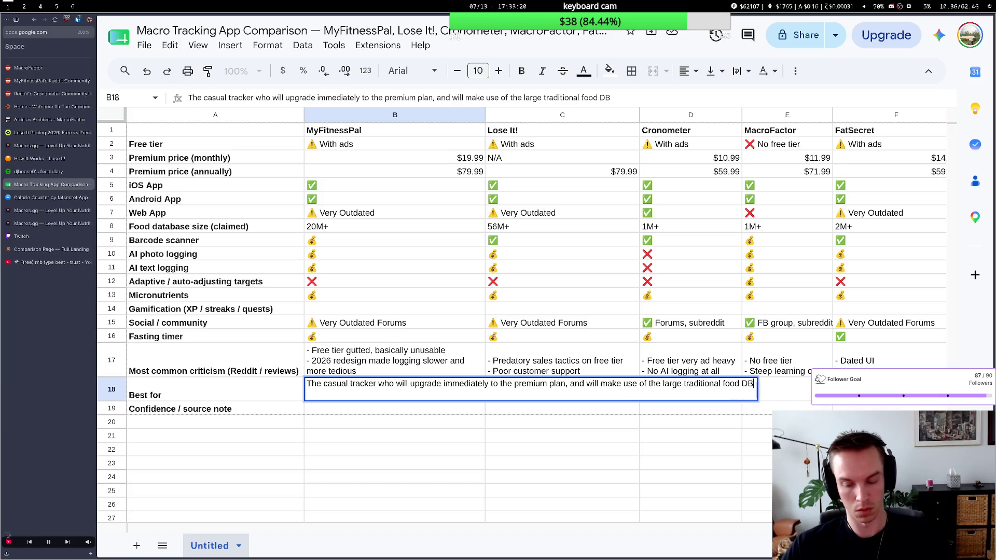
key("Return")
left_click(520, 406)
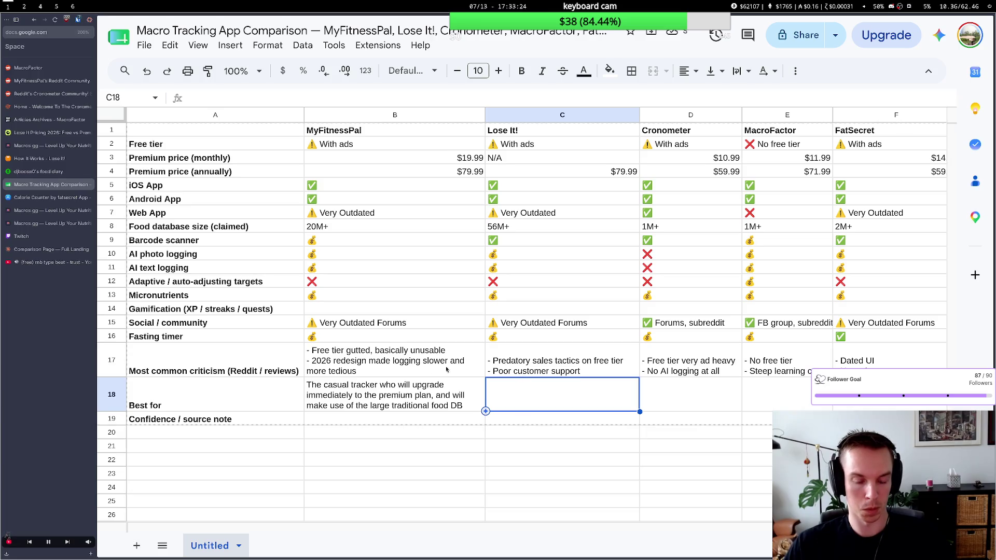
Review the MyFitnessPal note, select Lose It!'s Best-for cell, and tile the Claude Code terminal beside the sheet.
double_click(421, 405)
key("Escape")
left_click(518, 410)
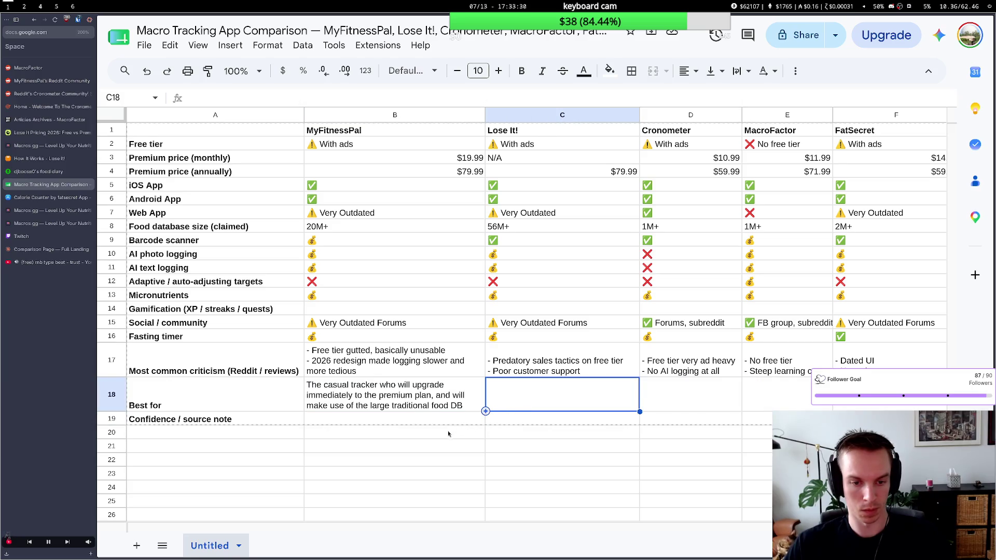
left_click(514, 431)
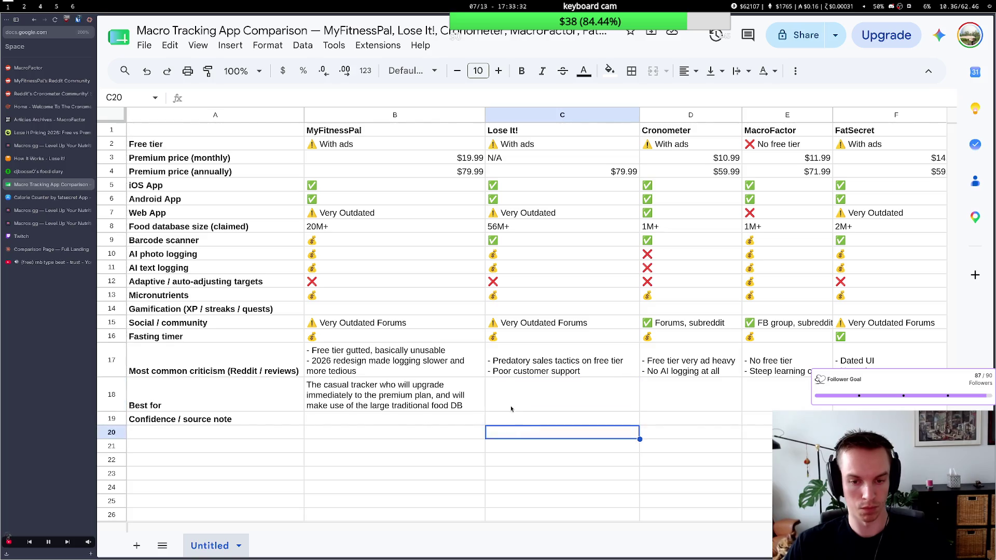
left_click(512, 409)
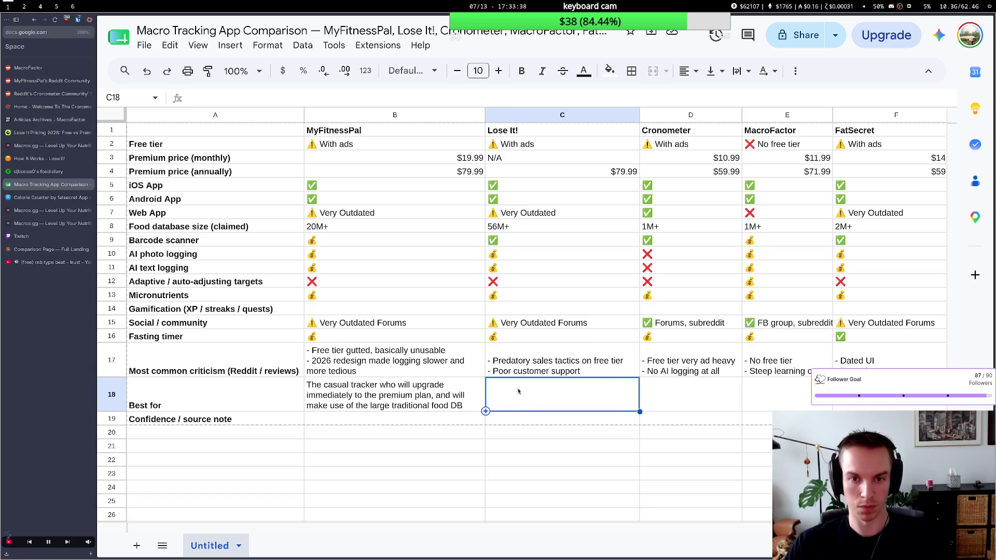
key("super+f")
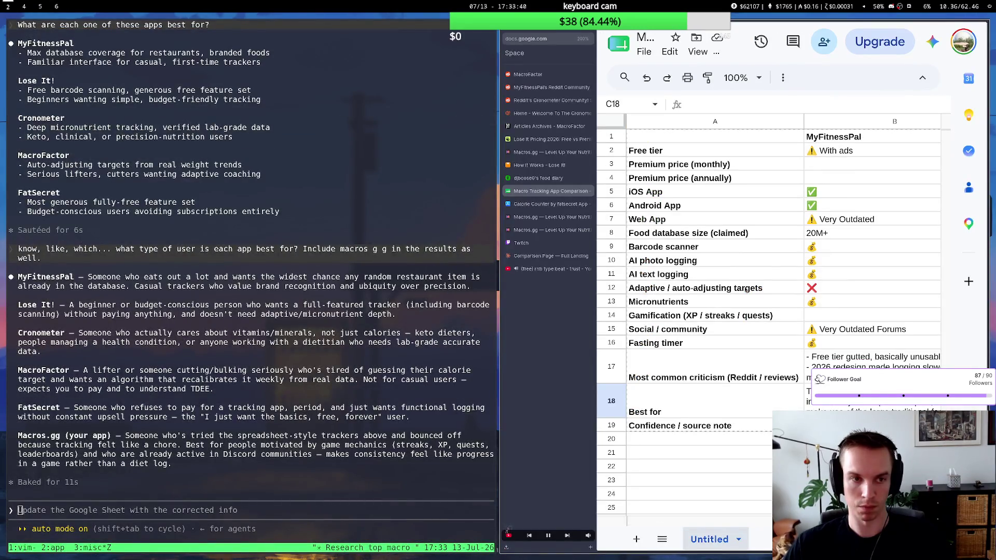
Hide the terminal so the comparison sheet fills the screen again.
key("super+f")
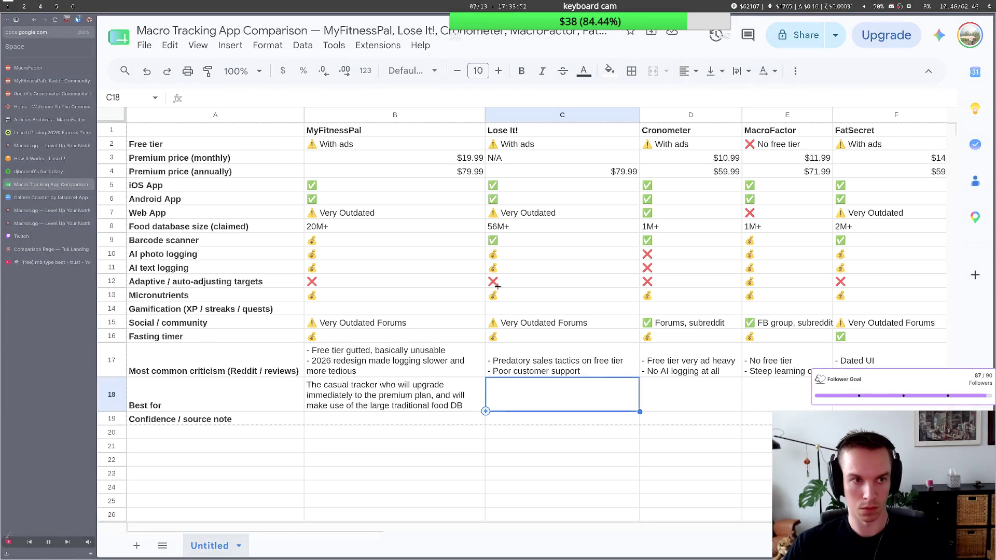
type("ia")
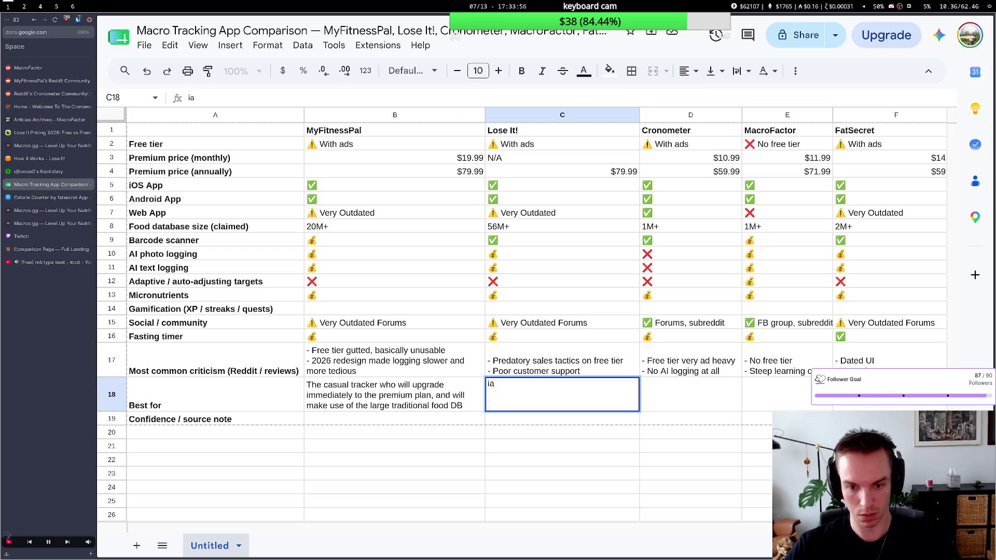
Check the chat's user types, then replace Lose It!'s draft Best-for text with a new sentence.
key("super+2")
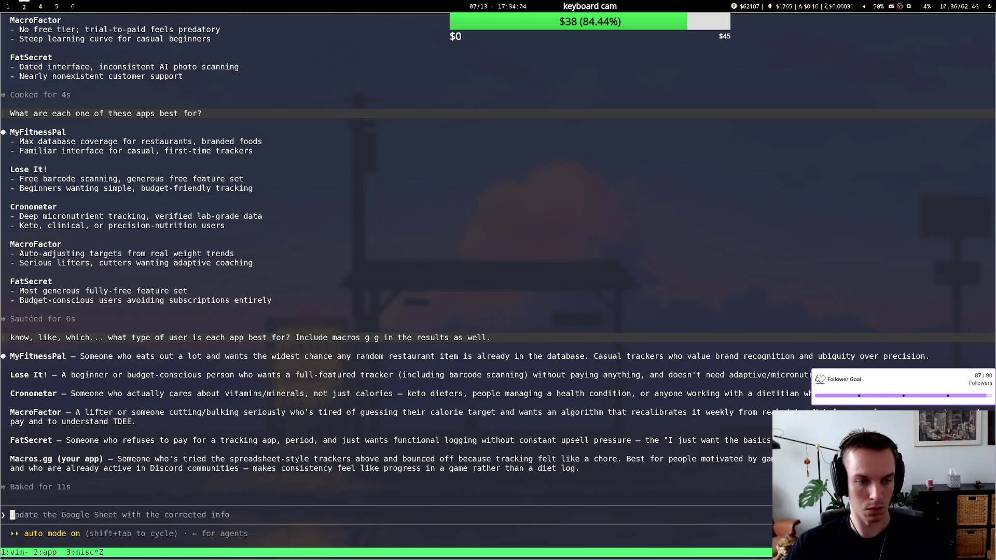
key("super+1")
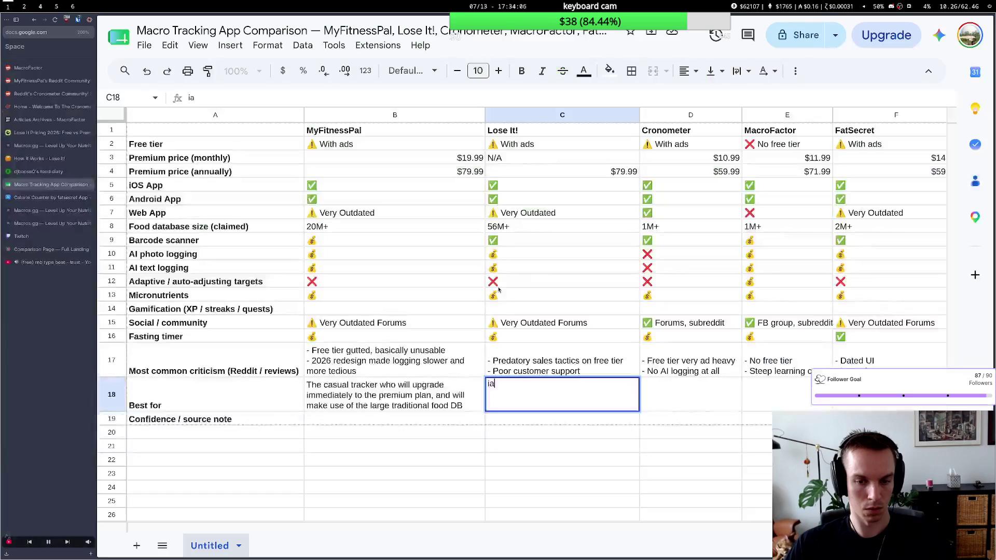
key("ctrl+a")
type("- ")
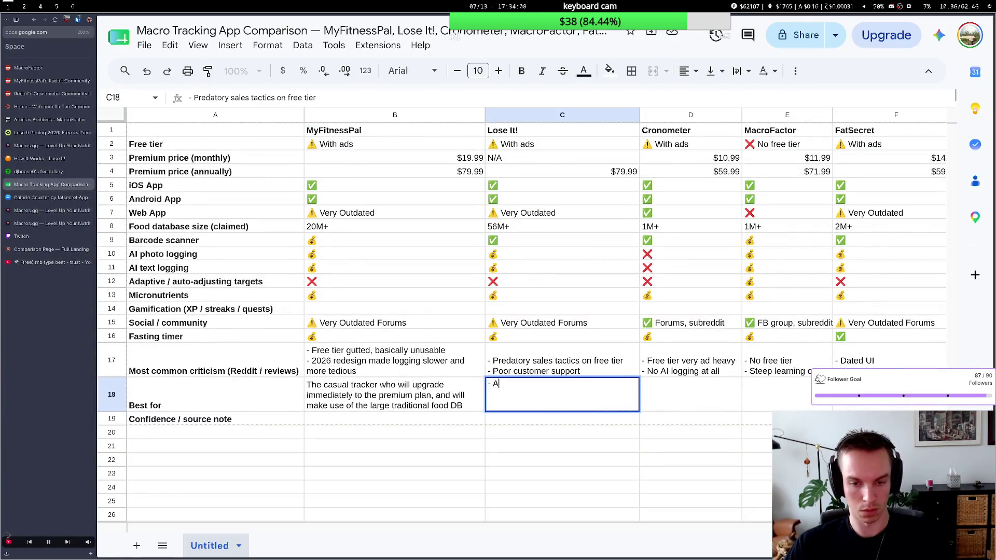
type("A bag")
key("BackSpace")
key("BackSpace")
type("eg")
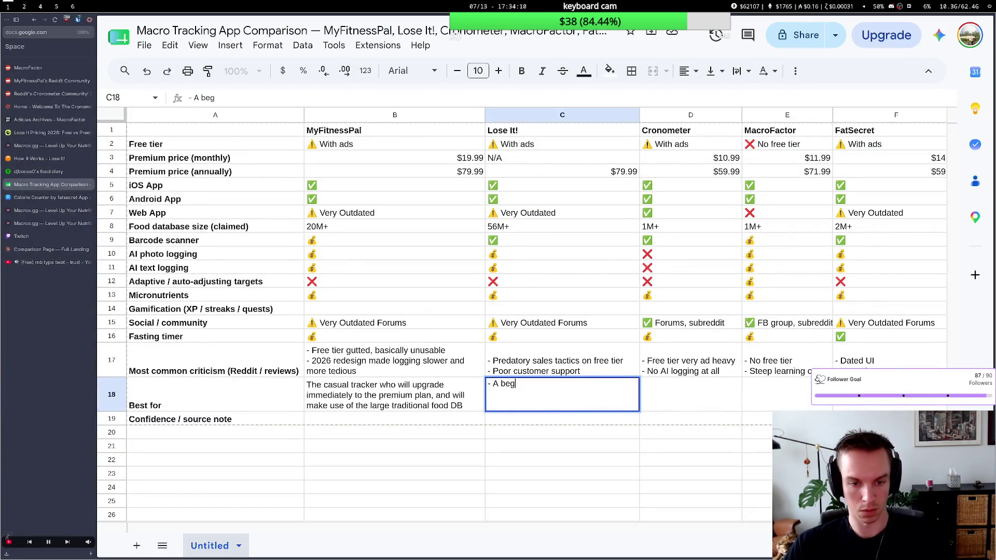
type("inner who")
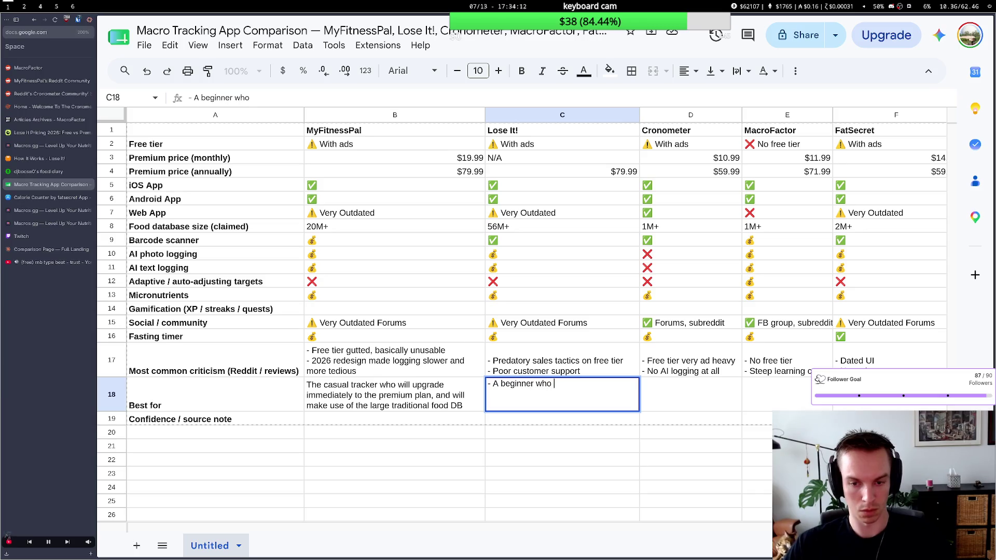
type(" just wants a ")
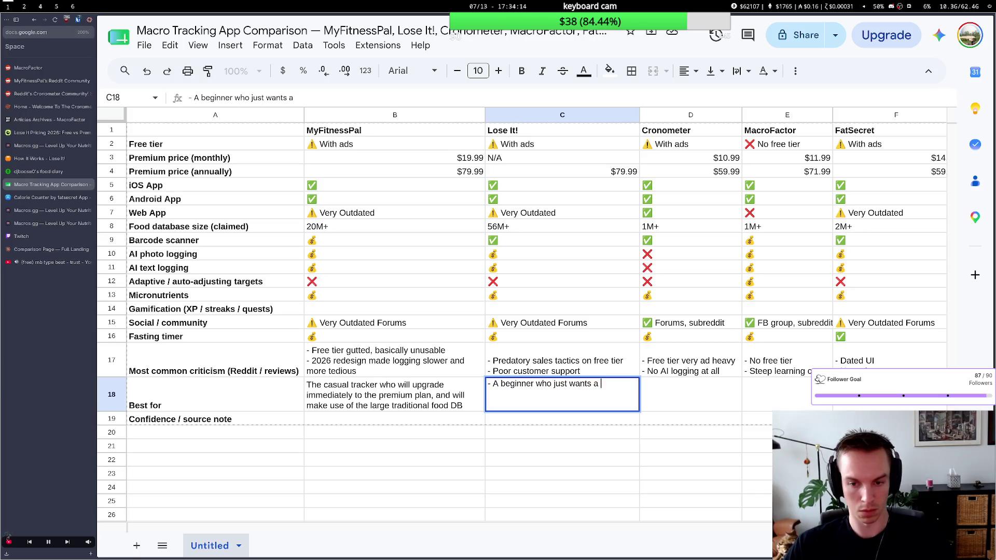
type("free")
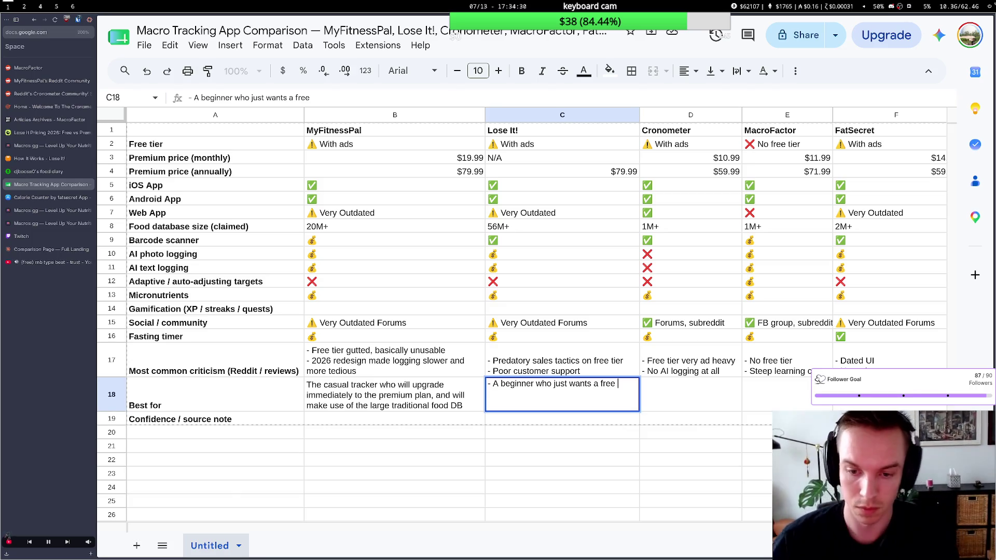
key("Page_Down")
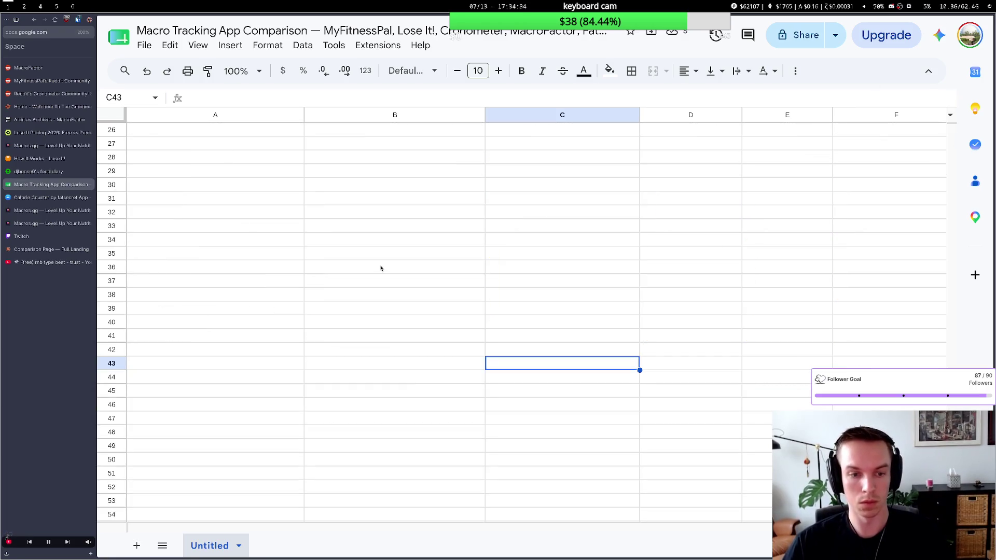
left_click(343, 294)
scroll(327, 327, "up", 5)
Polish Lose It!'s entry to 'The beginner who just wants a free barcode scanner' and commit it.
left_click(561, 397)
double_click(580, 384)
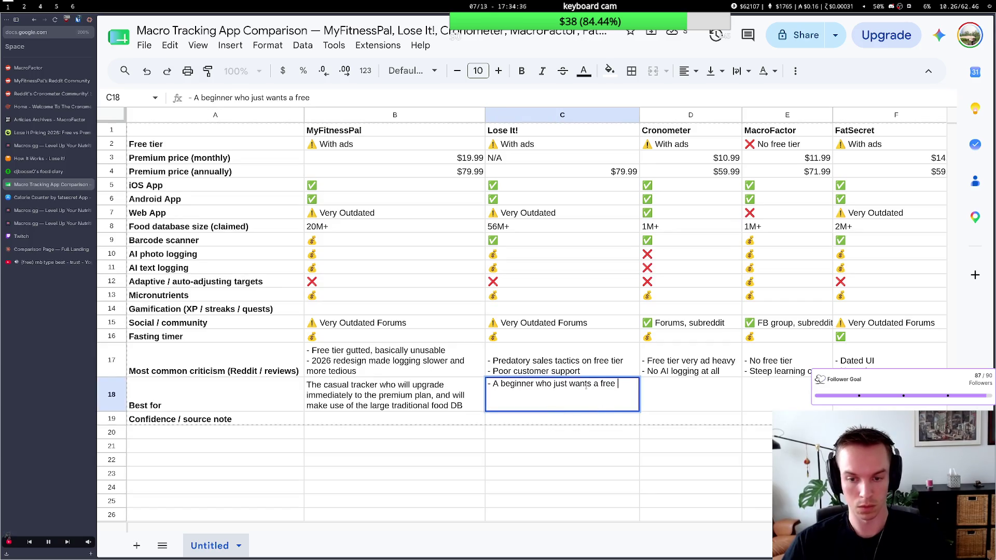
type("needs a free bar")
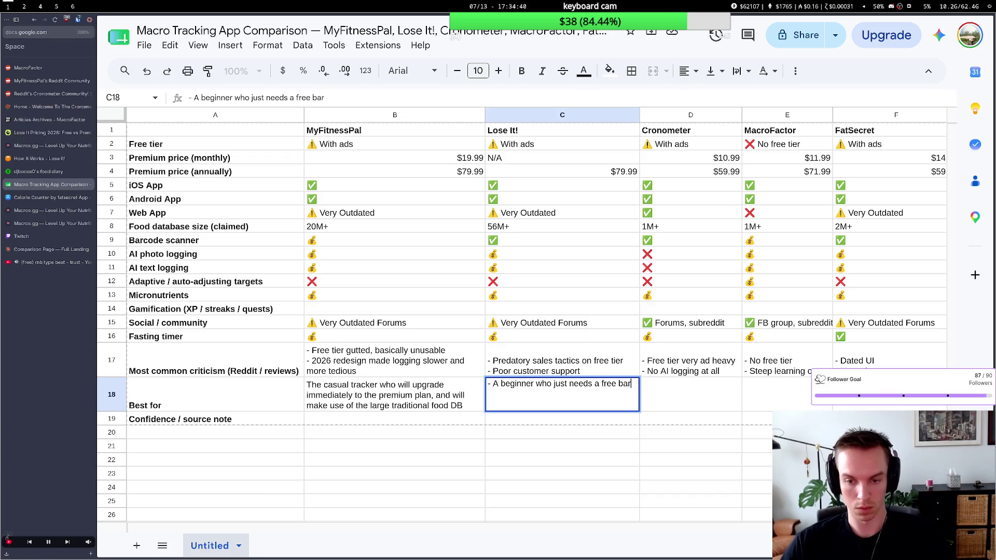
type("code scan")
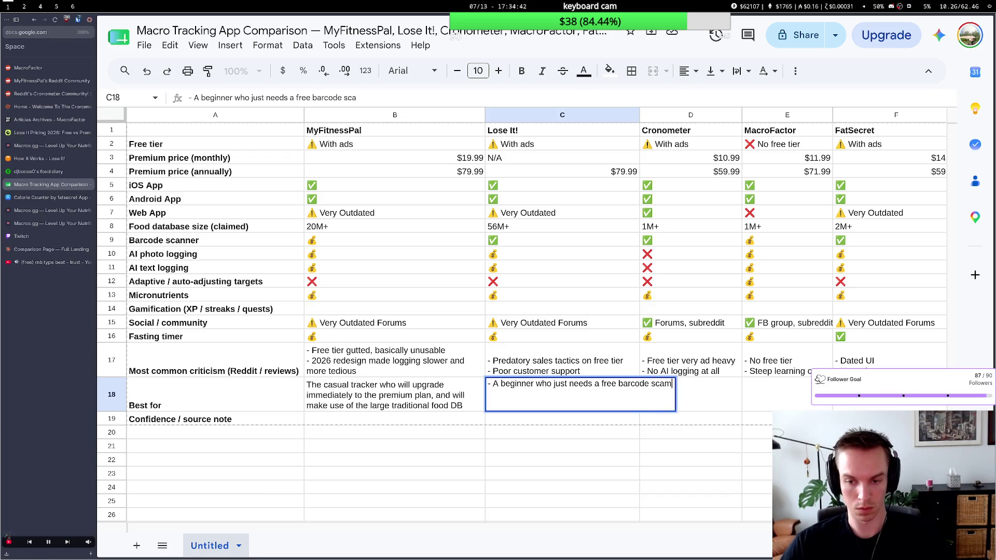
key("BackSpace")
type("nner")
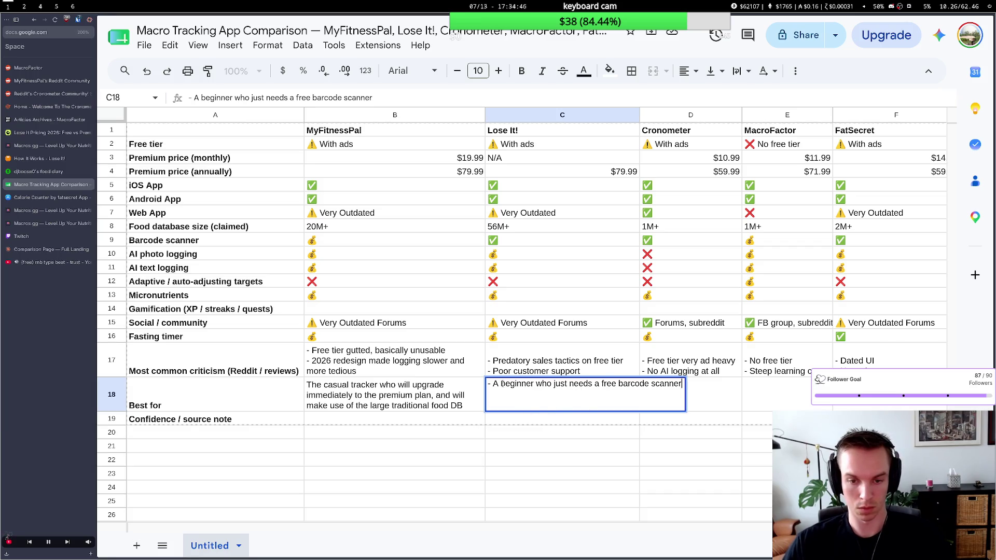
key("BackSpace")
key("BackSpace")
key("BackSpace")
type("The")
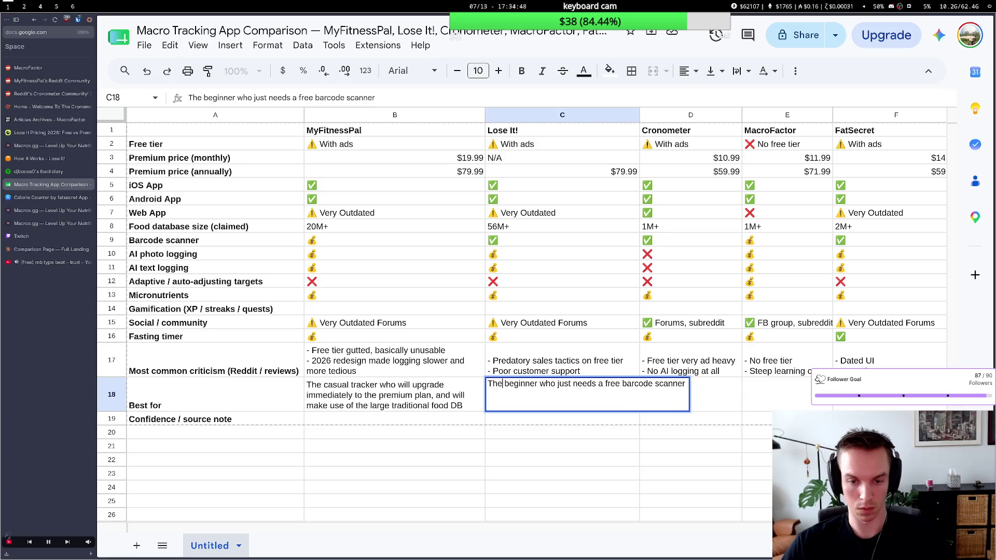
double_click(586, 384)
type("want")
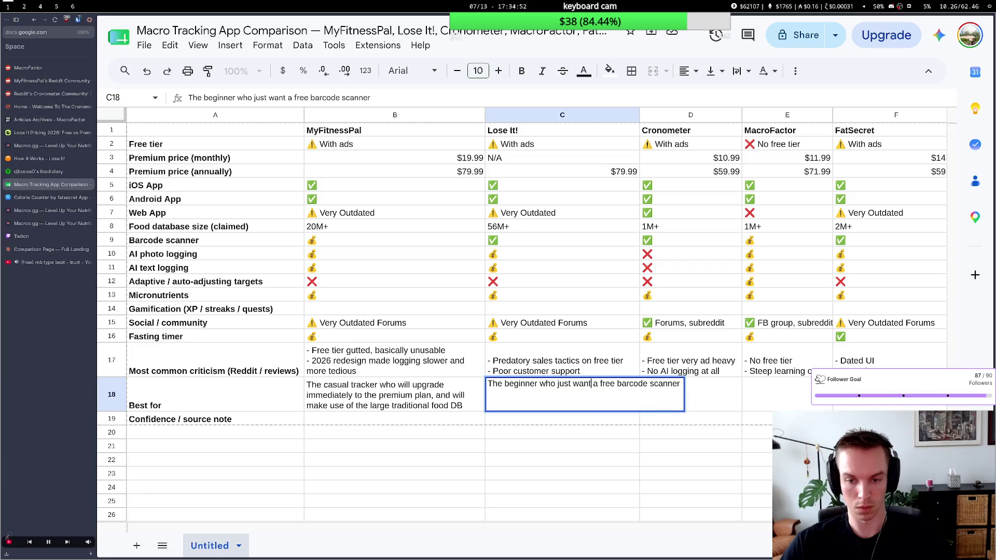
type("s")
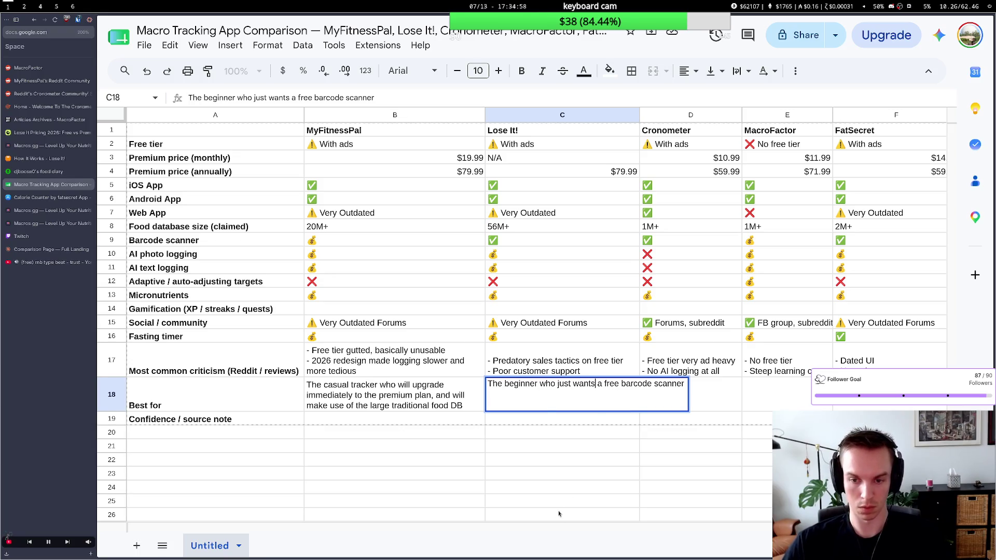
left_click(557, 480)
Enter Cronometer's Best-for: 'The intermediate tracker who doesn't have any interest in AI logging'.
double_click(669, 394)
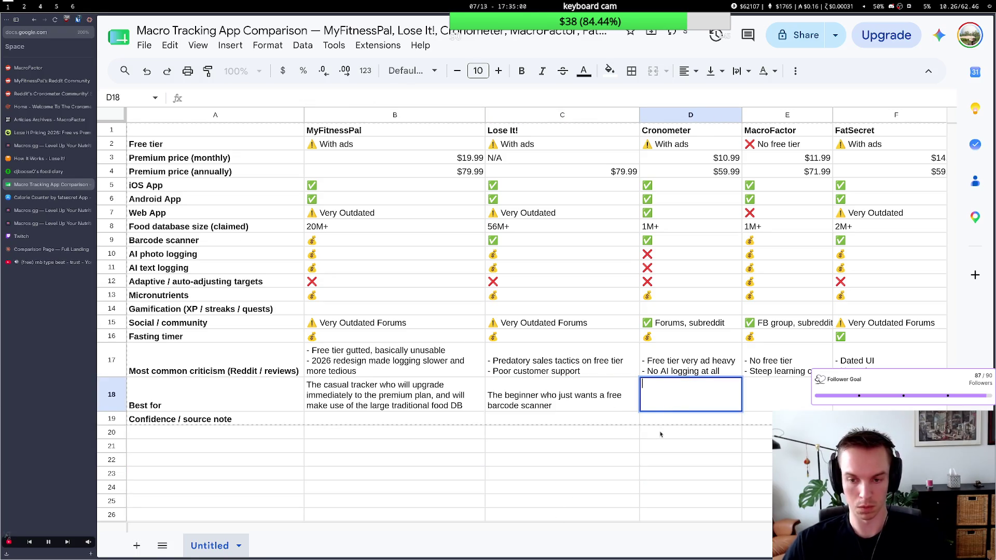
type("The ")
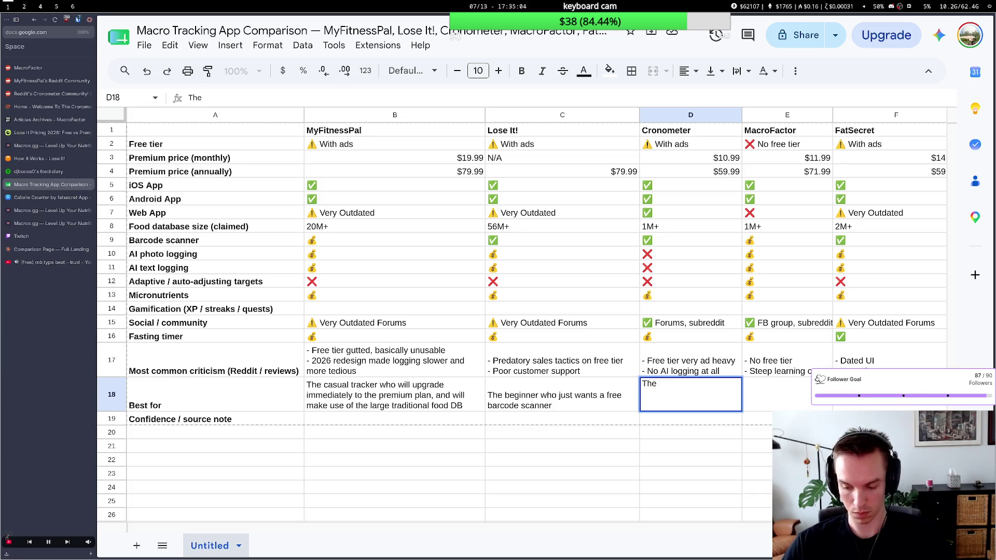
type("intermo")
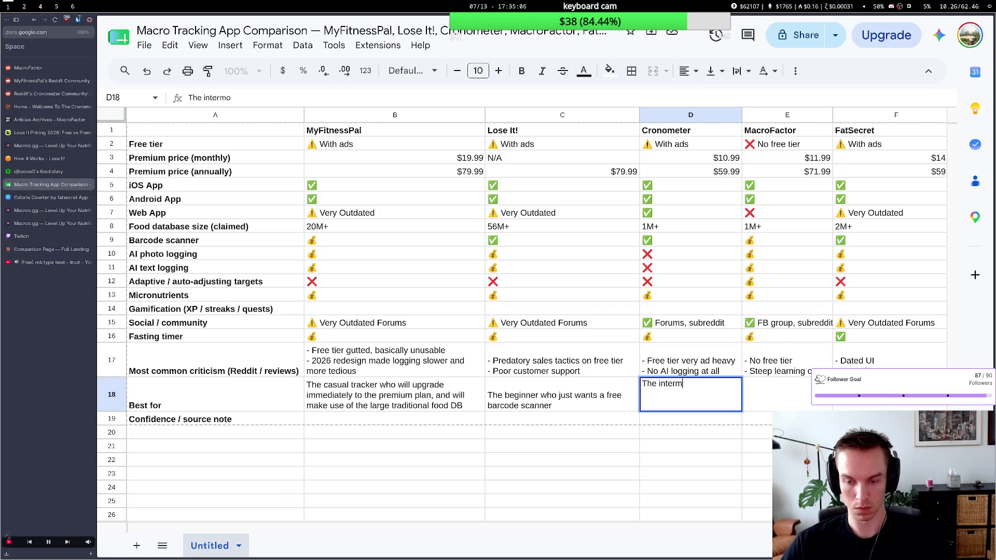
type("u")
type("iate")
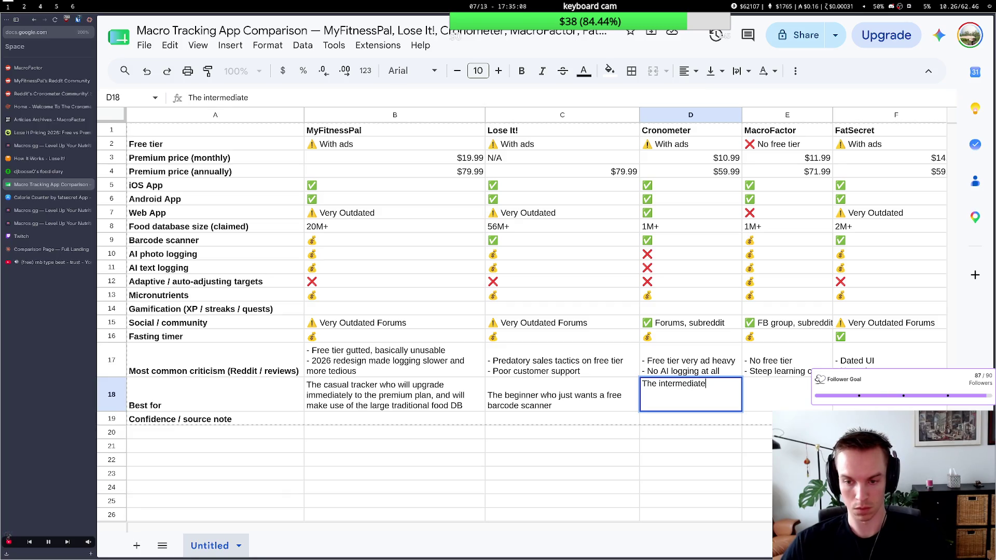
type(" ma")
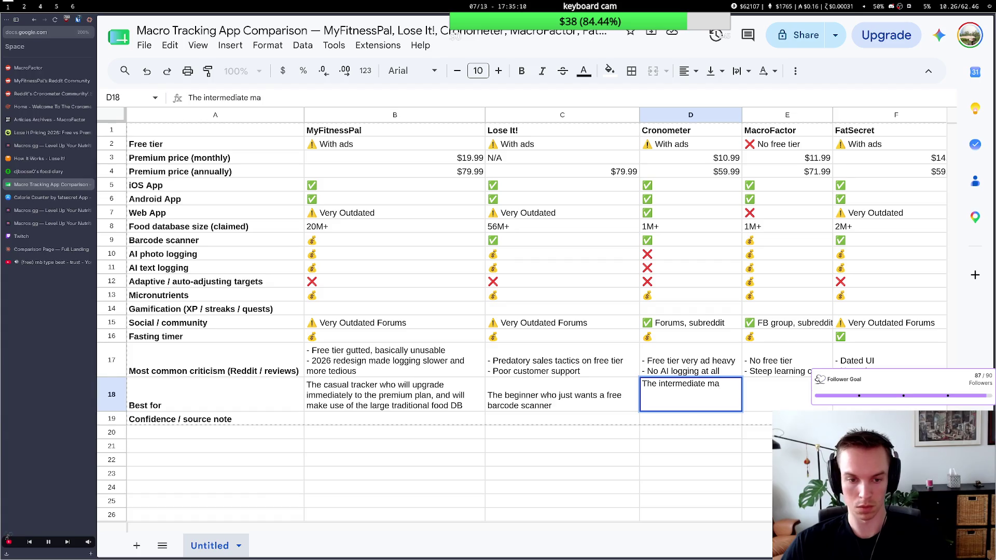
key("BackSpace")
key("BackSpace")
type("tracker")
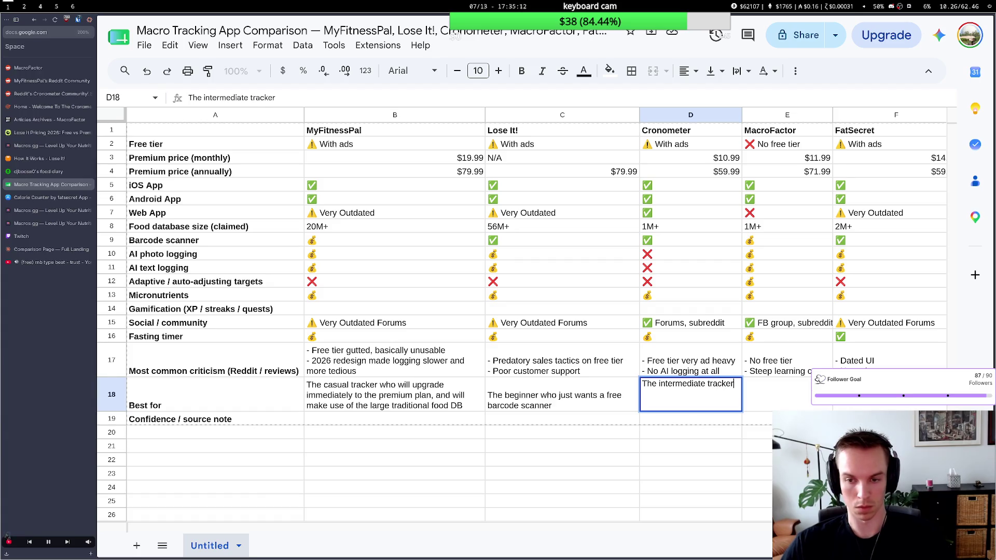
type(" who does")
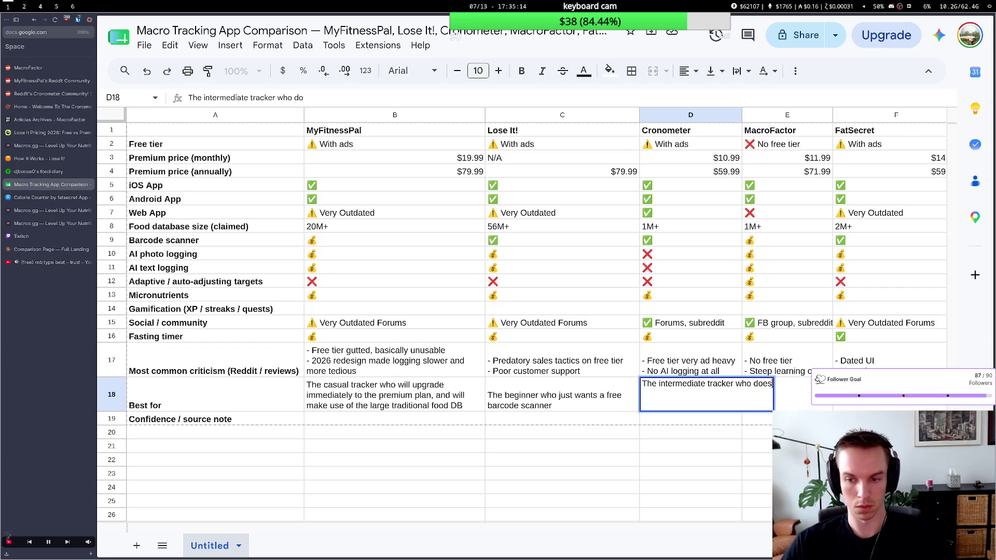
type("n't ")
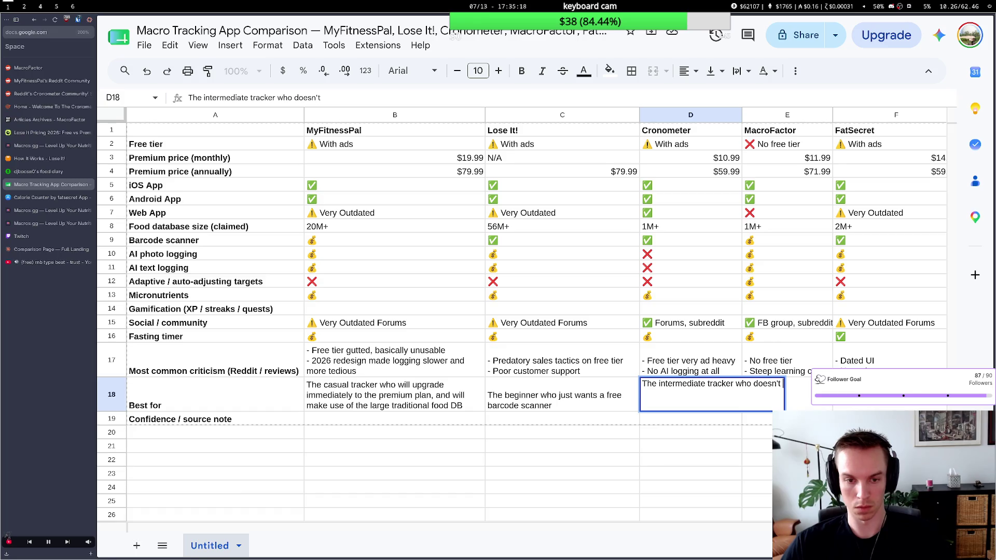
type("have any i")
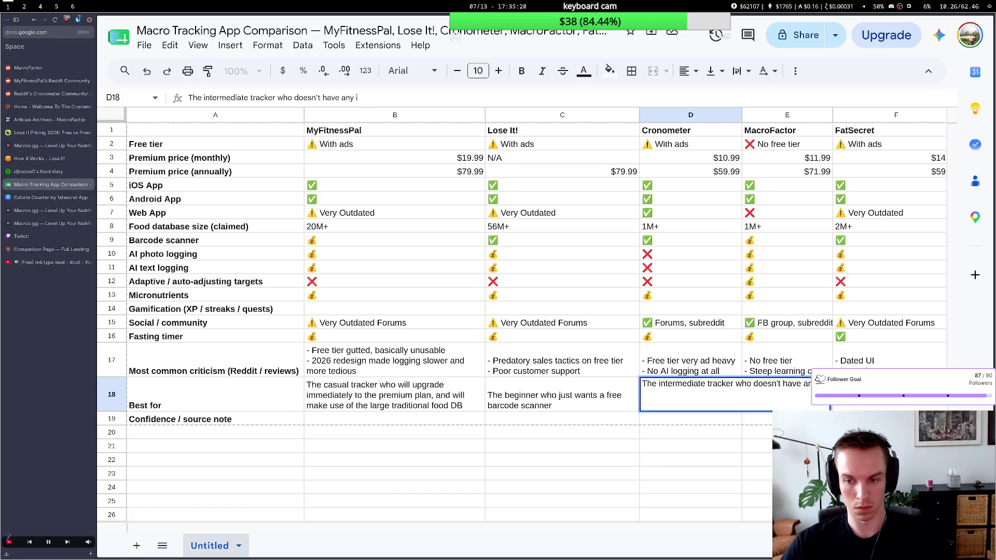
type("nterest in AI l")
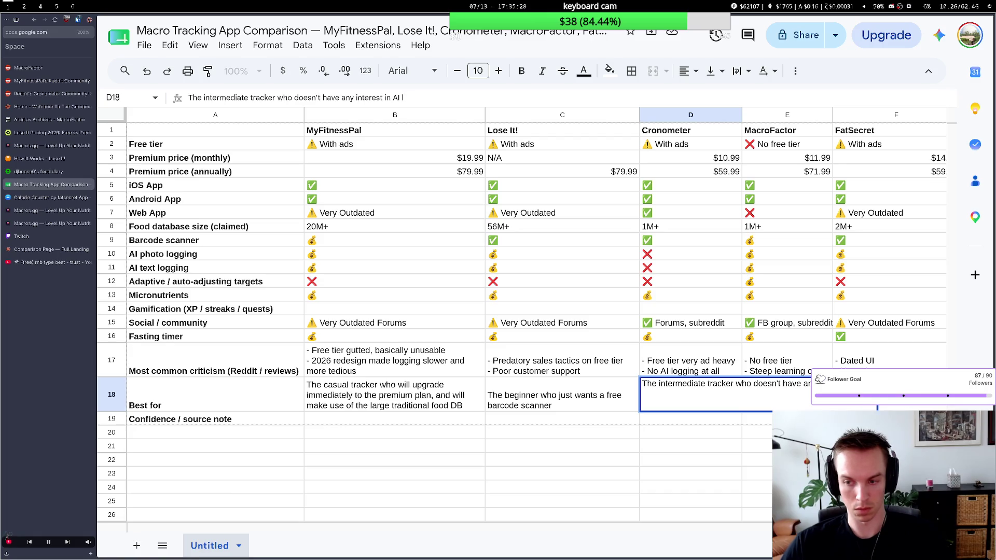
type("ogging")
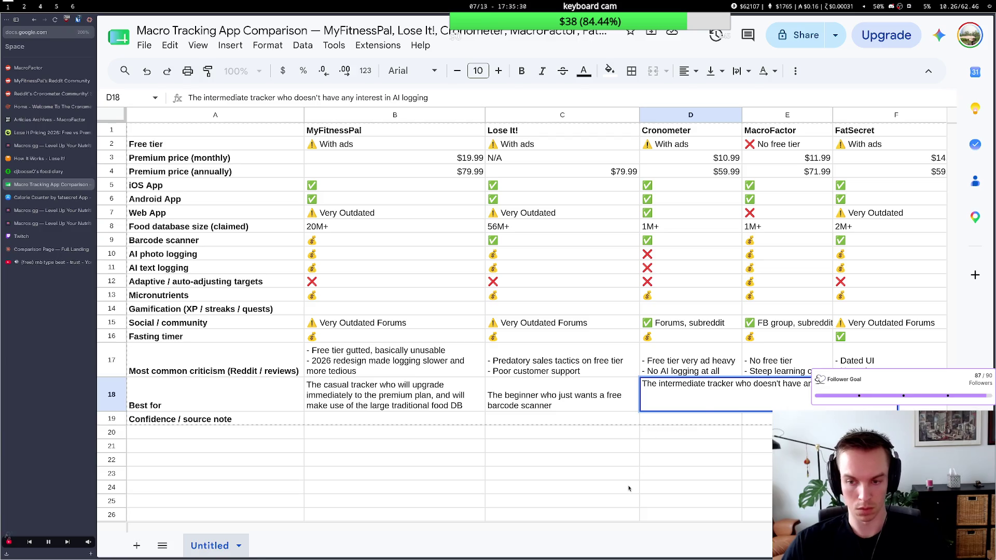
left_click(632, 487)
left_click(683, 410)
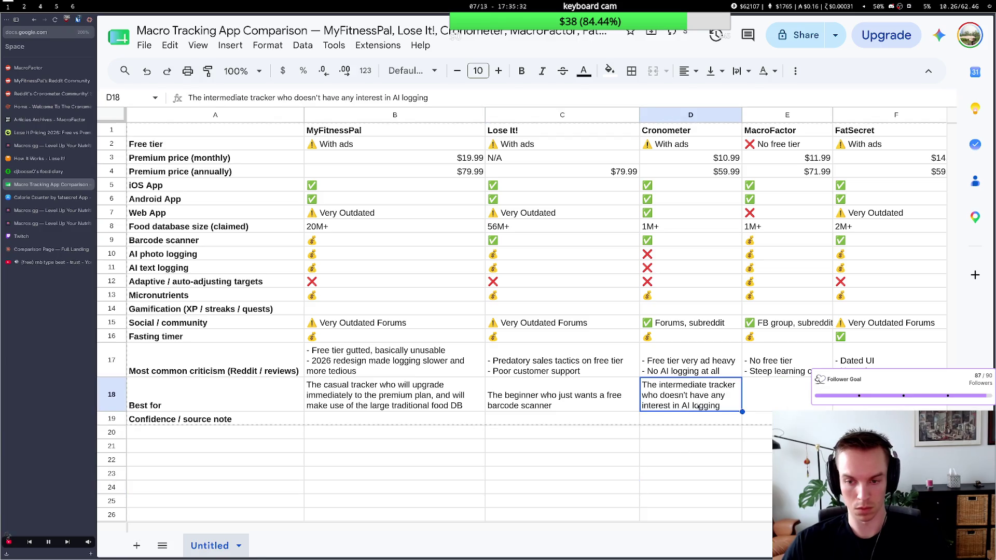
left_click(753, 403)
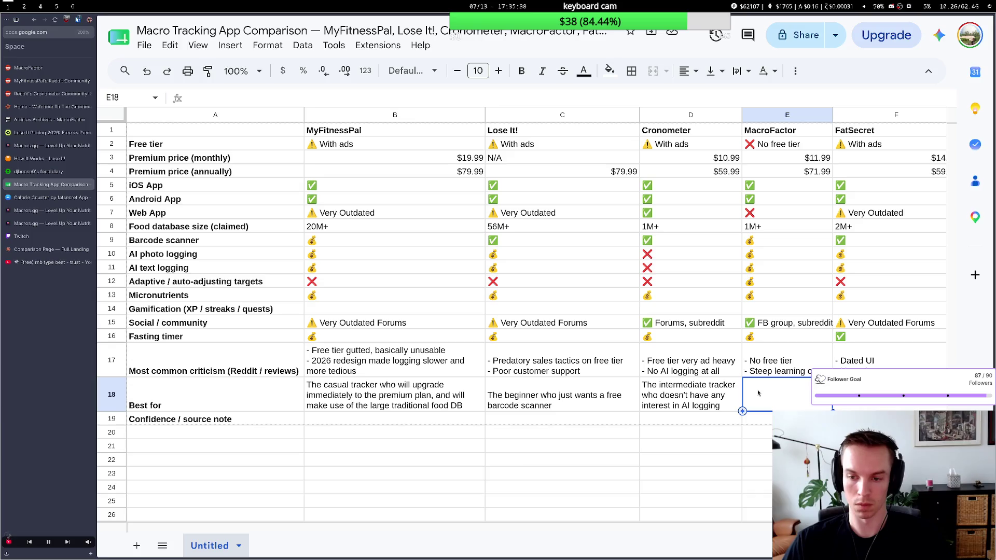
type("The m")
Replace 'The gym-goer' in MacroFactor's Best-for with 'The professional tracker who…', trying endings.
key("BackSpace")
type("g")
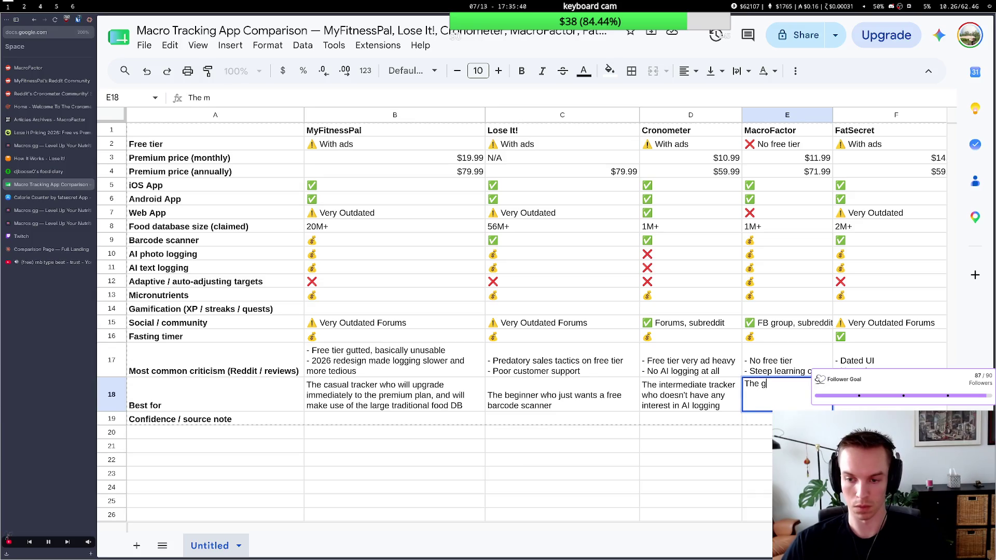
type("ym")
type("goer")
key("BackSpace")
key("BackSpace")
key("BackSpace")
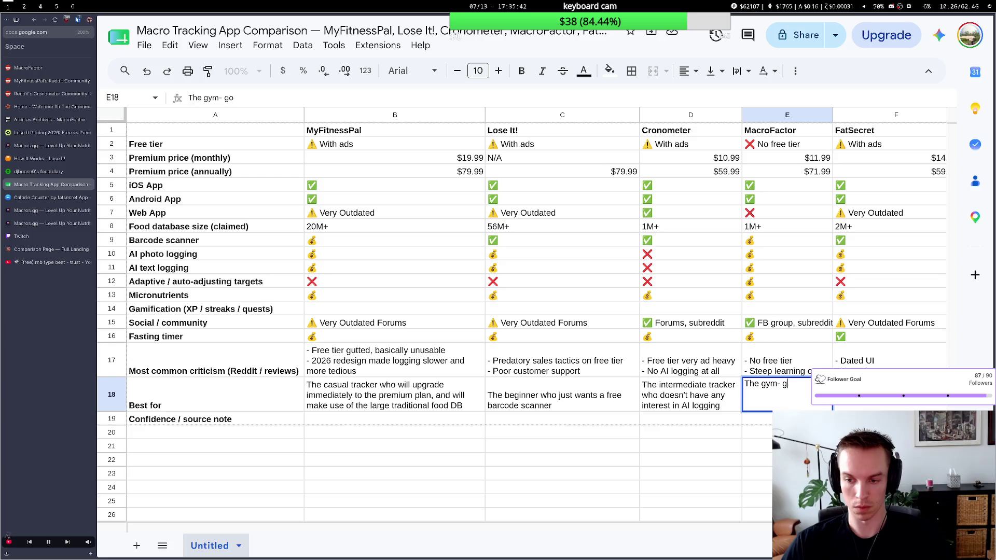
key("BackSpace")
type("goer")
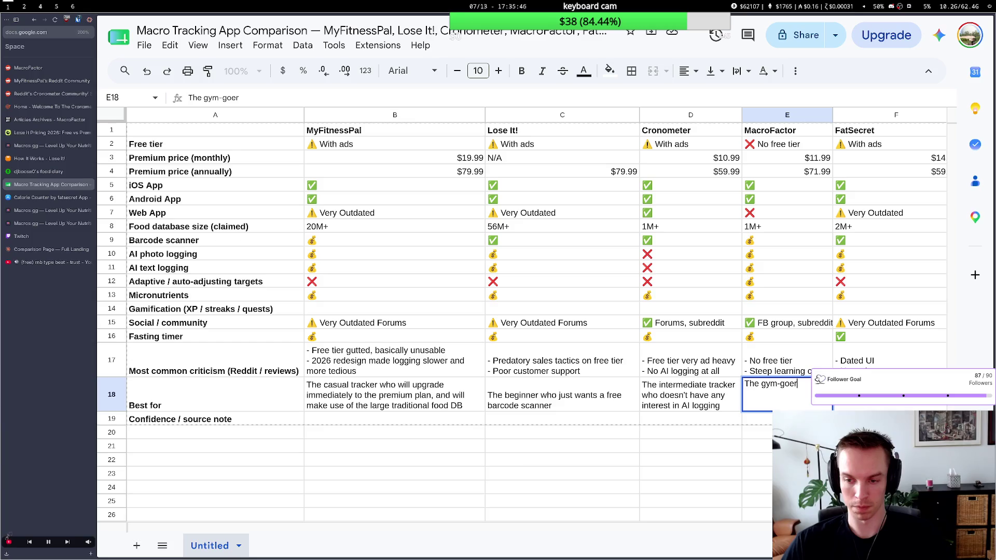
key("BackSpace")
key("BackSpace")
key("BackSpace")
key("BackSpace")
key("BackSpace")
key("BackSpace")
key("BackSpace")
key("BackSpace")
type("profession")
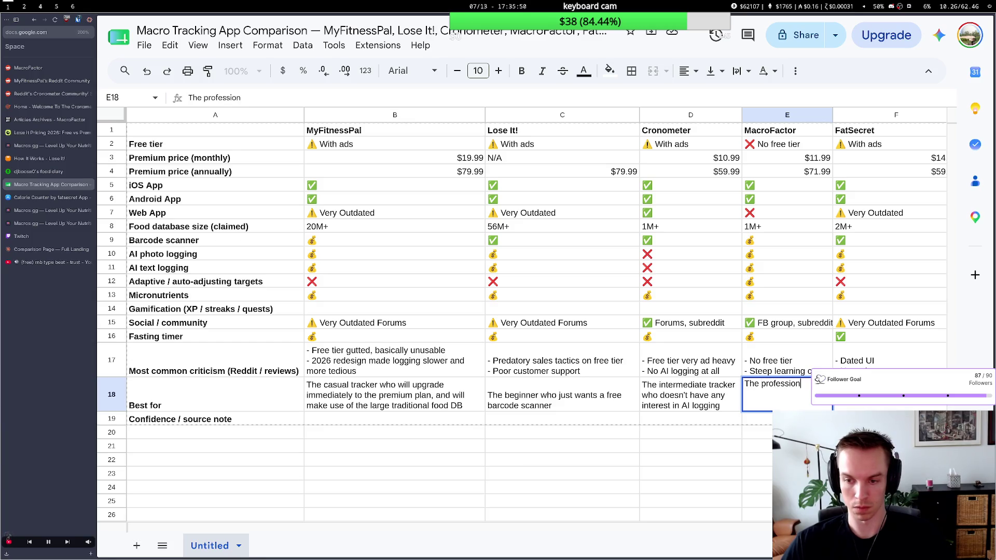
type("al tracker")
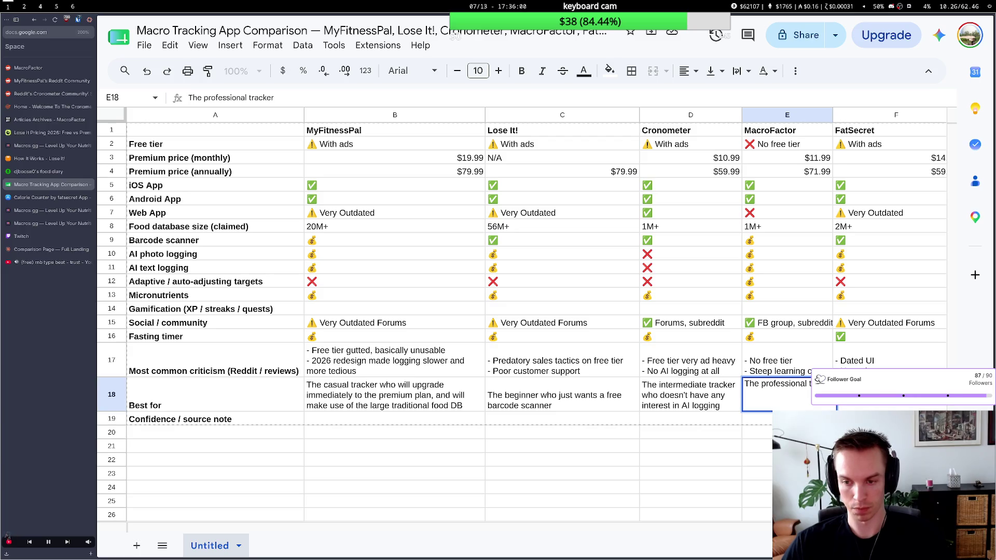
type(" who")
type(" has")
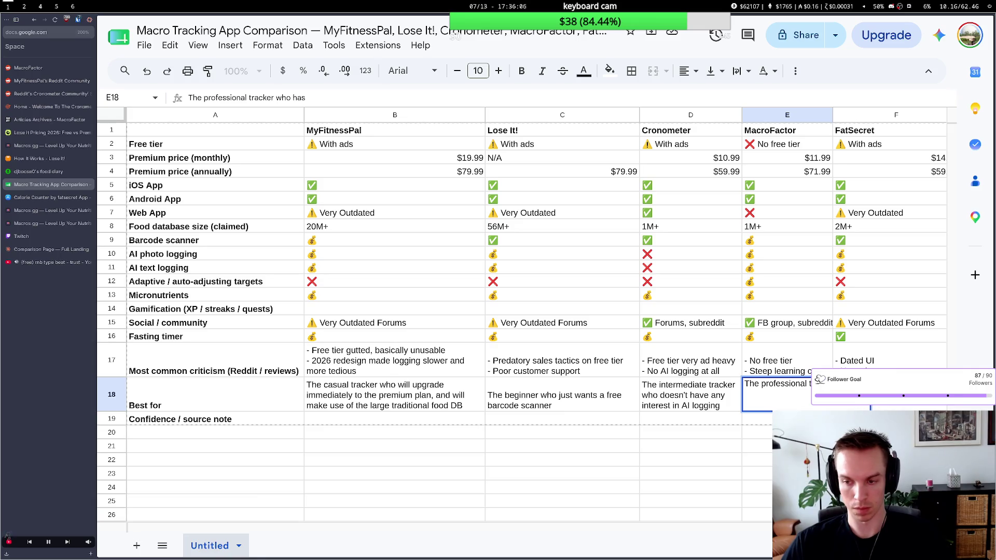
type(" their")
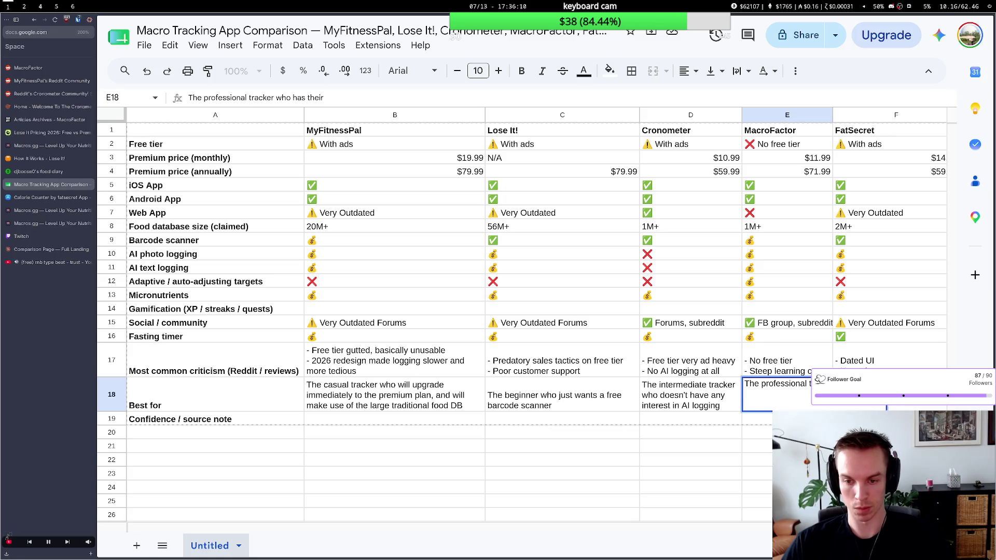
key("ctrl+BackSpace")
key("ctrl+BackSpace")
type("ne")
type("eds")
key("ctrl+BackSpace")
key("ctrl+BackSpace")
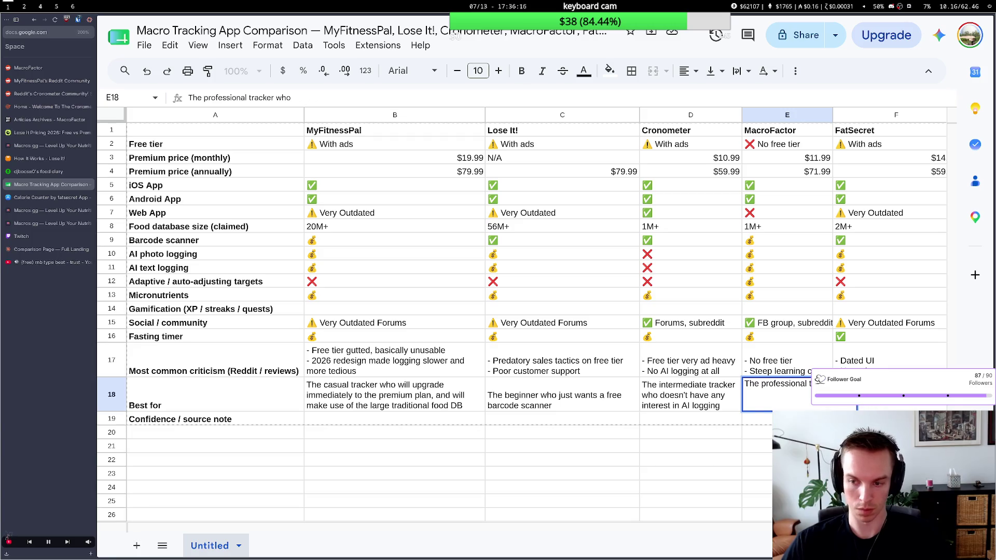
type("values")
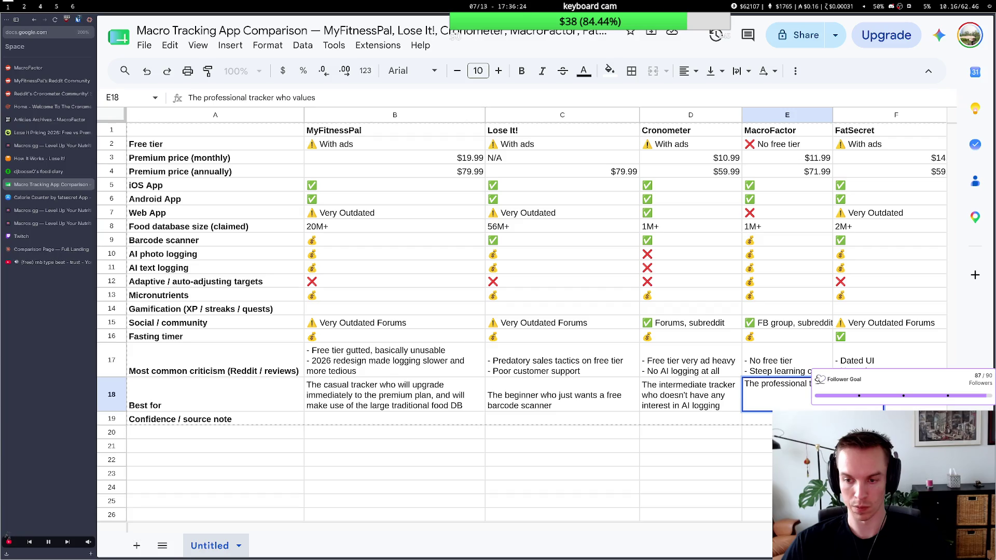
key("BackSpace")
key("BackSpace")
type("d")
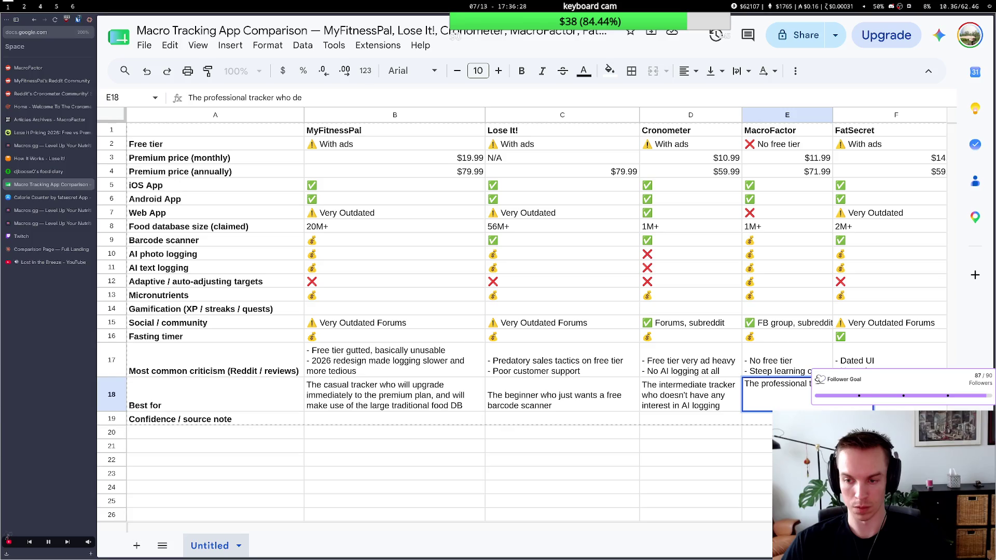
type("emad")
Drop the 'perfect nutrition every week' ending and insert 'gym-goer and' after 'professional'.
key("BackSpace")
type("nds")
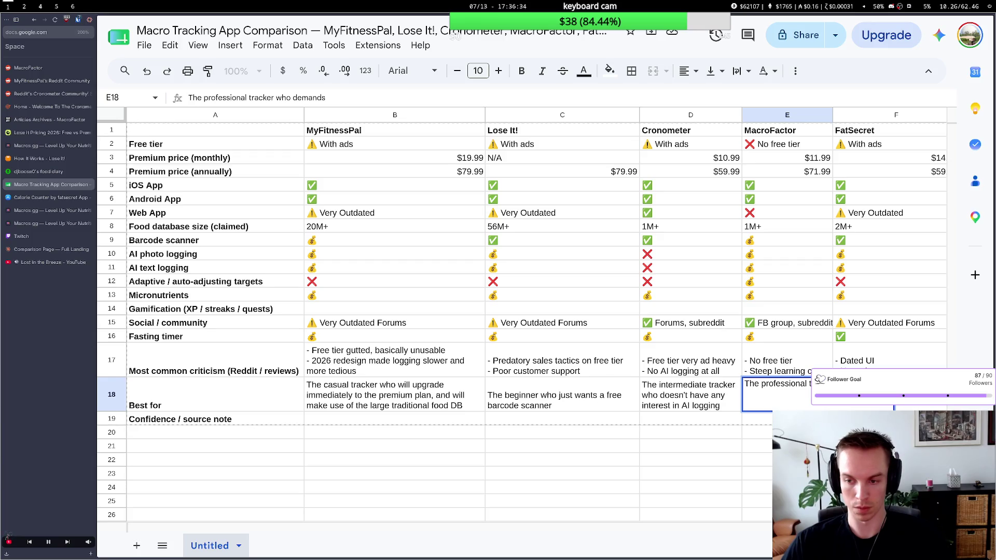
type(" perfect")
type(" nutr")
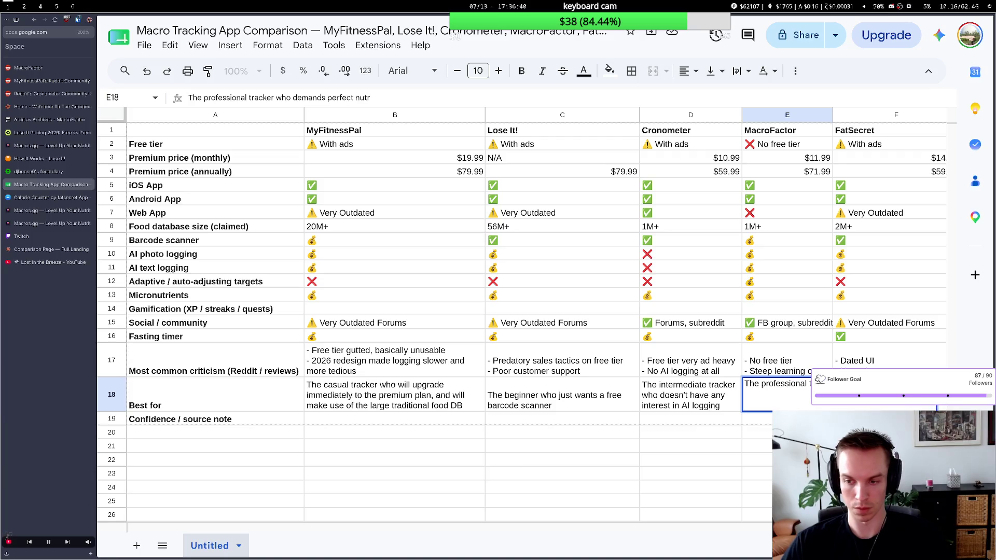
type("ition")
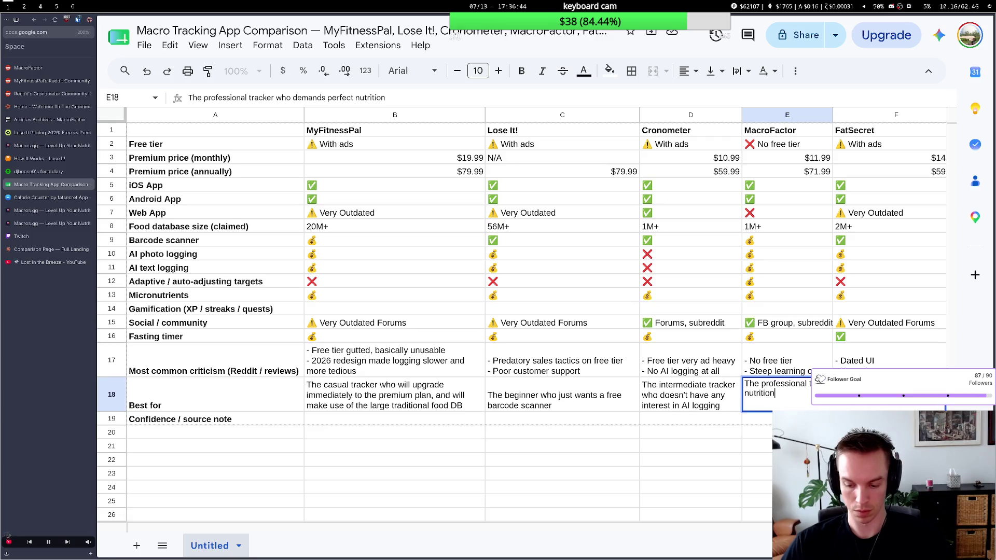
type(" every week")
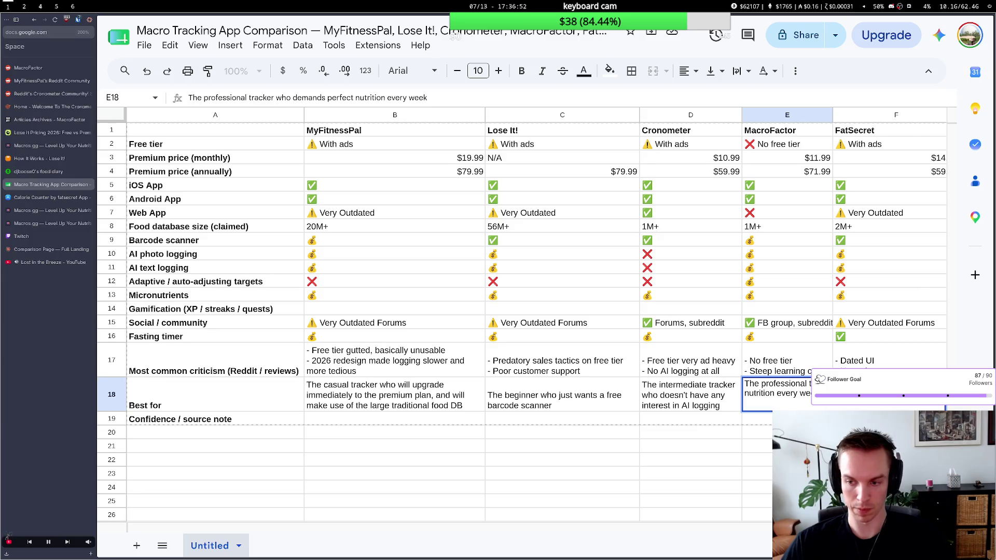
key("BackSpace")
key("BackSpace")
key("BackSpace")
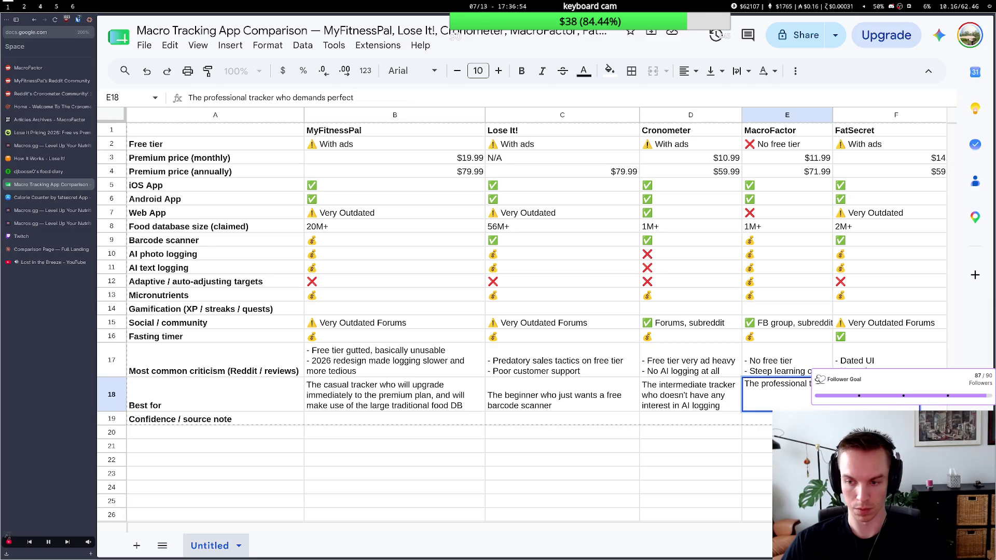
key("BackSpace")
key("BackSpace")
key("BackSpace")
type("the")
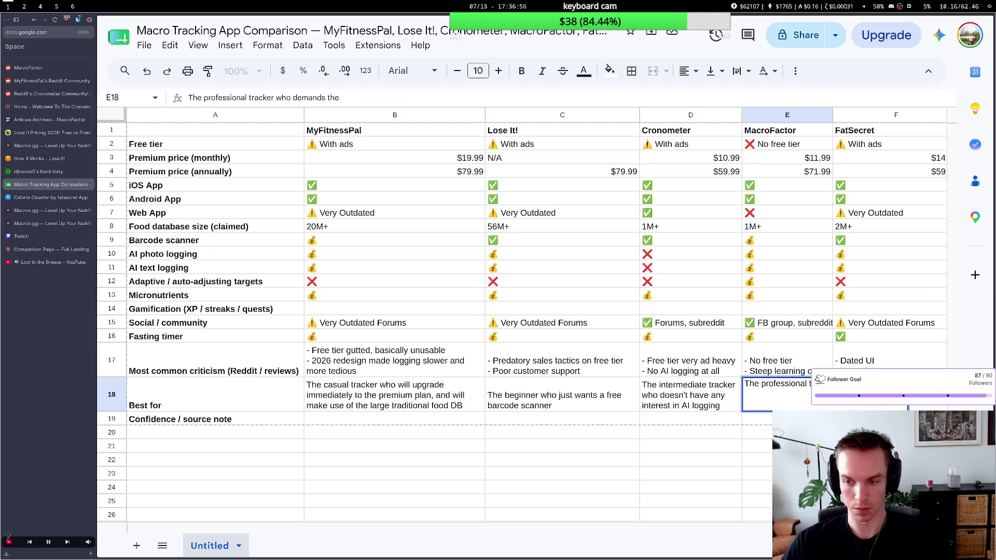
type(" absolute")
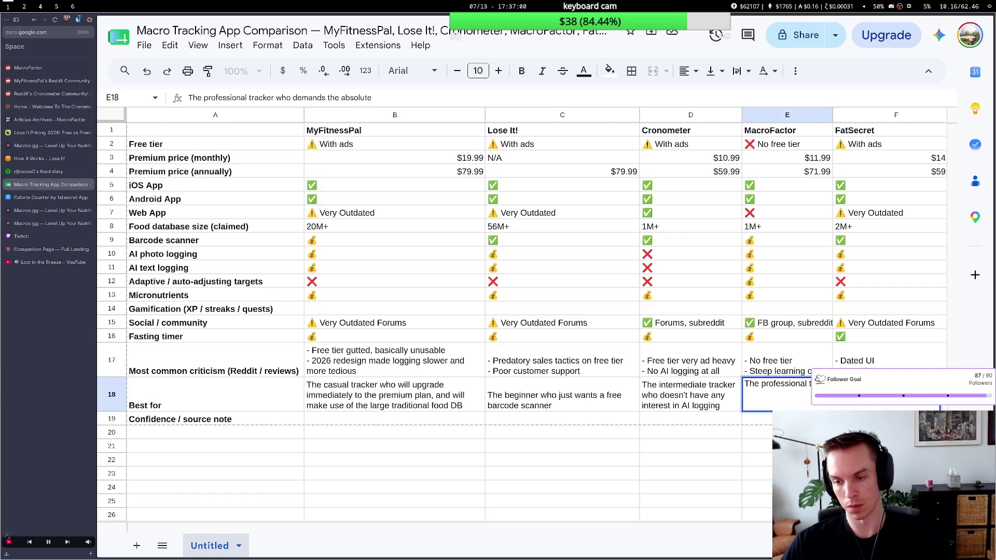
key("BackSpace")
key("BackSpace")
key("BackSpace")
key("BackSpace")
key("BackSpace")
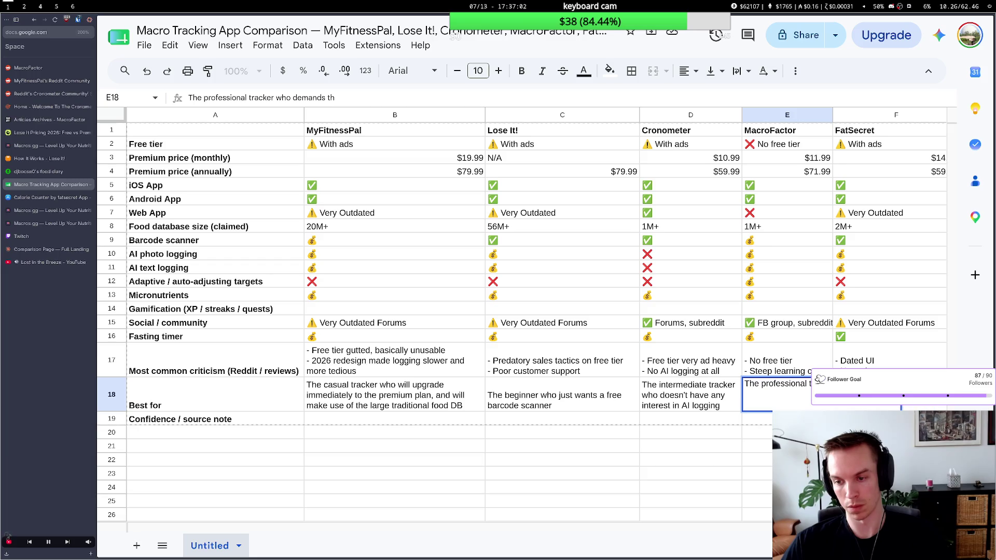
type("profe")
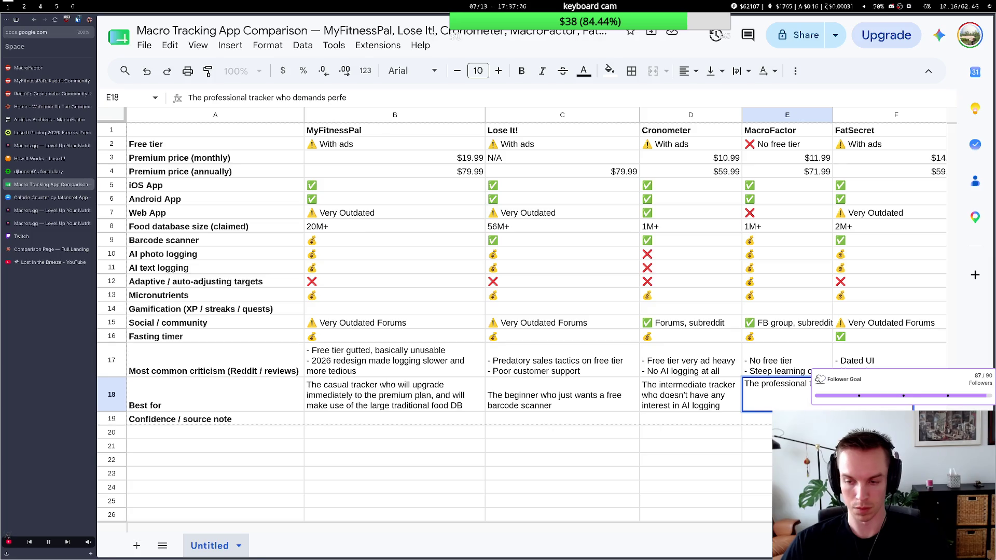
key("ctrl+Left")
key("ctrl+Left")
key("ctrl+Left")
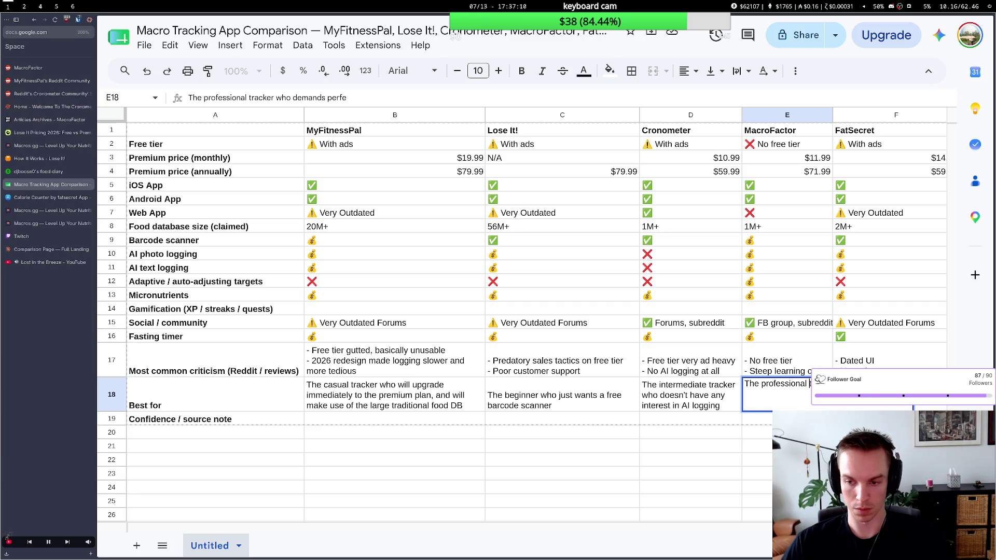
type("gym")
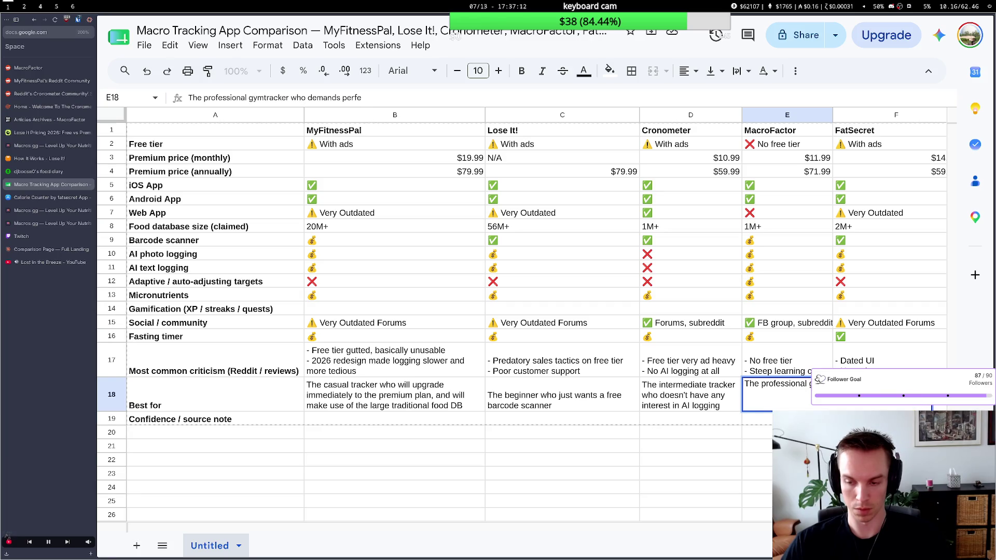
type("-goer and")
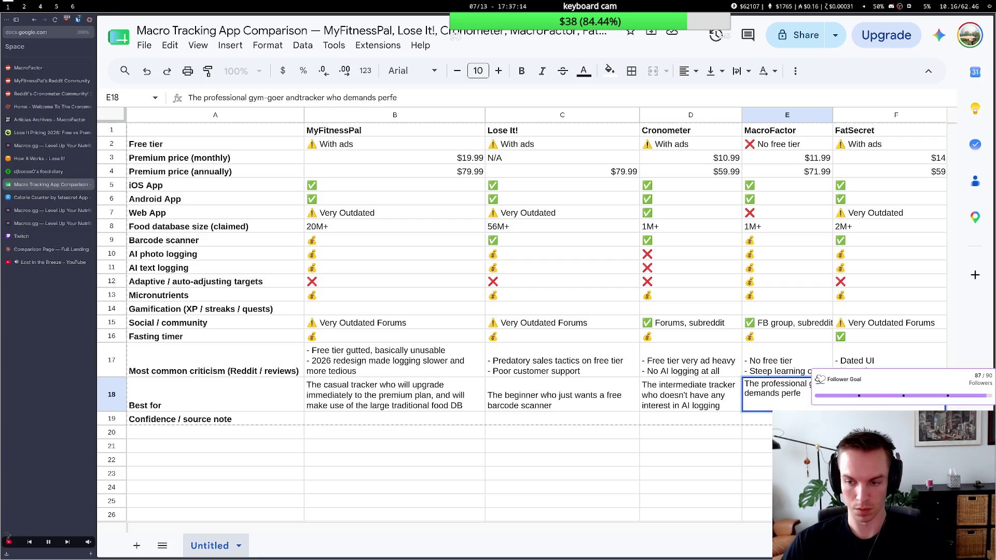
type(" tra")
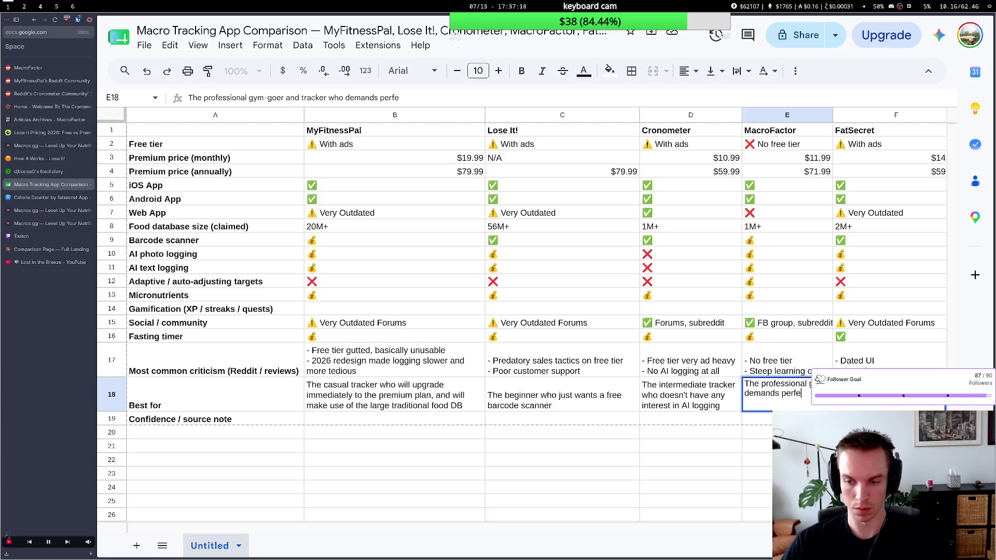
type("cker who demands perfect macros")
type(" each week")
key("BackSpace")
key("BackSpace")
key("BackSpace")
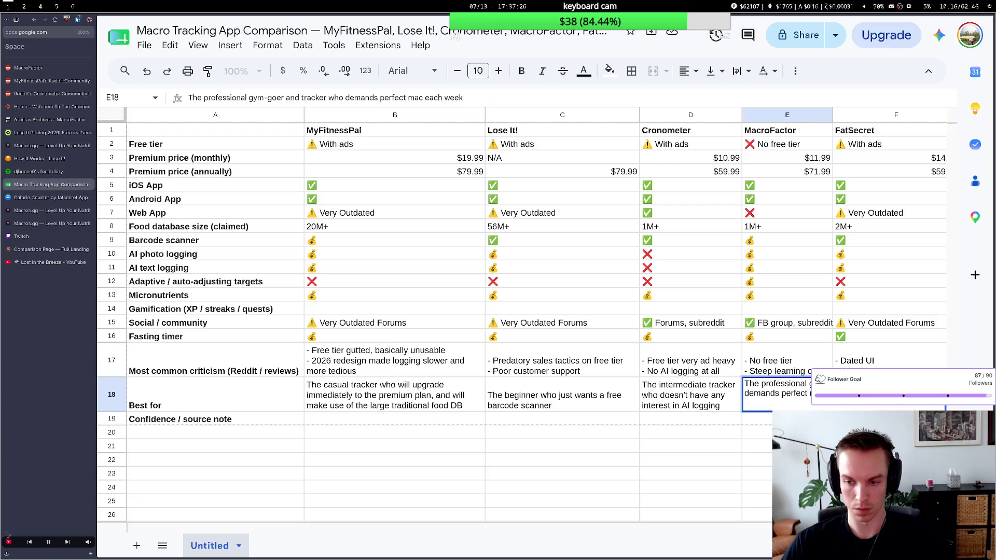
key("BackSpace")
key("BackSpace")
key("BackSpace")
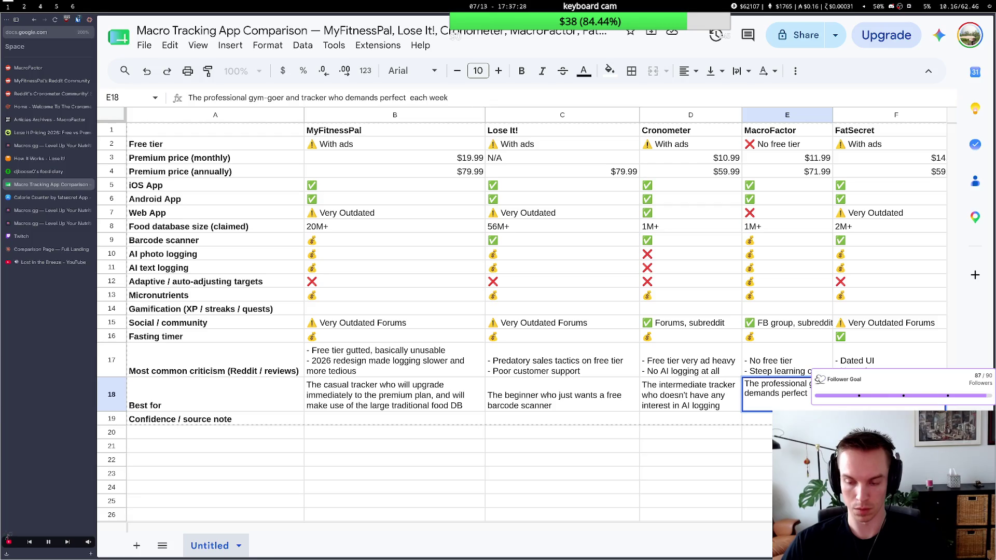
type("o")
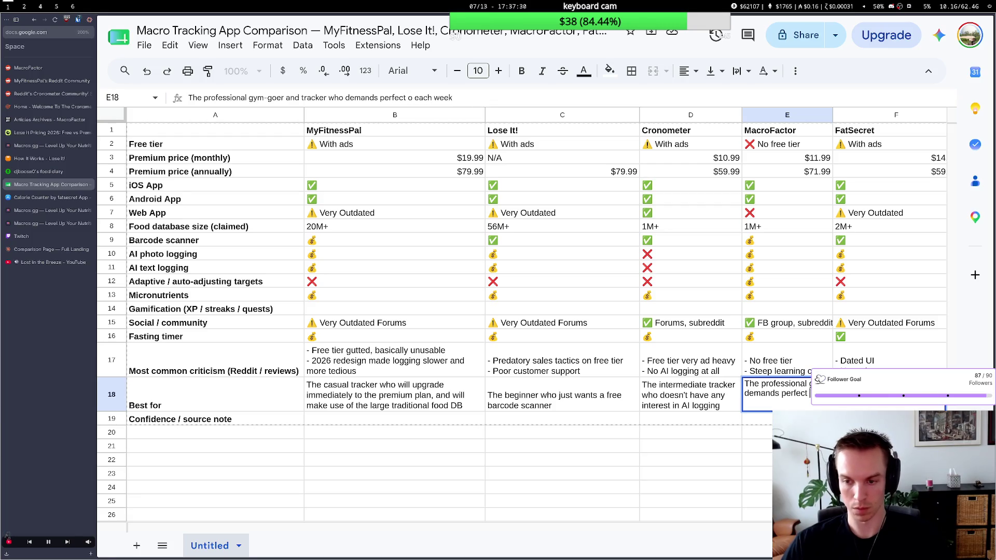
key("BackSpace")
key("BackSpace")
key("BackSpace")
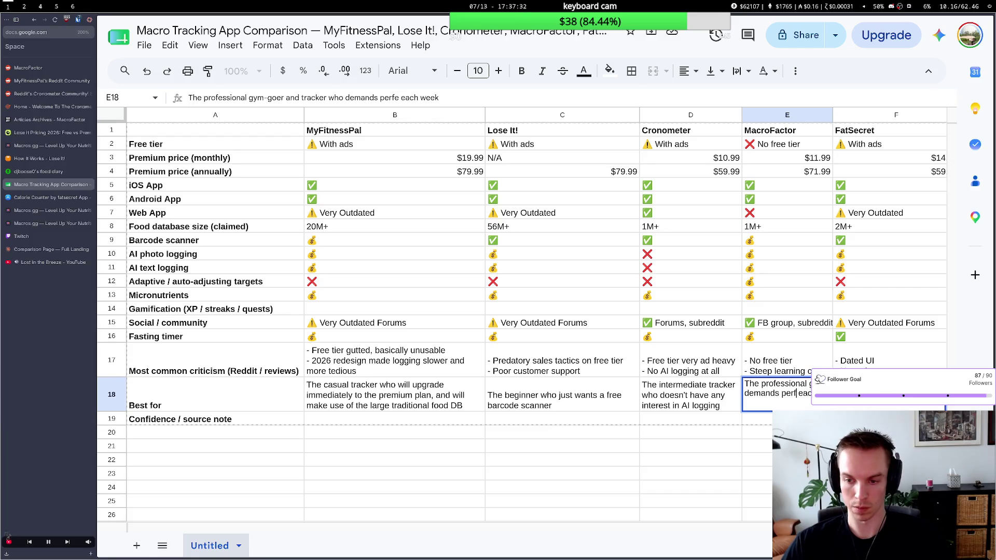
key("BackSpace")
key("BackSpace")
key("BackSpace")
key("BackSpace")
key("BackSpace")
After rereading the chat, end MacroFactor's entry with 'demands weekly calibration' and commit it.
key("super+2")
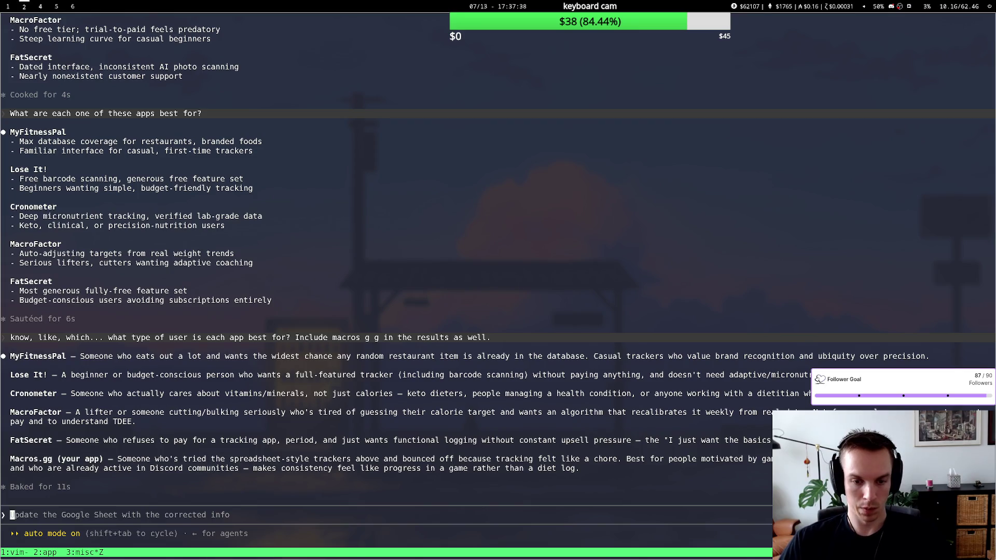
key("super+1")
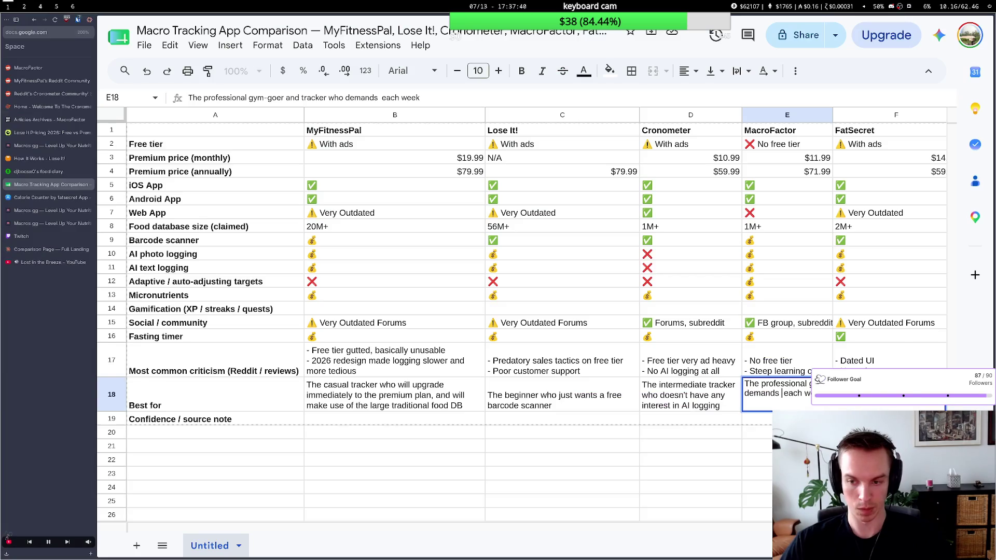
left_click_drag(825, 393, 737, 395)
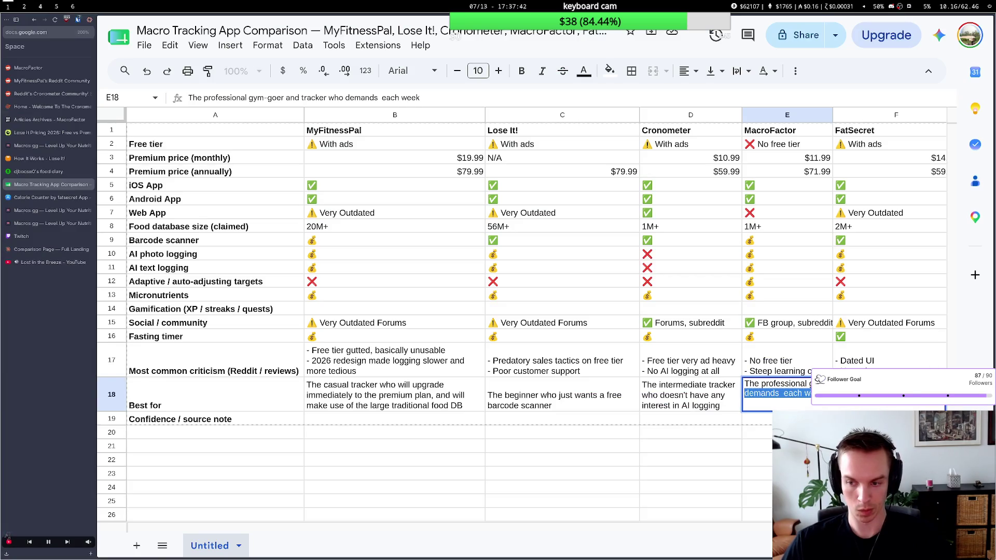
type("wants we")
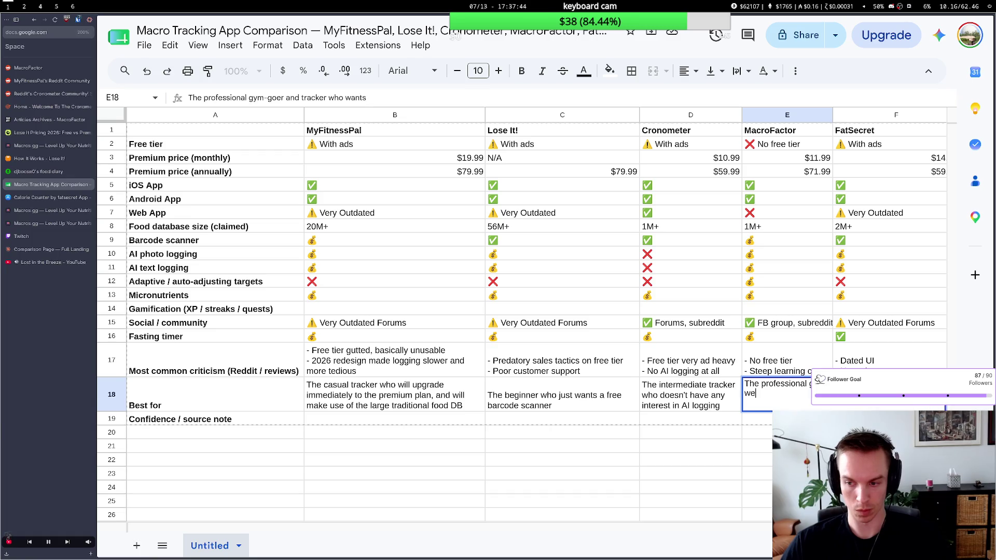
type("eekly cali")
type("bration")
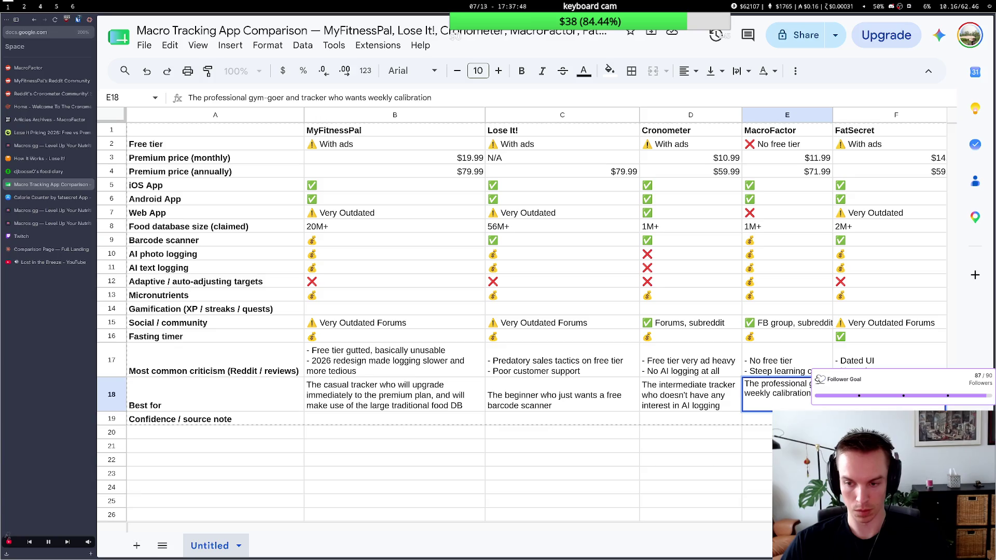
key("super+2")
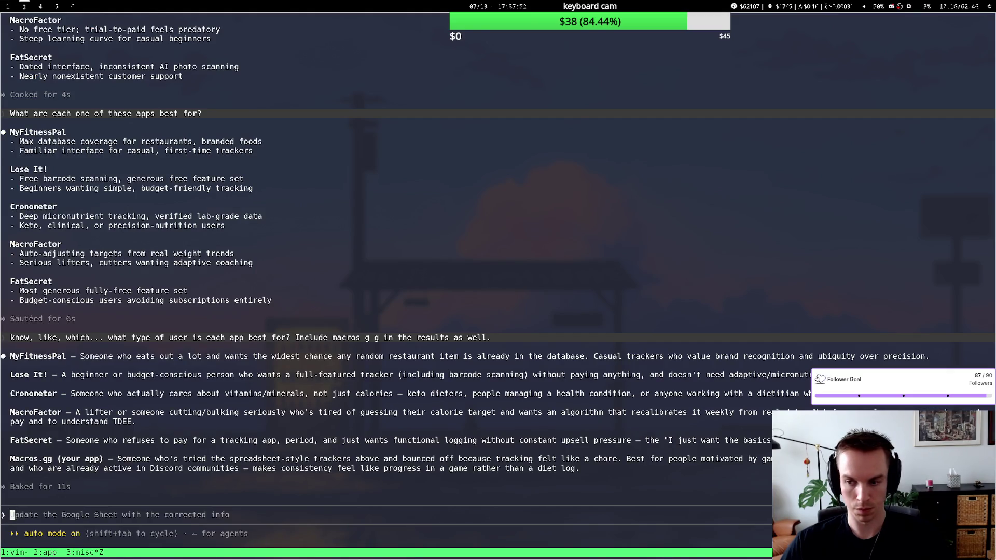
key("super+1")
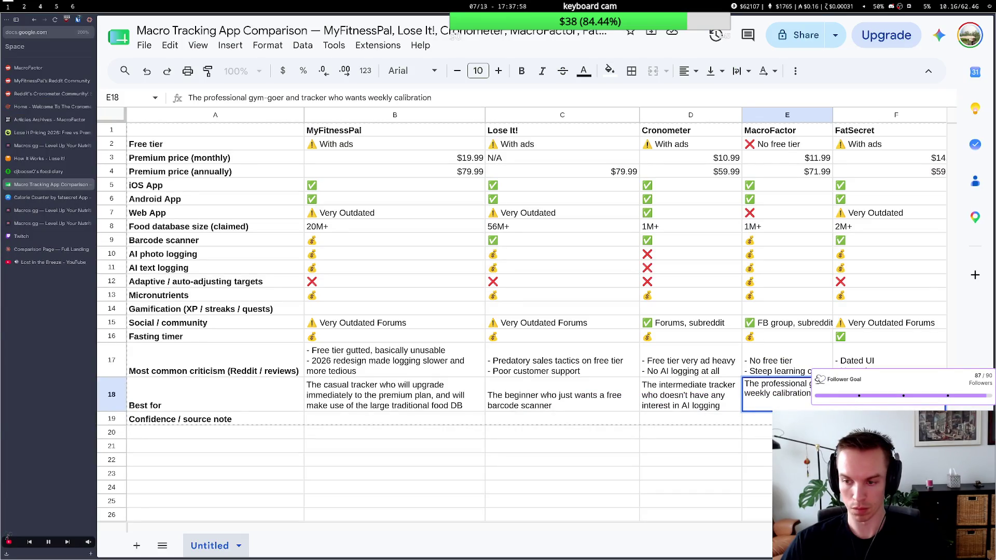
key("BackSpace")
key("BackSpace")
key("BackSpace")
type("demands")
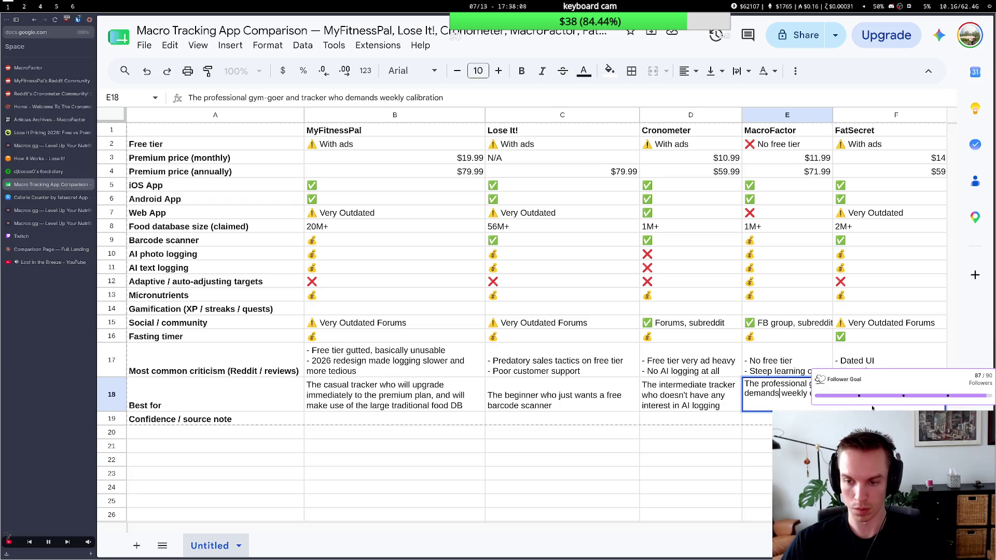
left_click(741, 473)
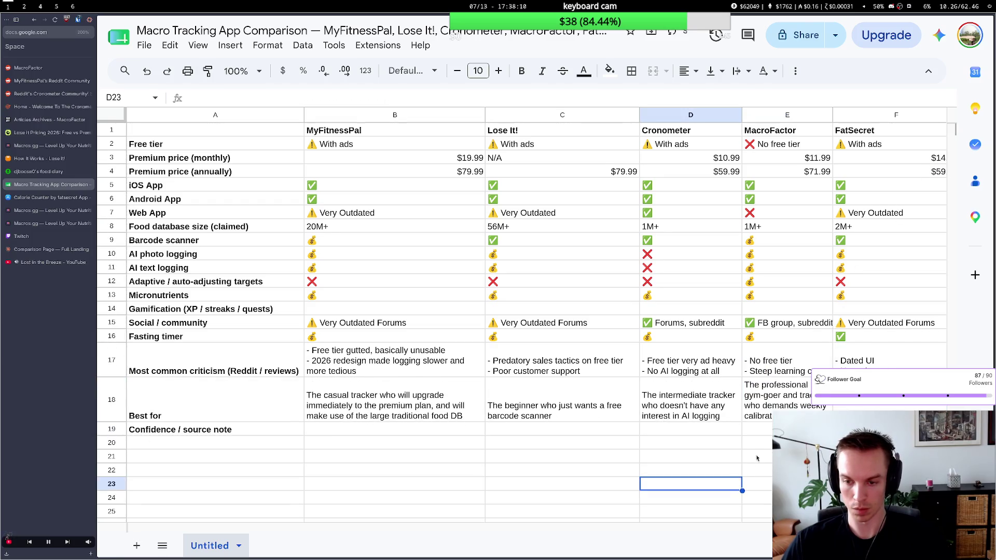
Shorten MacroFactor's entry to 'professional gym-goer who demands weekly calibration'.
left_click(840, 405)
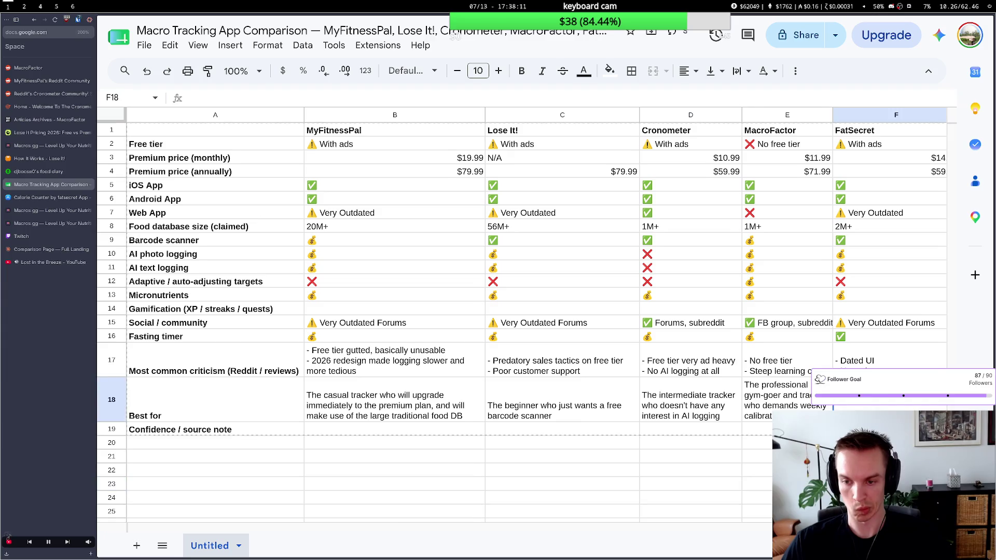
double_click(792, 393)
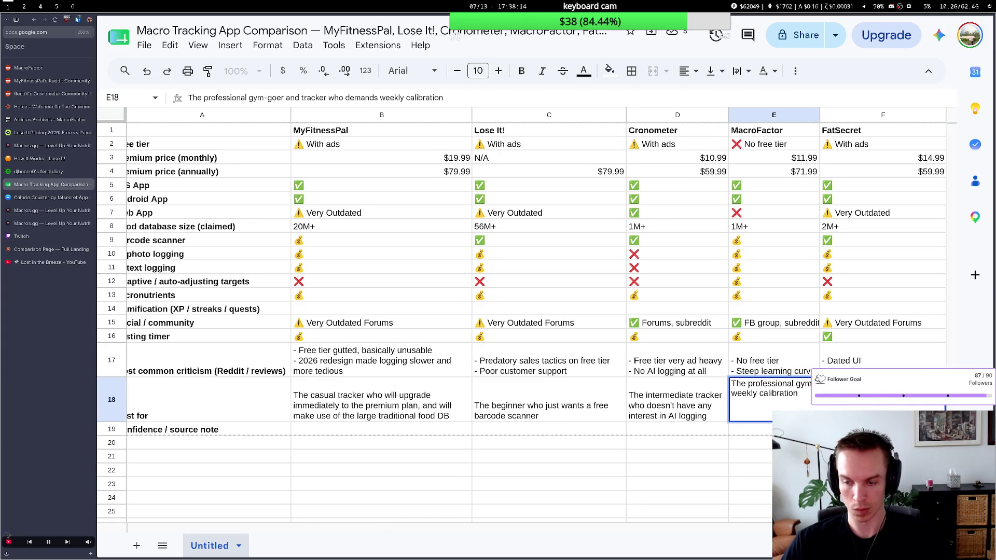
key("BackSpace")
key("BackSpace")
key("BackSpace")
key("BackSpace")
key("BackSpace")
key("BackSpace")
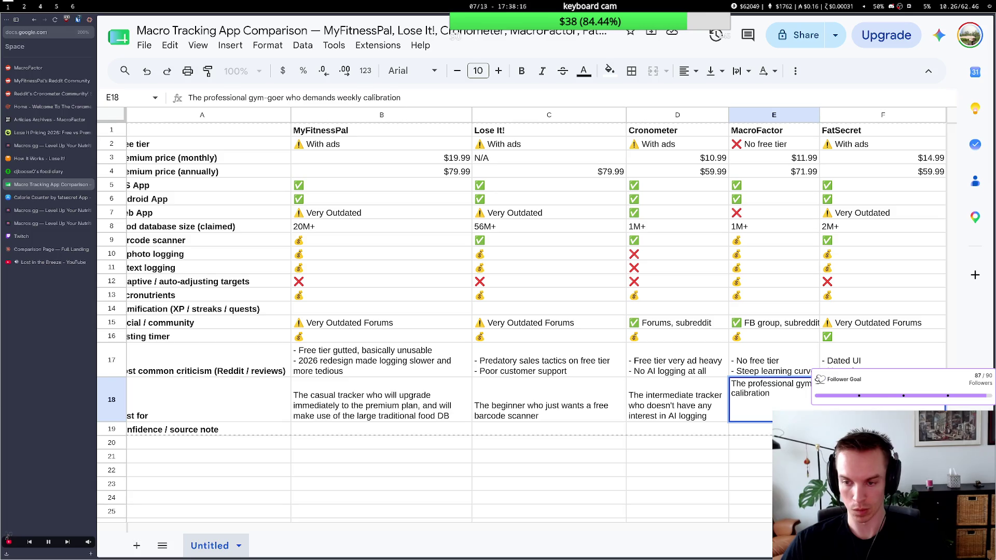
key("Return")
key("Return")
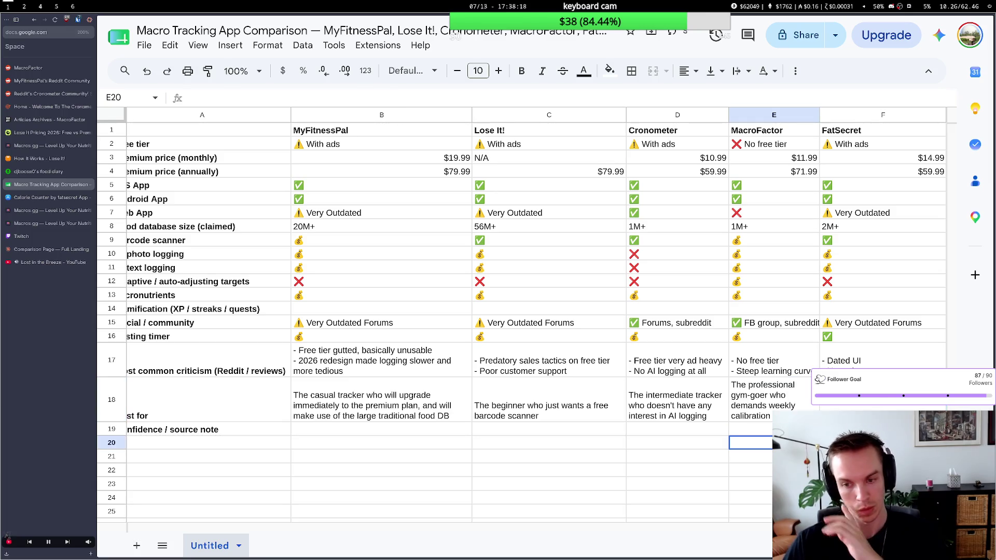
Start FatSecret's Best-for with 'Anyone who wants to try', then switch to the terminal chat.
key("Up")
key("Up")
key("Right")
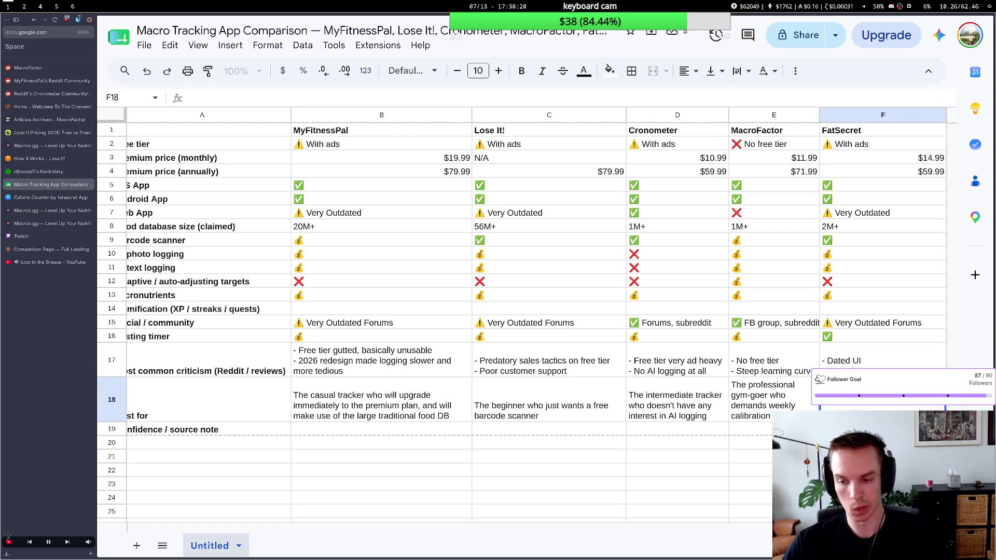
type("The")
type("Any")
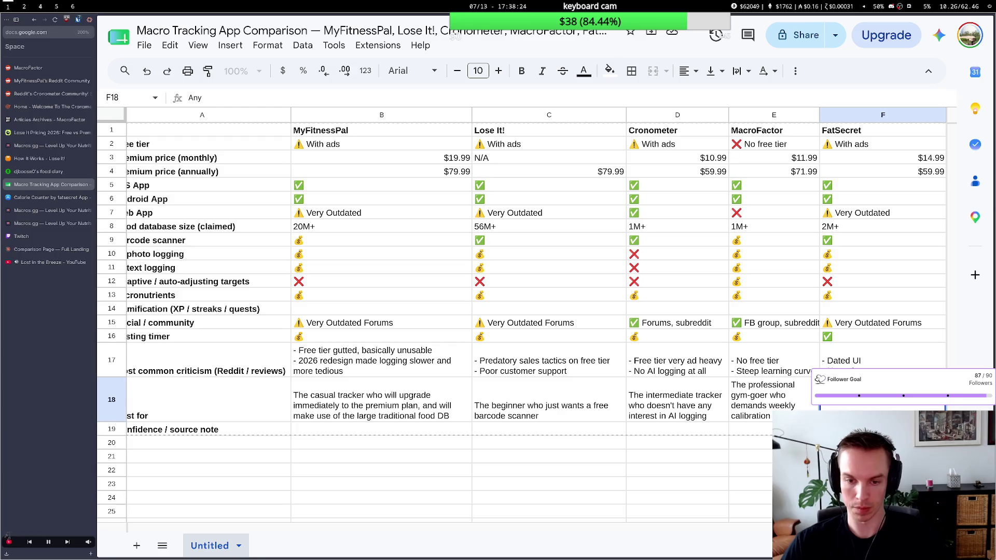
type(" user")
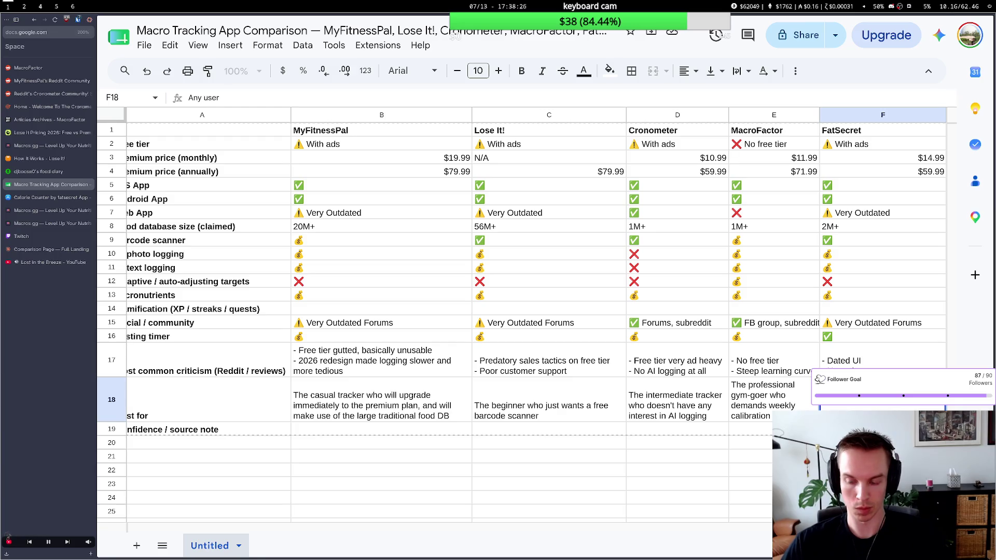
type(" who")
key("BackSpace")
key("BackSpace")
key("BackSpace")
key("BackSpace")
key("BackSpace")
key("BackSpace")
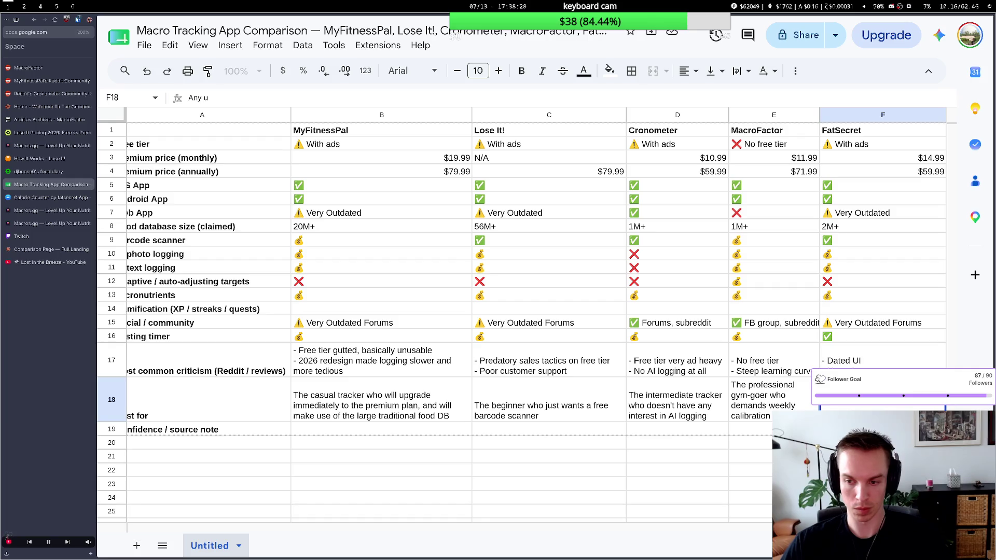
type("one who wants")
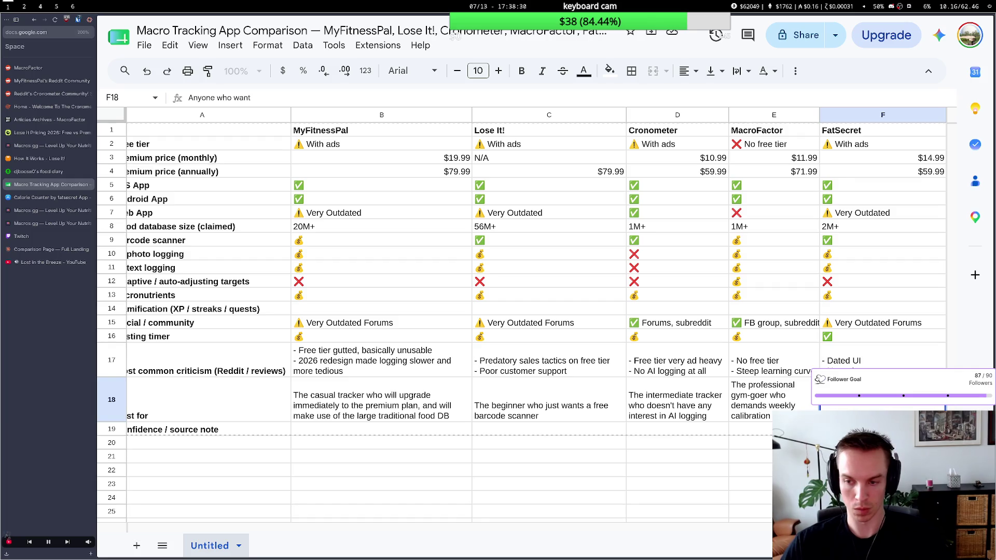
type(" to try")
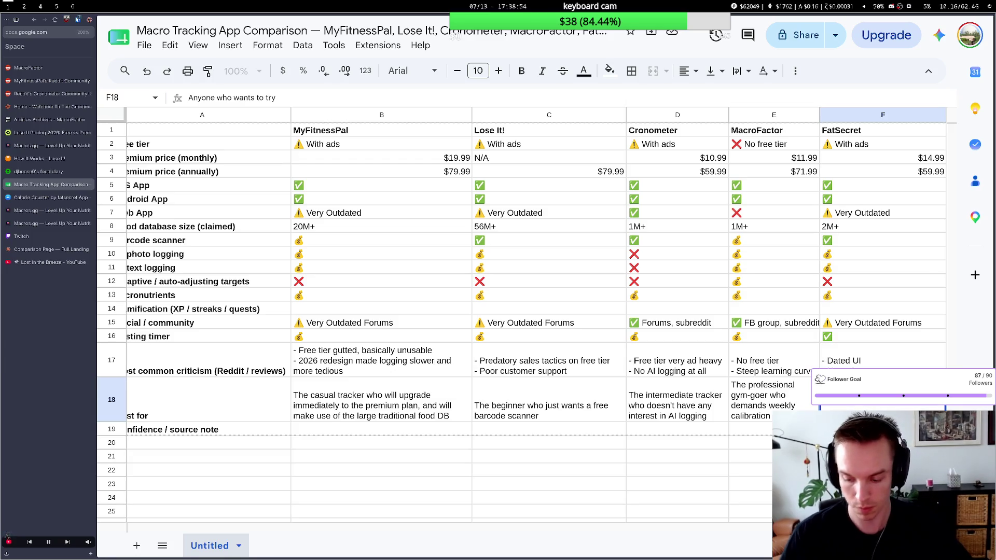
key("super+2")
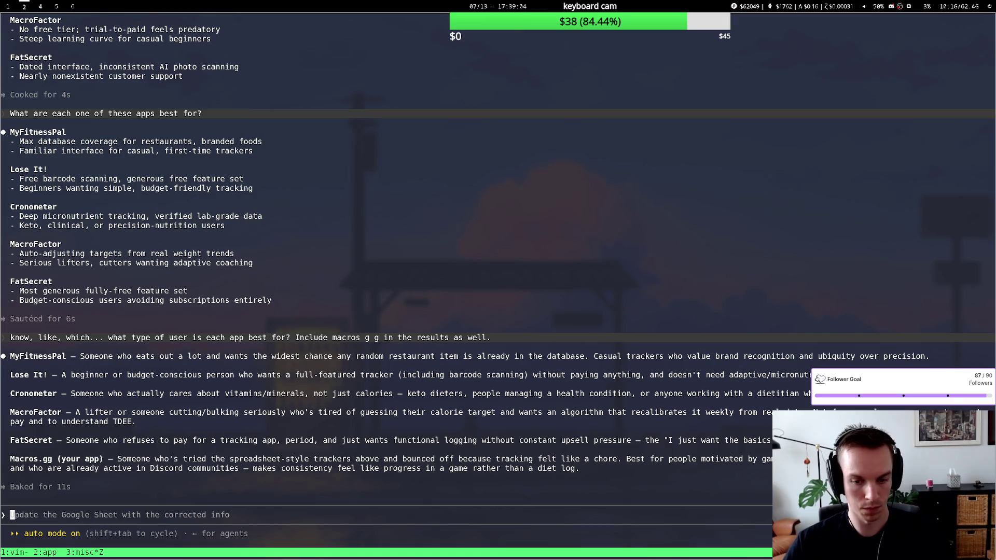
Trim FatSecret's entry and try a 'tracking' wording after rereading the chat's suggestions.
key("super+1")
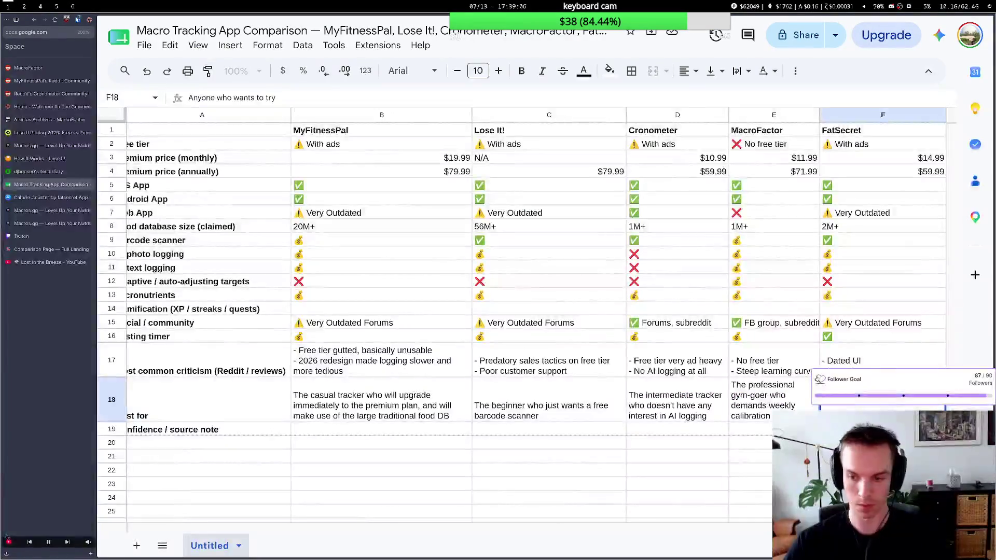
key("BackSpace")
key("BackSpace")
key("BackSpace")
key("BackSpace")
key("BackSpace")
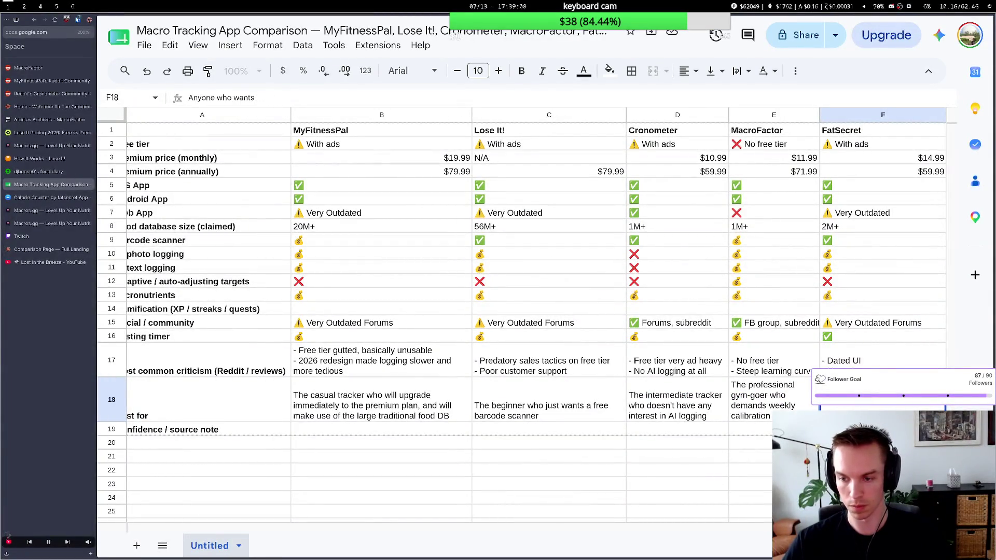
type("track")
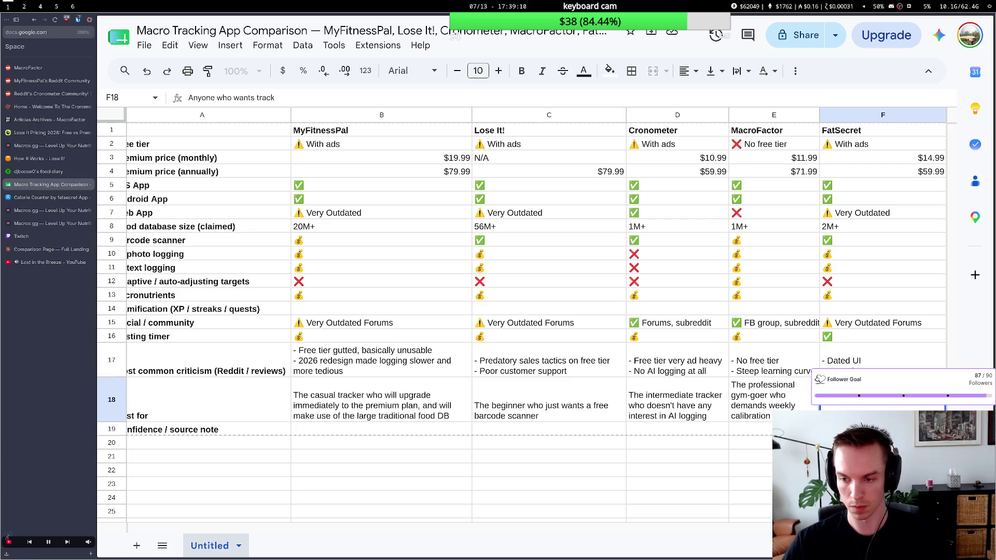
type("ing")
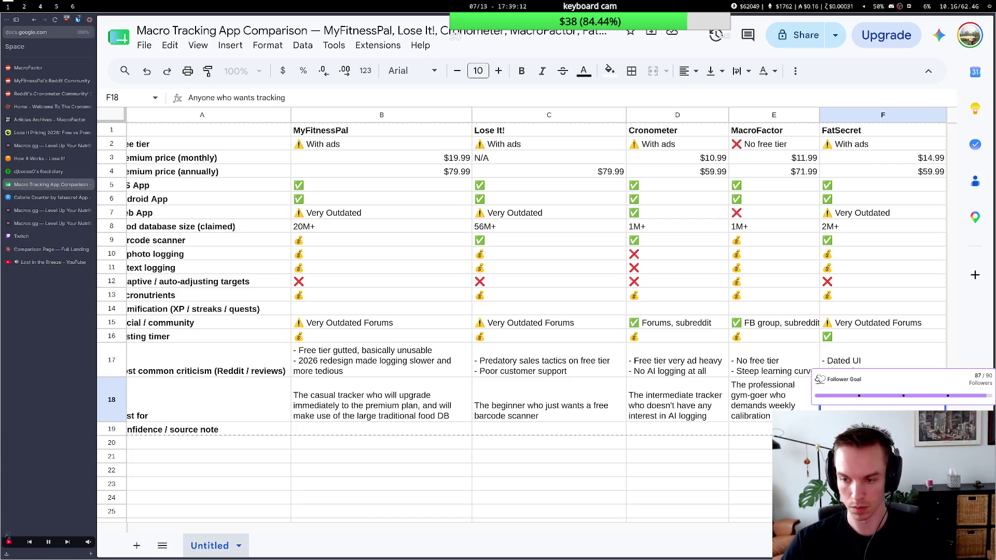
key("super+2")
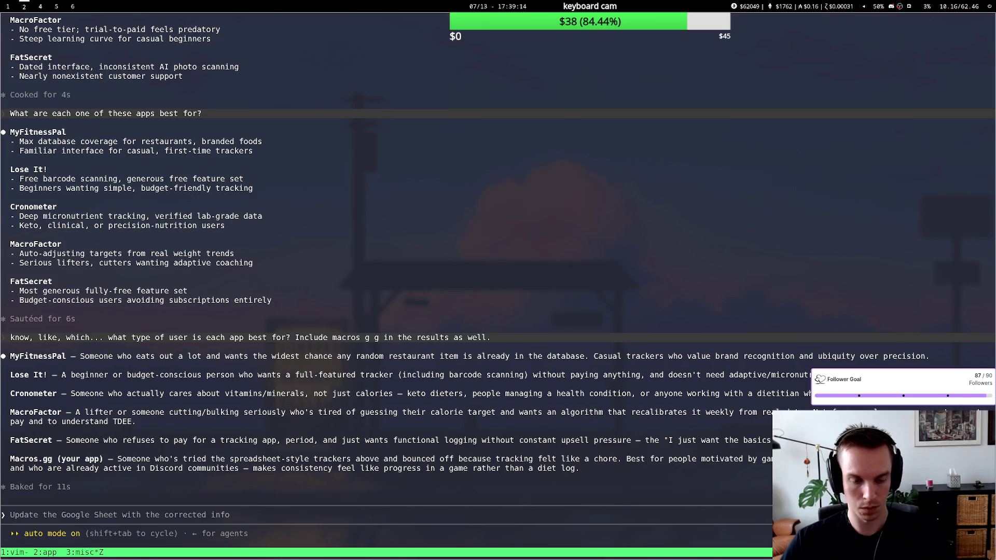
key("super+1")
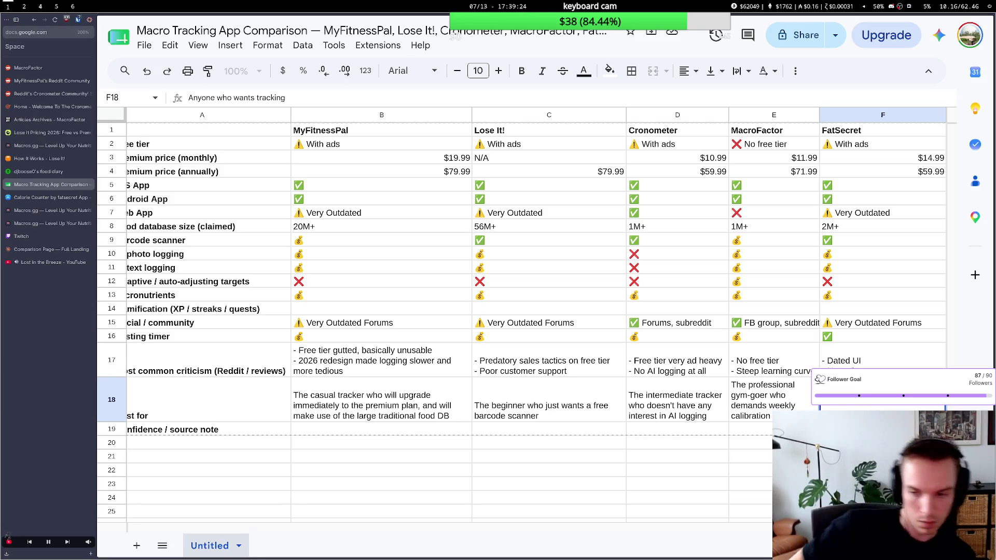
type("wiy")
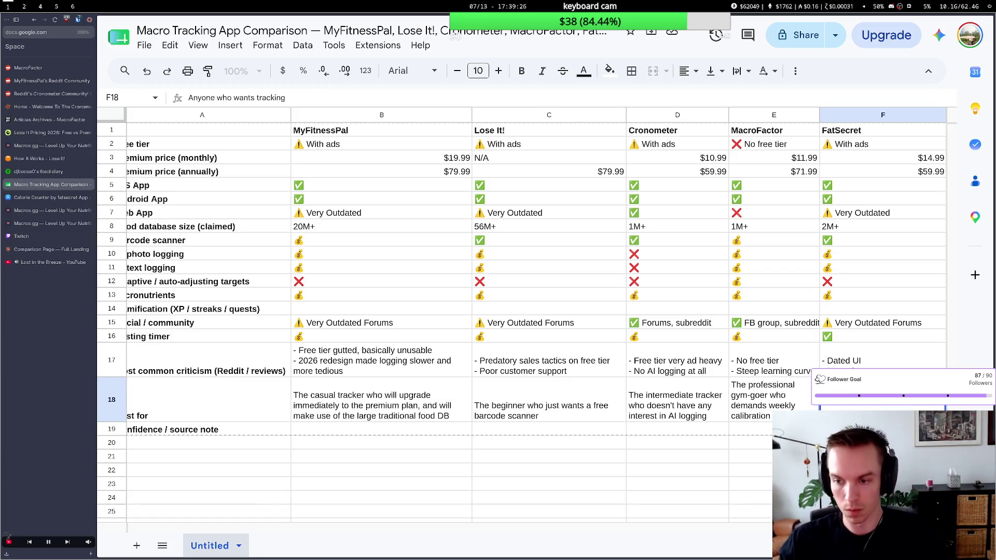
key("BackSpace")
key("BackSpace")
key("BackSpace")
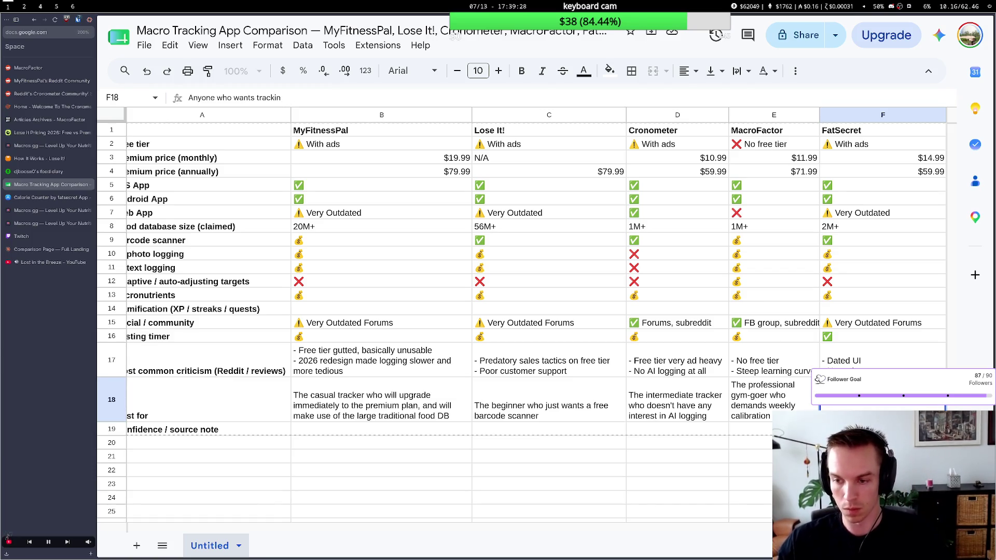
key("BackSpace")
key("BackSpace")
key("BackSpace")
key("BackSpace")
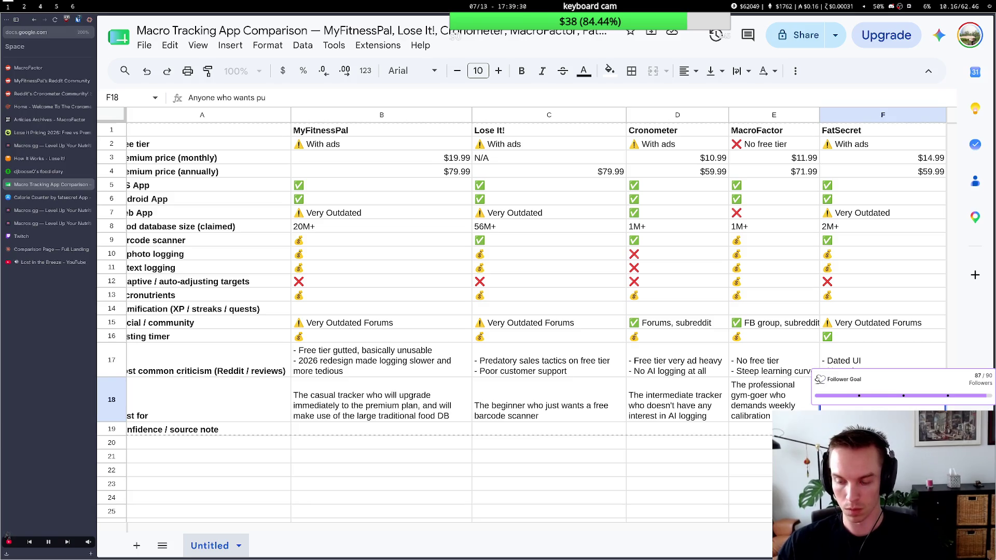
type("pure, on")
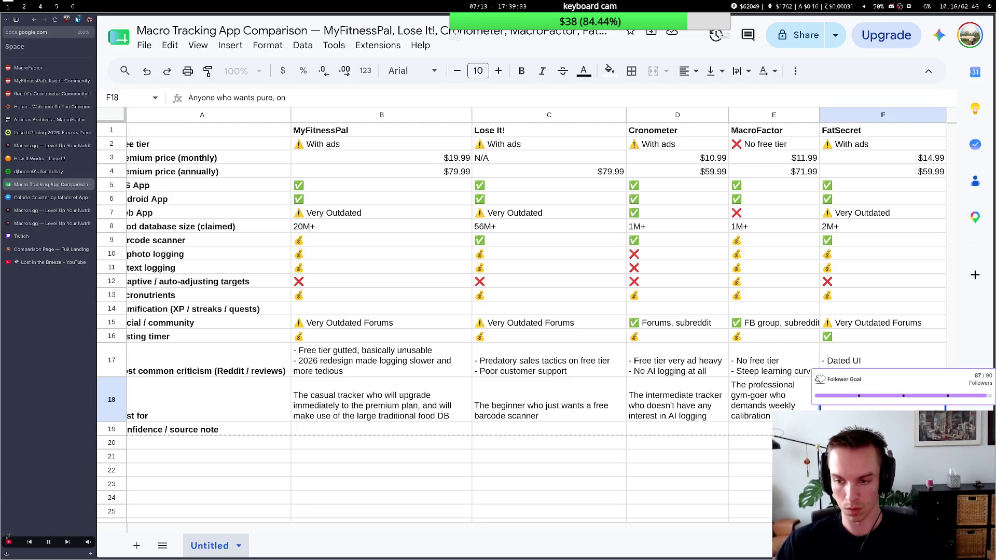
Try and discard a 'pure …' wording, cutting FatSecret's entry back to 'Any'.
key("BackSpace")
type("un")
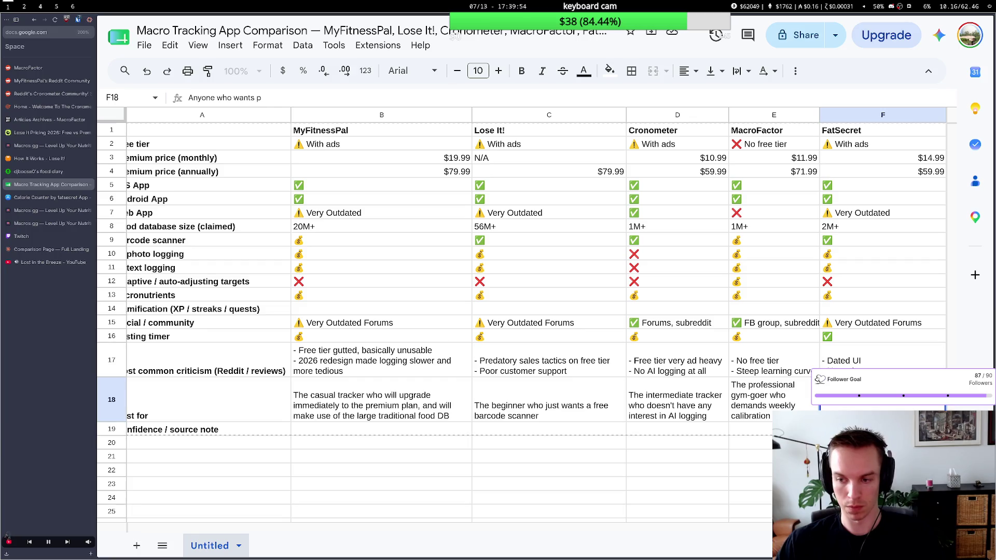
key("BackSpace")
key("BackSpace")
key("BackSpace")
type("to")
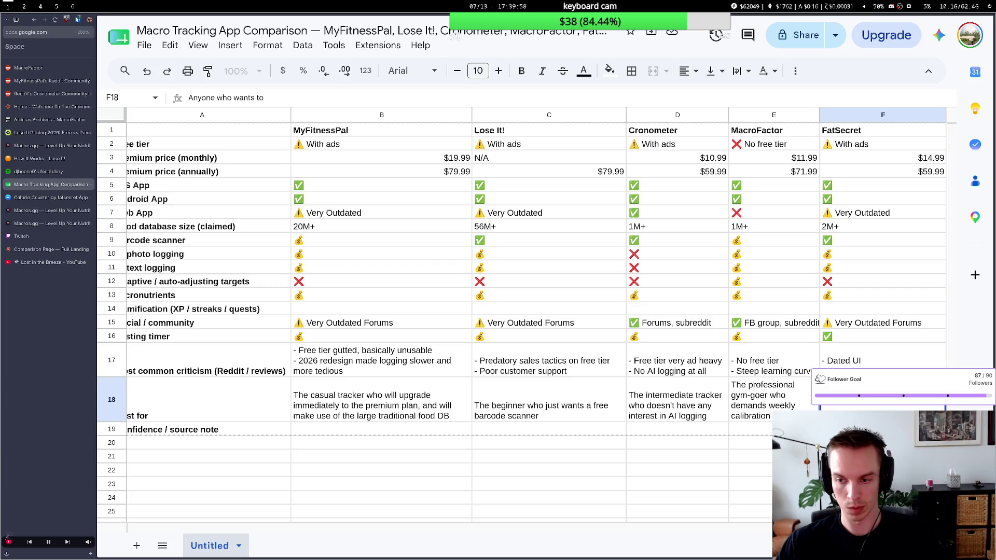
key("BackSpace")
type("a f")
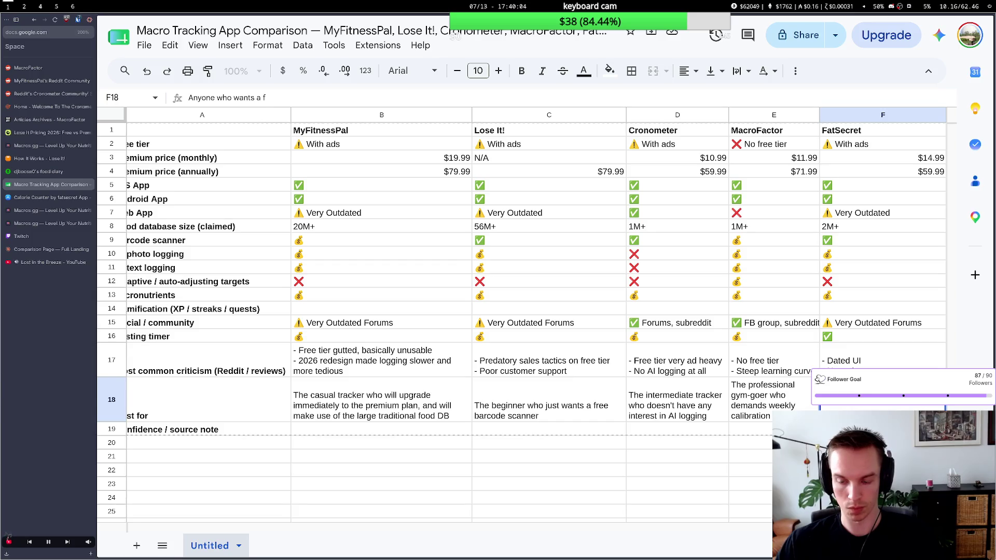
type("ree")
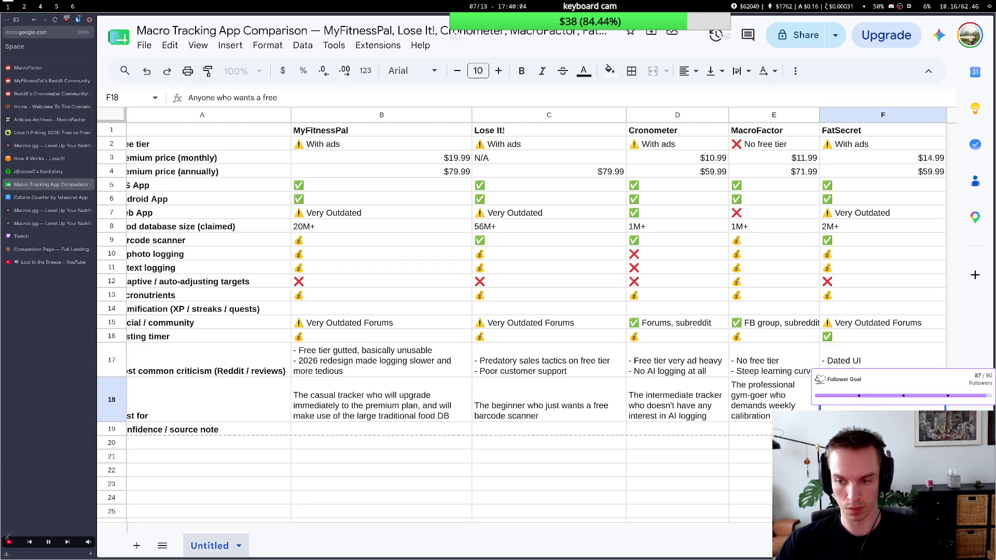
key("BackSpace")
key("BackSpace")
key("BackSpace")
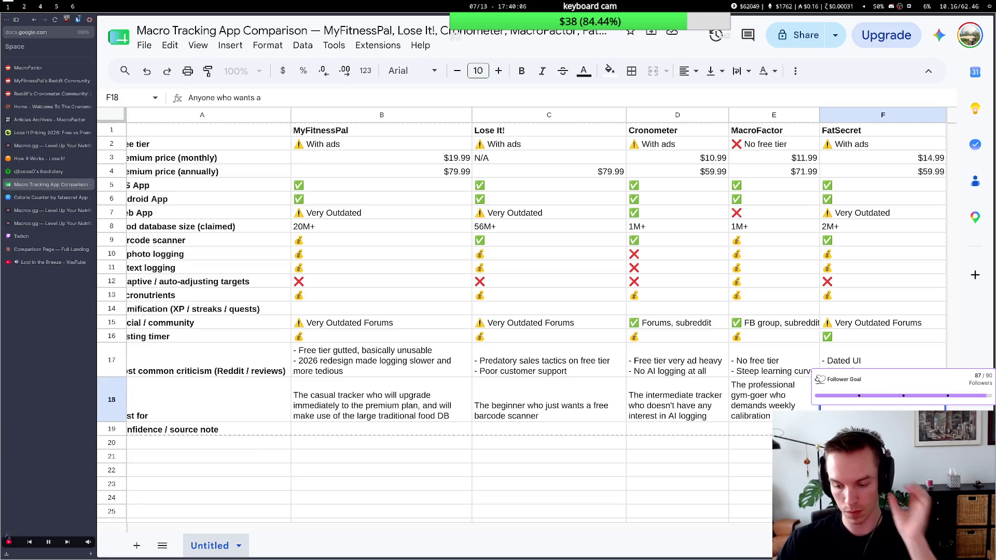
key("BackSpace")
key("BackSpace")
key("BackSpace")
key("BackSpace")
key("BackSpace")
key("BackSpace")
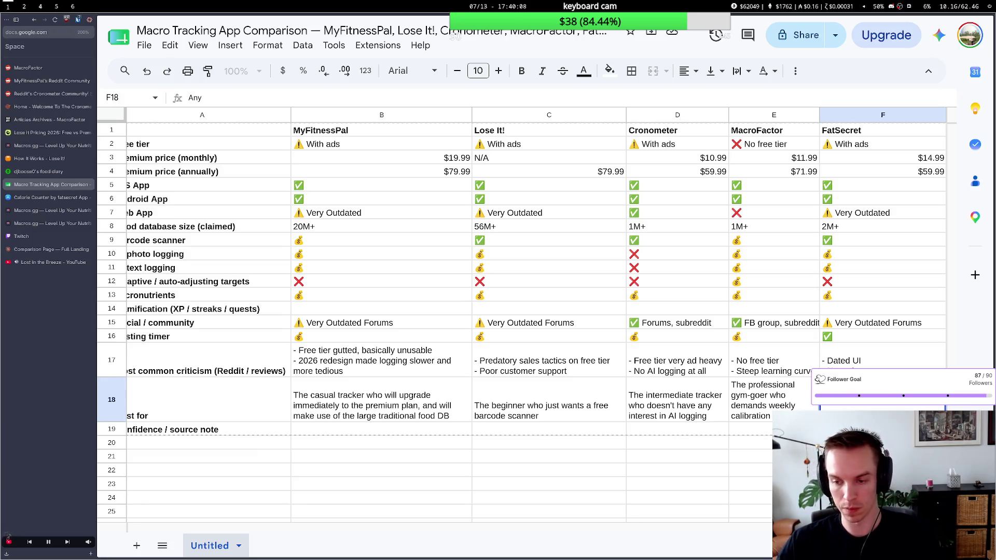
type("level")
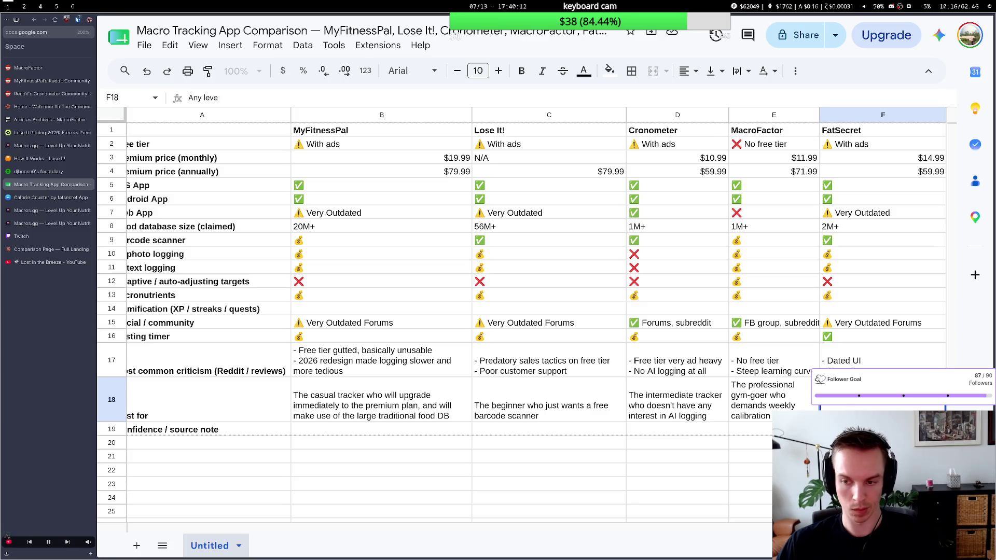
Discard the 'any level of tracker' and 'ad-free' drafts, restarting FatSecret's entry as 'Anyone who wants a'.
key("BackSpace")
key("BackSpace")
type("vel of trac")
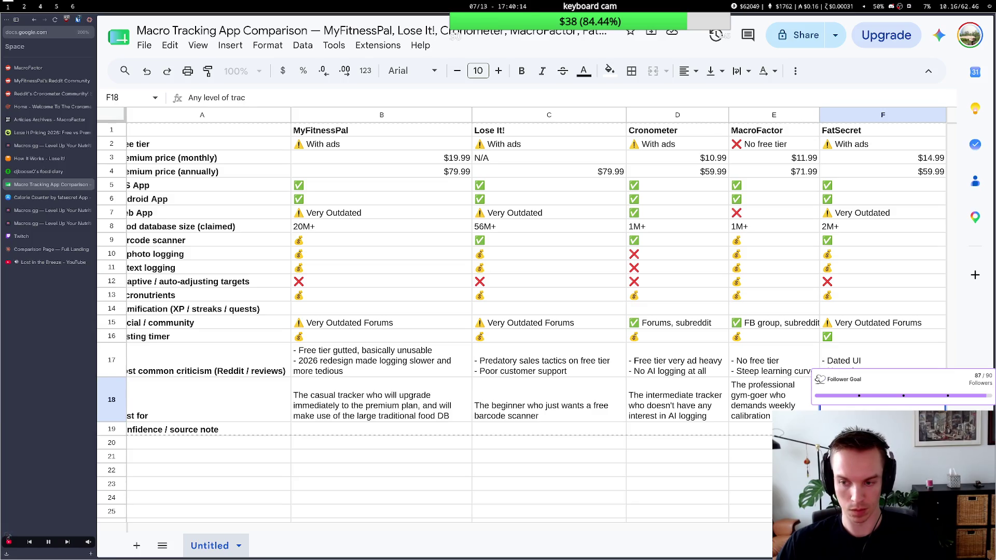
type("ke")
type("r who")
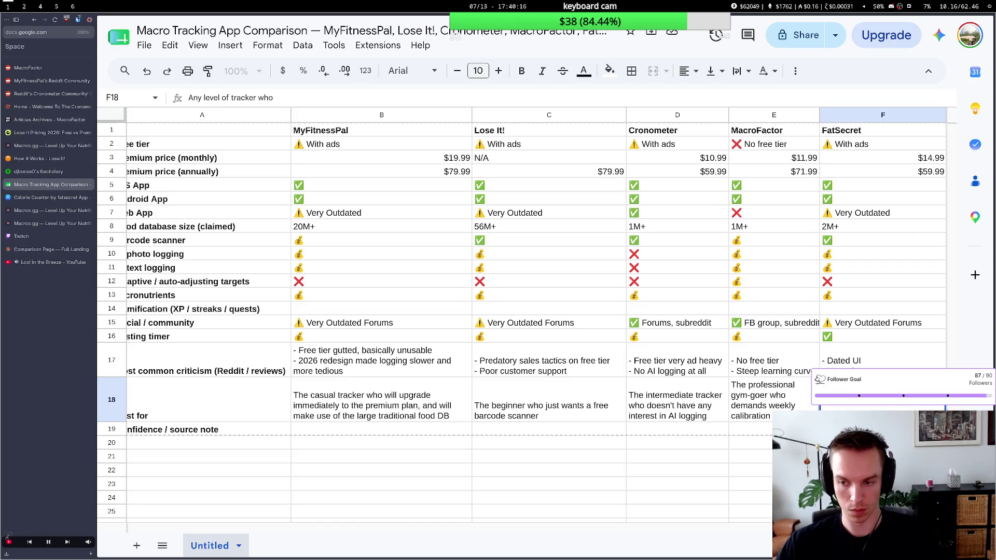
type(" wants")
type(" a pur")
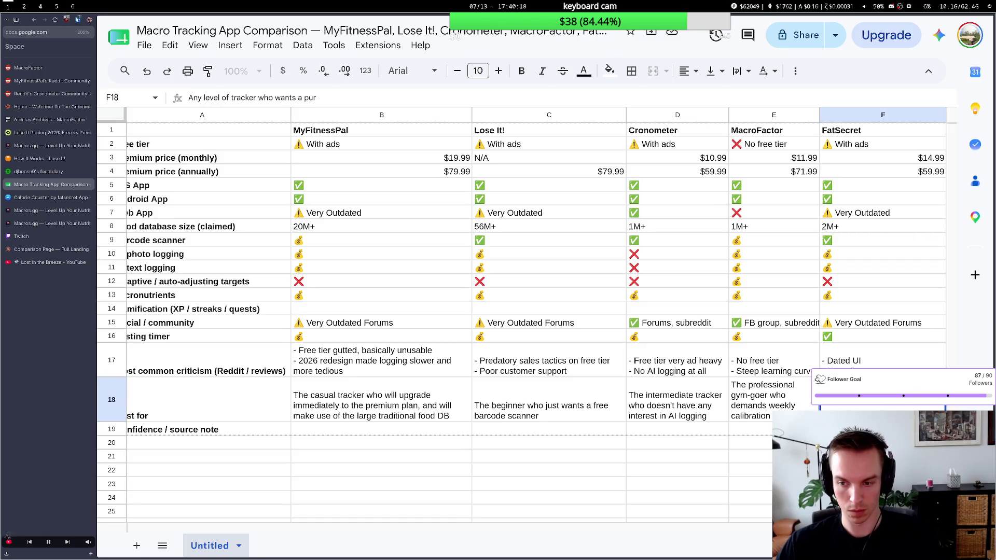
type(" un")
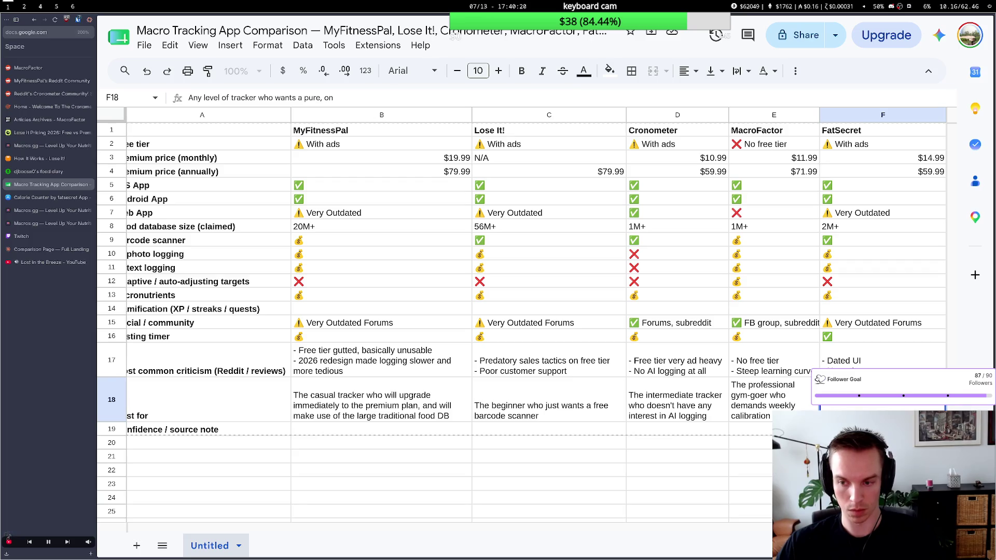
type("dul")
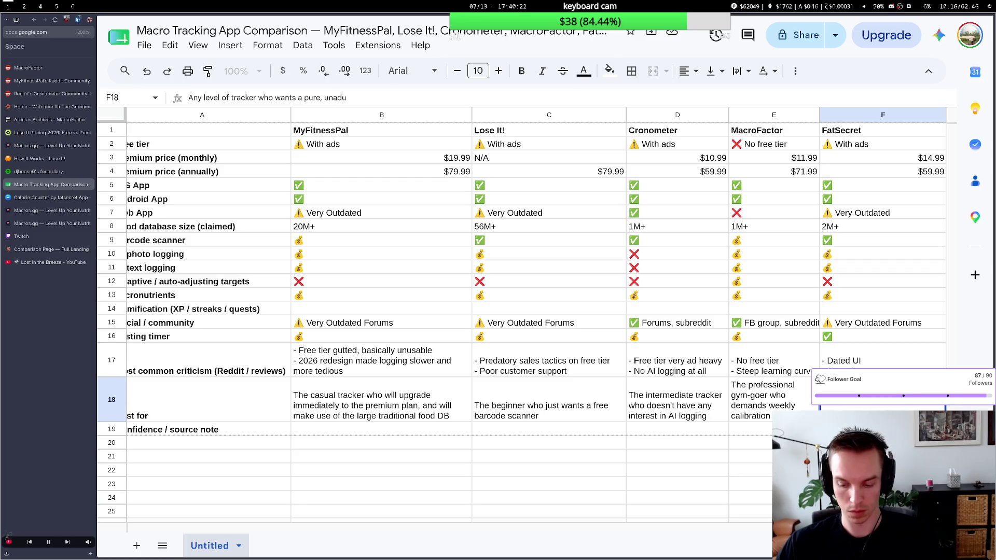
key("BackSpace")
key("BackSpace")
key("BackSpace")
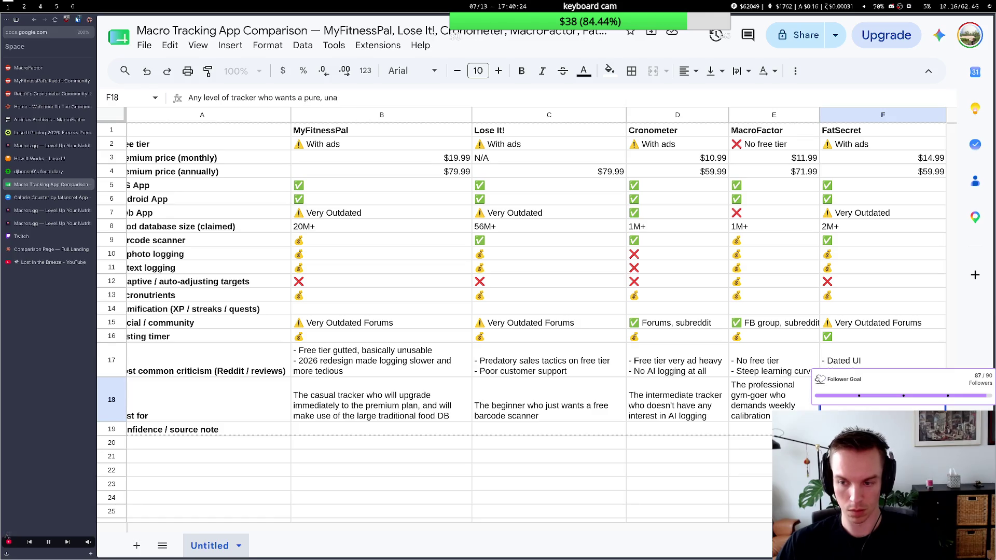
key("BackSpace")
key("BackSpace")
key("BackSpace")
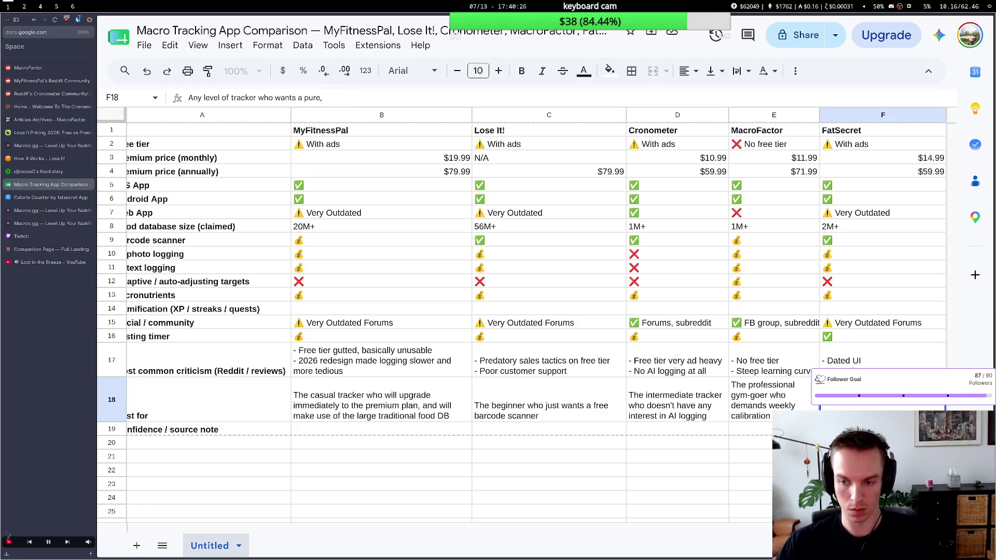
key("BackSpace")
key("BackSpace")
key("BackSpace")
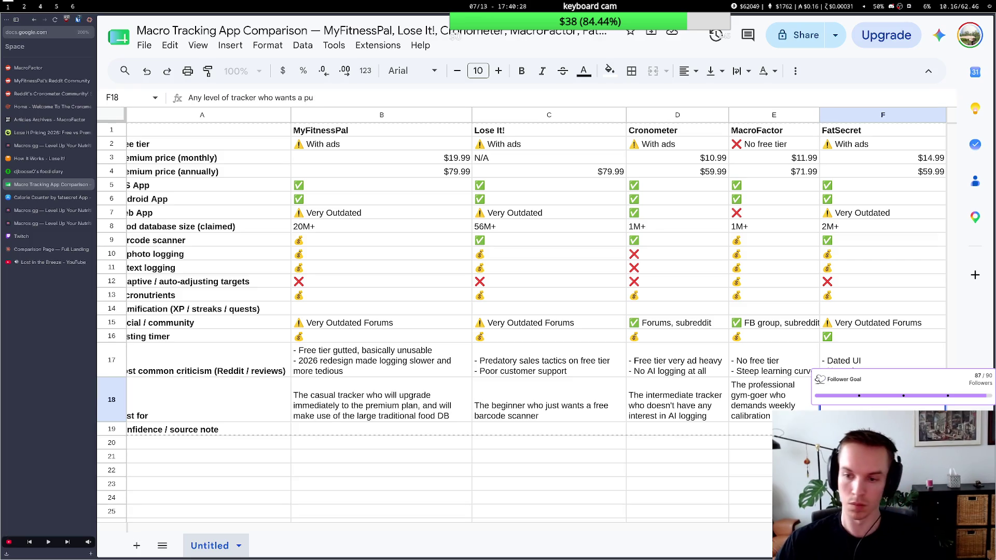
key("BackSpace")
key("BackSpace")
type("n ad")
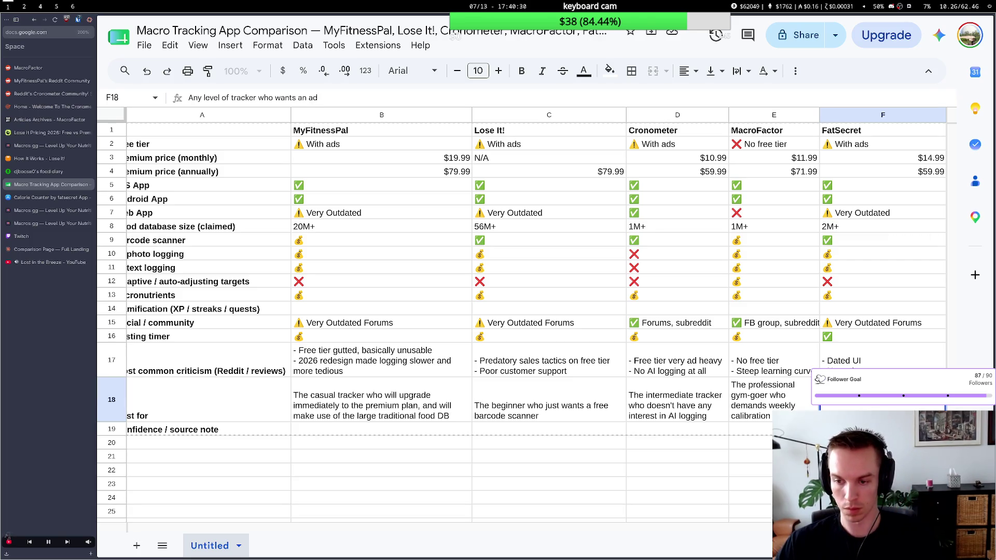
type("-free")
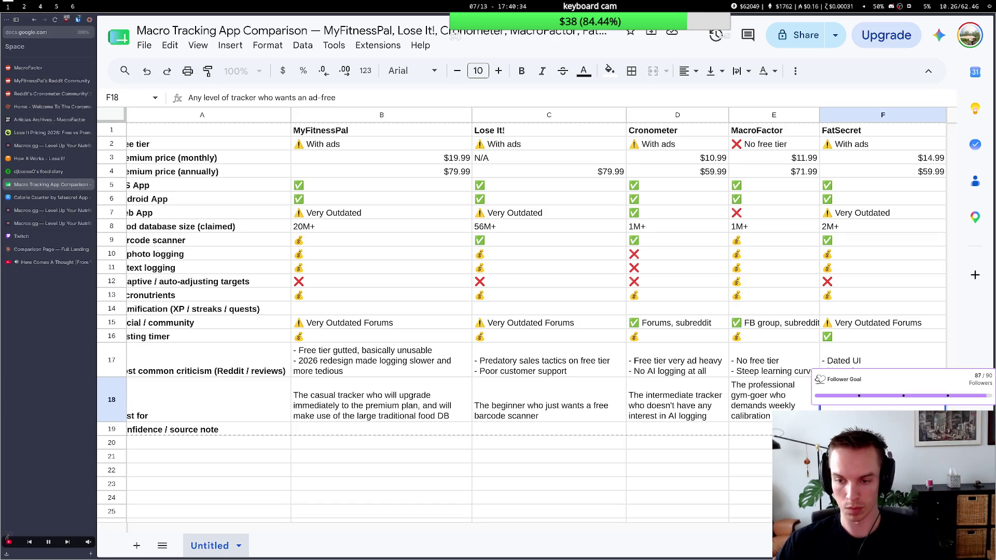
key("BackSpace")
key("BackSpace")
key("BackSpace")
key("BackSpace")
key("BackSpace")
key("BackSpace")
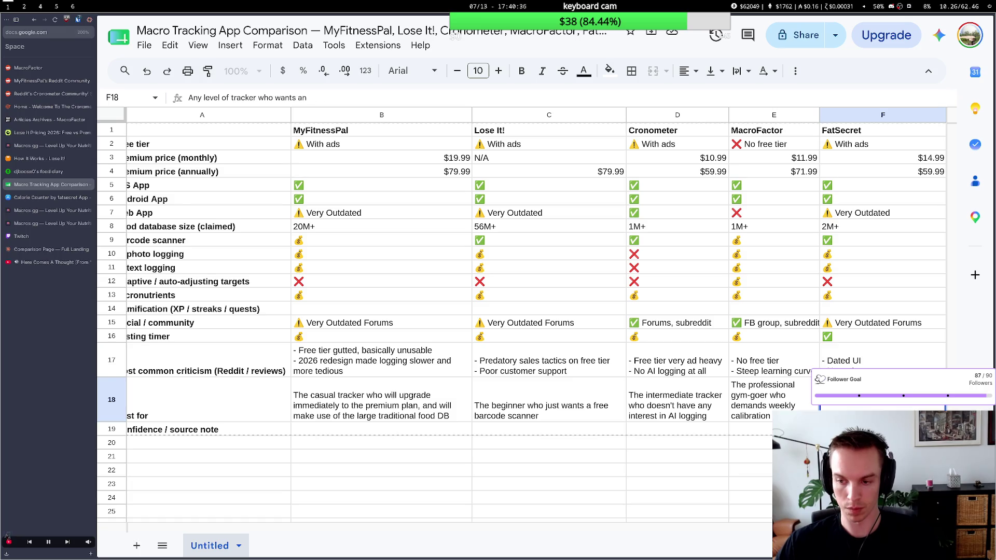
key("BackSpace")
key("BackSpace")
key("BackSpace")
key("BackSpace")
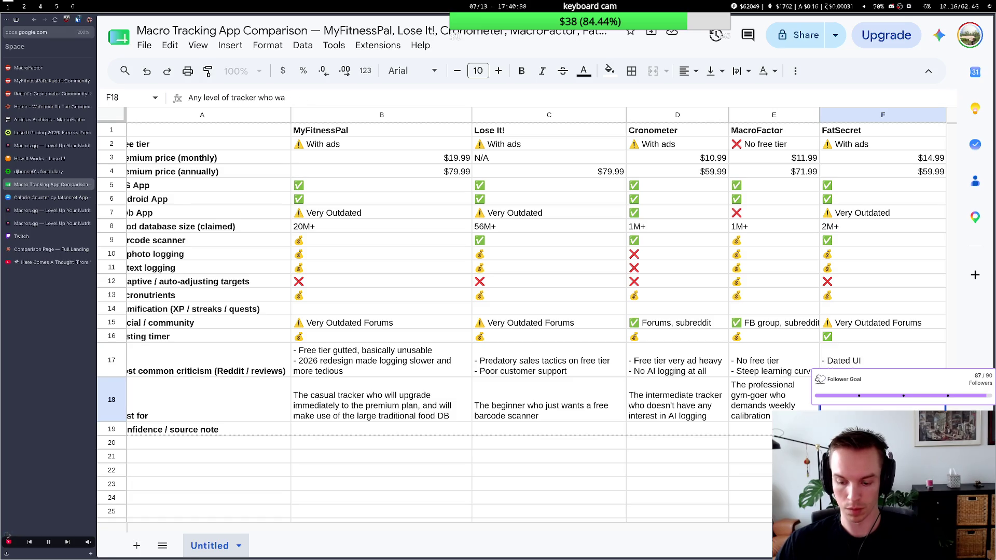
key("BackSpace")
key("BackSpace")
key("BackSpace")
type("Ano")
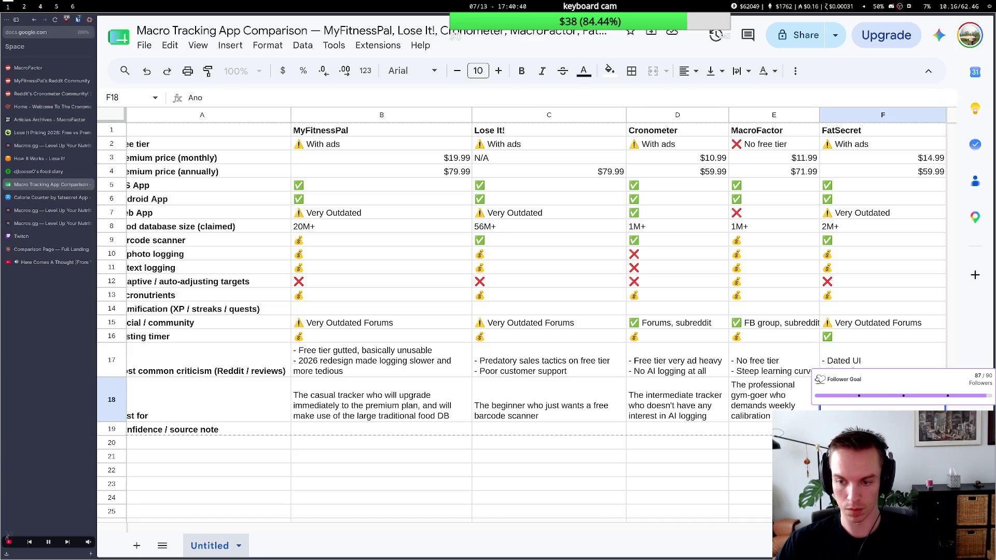
key("BackSpace")
type("yone")
type(" who wants a")
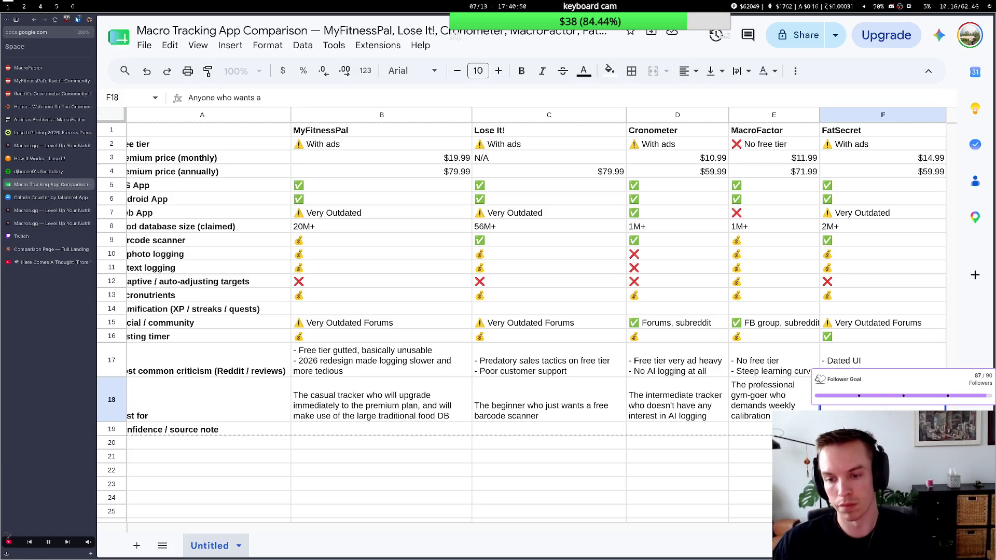
Check the terminal's suggested wording and return to the FatSecret cell.
key("super+2")
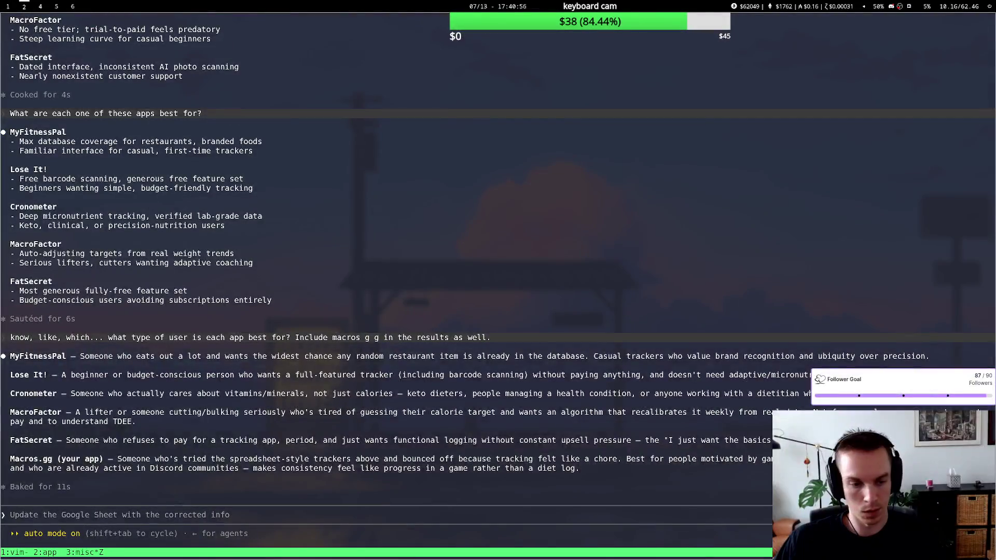
key("super+1")
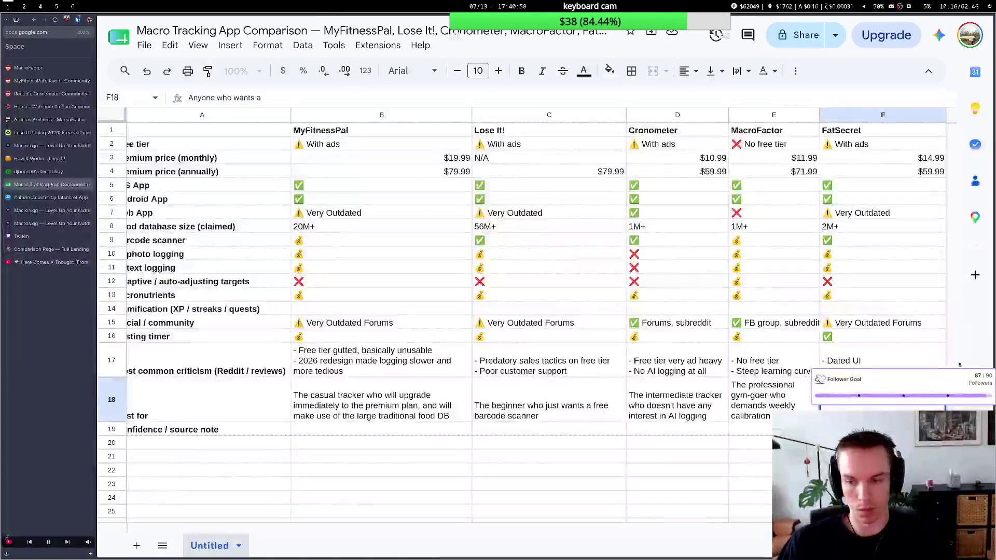
key("Left")
Retype FatSecret's Best-for cell as 'Someone who just wants a basic free macro tracker that's one step up from a spreadsheet'.
key("Right")
key("Up")
key("Up")
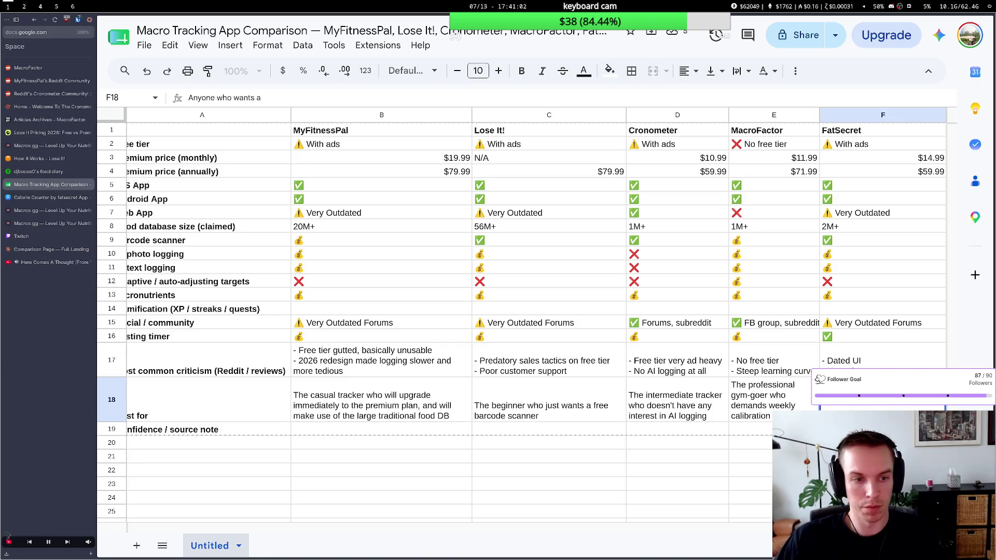
scroll(772, 306, "right", 1)
scroll(771, 306, "left", 2)
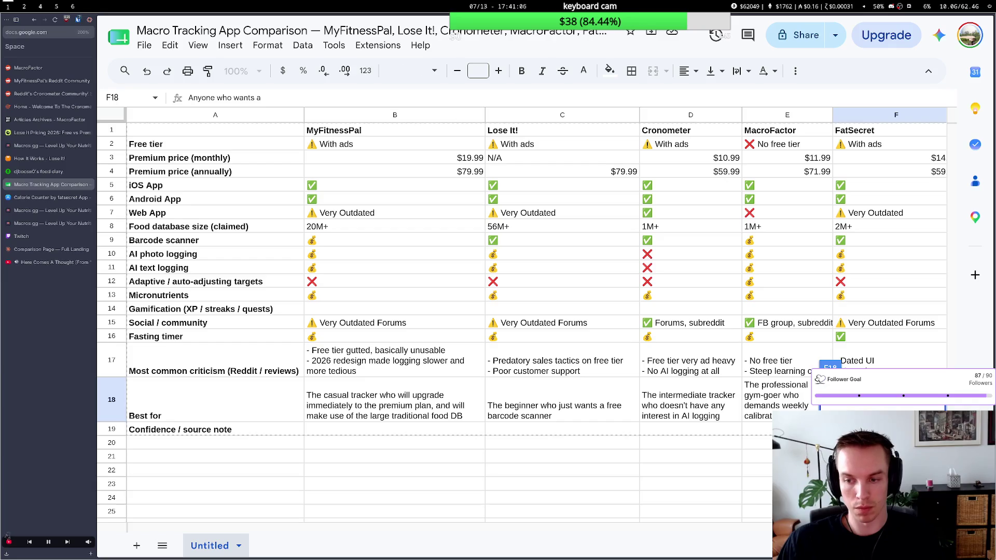
type("Some")
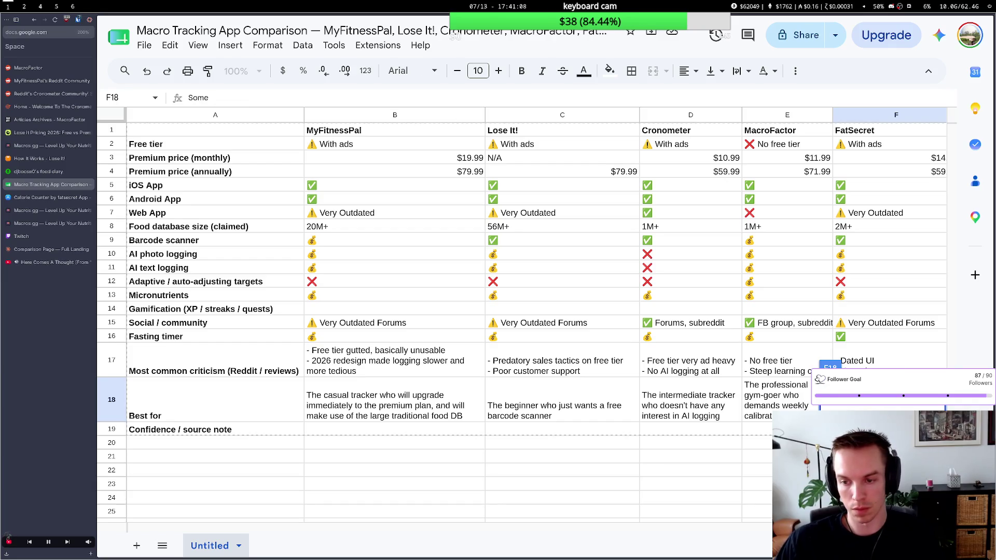
type("one who just")
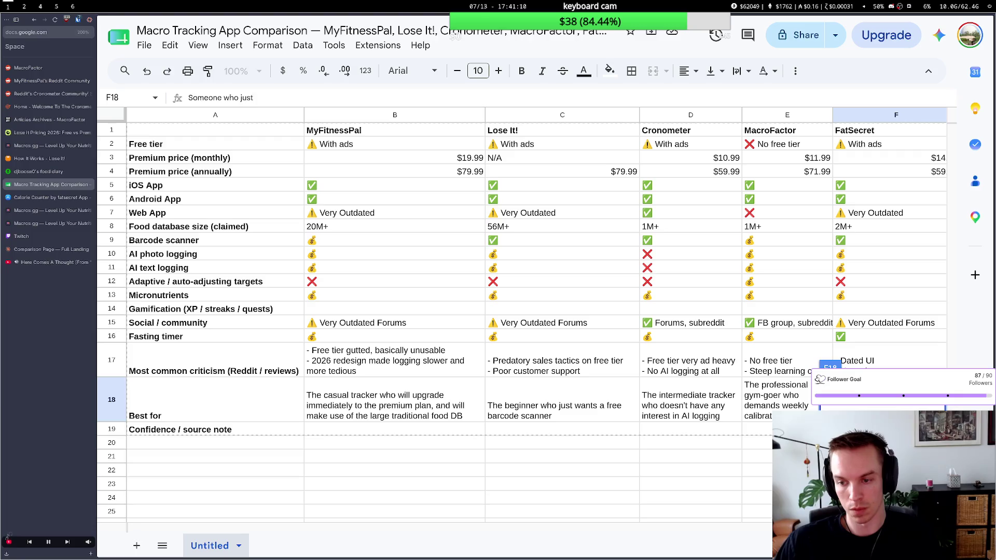
type(" wantse")
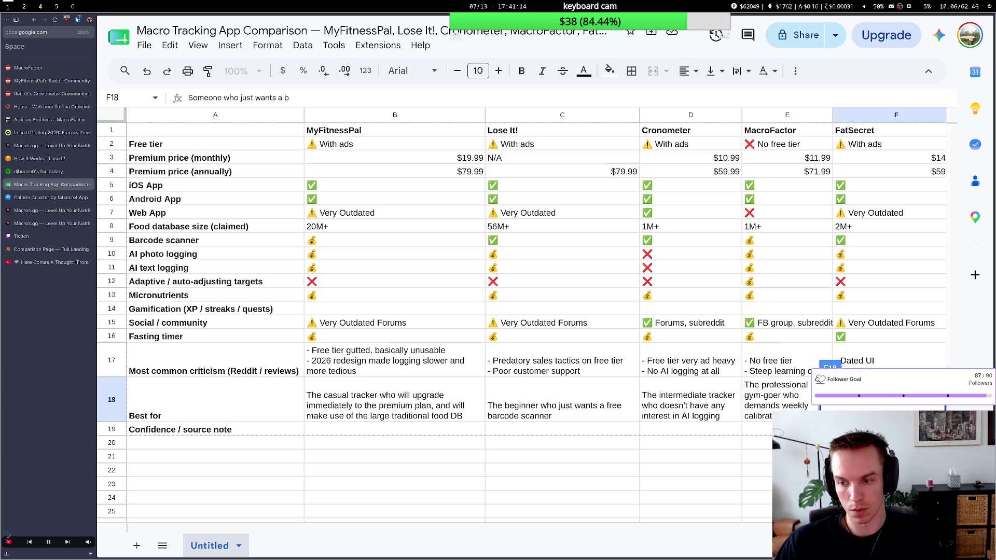
type("si")
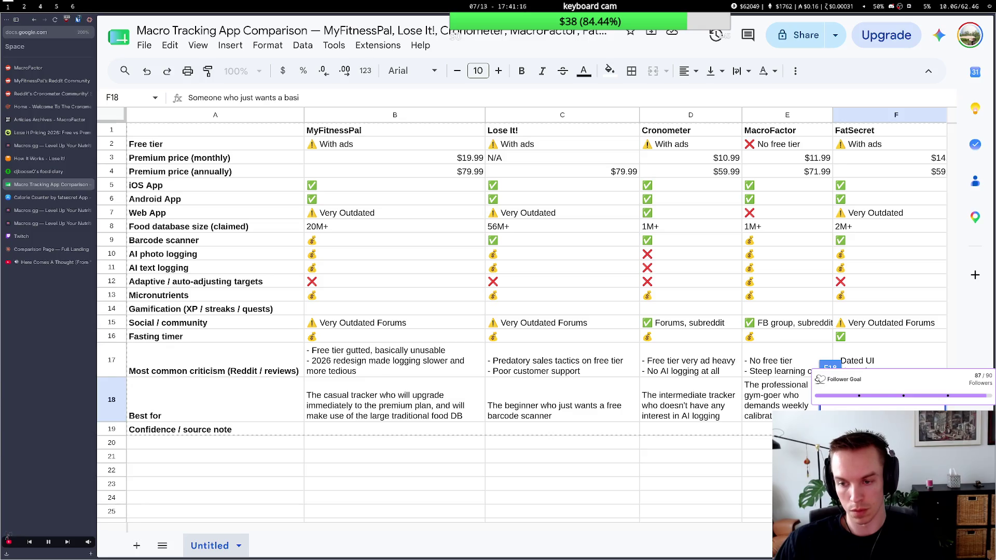
type("c free macro")
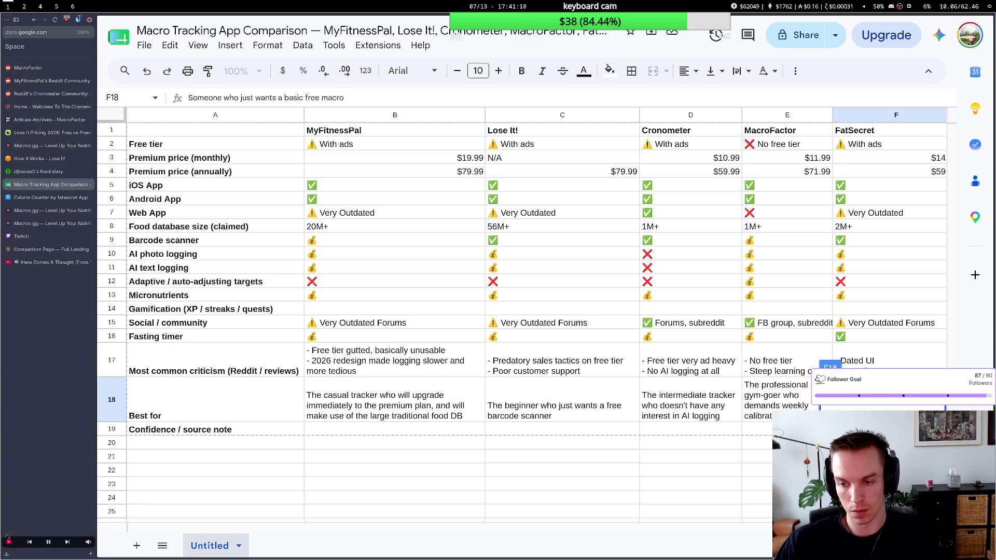
type(" tracker")
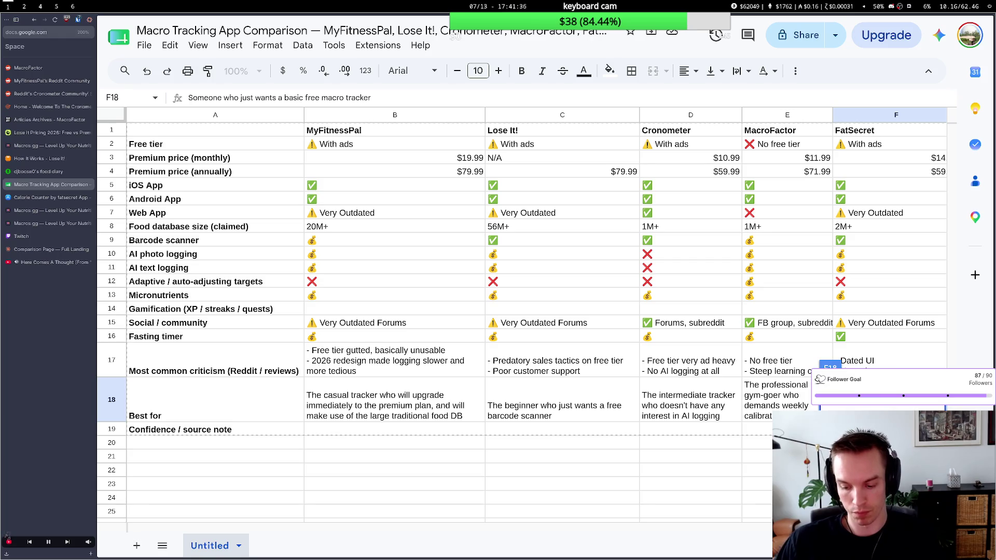
type(" th")
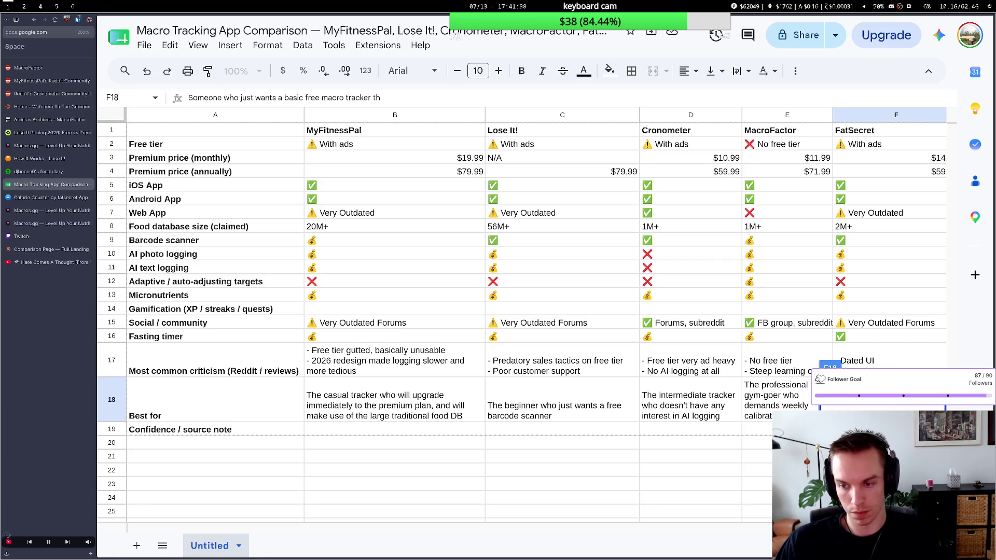
type("at's on")
type("e step up from a")
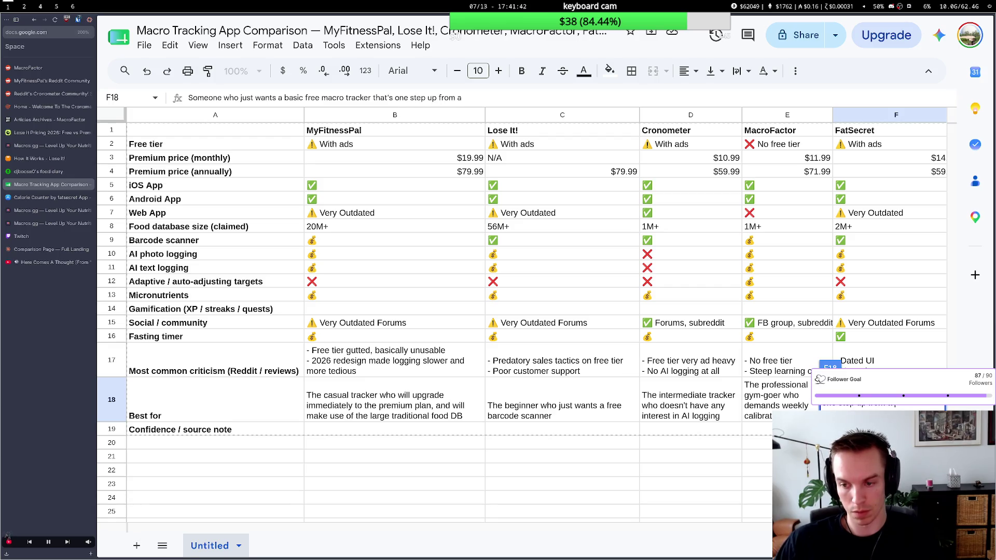
type(" spreadshe")
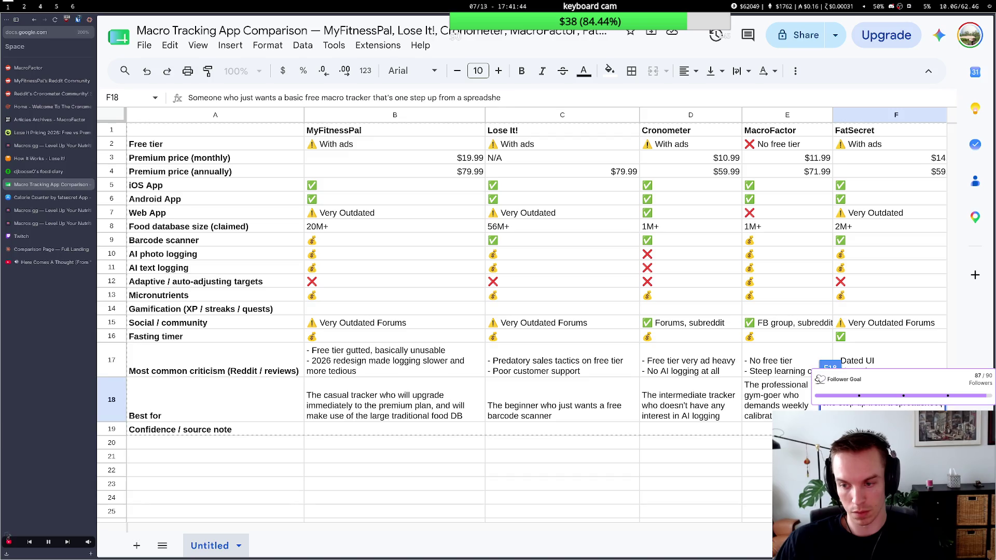
type("et")
left_click(761, 442)
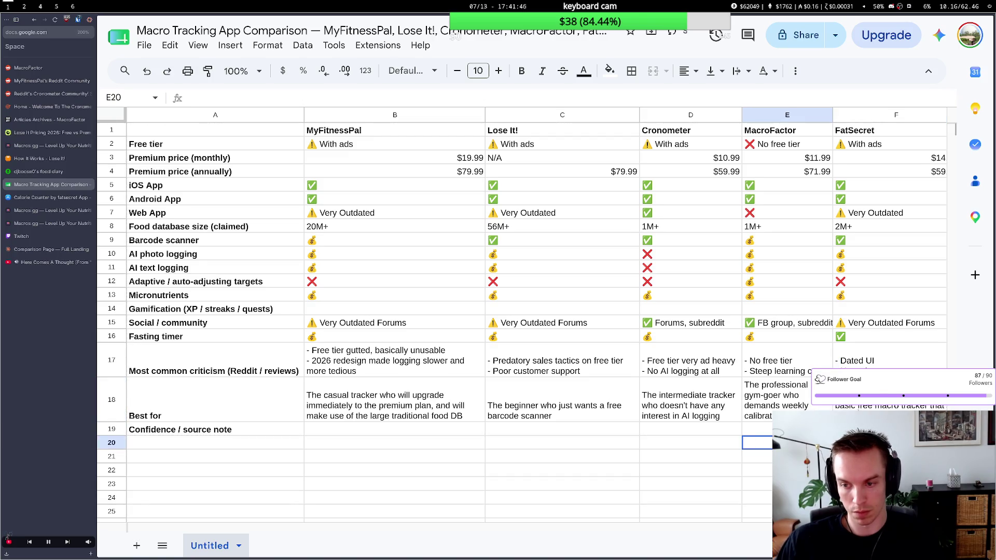
scroll(701, 413, "right", 3)
Change the first word of FatSecret's description from Someone to Anyone.
double_click(684, 383)
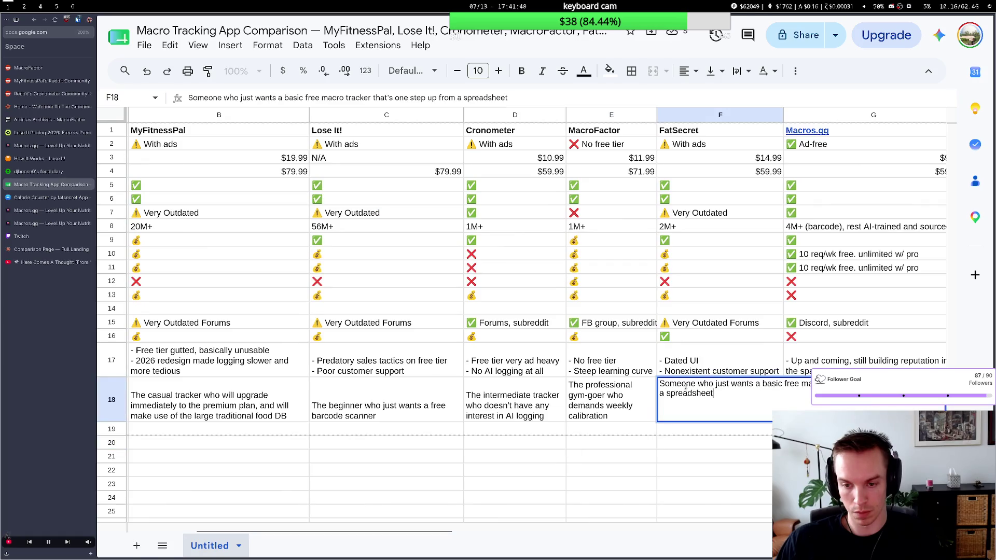
type("Anyone")
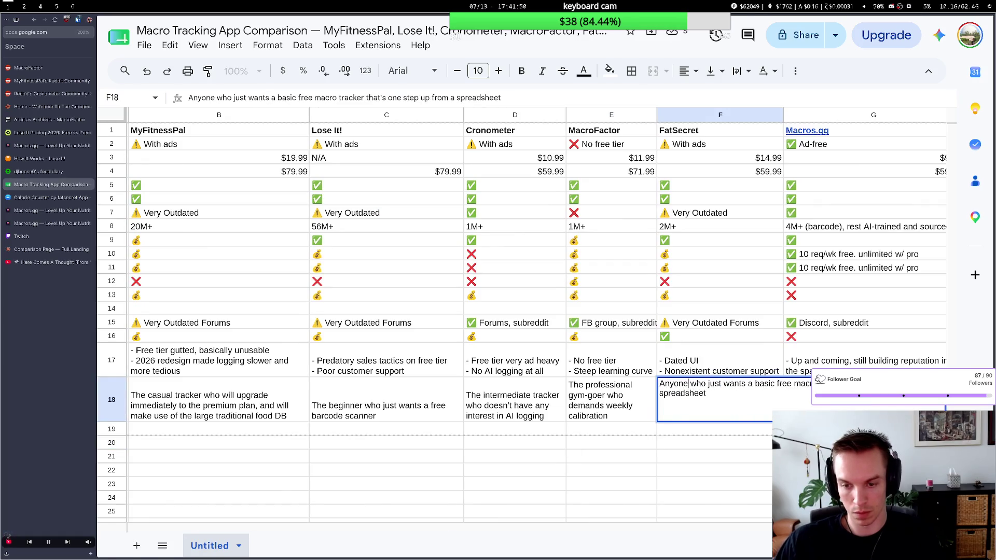
left_click(616, 458)
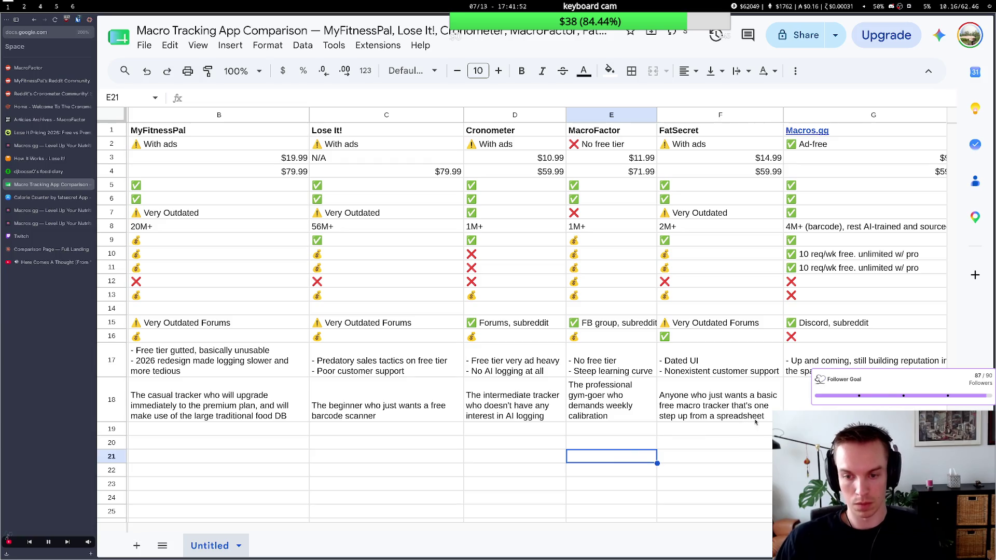
Trim Macros.gg's food database entry in G8 to just 'AI-trained and sourced', removing the barcode count.
left_click(794, 409)
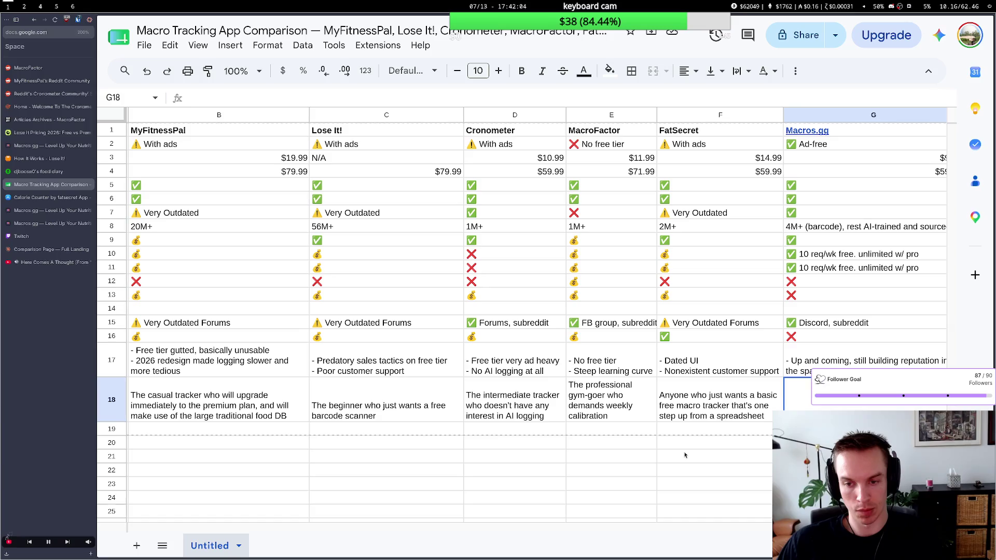
scroll(685, 456, "right", 2)
scroll(692, 452, "right", 1)
scroll(654, 455, "right", 1)
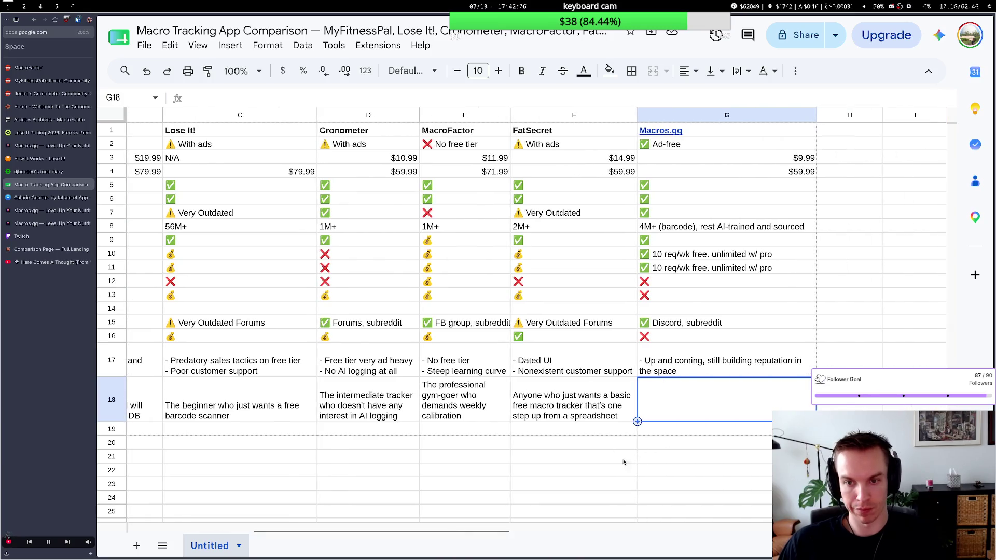
scroll(622, 460, "right", 1)
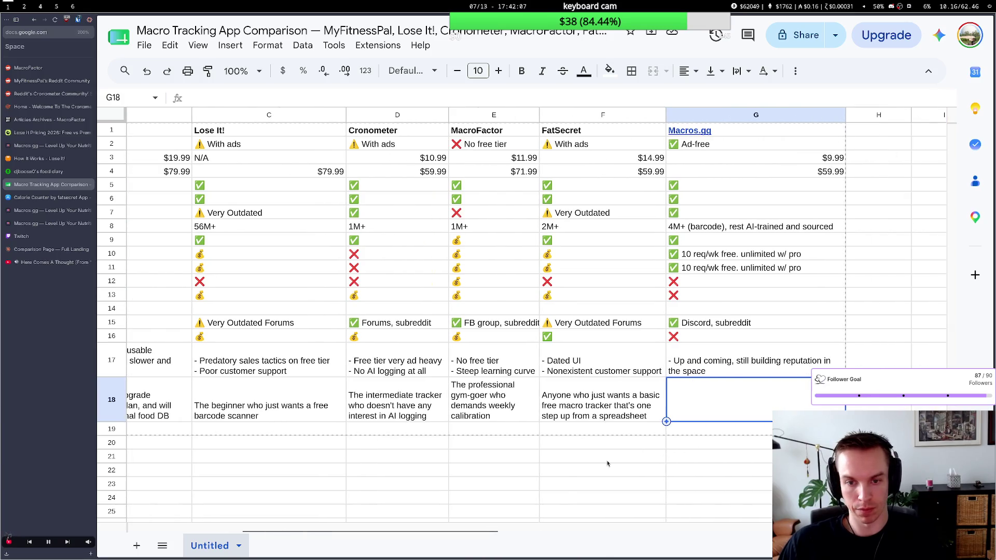
double_click(722, 415)
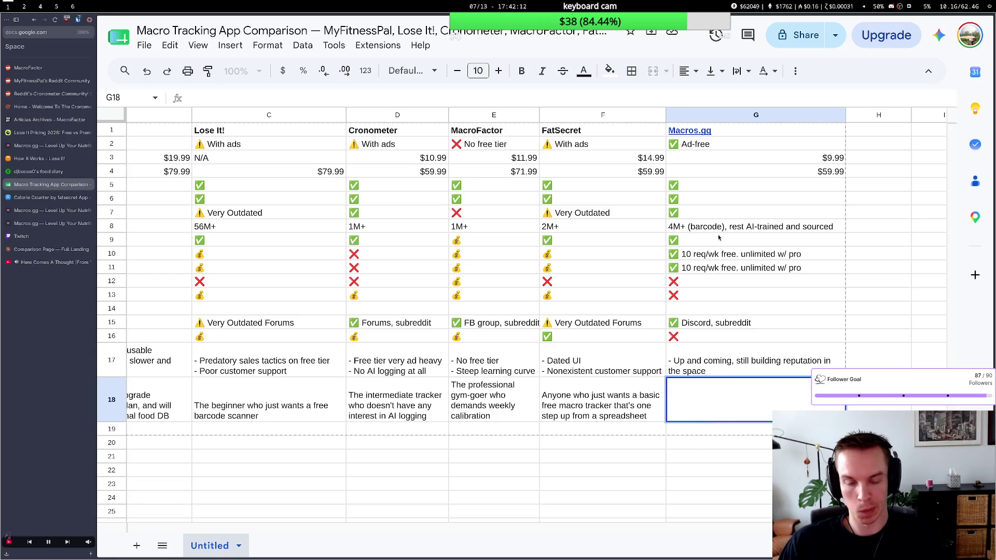
double_click(798, 226)
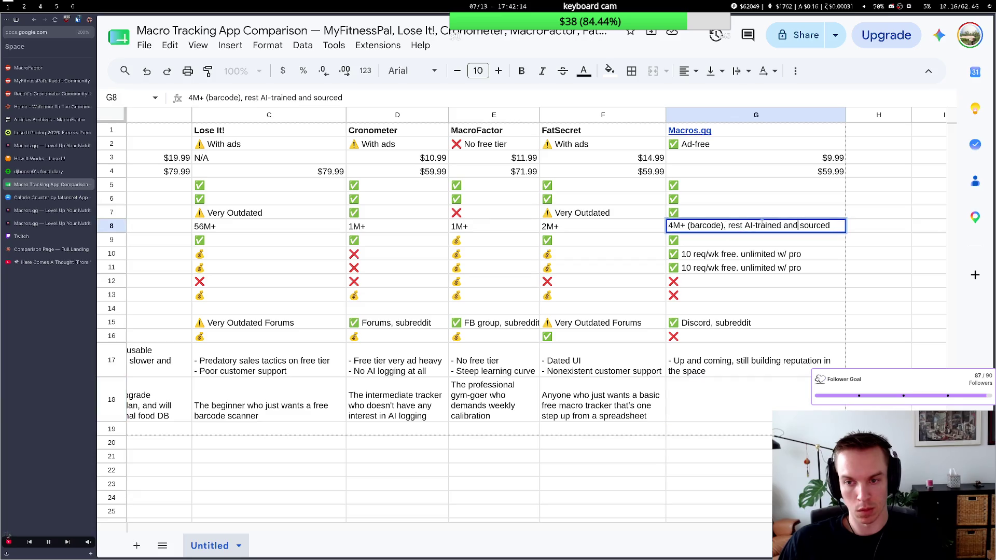
left_click_drag(745, 226, 667, 226)
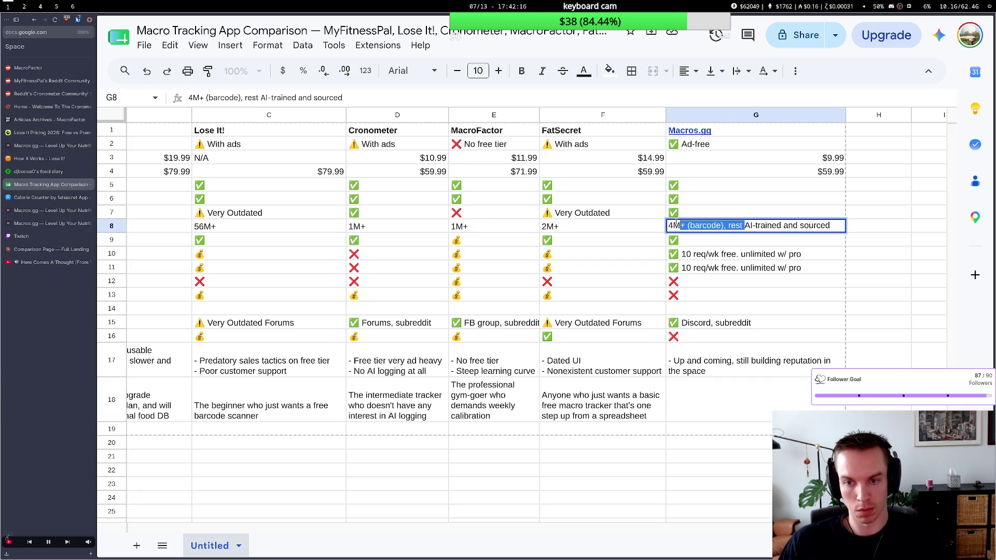
key("BackSpace")
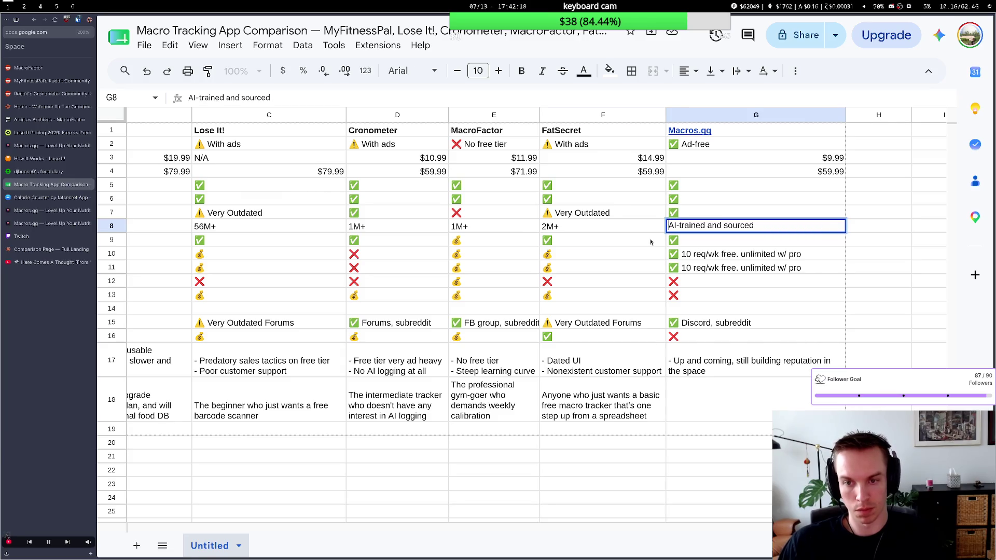
left_click(603, 240)
Narrow the Macros.gg column G and return to its Best-for cell.
left_click_drag(846, 114, 812, 115)
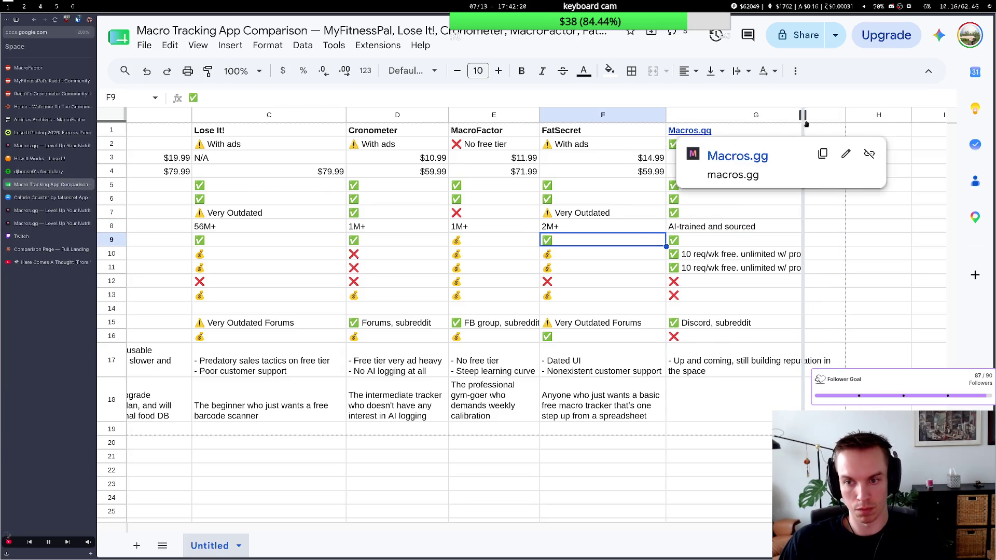
left_click(708, 402)
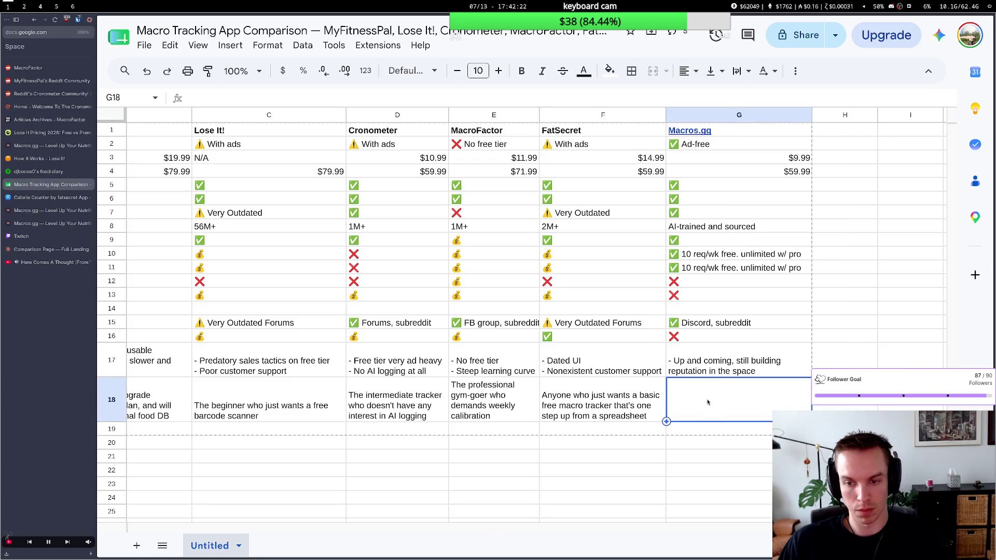
double_click(707, 402)
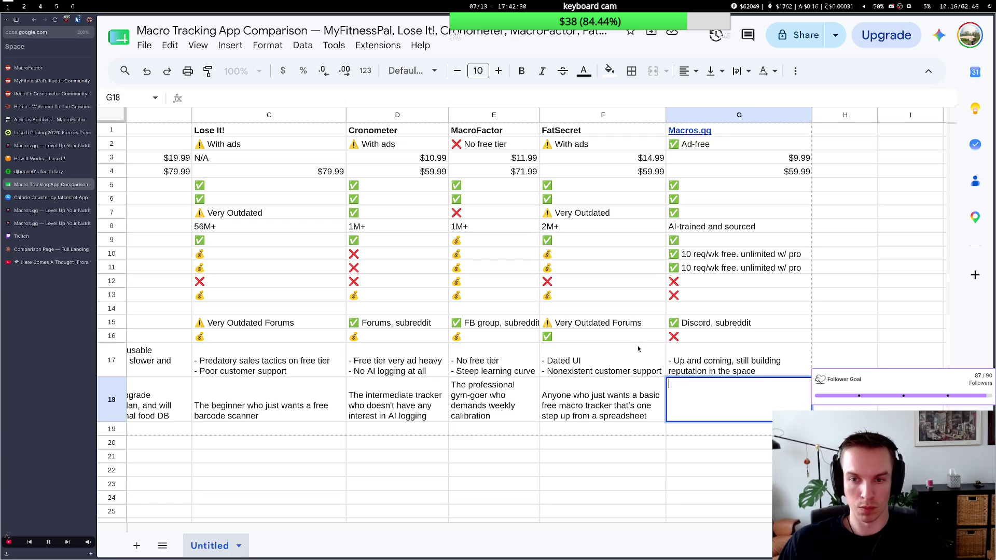
scroll(504, 300, "left", 1)
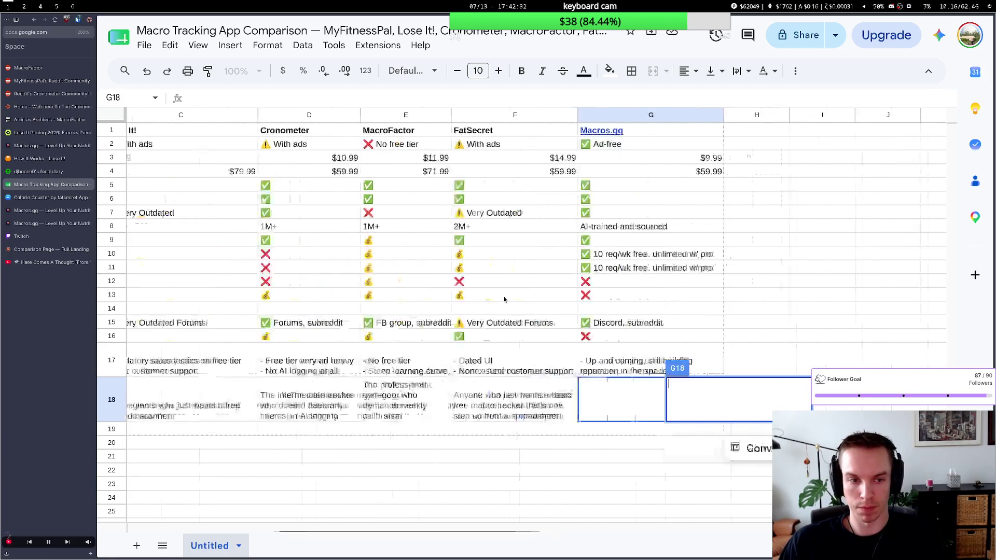
scroll(504, 300, "left", 5)
scroll(504, 300, "left", 2)
scroll(504, 299, "right", 3)
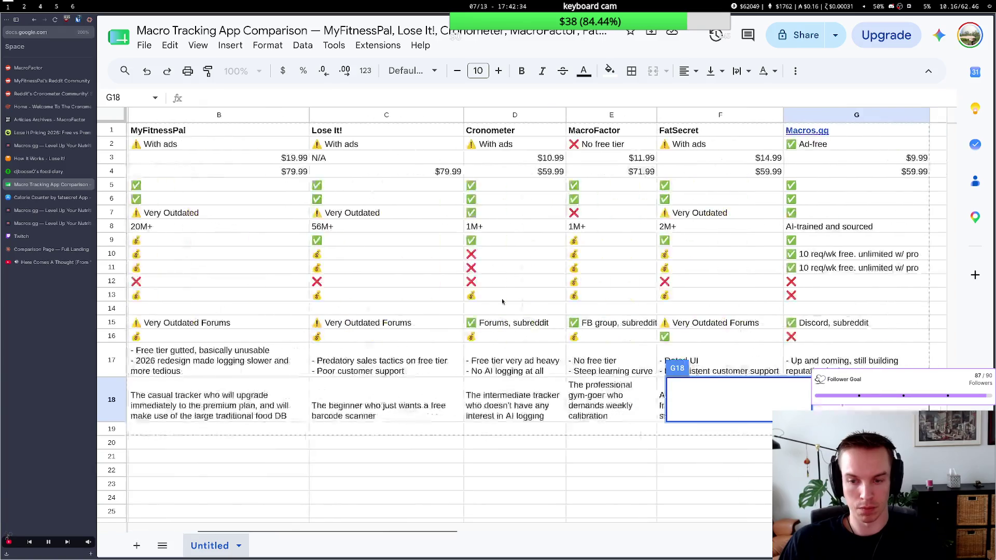
scroll(504, 299, "right", 2)
left_click(504, 305)
left_click(691, 372)
left_click(691, 396)
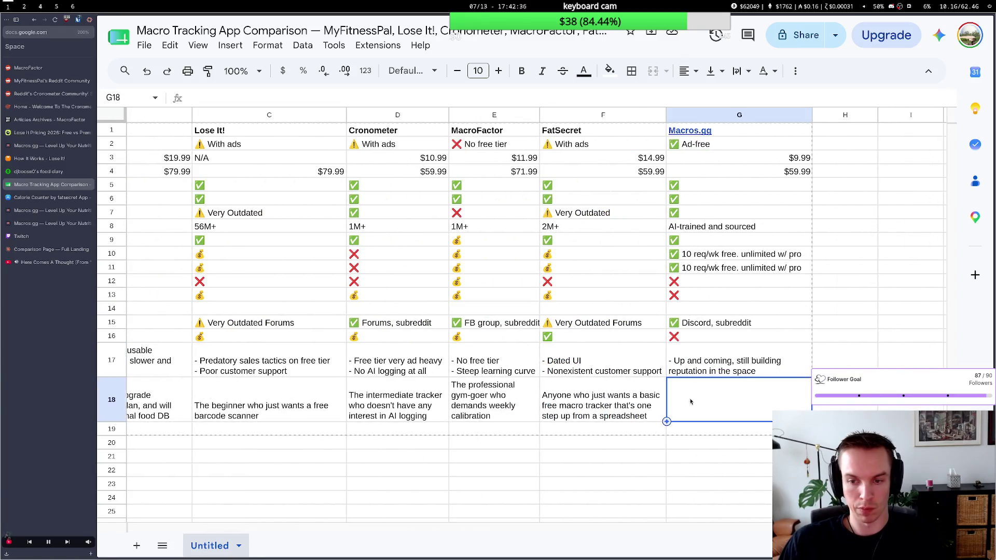
double_click(690, 403)
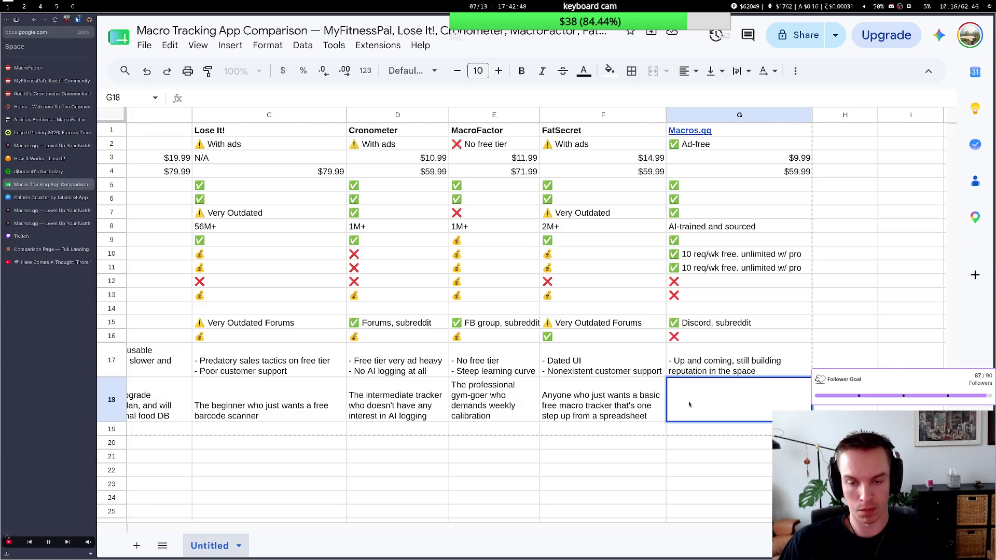
scroll(689, 404, "left", 2)
scroll(655, 390, "left", 2)
scroll(598, 371, "left", 2)
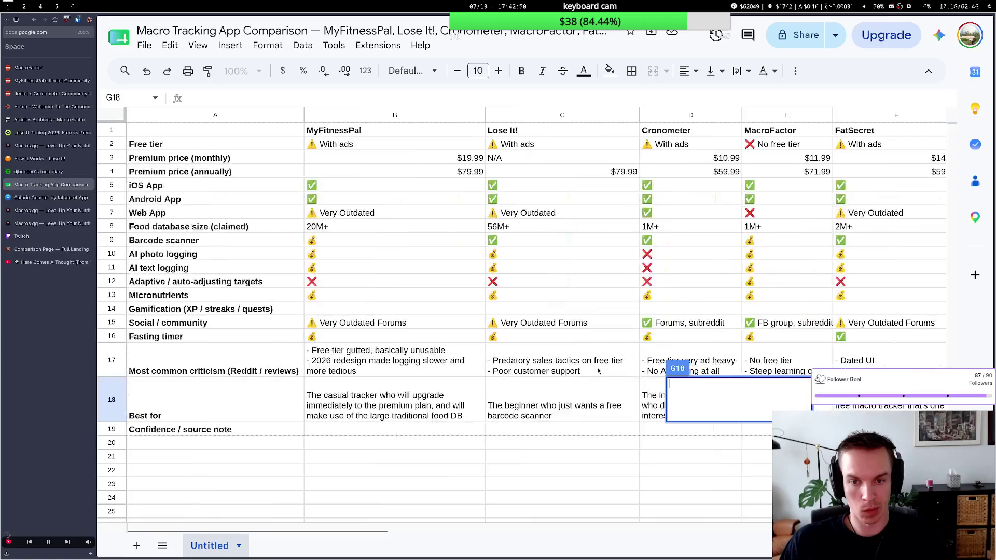
scroll(599, 371, "right", 2)
scroll(591, 374, "right", 2)
scroll(583, 376, "right", 2)
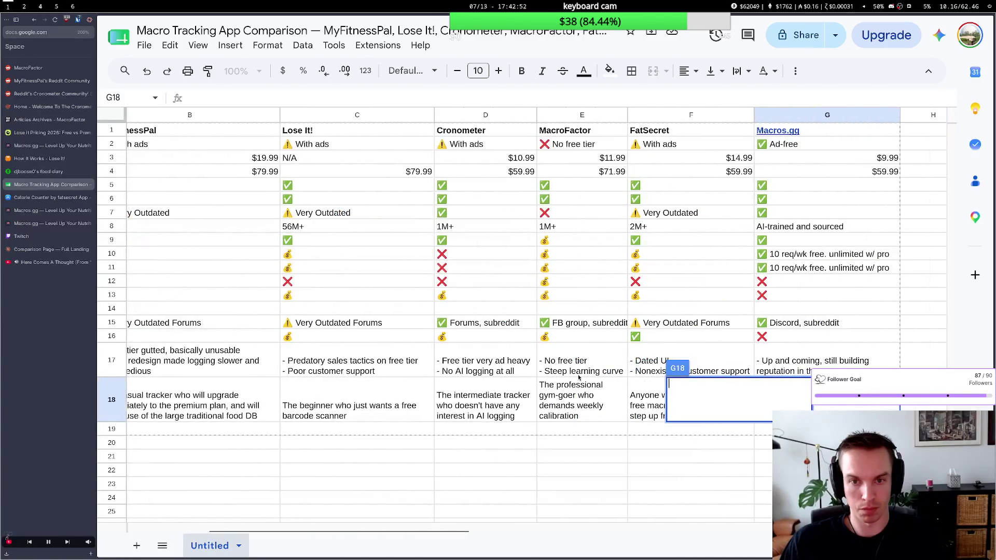
scroll(573, 379, "right", 1)
scroll(572, 380, "left", 3)
scroll(572, 379, "left", 1)
scroll(572, 379, "left", 1)
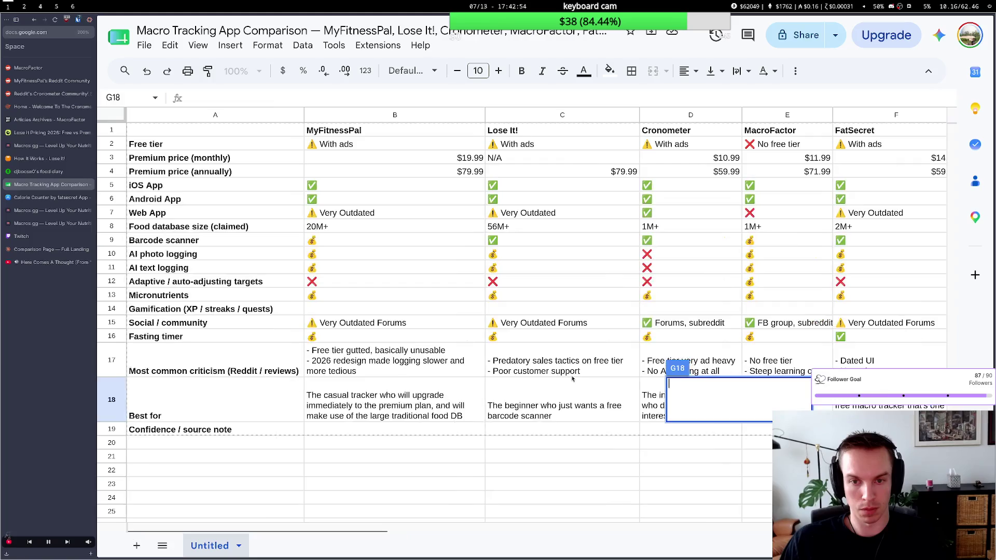
scroll(638, 223, "right", 1)
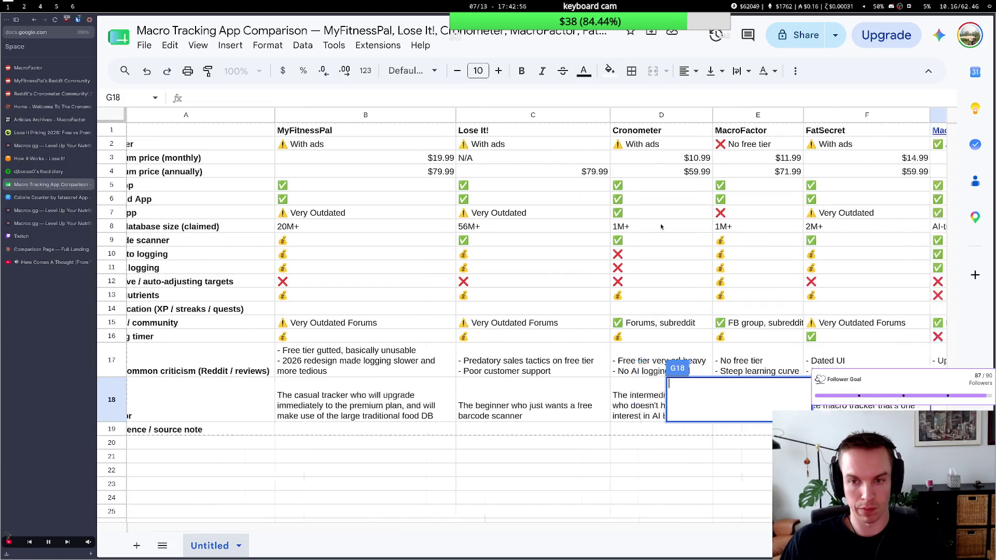
scroll(663, 227, "right", 5)
left_click(663, 240)
left_click(801, 217)
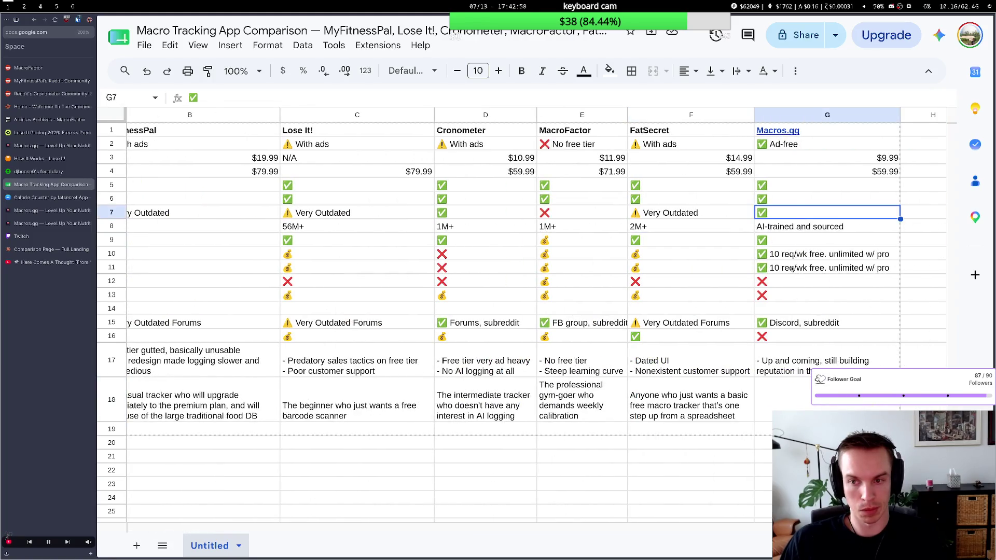
left_click(796, 389)
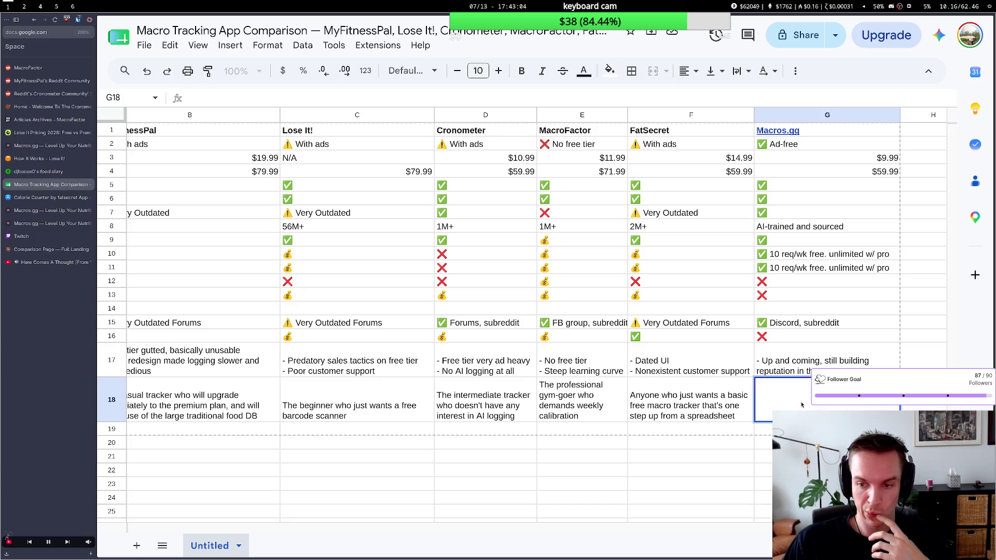
left_click(722, 458)
left_click(776, 400)
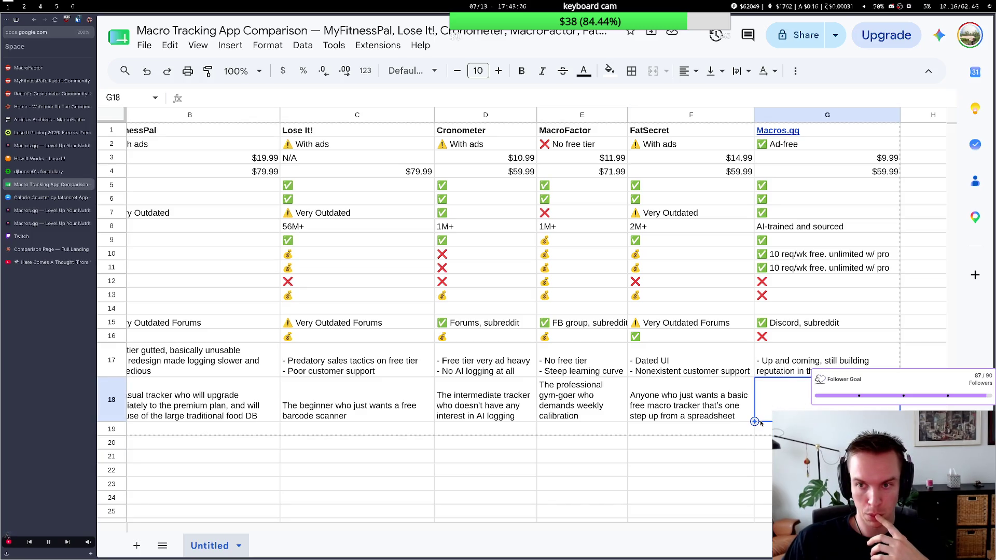
scroll(564, 395, "right", 3)
scroll(564, 395, "left", 5)
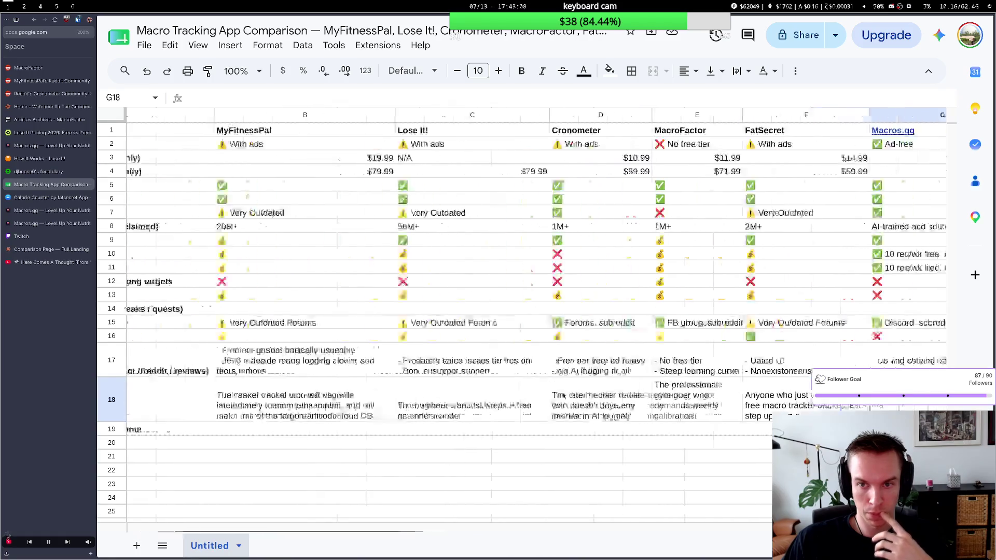
scroll(564, 396, "right", 1)
scroll(564, 396, "right", 2)
scroll(565, 396, "right", 3)
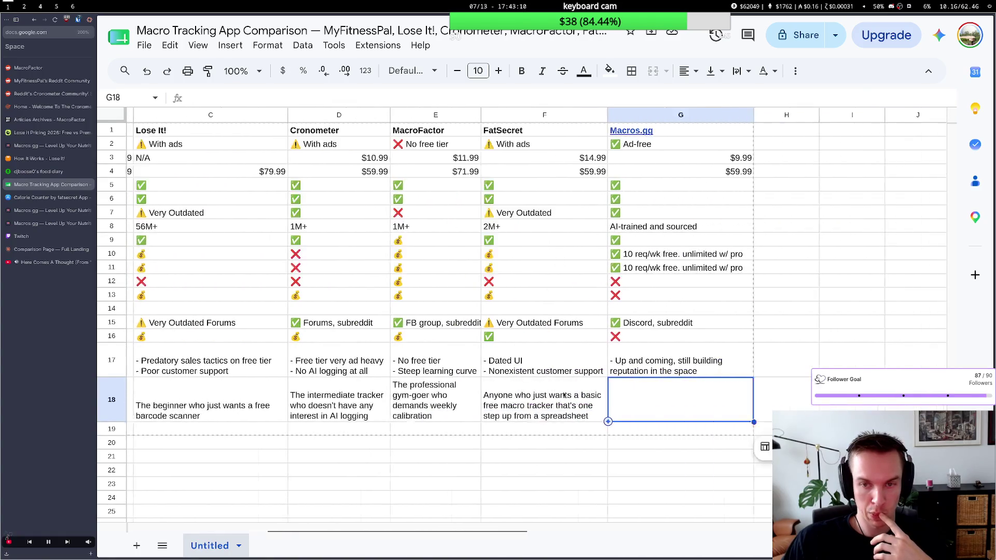
scroll(566, 396, "right", 2)
scroll(565, 397, "right", 2)
scroll(565, 397, "left", 2)
scroll(564, 396, "left", 2)
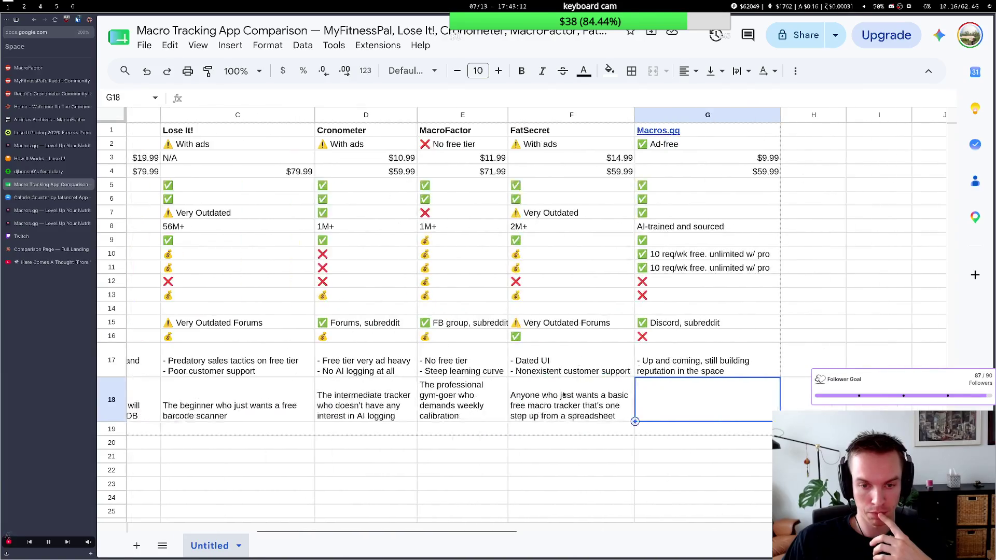
scroll(564, 396, "left", 3)
scroll(564, 396, "left", 2)
scroll(563, 396, "left", 1)
scroll(564, 394, "right", 1)
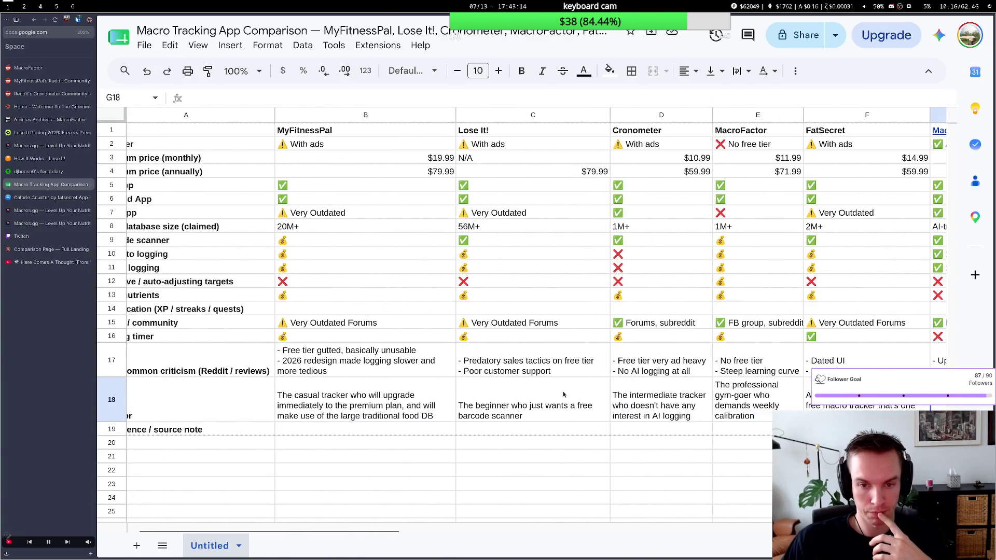
scroll(564, 396, "left", 1)
scroll(564, 396, "right", 2)
scroll(563, 395, "right", 2)
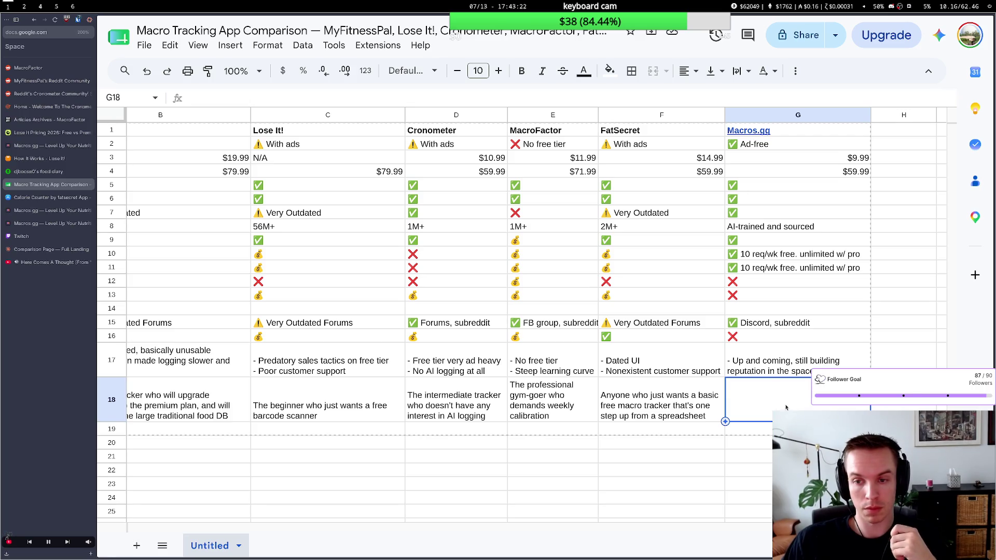
double_click(781, 404)
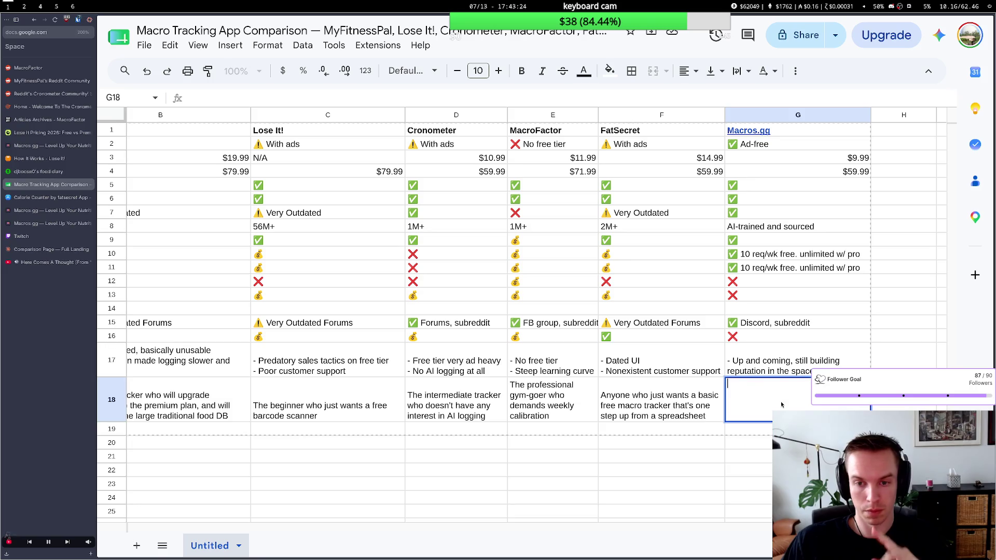
scroll(777, 397, "left", 5)
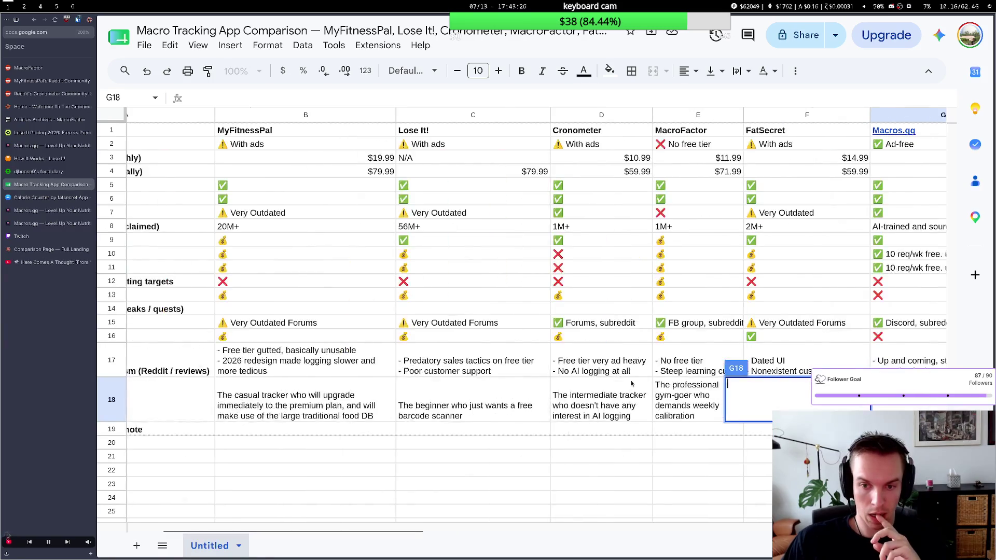
scroll(632, 382, "left", 3)
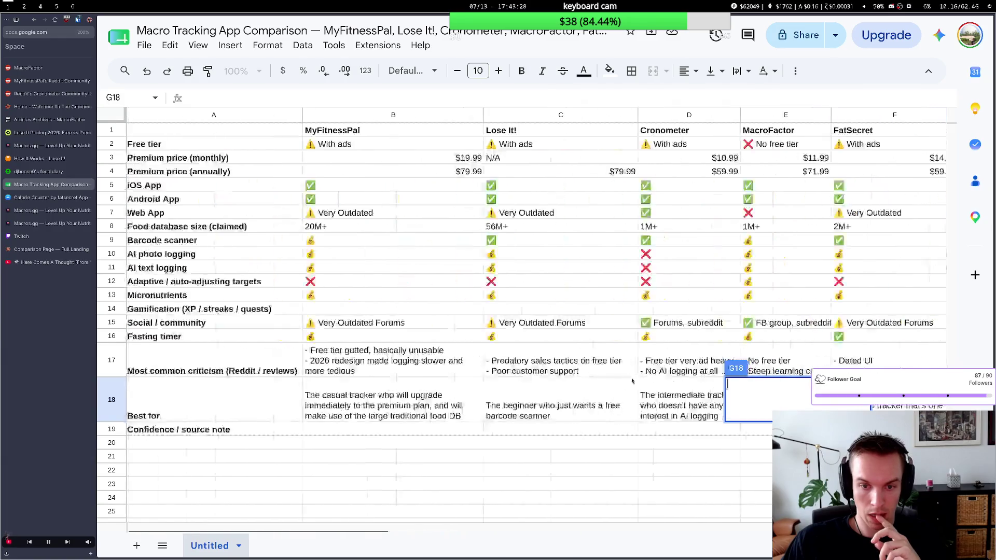
scroll(632, 381, "right", 3)
scroll(633, 381, "right", 1)
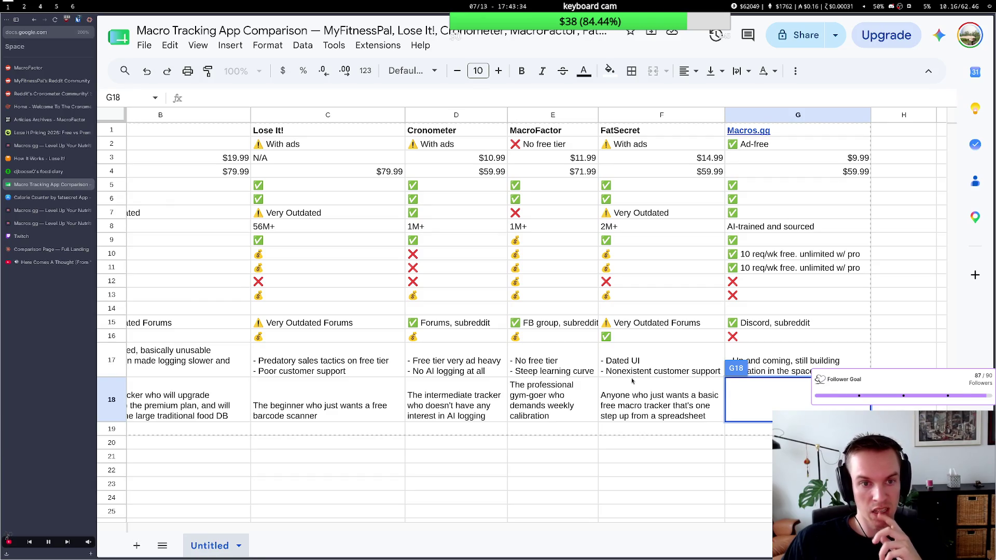
scroll(633, 381, "right", 1)
scroll(632, 382, "left", 2)
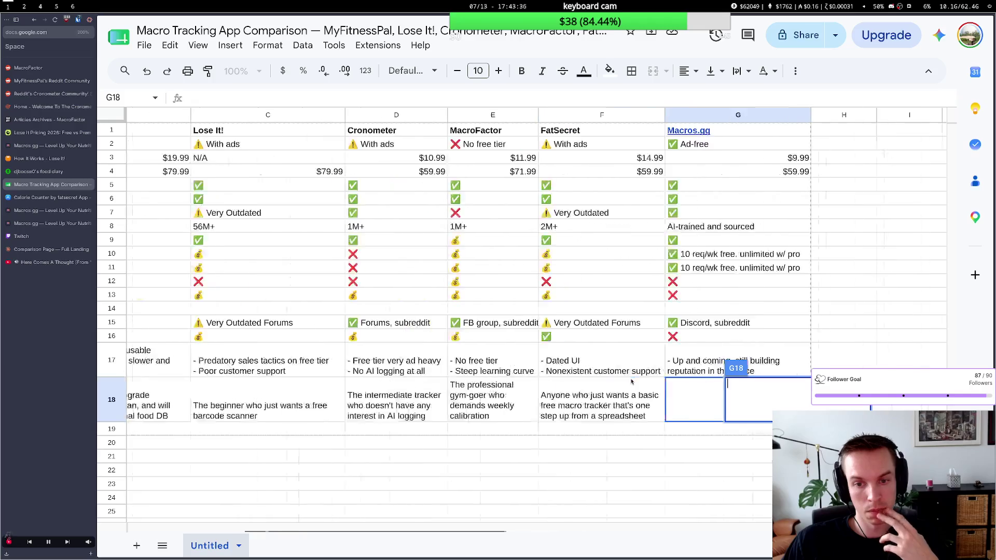
scroll(633, 382, "left", 2)
left_click(617, 387)
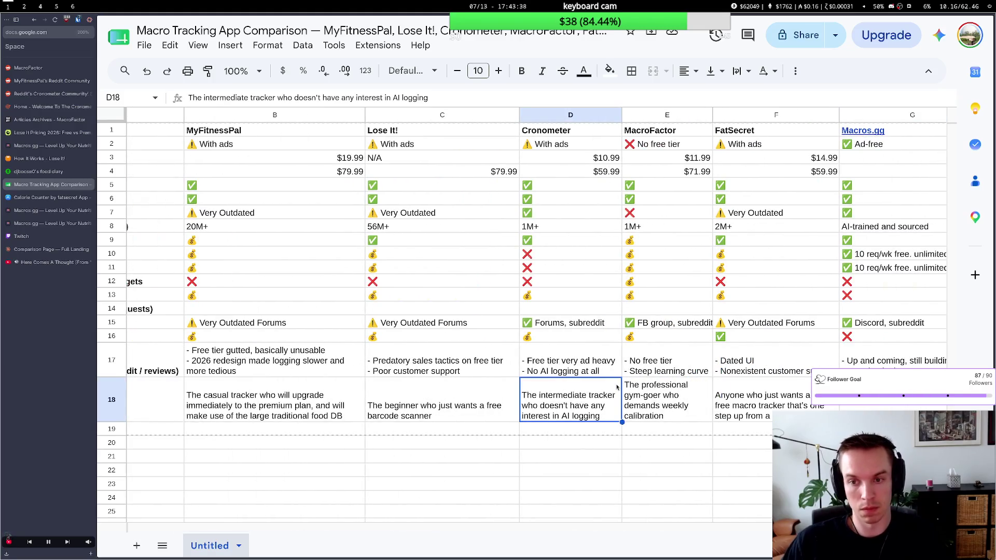
Run a FatSecret micronutrients web search and open the FatSecret Nutritional Information site.
key("ctrl+l")
key("BackSpace")
key("BackSpace")
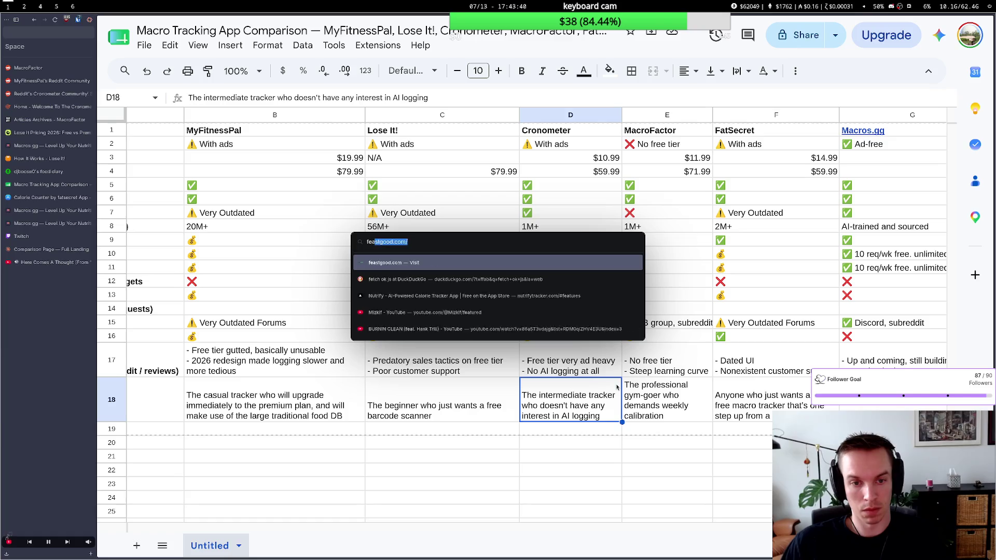
type("atsecret")
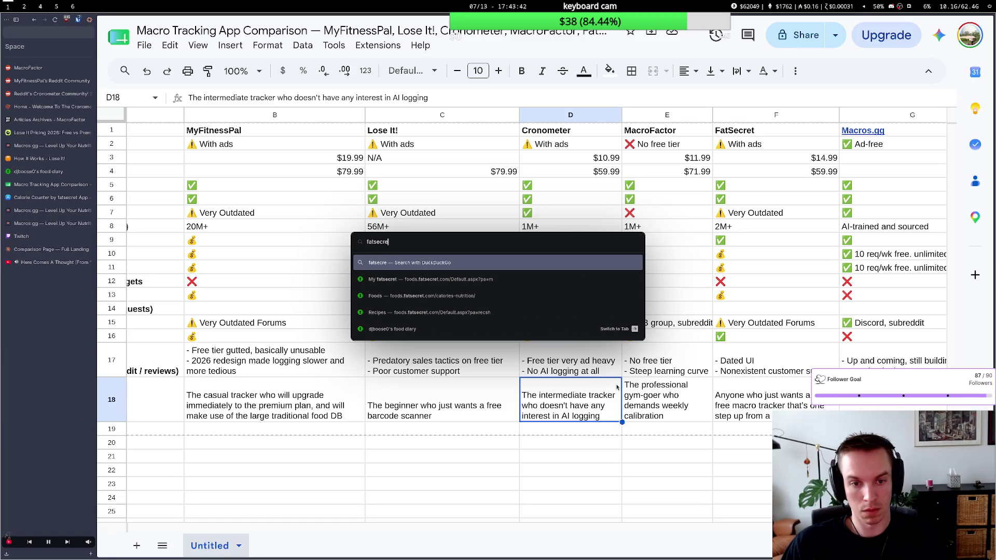
type(" mi")
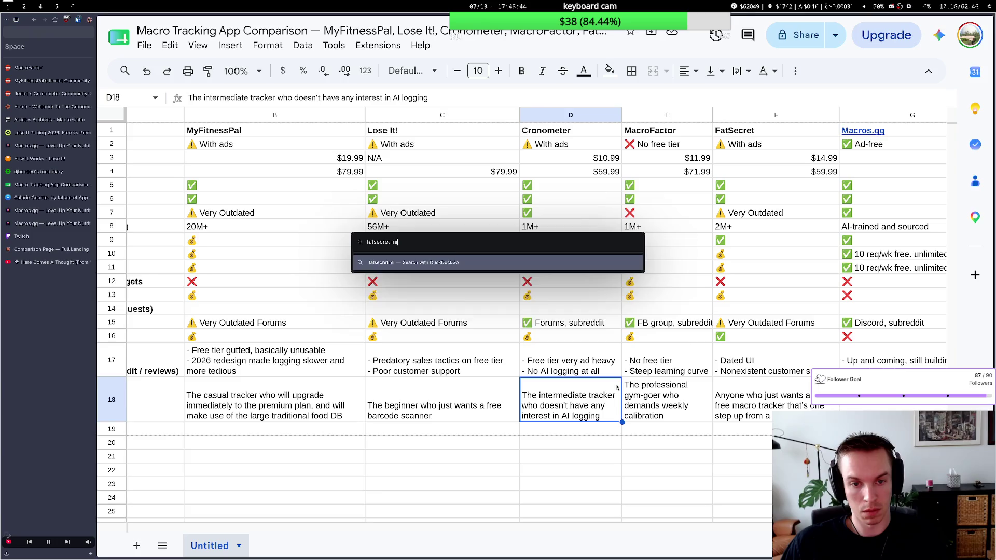
type("cronutrients")
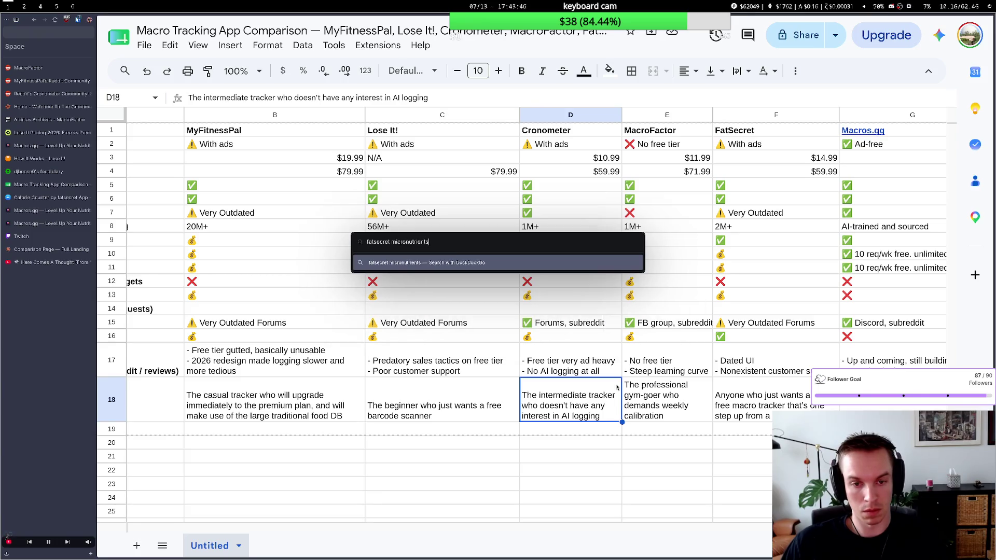
key("Return")
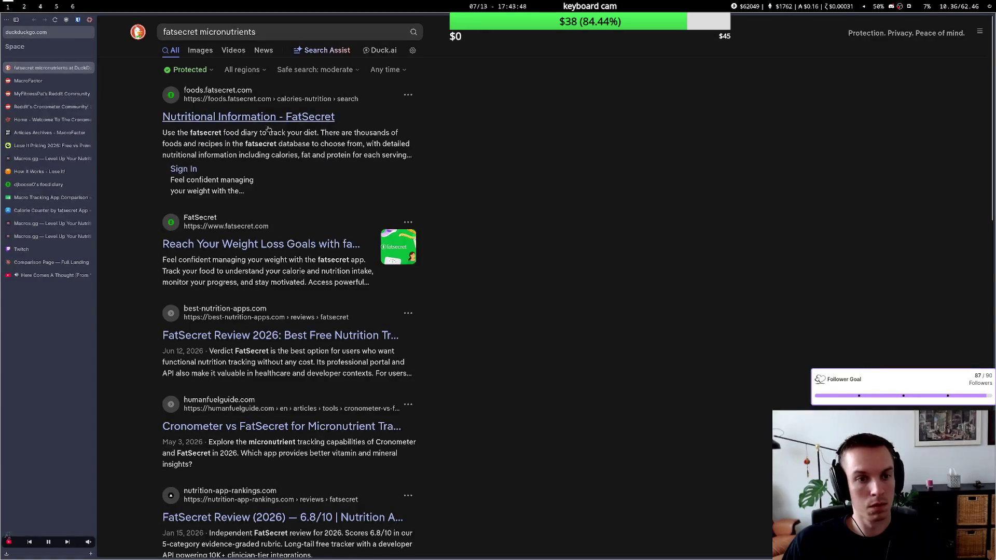
left_click(269, 127)
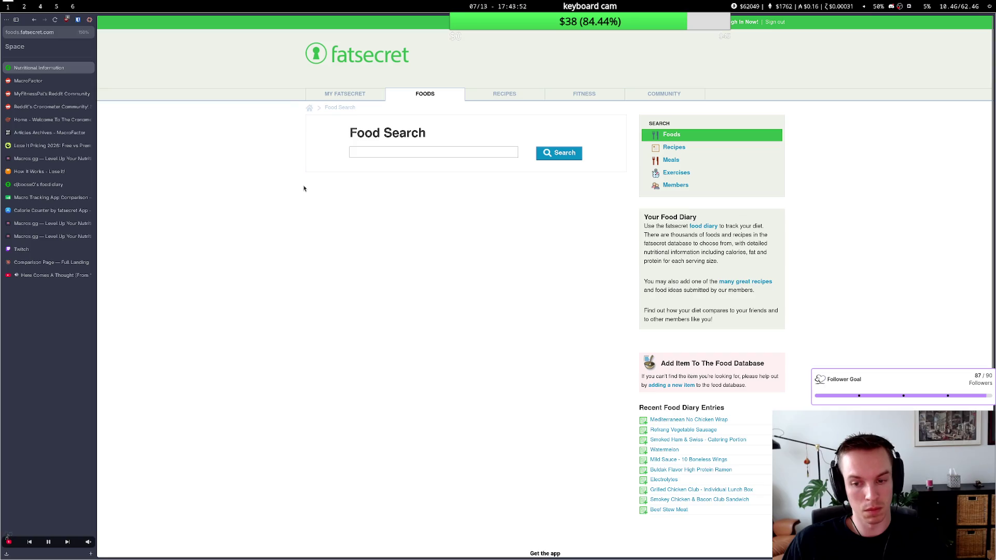
Check the Mediterranean No Chicken Wrap nutrition page, go back to Food Search, then return to the terminal.
left_click(673, 421)
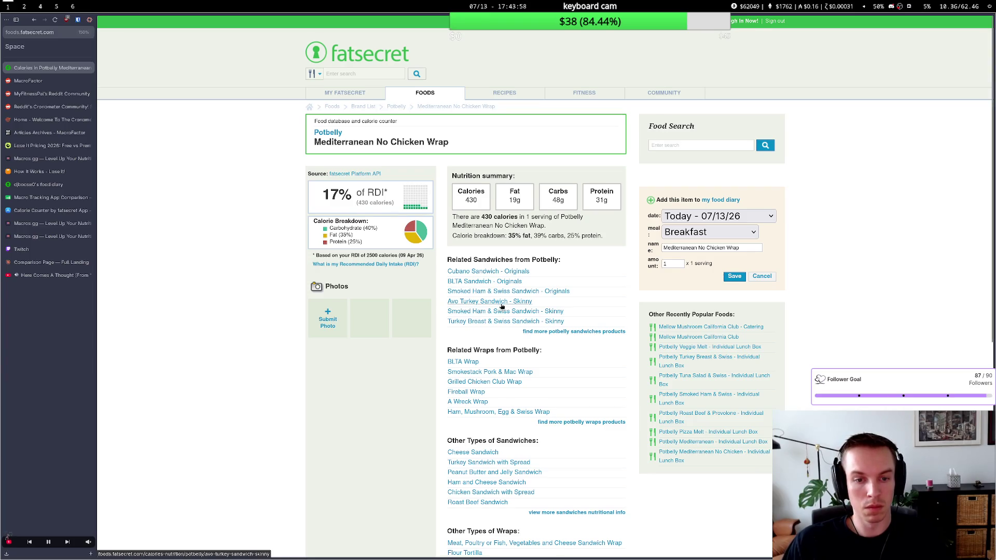
scroll(501, 307, "down", 2)
key("alt+Left")
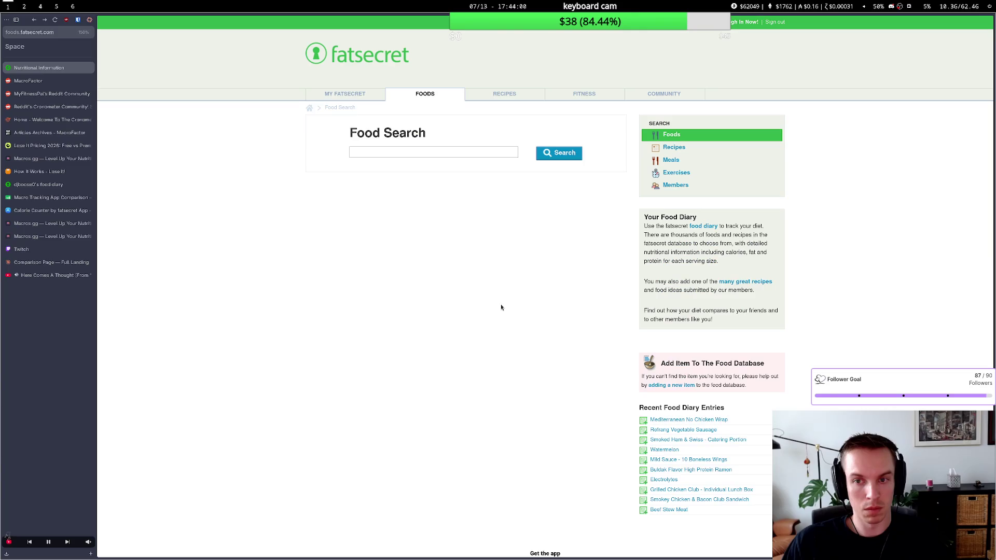
key("super+2")
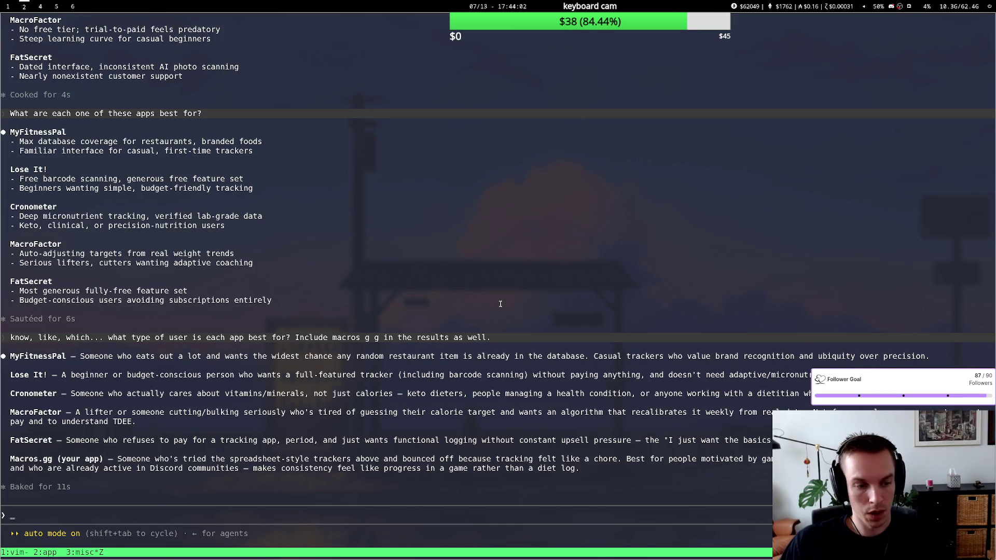
type("Tell me again which apps have micro")
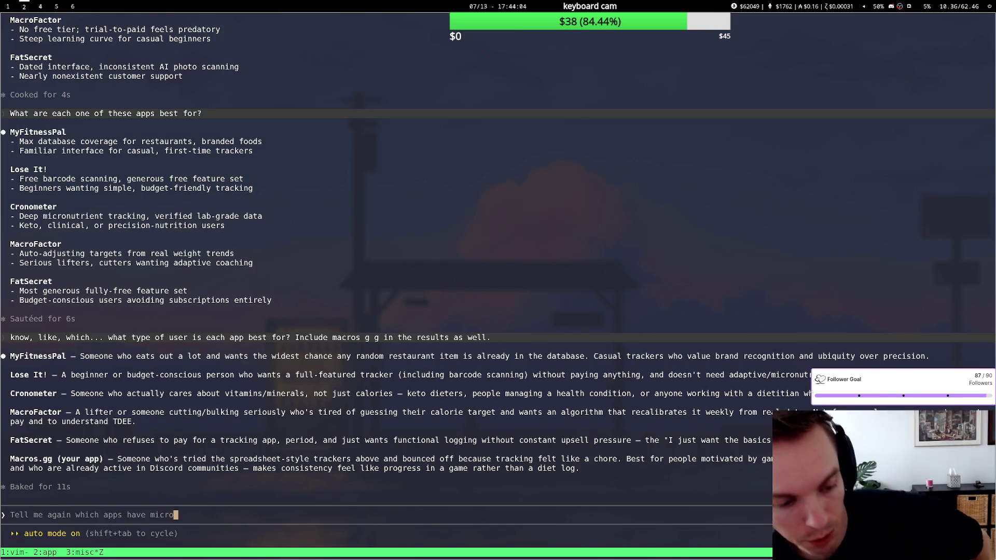
type("nutrients support? like")
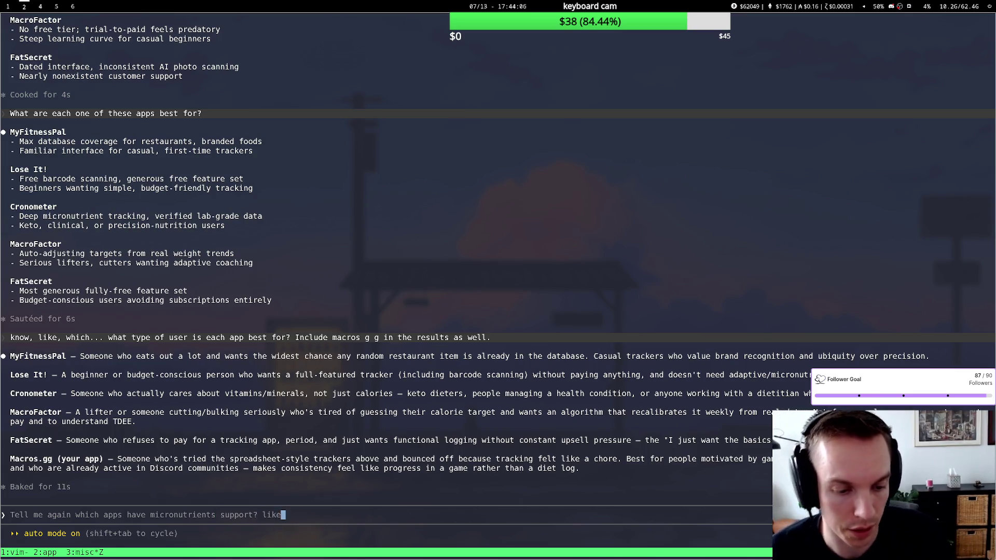
type(", something that they actually advertise.")
Submit the question about which apps advertise micronutrient support, flipping between browser and terminal while Claude answers.
key("Return")
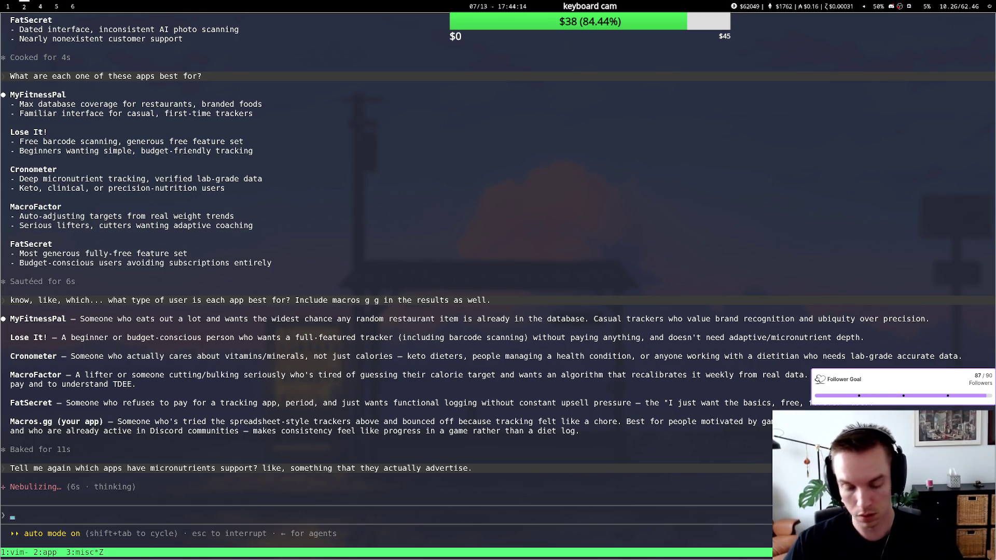
key("super+1")
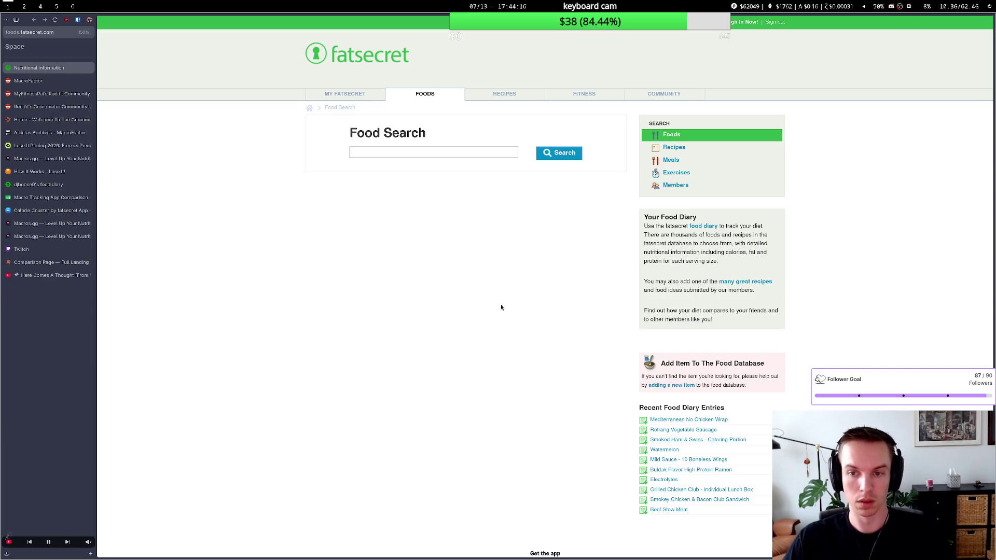
key("super+2")
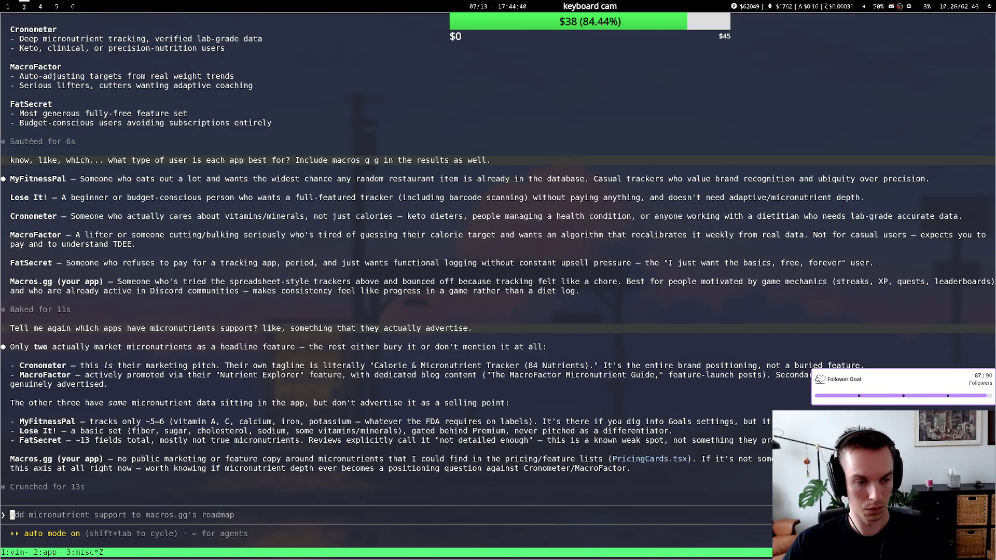
key("super+1")
key("super+2")
key("super+1")
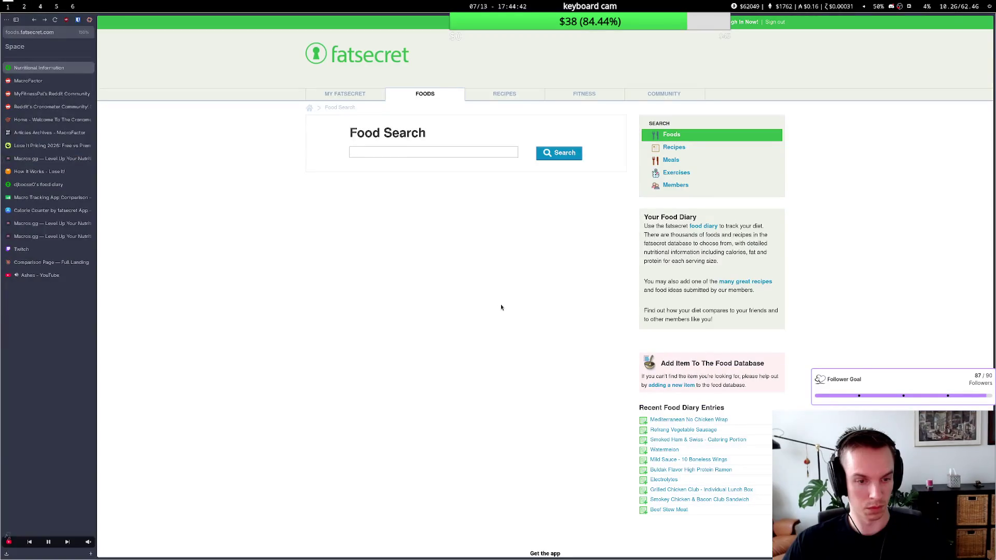
Close the FatSecret tab and inspect MyFitnessPal's entries, selecting the warning emoji in its Web App cell.
key("ctrl+w")
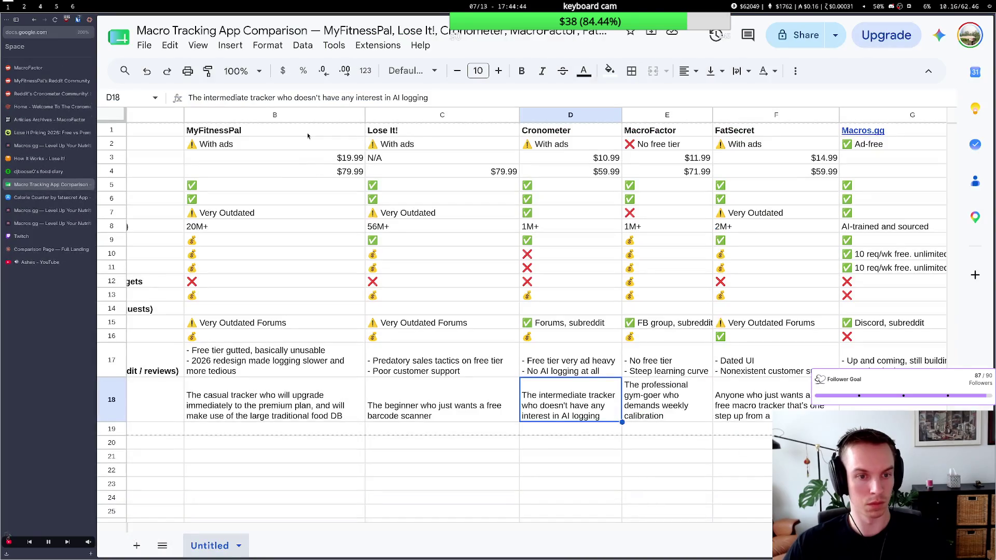
left_click(230, 282)
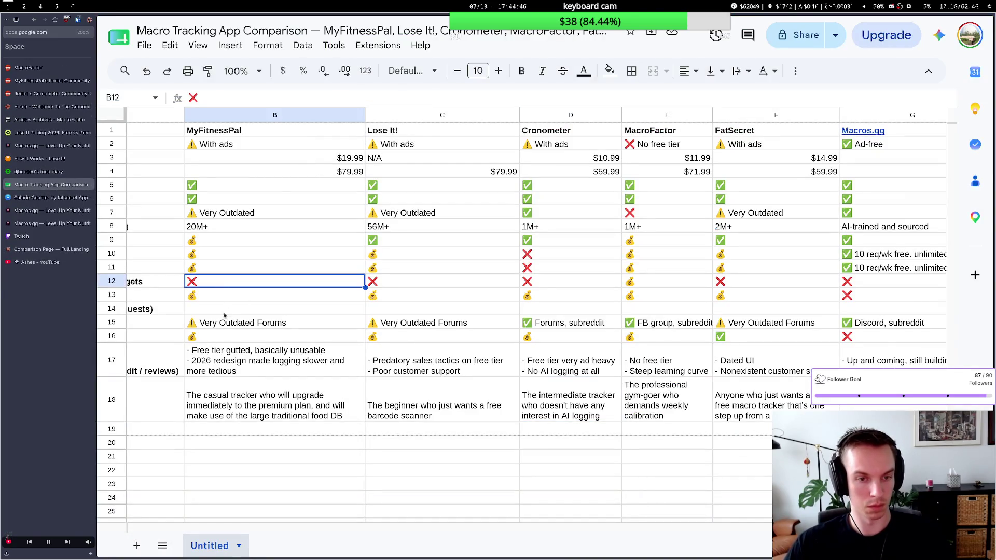
scroll(222, 321, "down", 2)
scroll(221, 320, "up", 2)
left_click(216, 323)
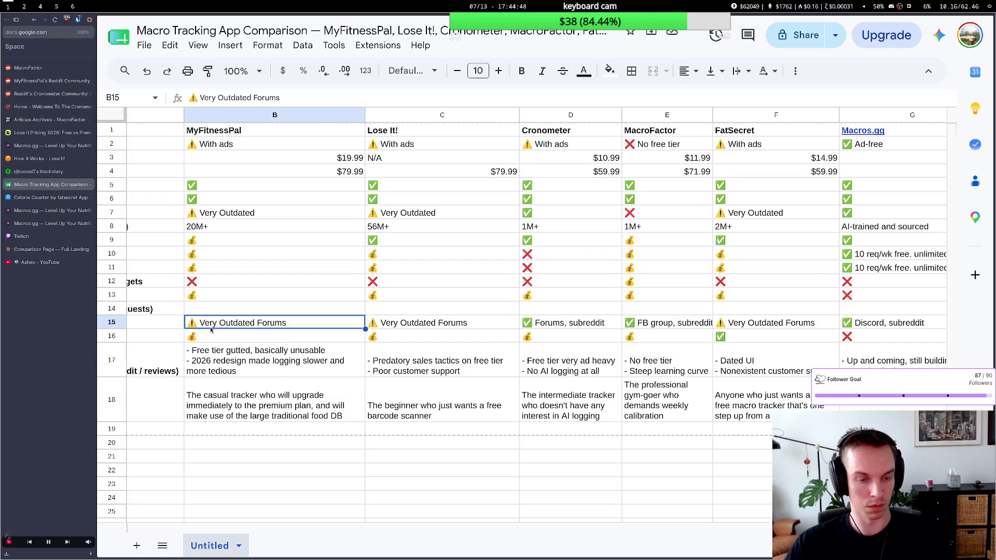
scroll(211, 333, "left", 2)
scroll(218, 335, "left", 3)
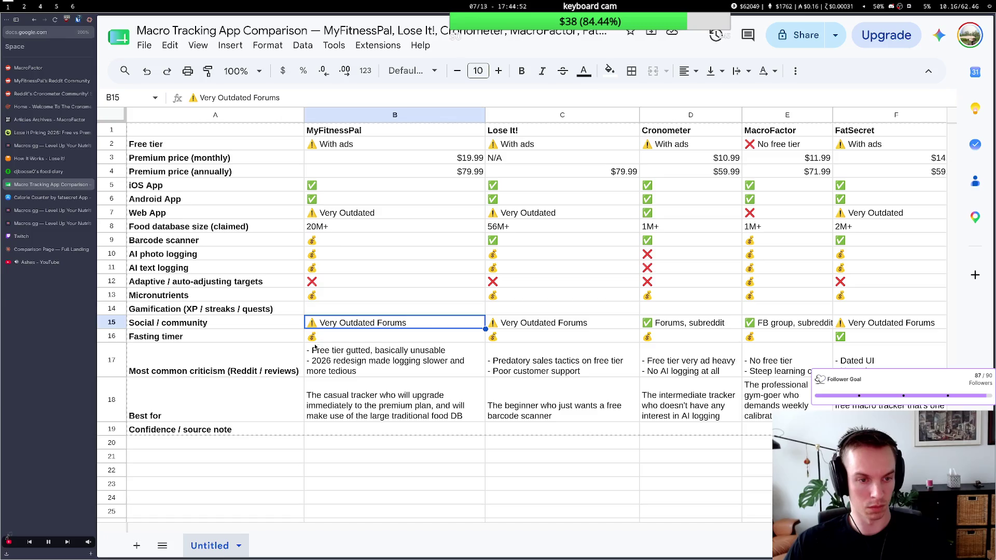
left_click(329, 301)
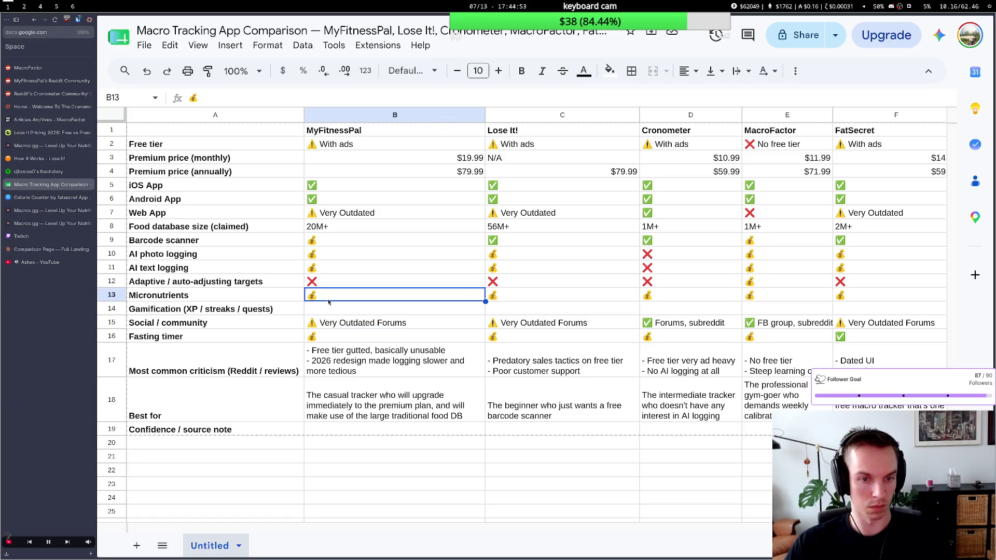
left_click(343, 213)
key("Return")
key("ctrl+a")
left_click(315, 212)
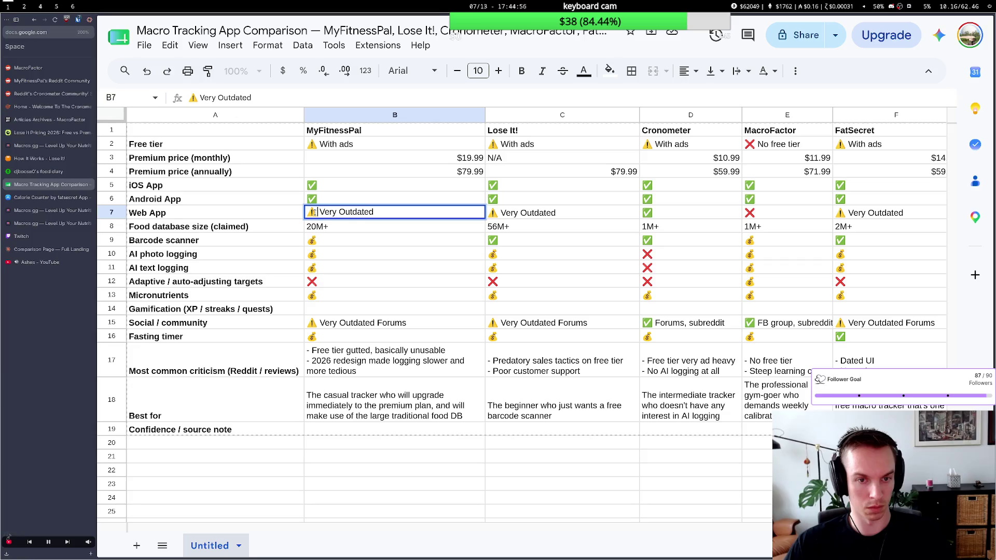
left_click_drag(317, 212, 311, 212)
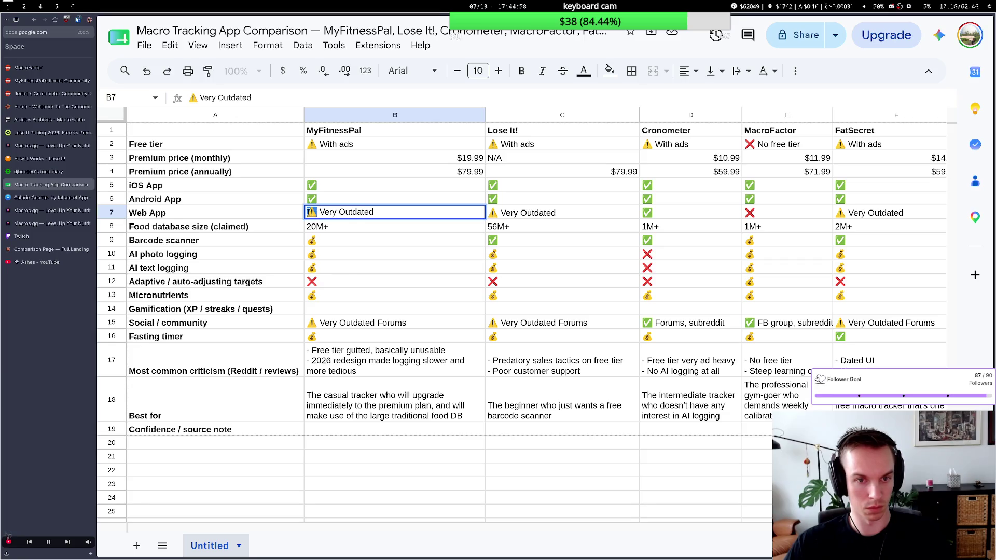
Edit MyFitnessPal's Micronutrients cell B13 to read '💰 5-6 micronutrients', then go back to the terminal.
left_click(339, 293)
key("Return")
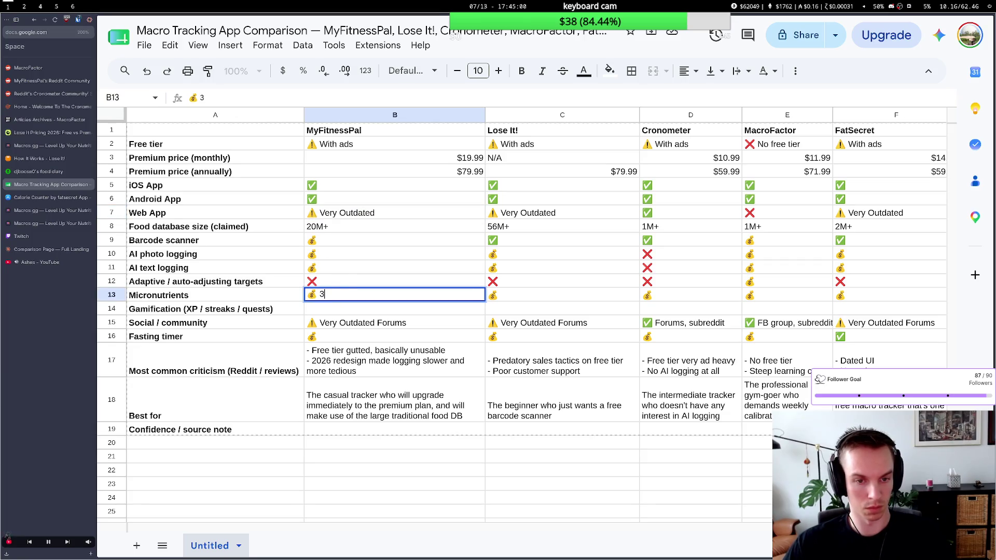
key("BackSpace")
key("alt+Tab")
key("alt+Tab")
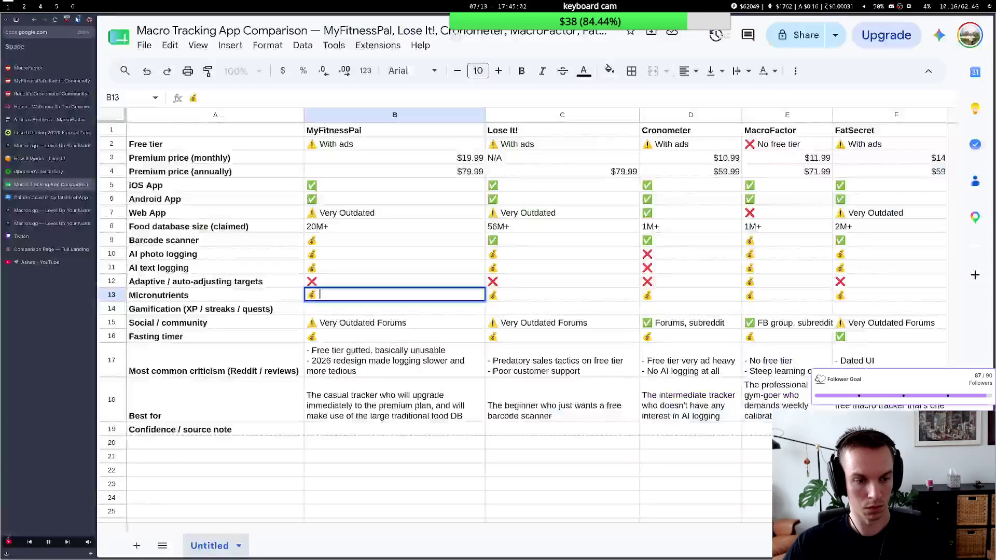
type("44")
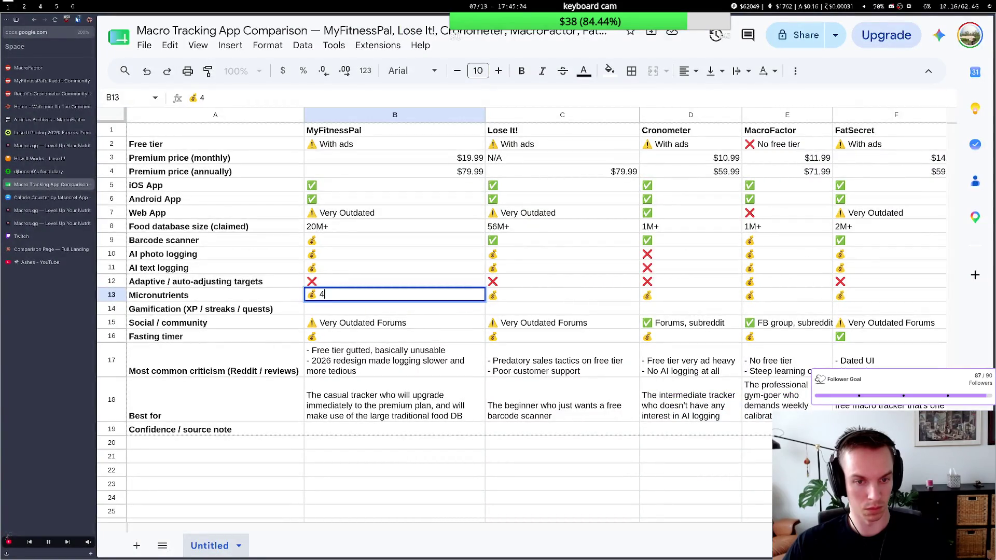
type("-6")
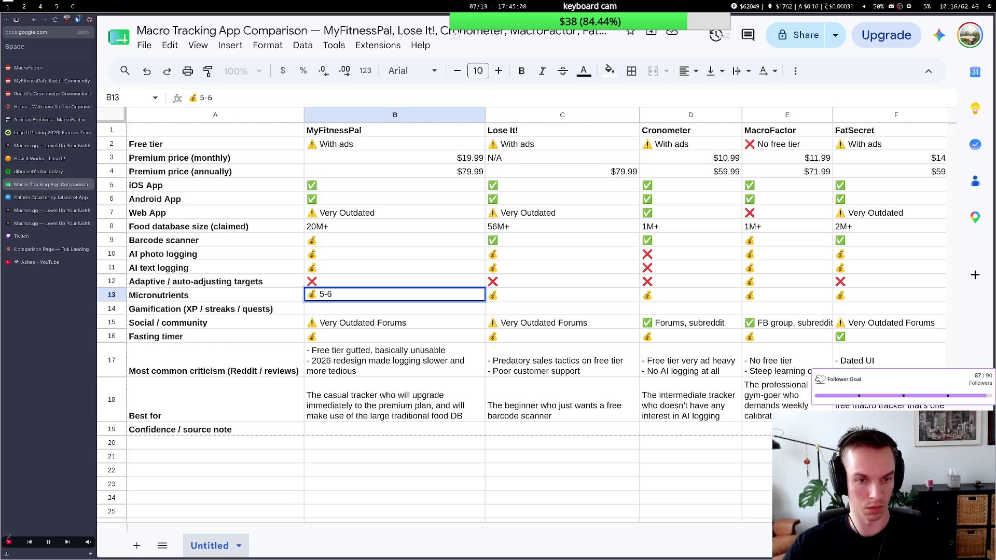
type(" supported")
key("BackSpace")
key("BackSpace")
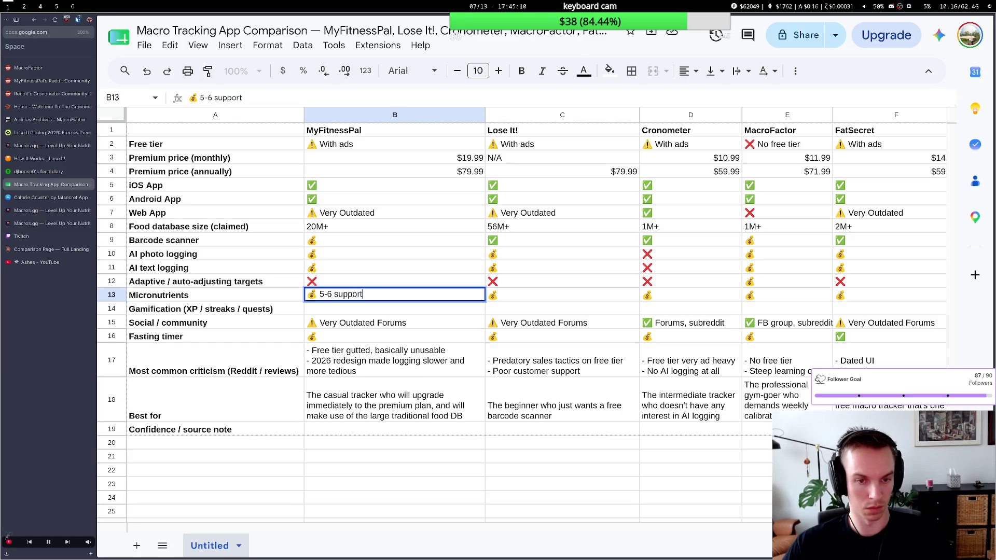
key("BackSpace")
key("BackSpace")
key("BackSpace")
key("BackSpace")
key("BackSpace")
key("BackSpace")
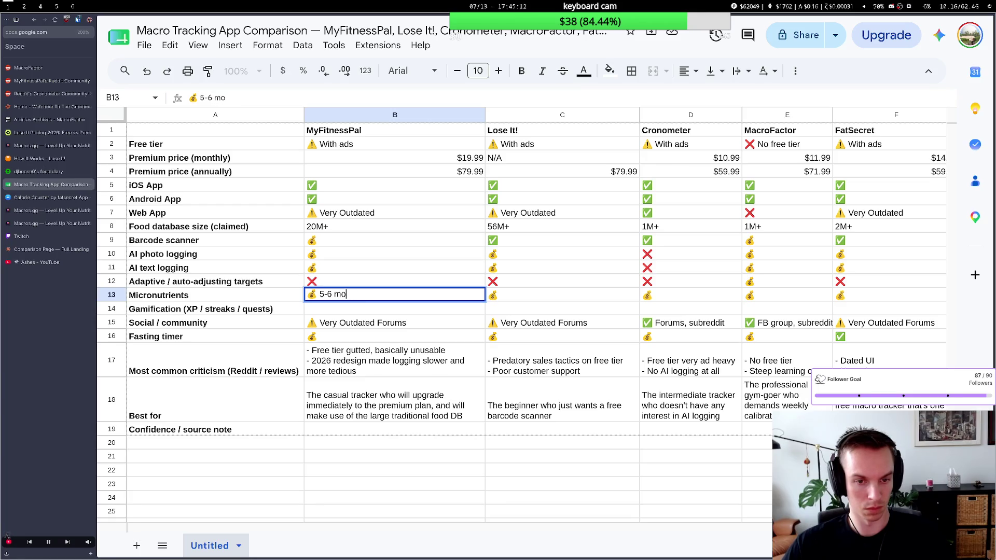
type("ronutr")
type("ients")
left_click_drag(398, 293, 336, 294)
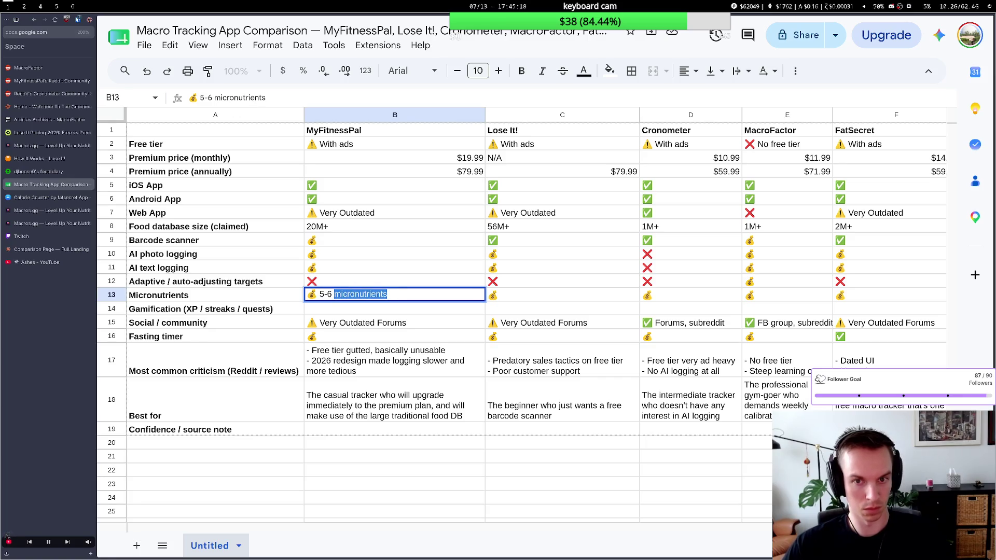
key("super+2")
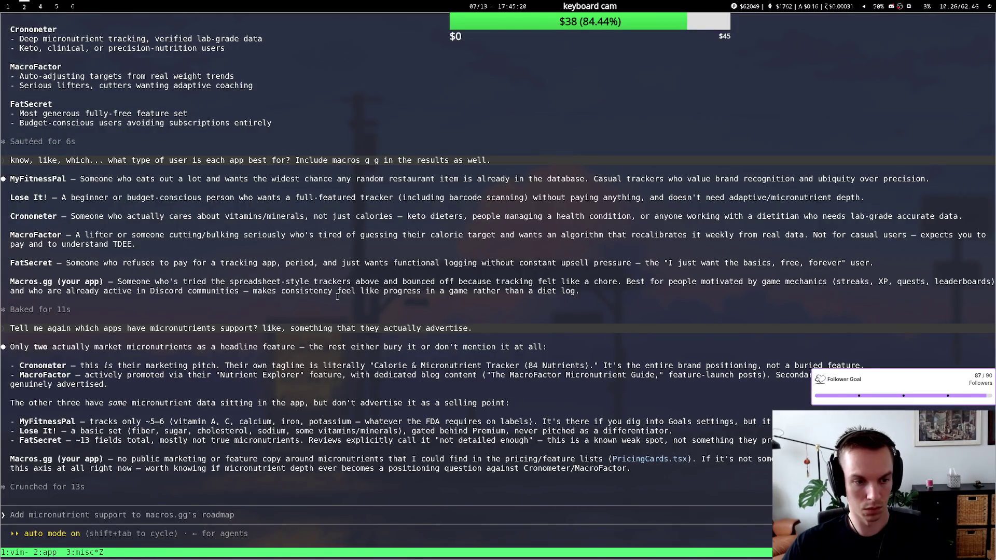
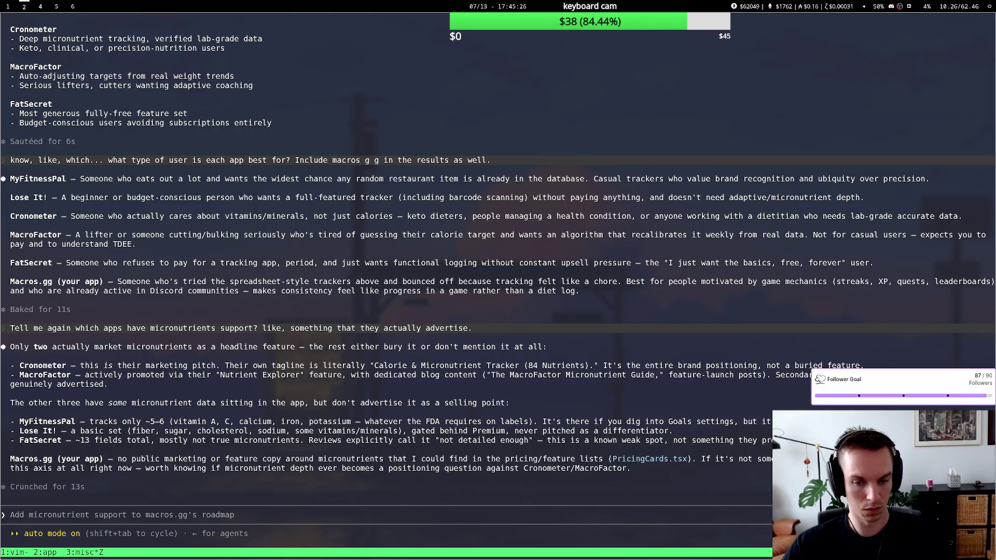
Record '5-6 micronutrients' for Lose It! in the Micronutrients row.
key("super+1")
double_click(521, 295)
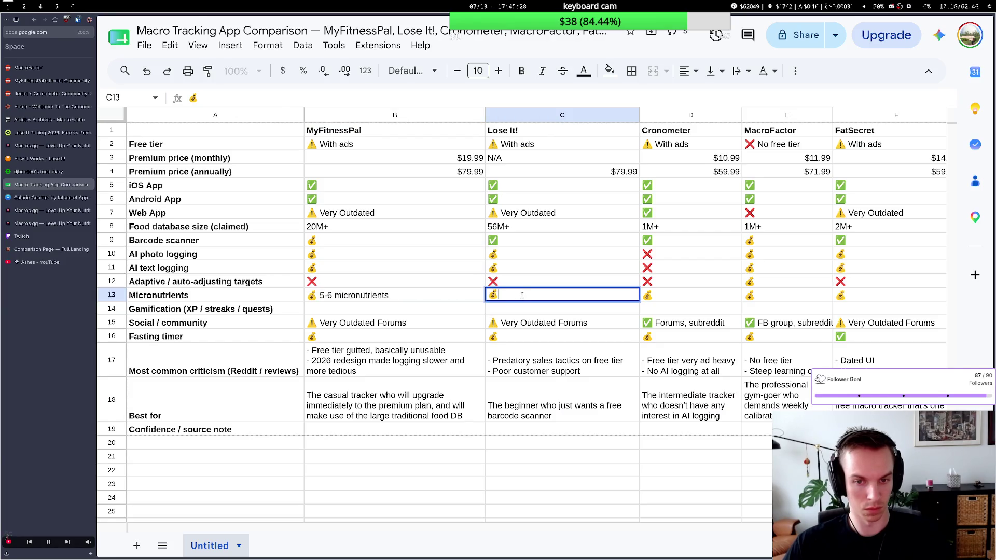
type("4micronutrients")
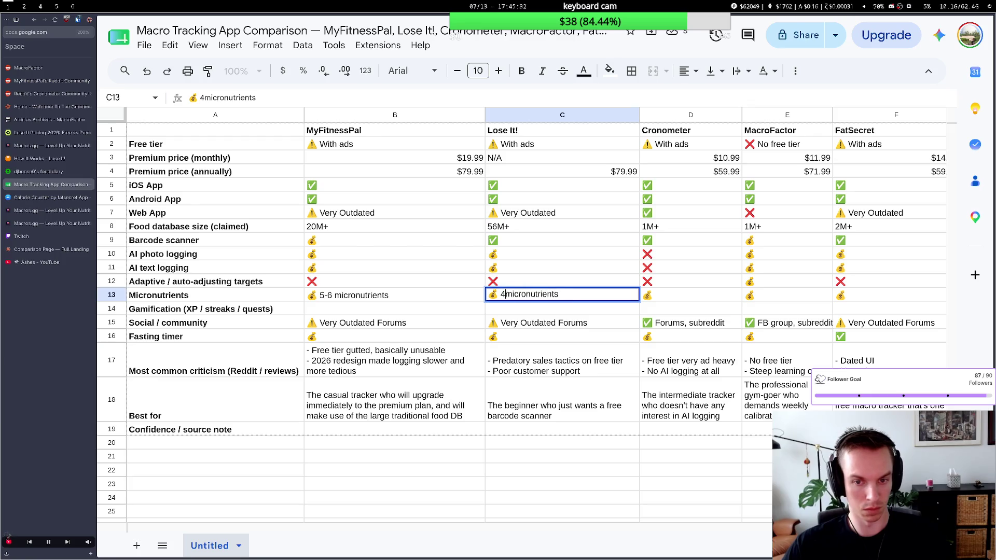
key("BackSpace")
type("5-6")
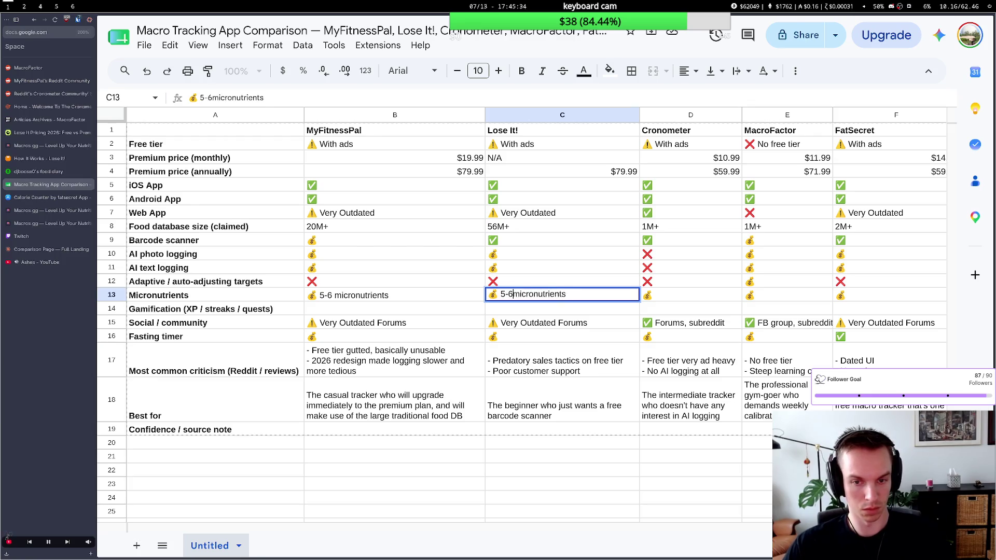
left_click(692, 296)
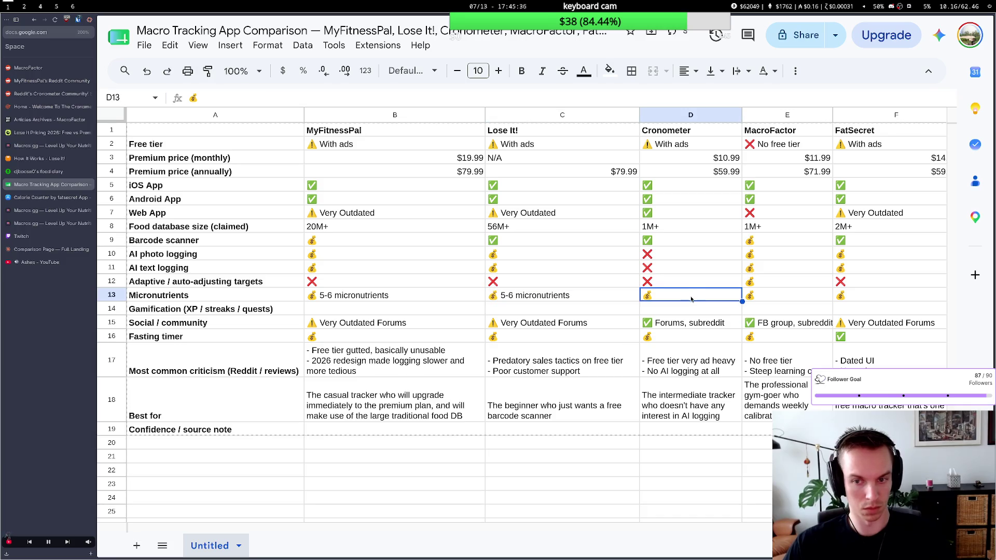
Record '84 micronutrients' for Cronometer after checking the figure in the terminal chat.
double_click(691, 299)
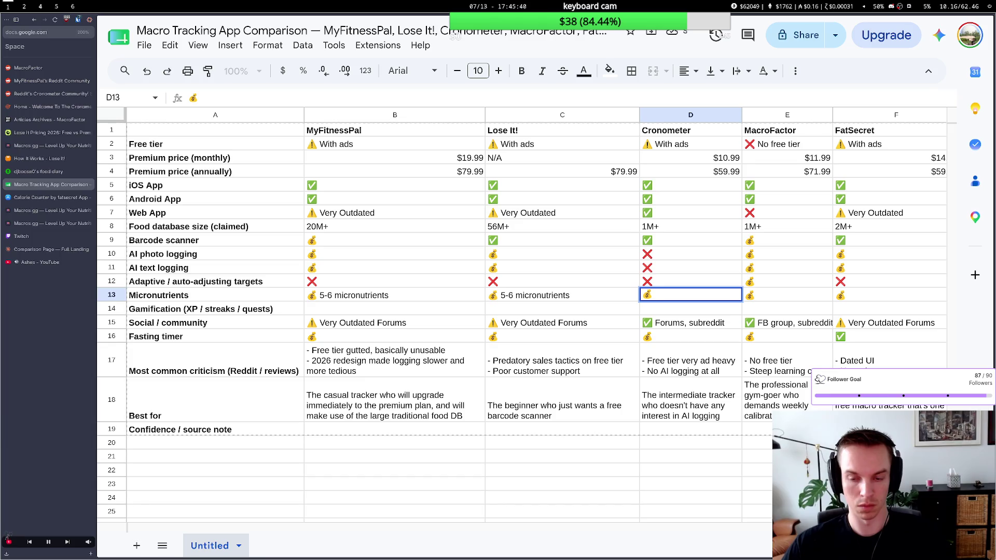
key("super+2")
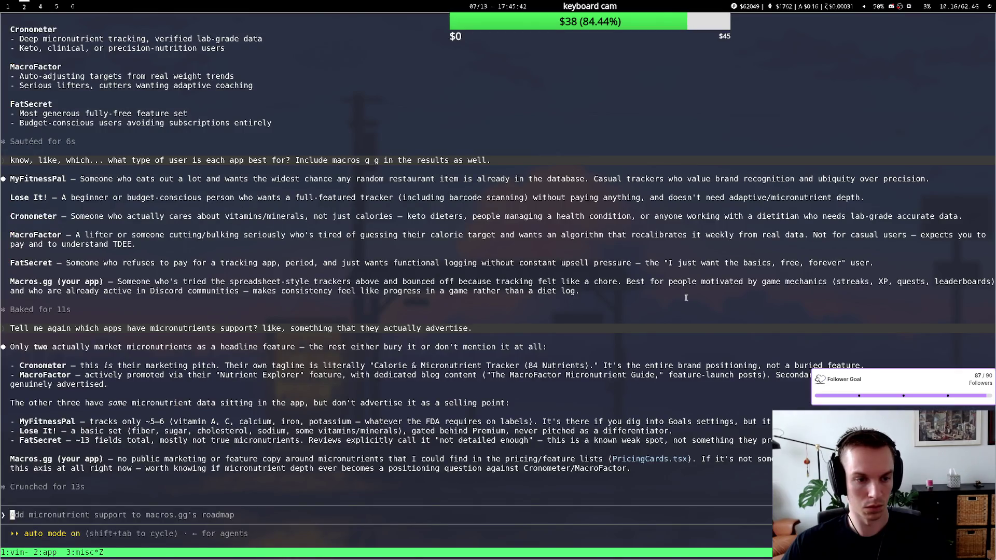
key("super+1")
type("83")
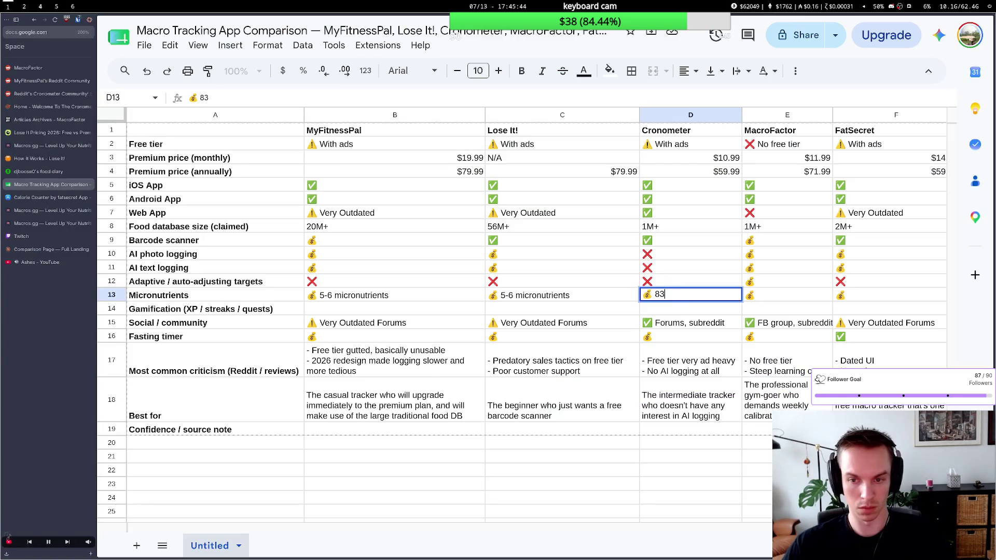
type(" mi")
key("BackSpace")
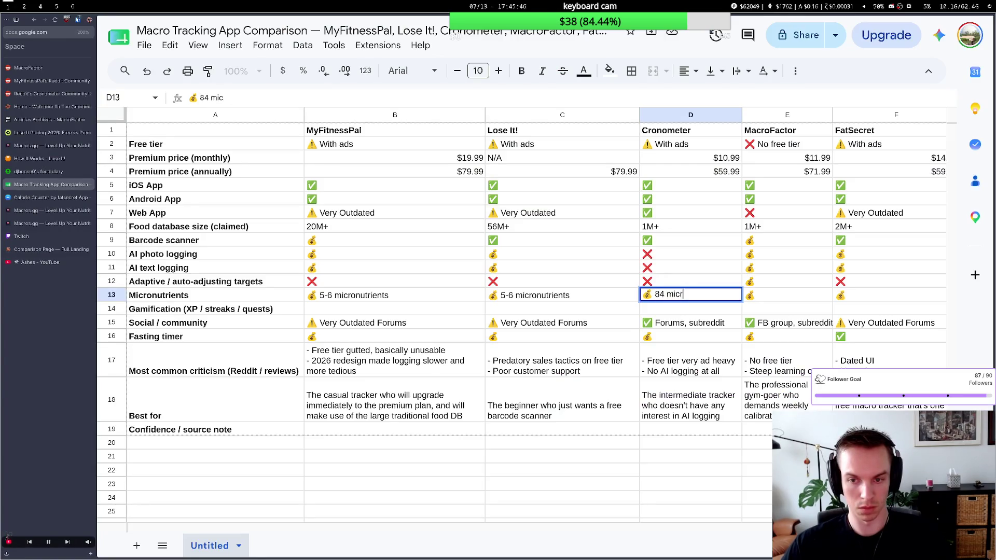
type("cronutrients")
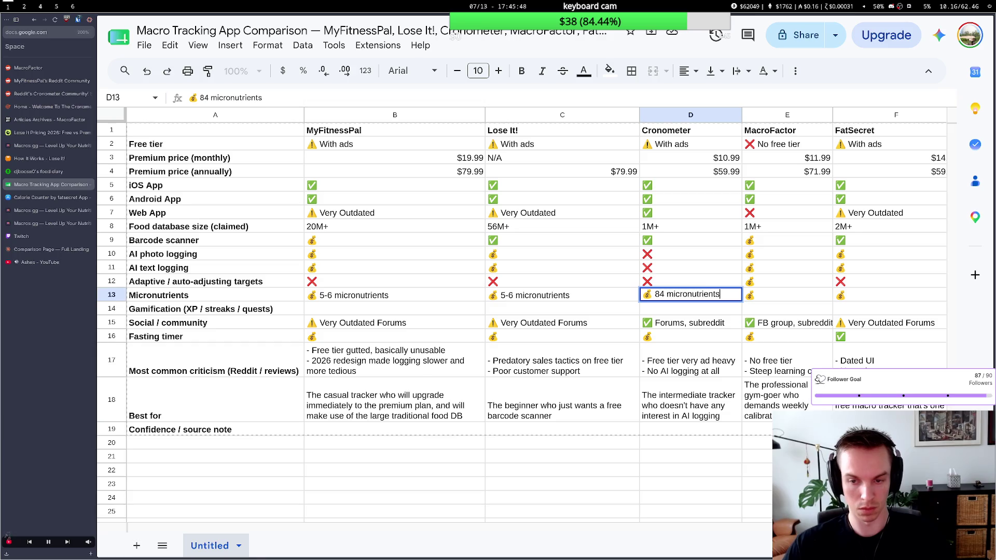
key("Up")
scroll(690, 285, "right", 3)
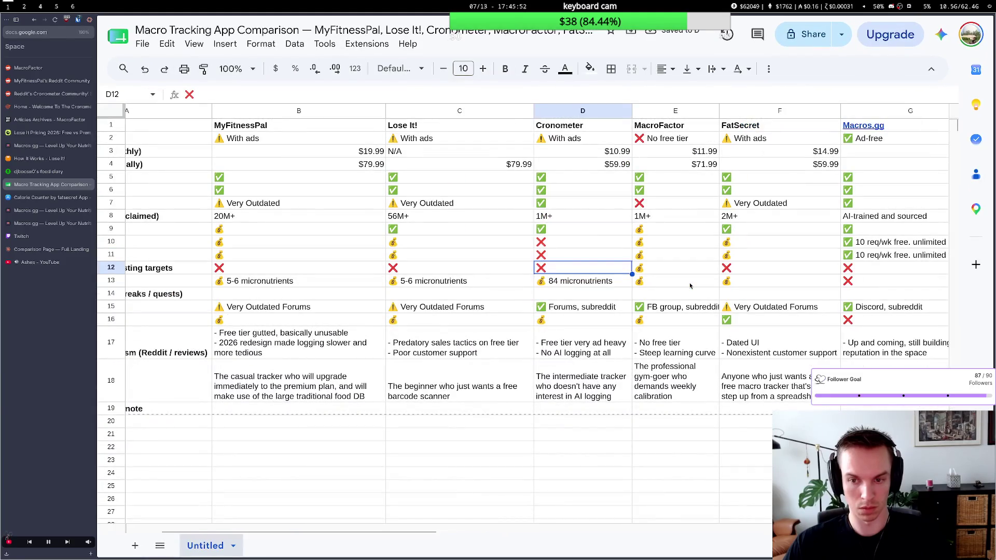
scroll(691, 287, "right", 1)
scroll(627, 290, "right", 2)
key("Right")
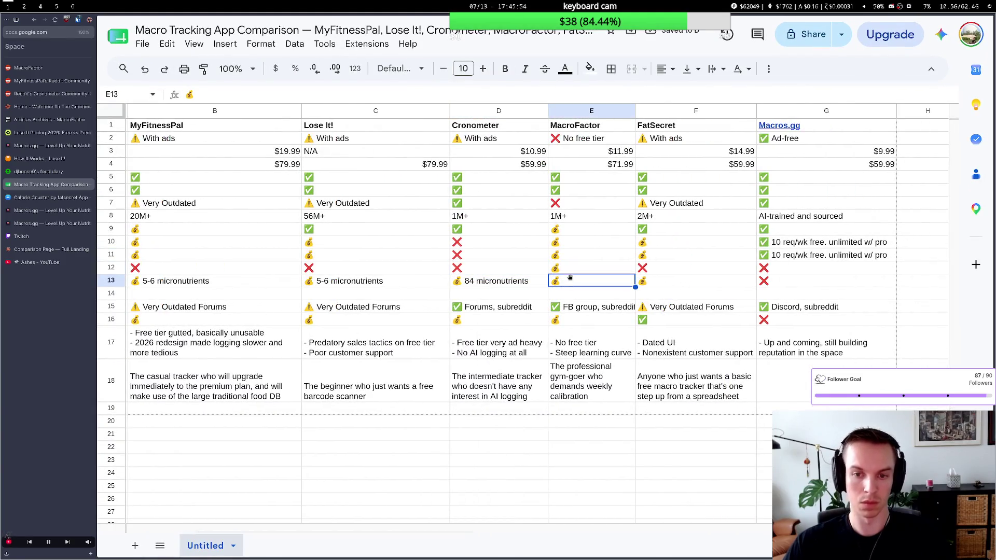
key("super+2")
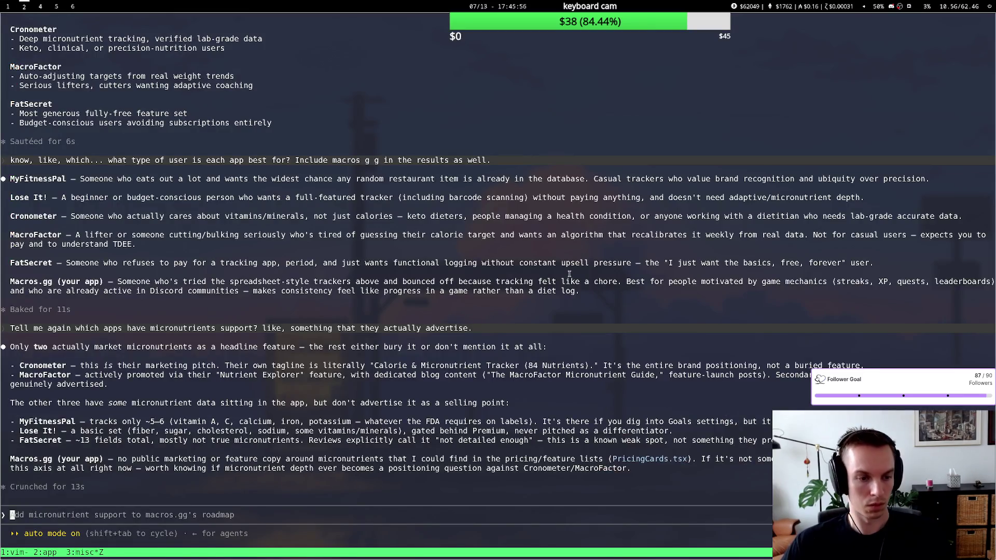
type("How many micro")
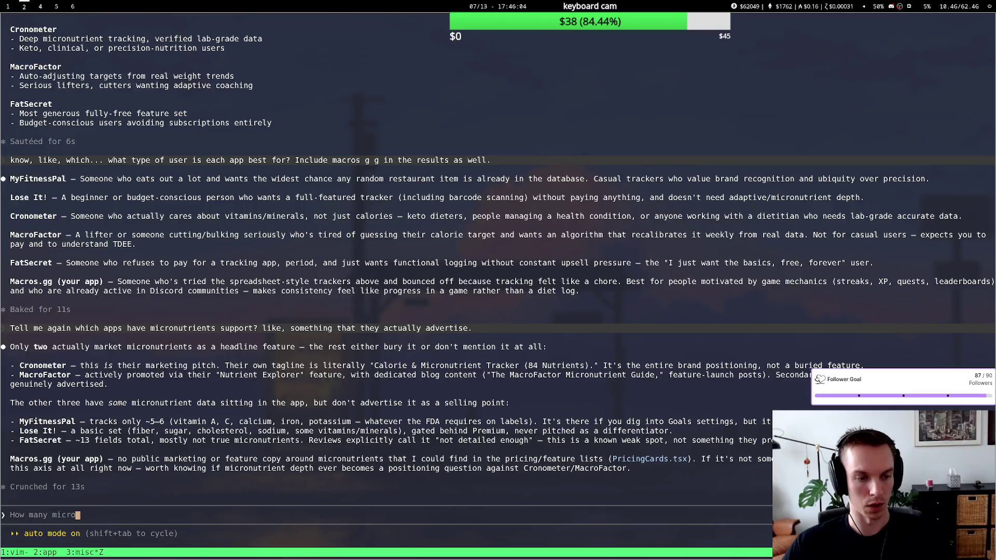
type("nutrients does macro factors support?")
Ask Claude Code how many micronutrients MacroFactor supports and read the answer (about 48).
key("Return")
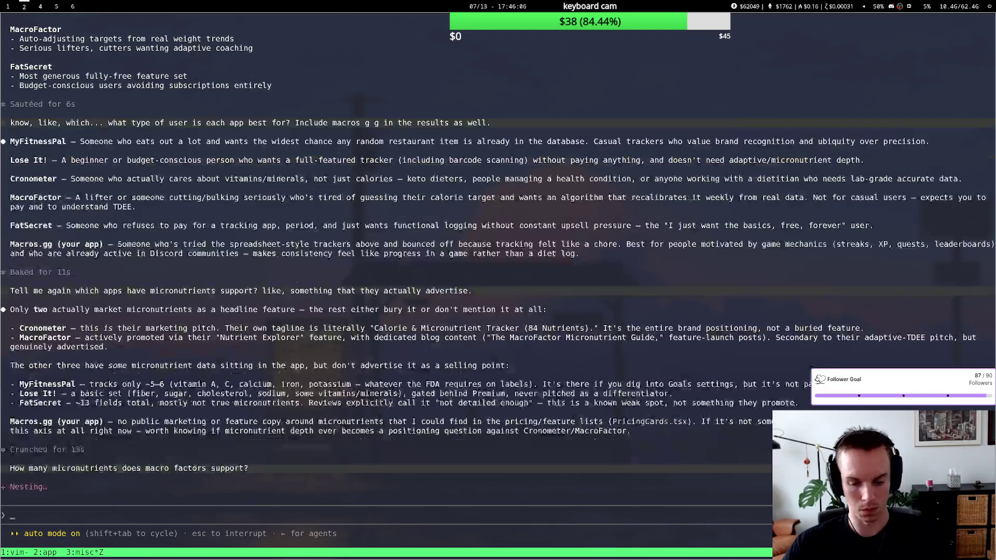
key("super+1")
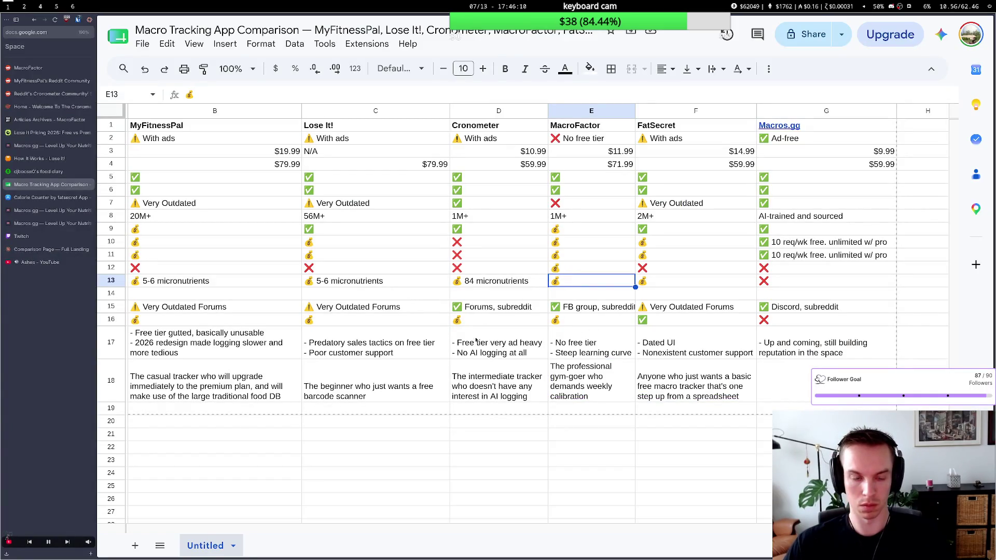
scroll(476, 340, "left", 2)
scroll(436, 336, "left", 2)
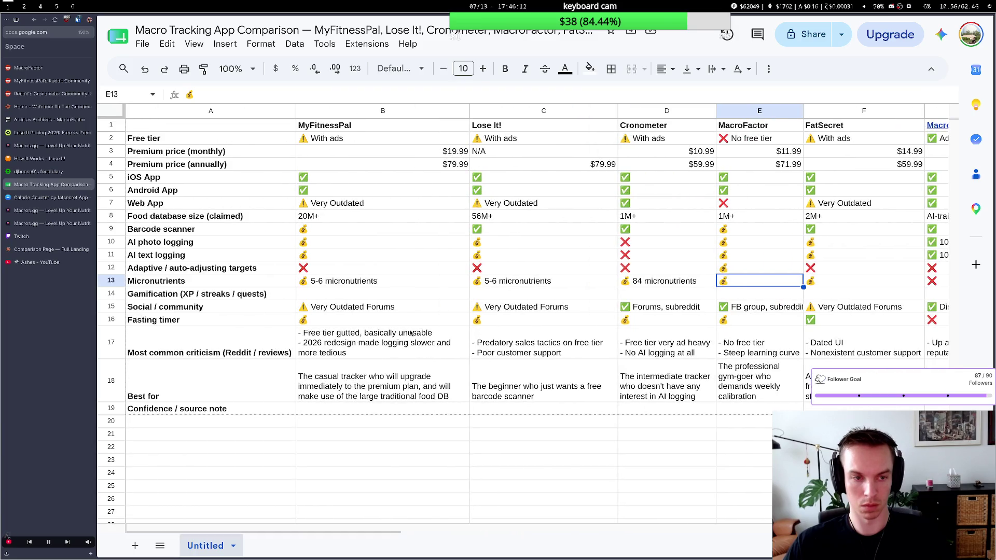
key("alt+Tab")
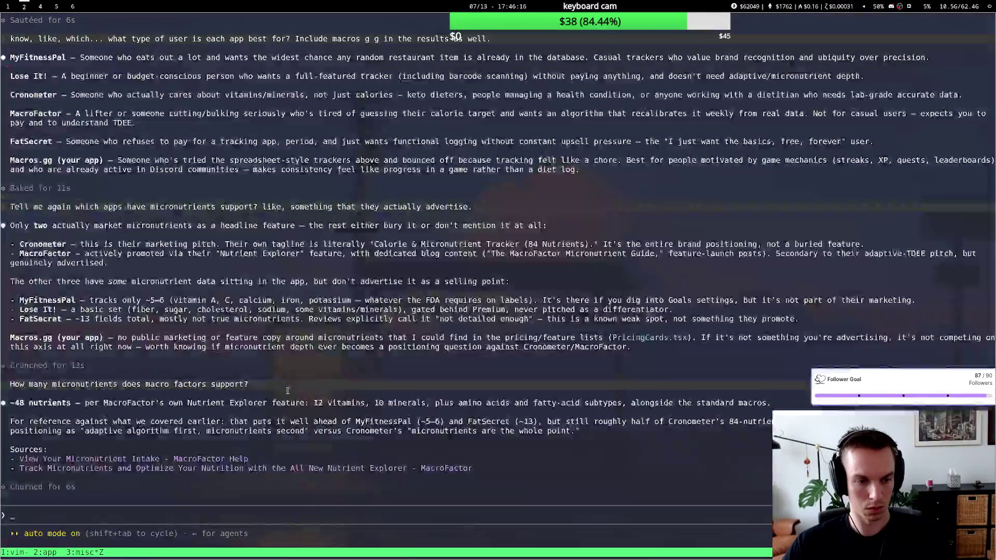
key("alt+Tab")
key("alt+Tab")
key("alt+Tab")
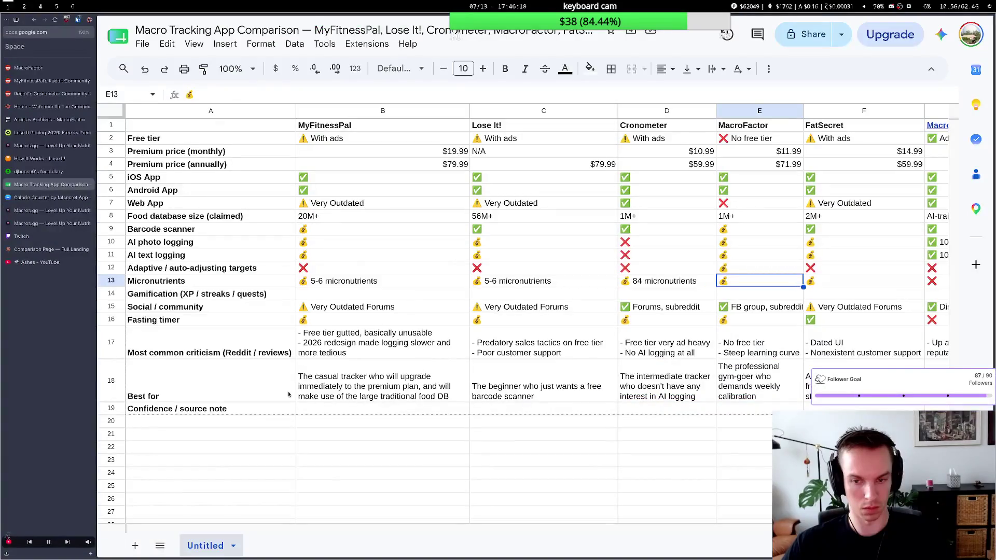
Record '48 micronutrients' for MacroFactor in the Micronutrients row.
double_click(754, 280)
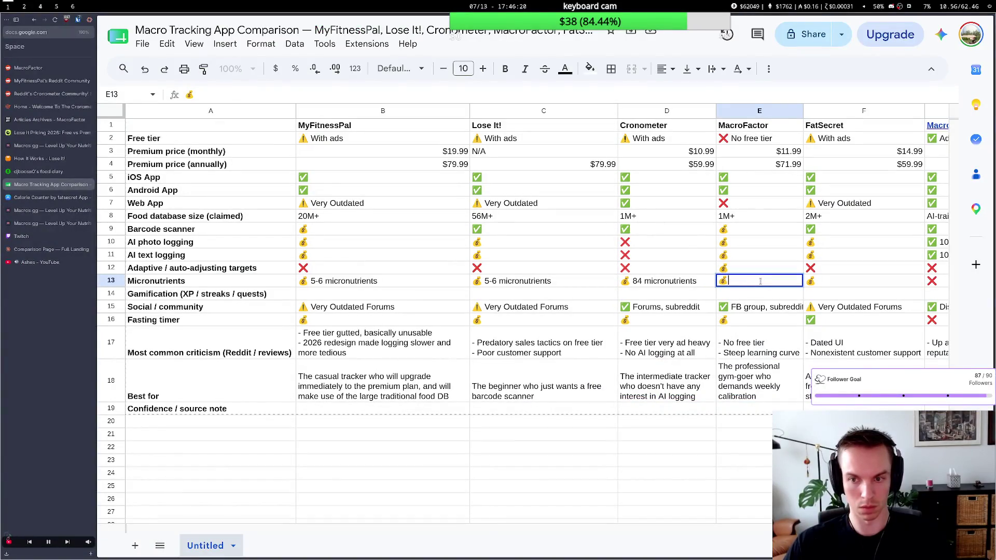
type("3")
type("8 mi")
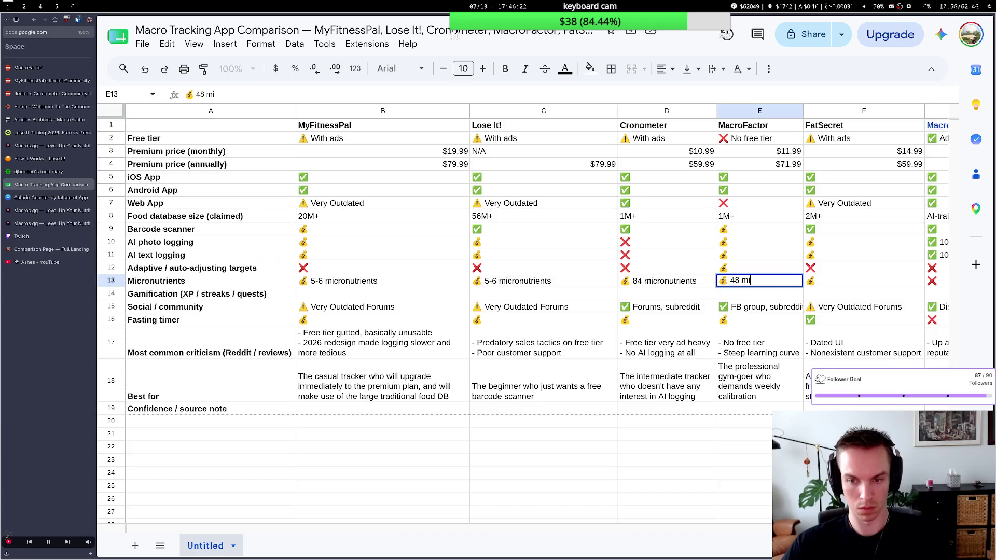
type("cronut")
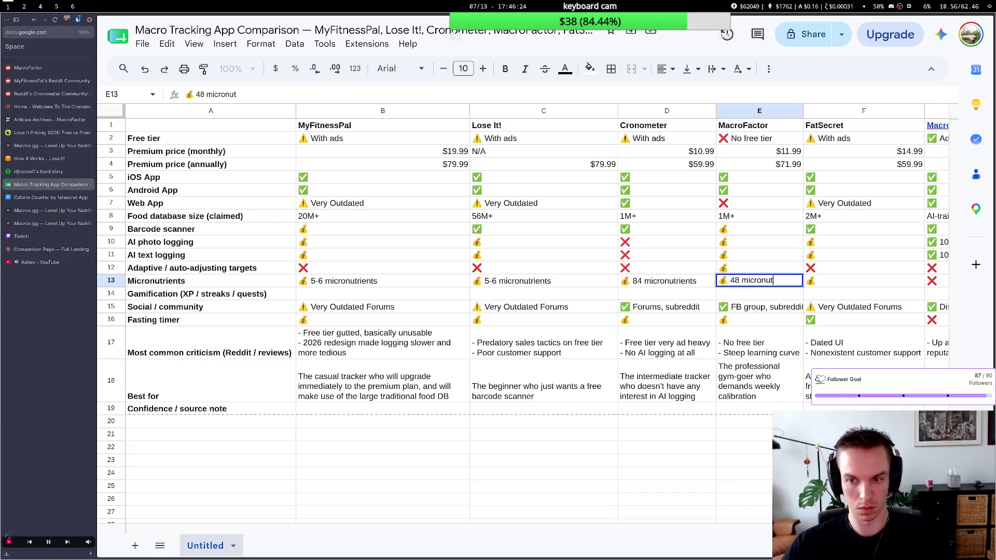
type("rients")
left_click(771, 341)
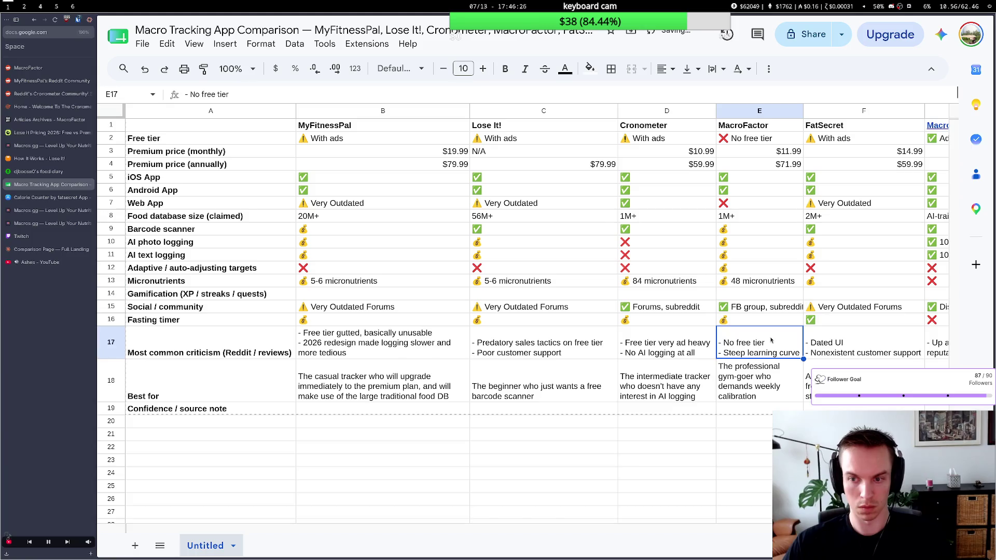
key("super+2")
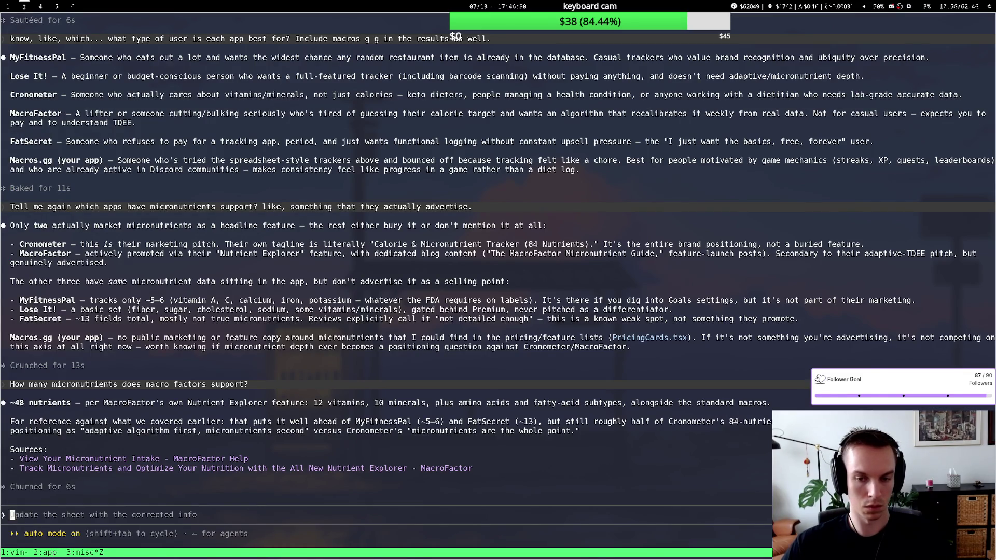
key("super+1")
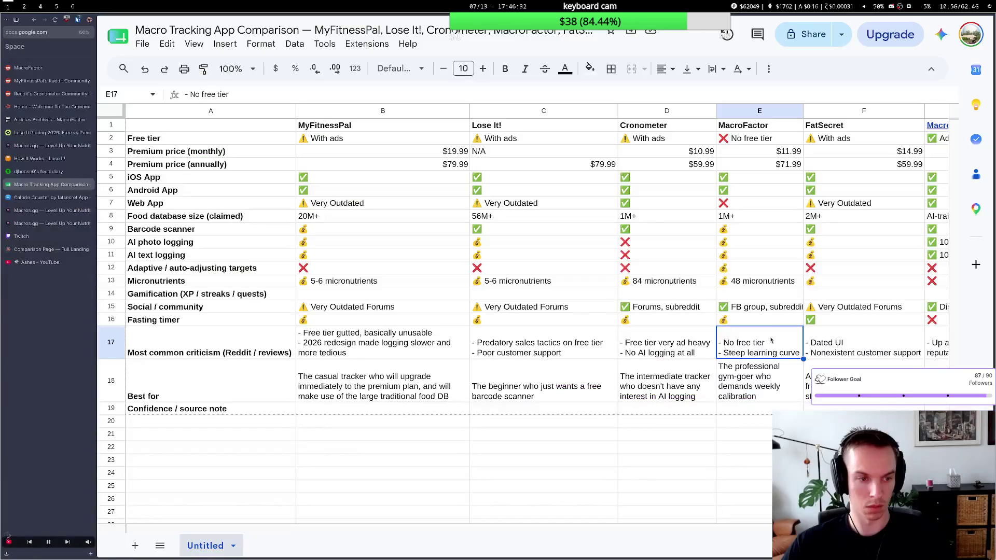
Record '13 micronutrients' for FatSecret in the Micronutrients row.
double_click(835, 281)
type("3")
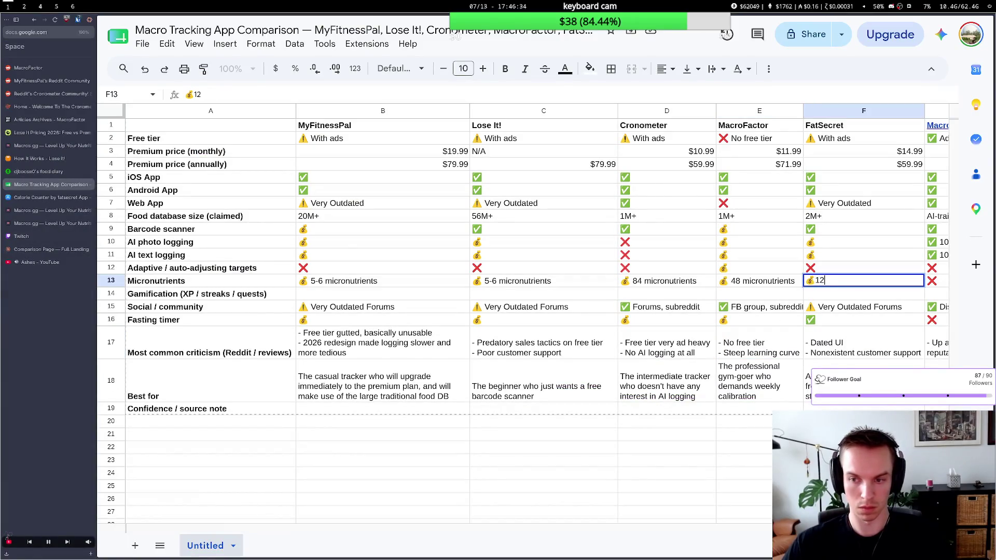
type(" micronutrie")
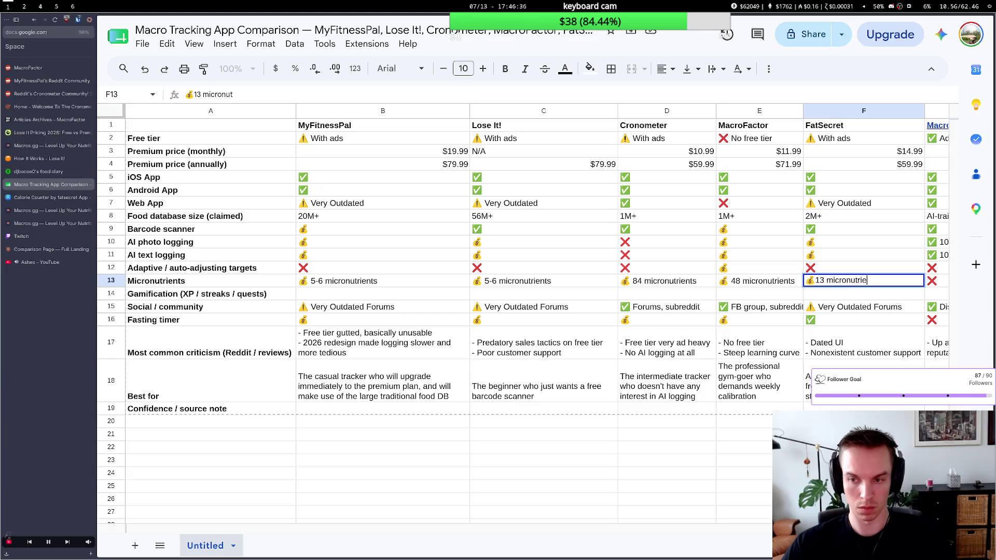
type("nts")
left_click(798, 286)
left_click(848, 281)
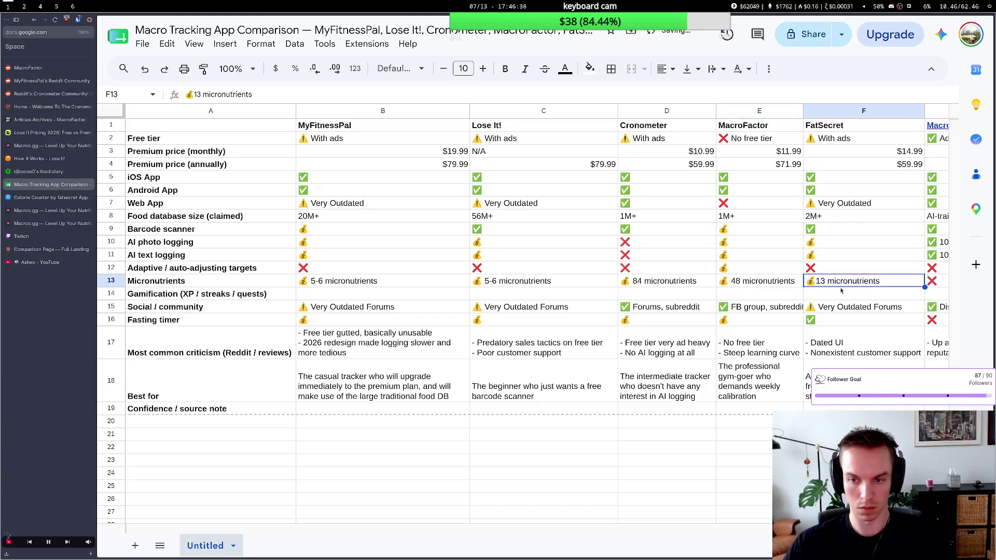
double_click(848, 281)
left_click(814, 281)
left_click(664, 307)
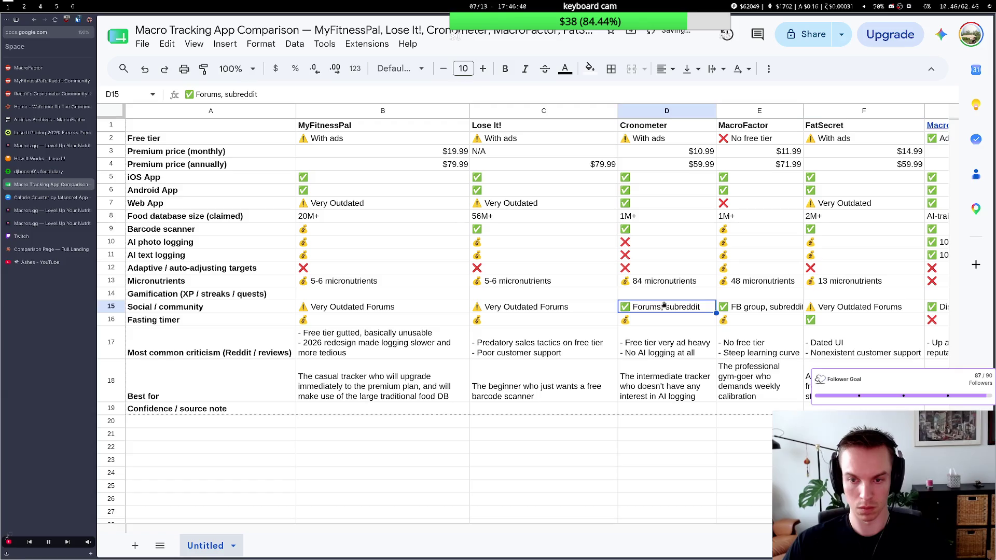
scroll(677, 327, "right", 3)
scroll(622, 326, "right", 3)
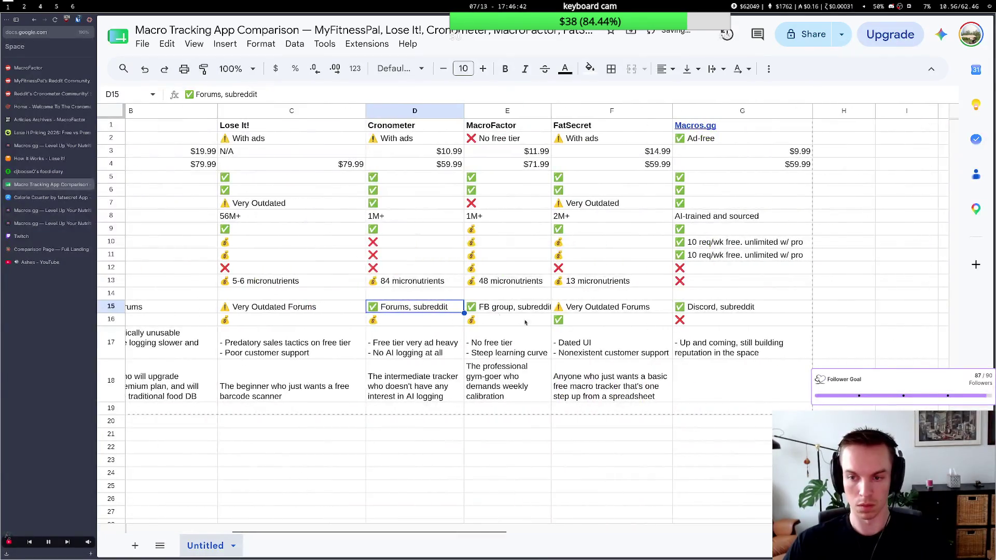
scroll(544, 323, "left", 3)
scroll(428, 320, "left", 2)
scroll(428, 322, "right", 3)
scroll(425, 335, "right", 1)
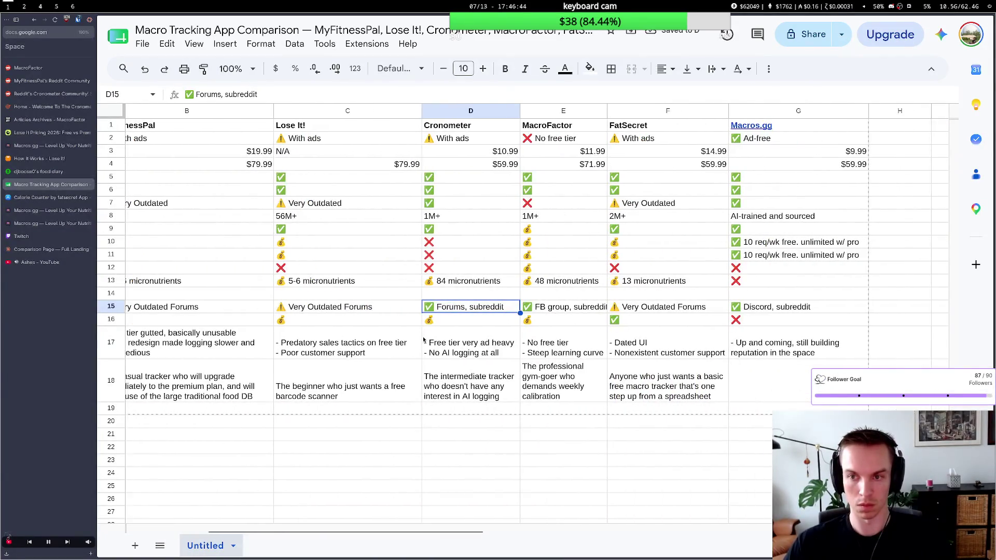
scroll(308, 297, "right", 2)
scroll(304, 297, "right", 2)
scroll(295, 297, "left", 3)
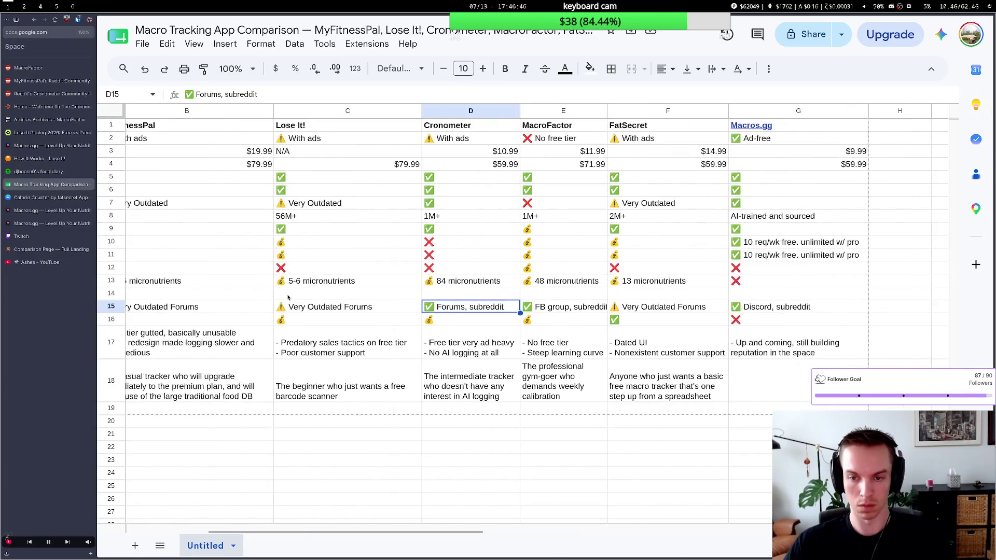
scroll(287, 298, "right", 2)
scroll(286, 298, "left", 2)
scroll(287, 298, "left", 4)
scroll(288, 298, "left", 1)
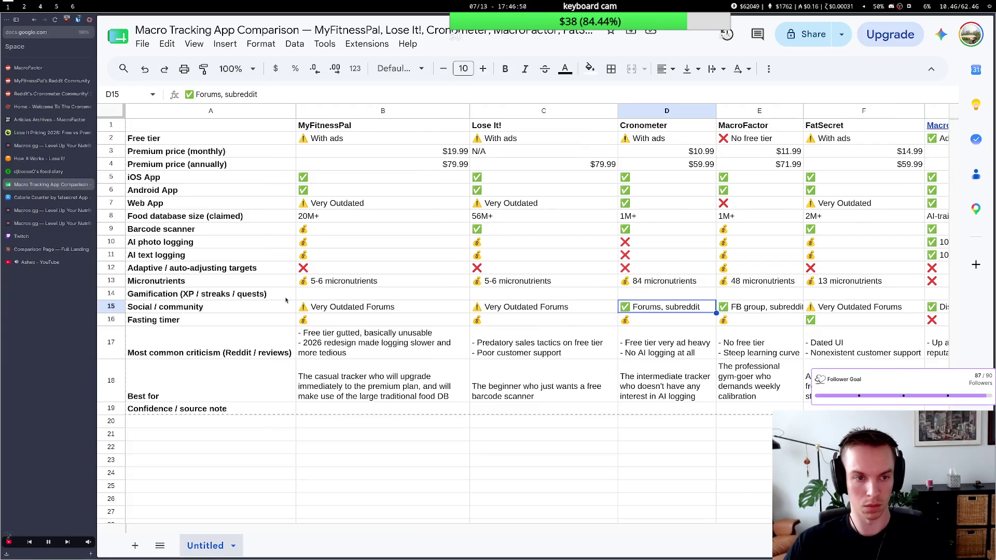
scroll(286, 301, "right", 2)
scroll(286, 300, "right", 1)
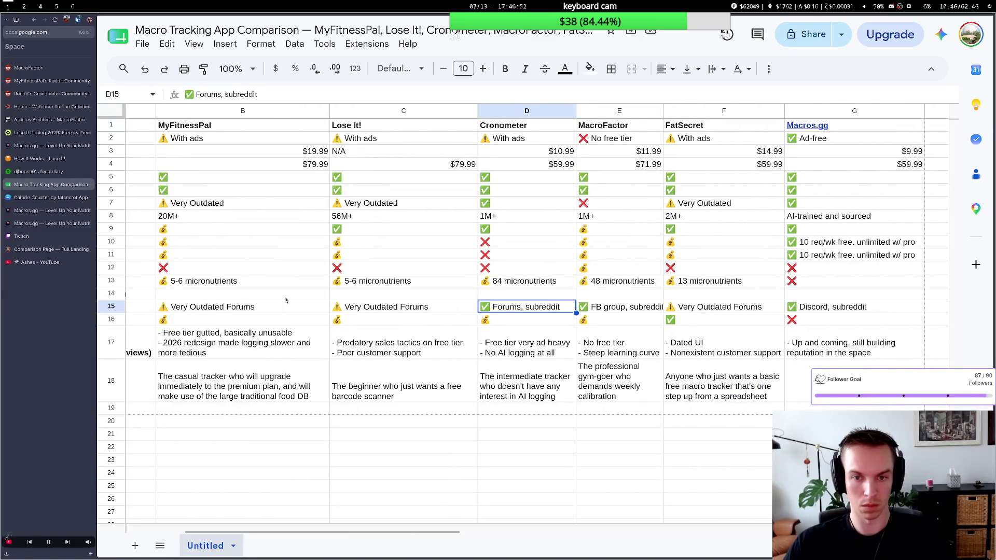
scroll(286, 301, "right", 1)
scroll(286, 301, "right", 1)
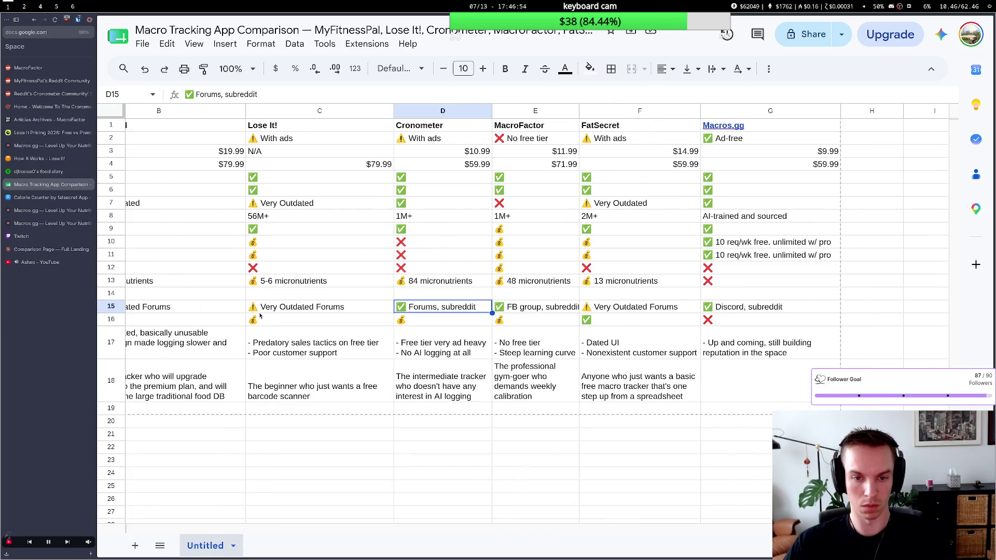
scroll(260, 314, "left", 2)
scroll(259, 315, "left", 1)
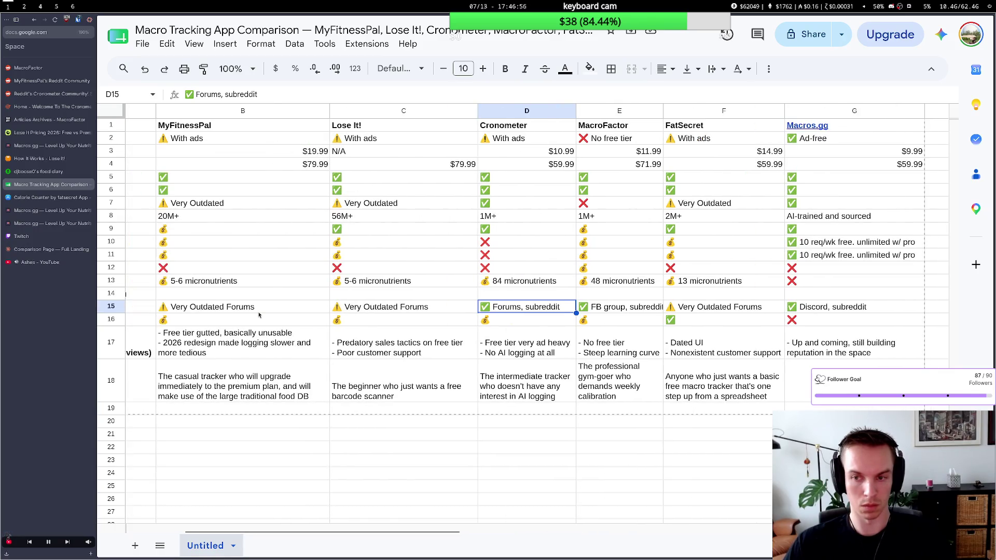
scroll(259, 315, "left", 2)
scroll(260, 315, "left", 3)
scroll(259, 315, "right", 4)
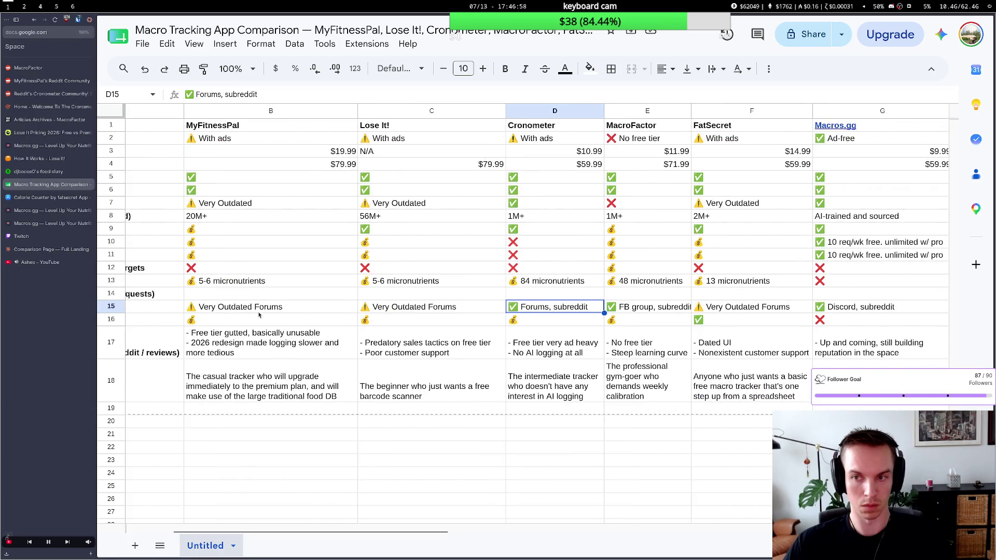
scroll(259, 314, "right", 3)
scroll(259, 314, "left", 3)
scroll(259, 314, "left", 3)
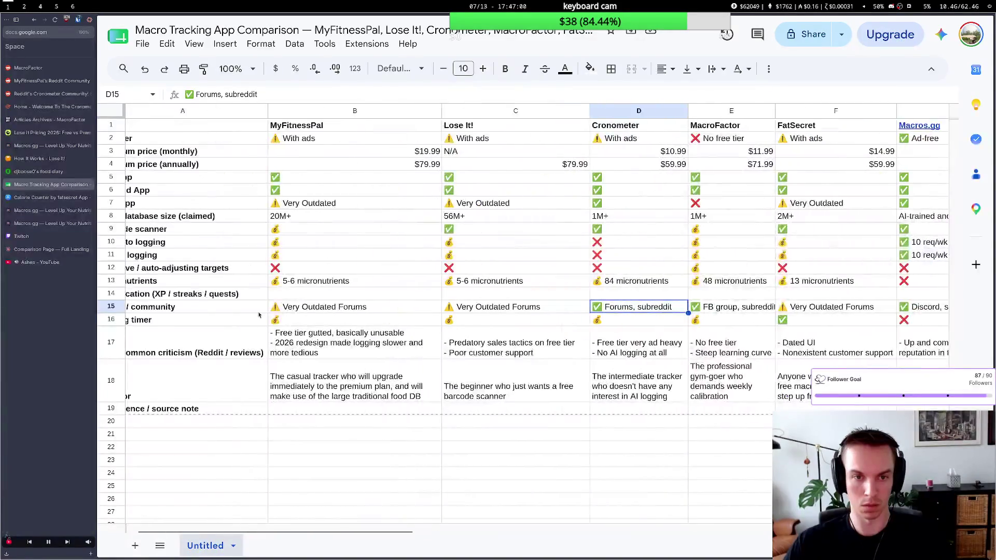
scroll(260, 315, "left", 1)
scroll(260, 314, "right", 6)
scroll(259, 315, "right", 5)
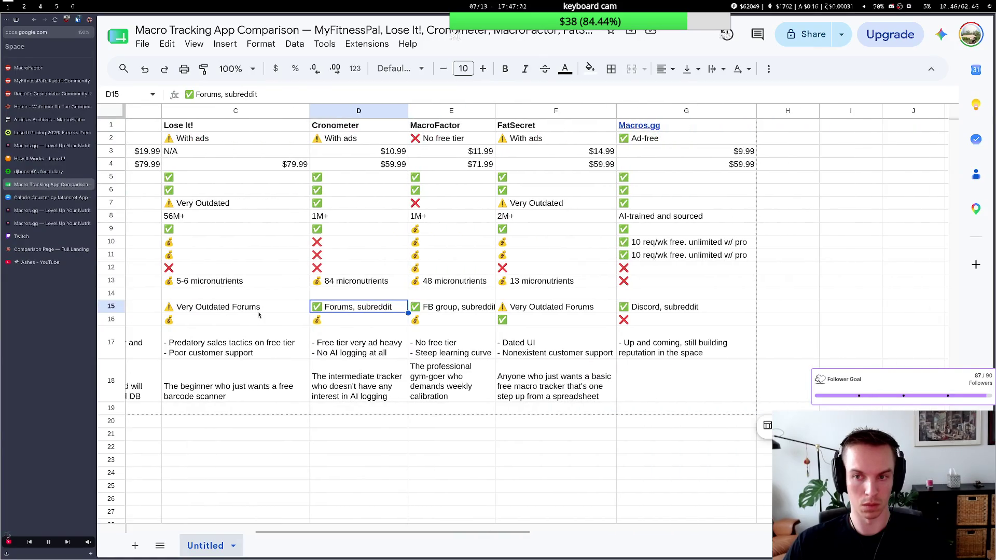
scroll(259, 314, "left", 4)
scroll(260, 315, "left", 1)
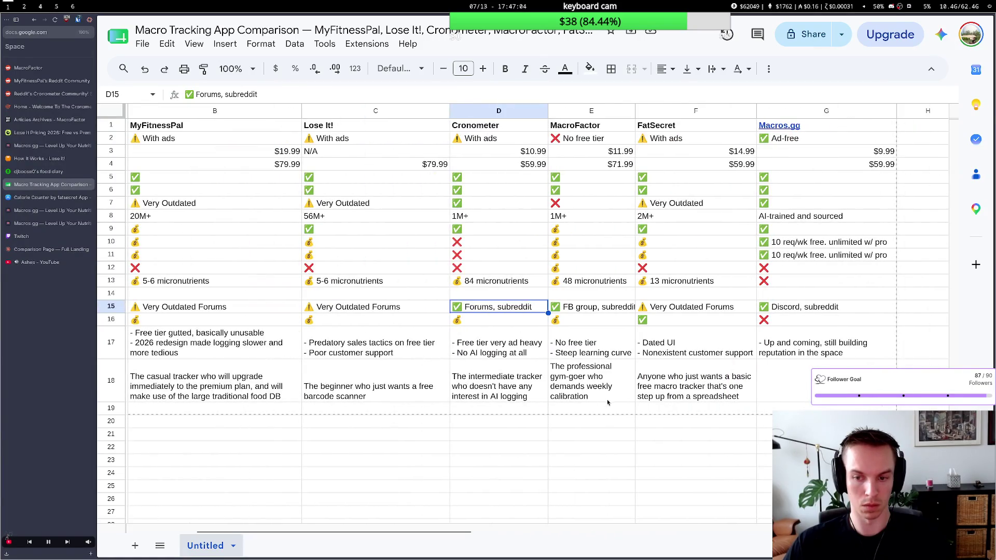
scroll(608, 402, "right", 3)
double_click(720, 389)
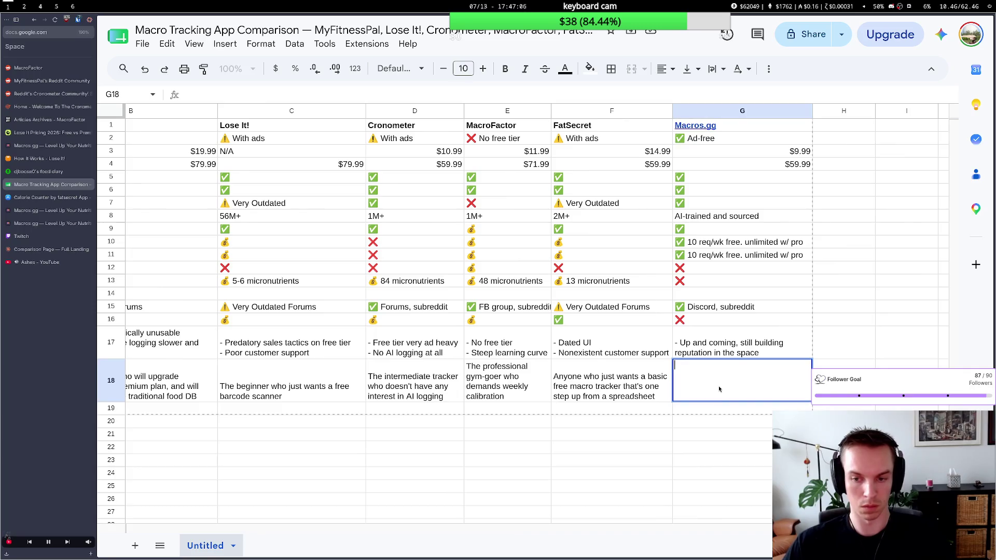
type("AThe")
Draft Macros.gg's Best-for text: trackers of all levels trying AI logging for free or a web UI.
key("BackSpace")
key("BackSpace")
key("BackSpace")
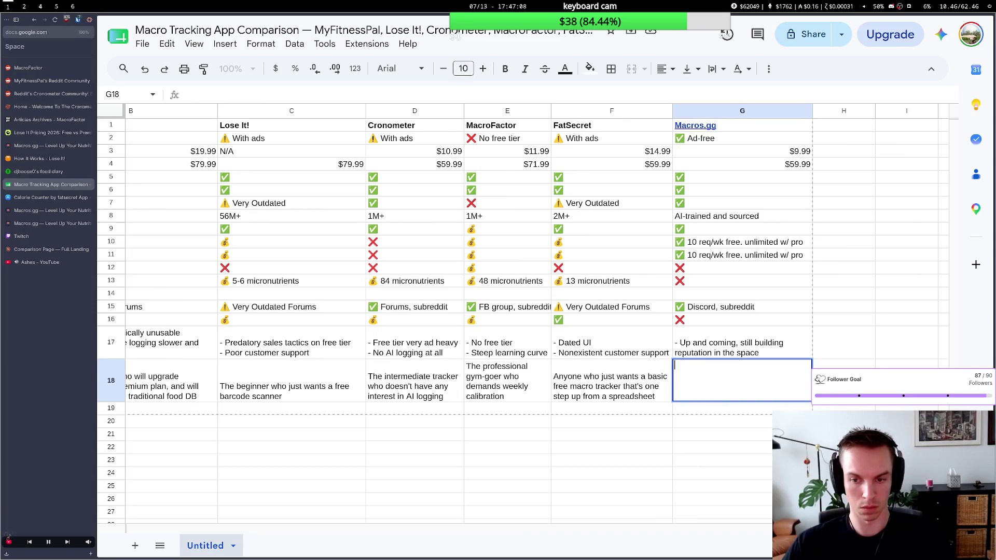
key("Escape")
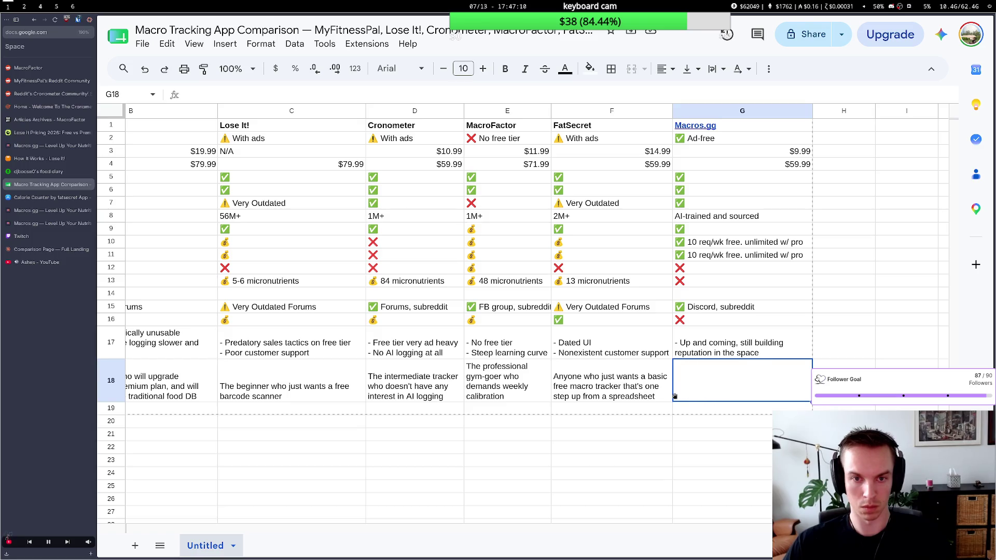
scroll(662, 394, "down", 2)
scroll(623, 385, "up", 2)
scroll(555, 375, "down", 2)
scroll(555, 375, "left", 2)
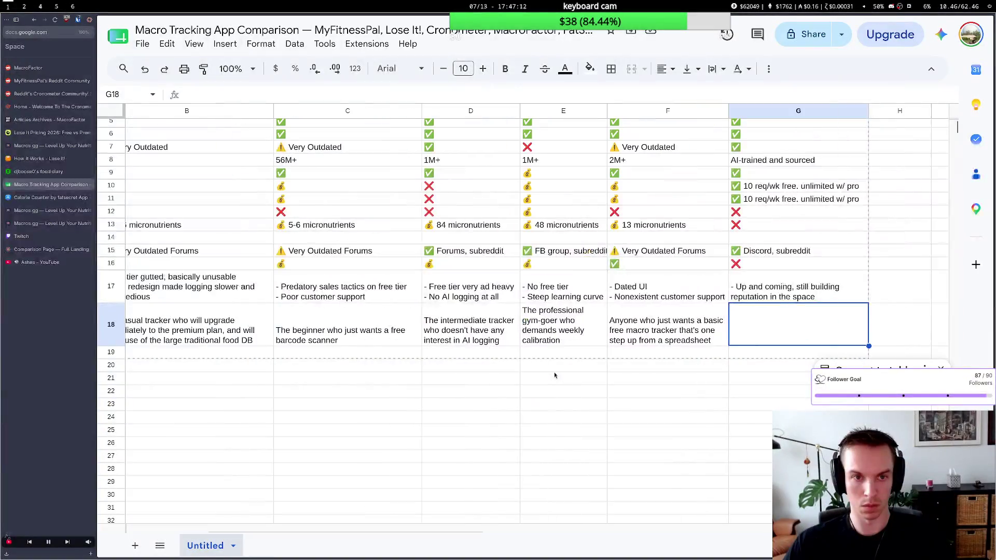
scroll(555, 376, "up", 2)
scroll(554, 375, "left", 3)
scroll(555, 375, "left", 1)
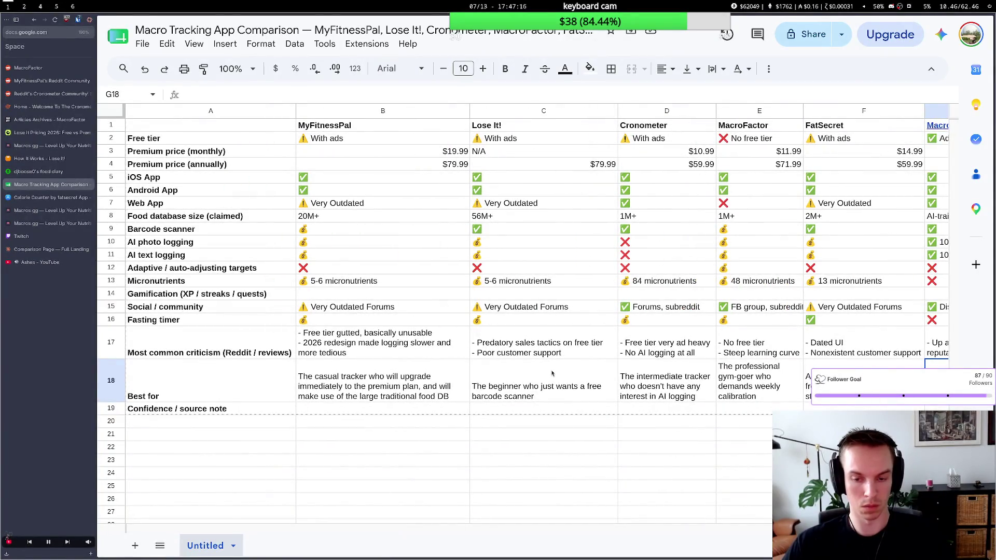
scroll(551, 375, "right", 5)
scroll(790, 393, "right", 1)
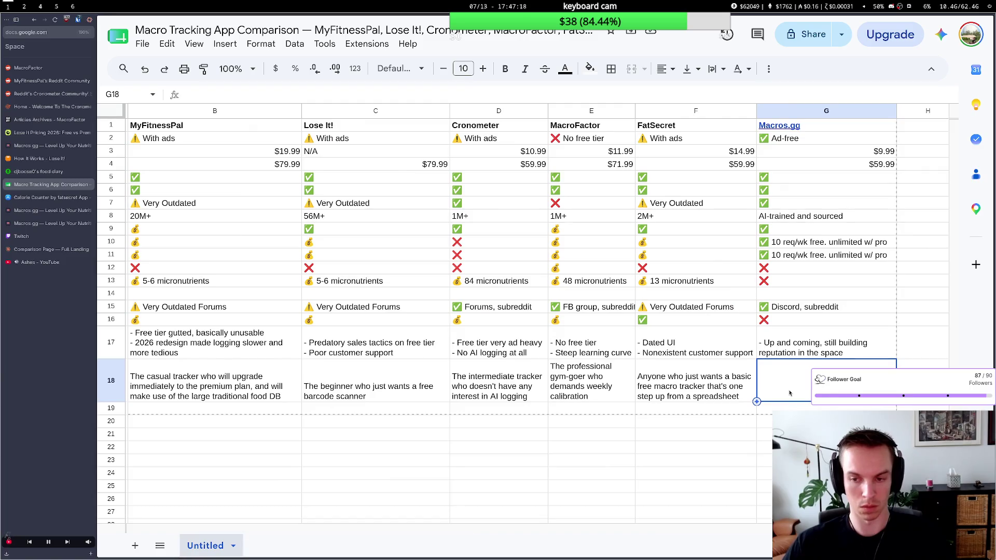
type("Anyone ")
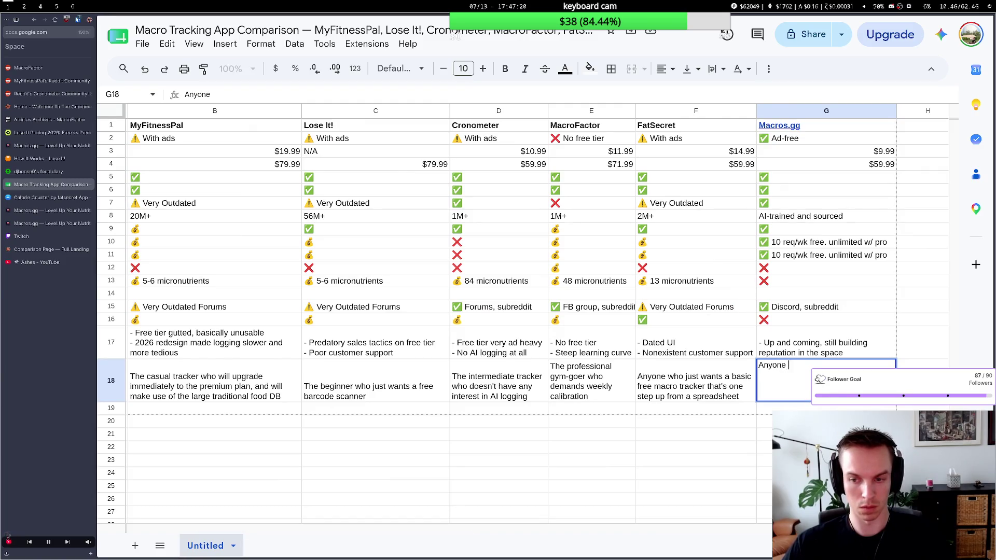
type("who wants ")
type("to get int")
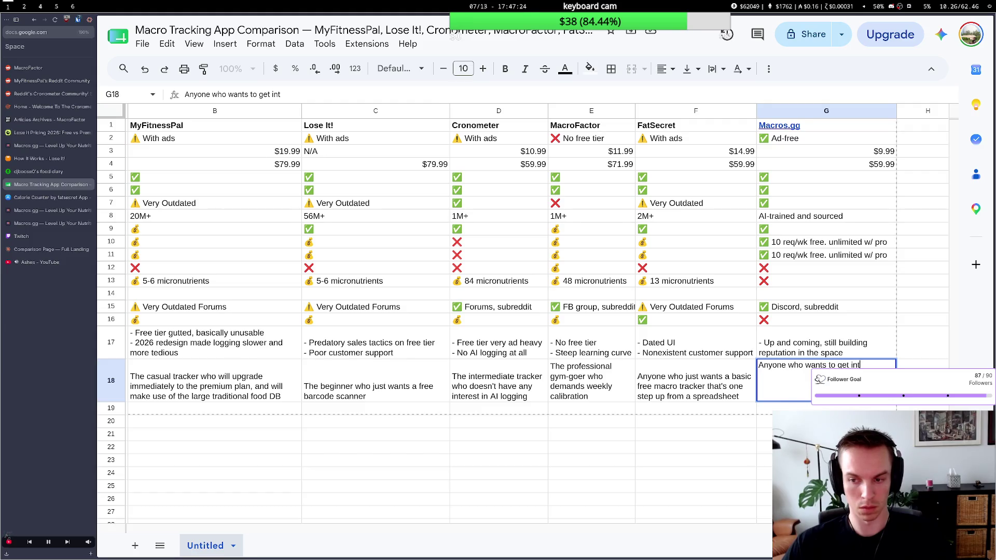
key("BackSpace")
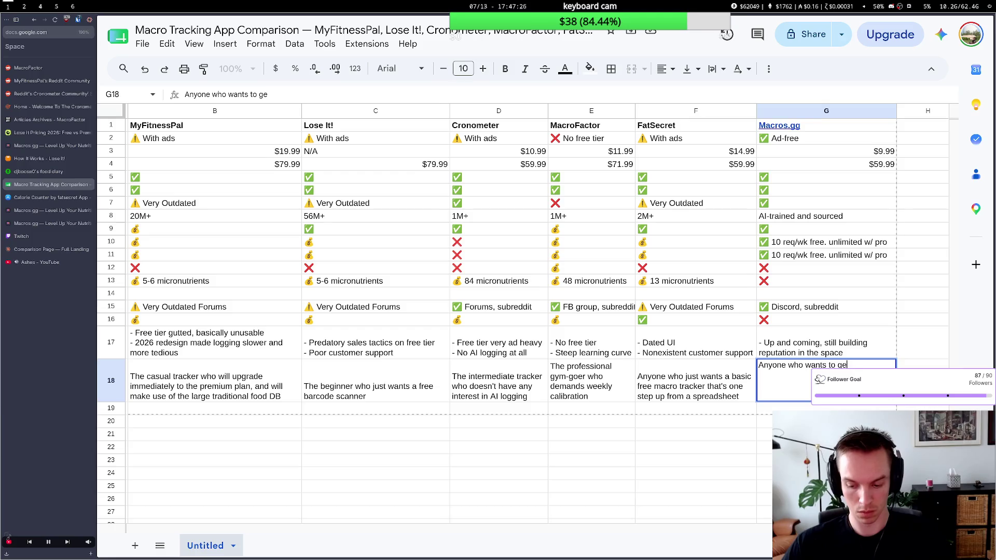
key("BackSpace")
key("BackSpace")
key("BackSpace")
key("BackSpace")
key("BackSpace")
key("BackSpace")
key("BackSpace")
key("BackSpace")
type("Mac")
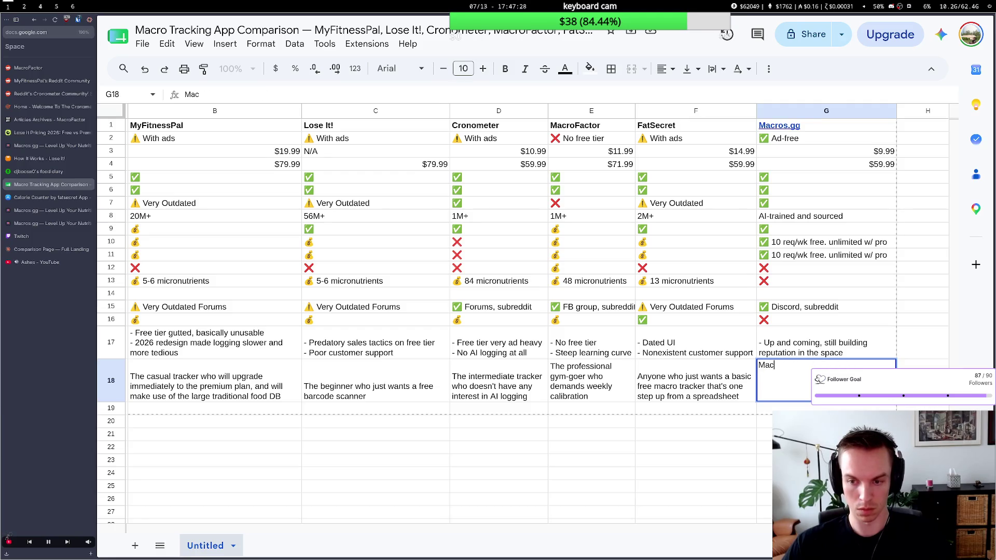
type("ro trac")
key("BackSpace")
key("BackSpace")
key("BackSpace")
key("BackSpace")
key("BackSpace")
key("BackSpace")
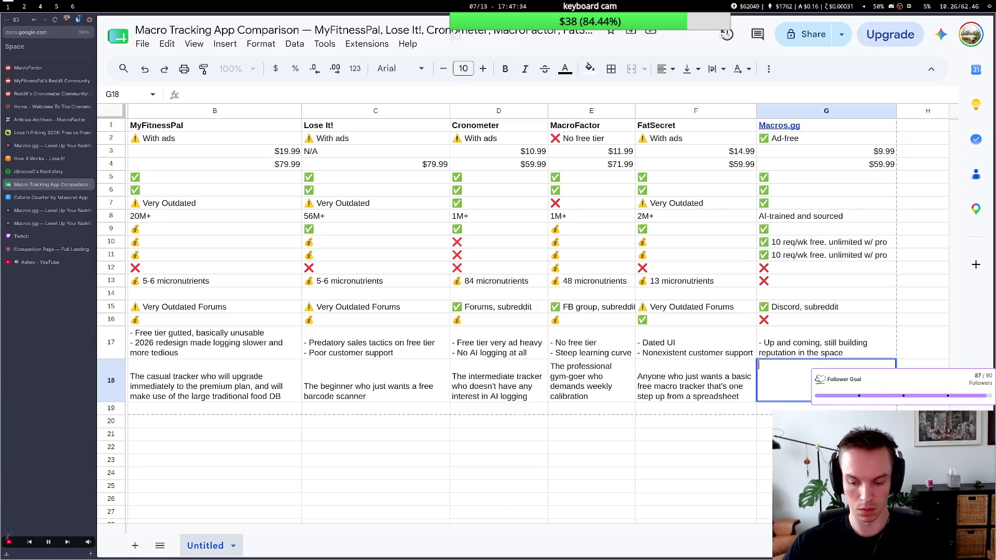
type("Trackers of")
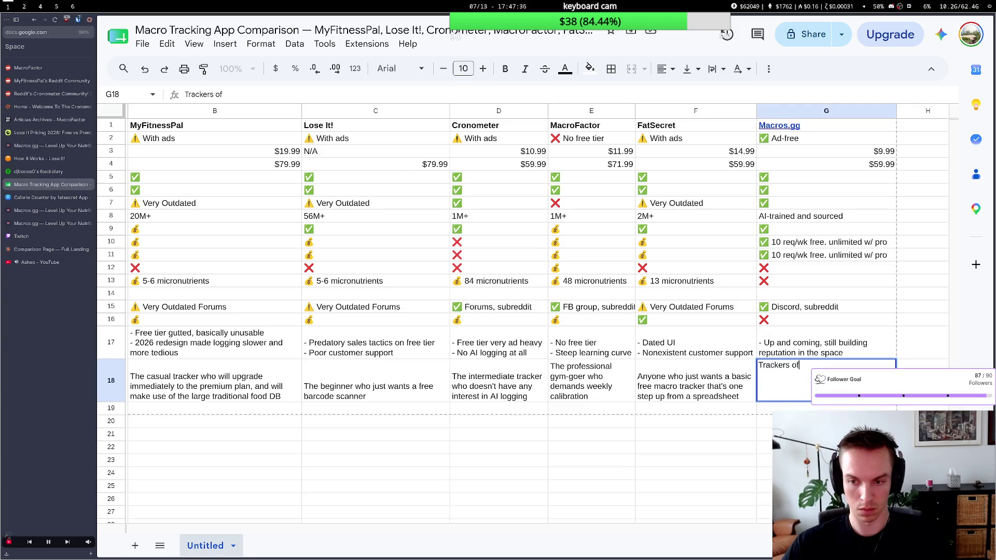
type(" all levels ")
type("who")
scroll(569, 383, "left", 3)
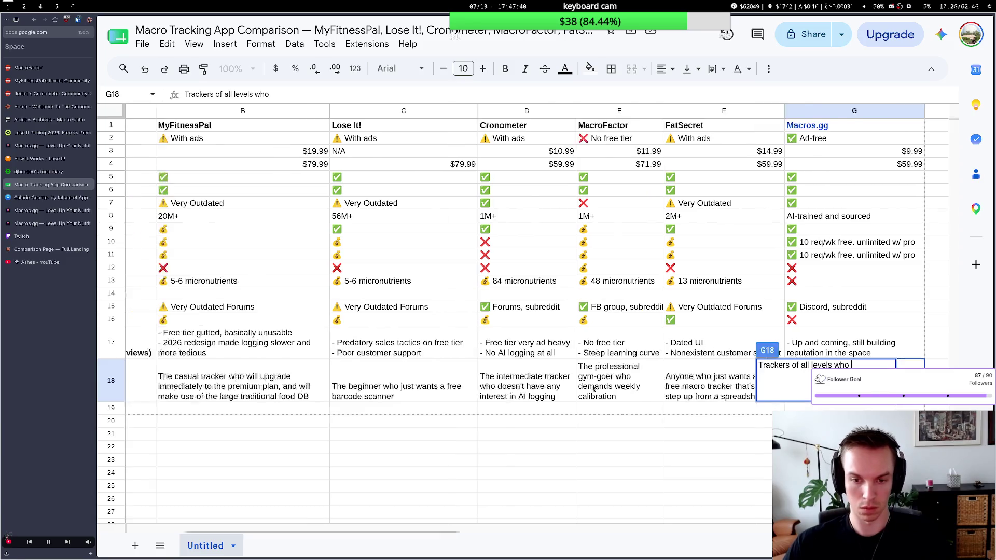
scroll(569, 382, "right", 5)
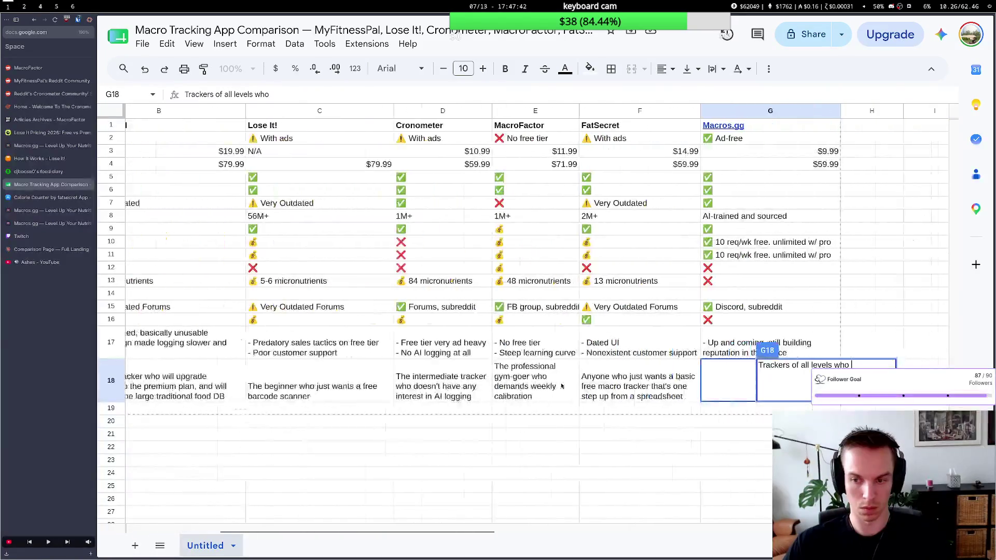
scroll(561, 384, "left", 1)
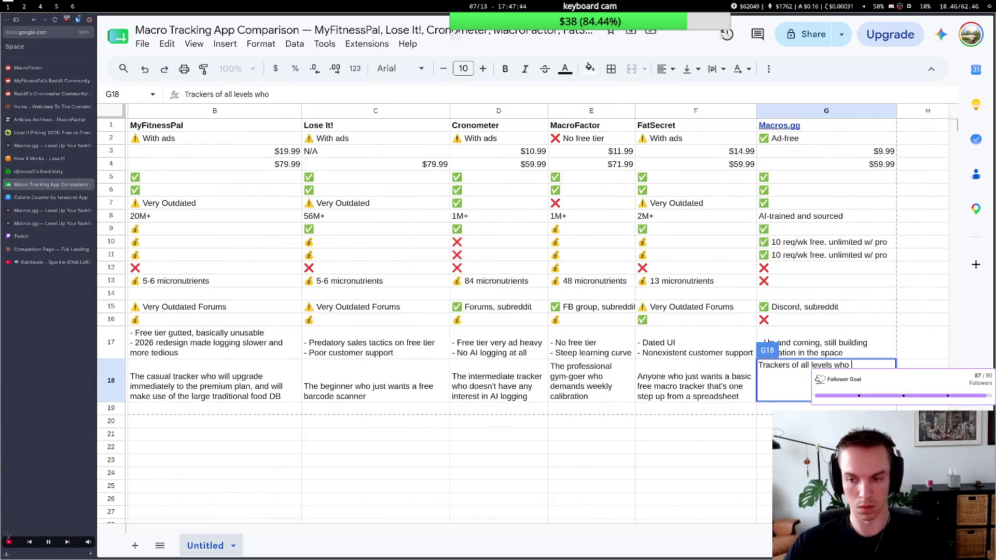
type("want i m")
key("BackSpace")
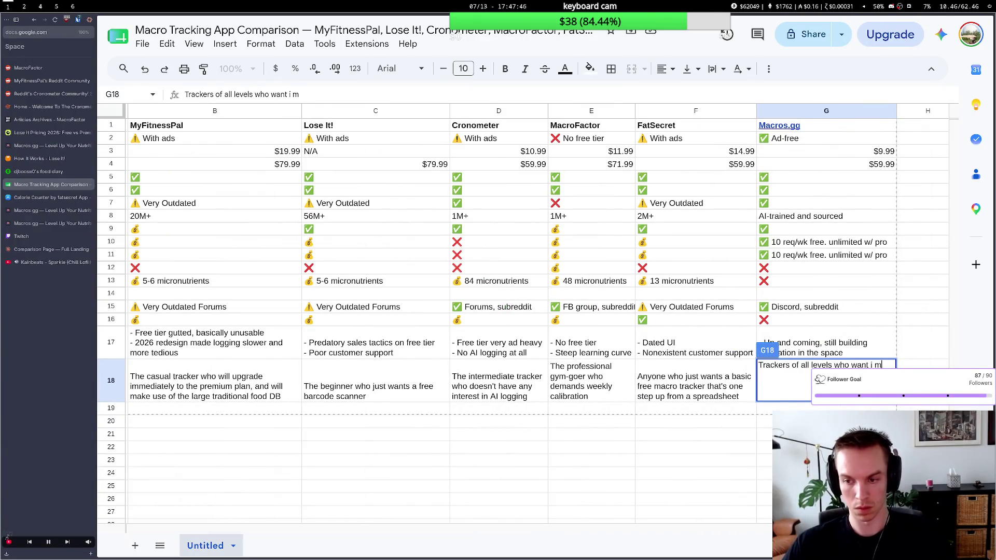
key("BackSpace")
key("BackSpace")
type("a modern inter")
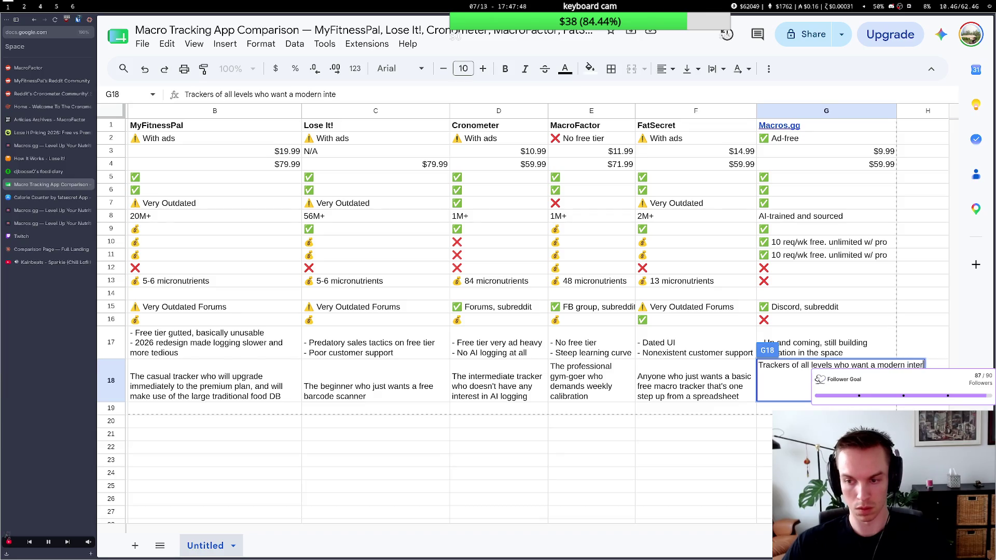
type("face")
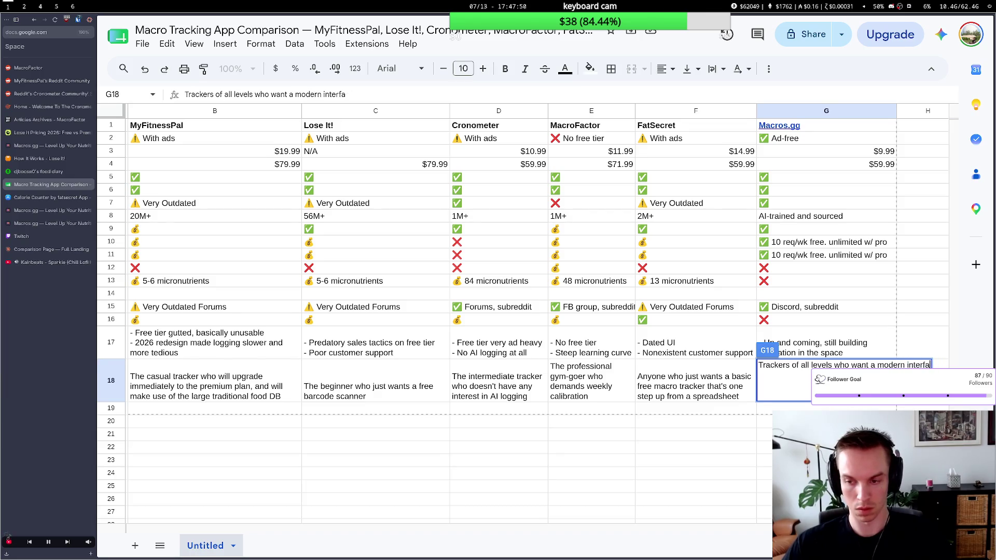
key("ctrl+BackSpace")
key("ctrl+BackSpace")
key("ctrl+BackSpace")
type("need")
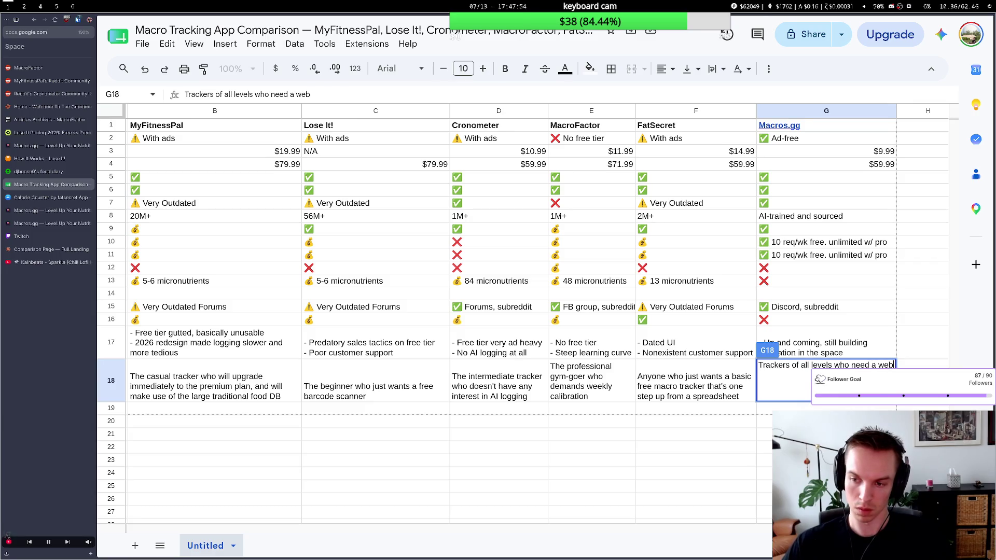
type("UI")
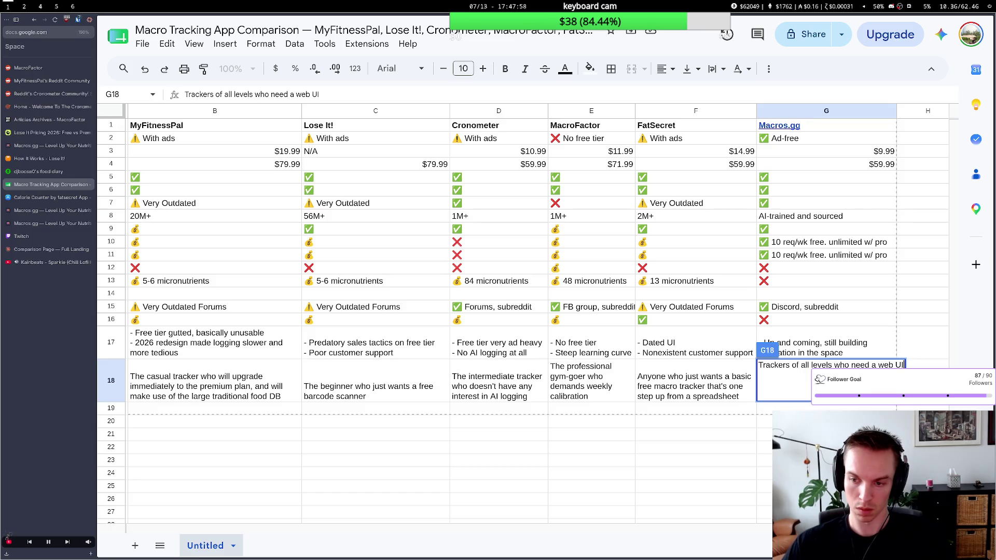
type(".")
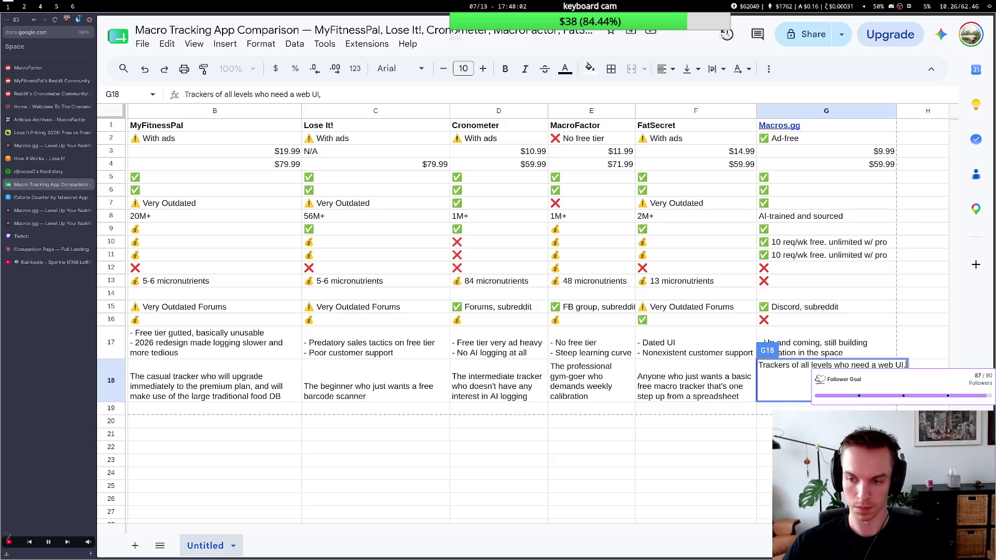
key("BackSpace")
key("BackSpace")
key("BackSpace")
key("BackSpace")
key("BackSpace")
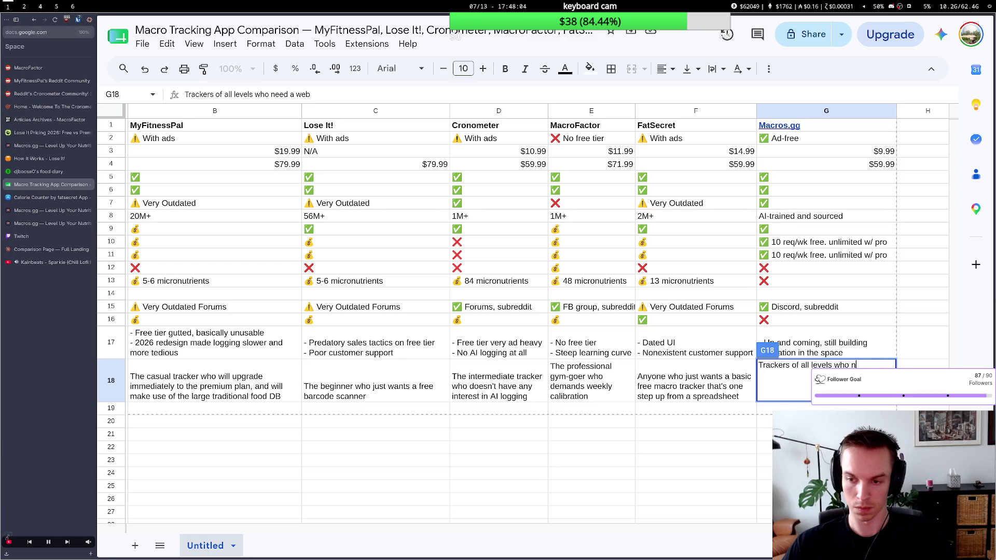
key("BackSpace")
type("wi")
type(" to ")
type("AI")
type("o")
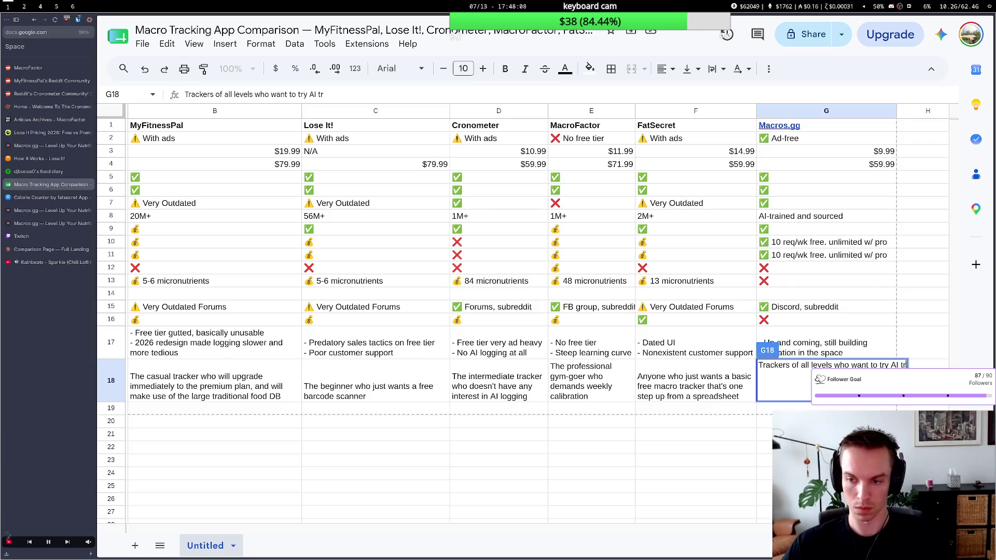
type("gging for free")
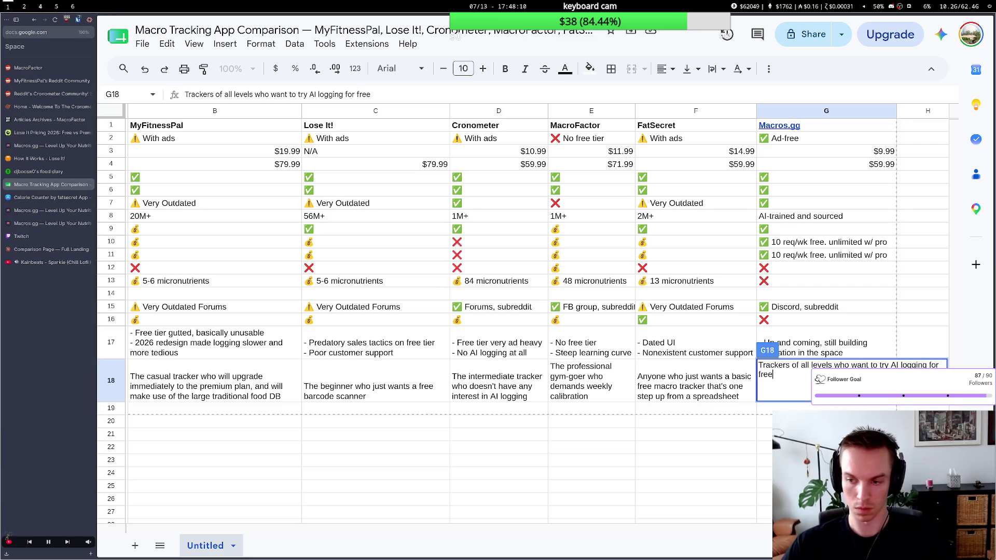
type(", or nee")
type("d a web")
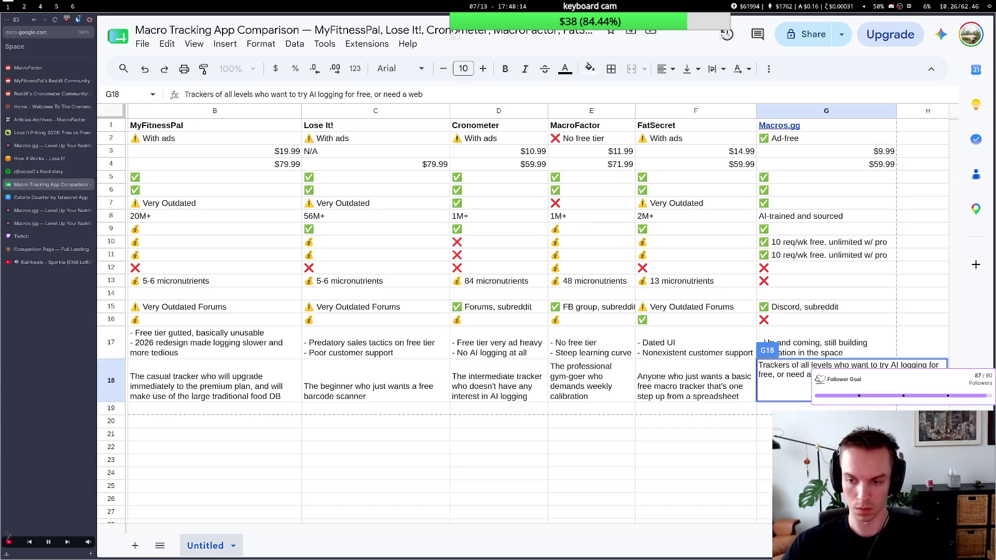
Replace 'need' with 'want', tidy spacing and make it 'modern web UI' in G18.
key("Left")
key("Left")
key("Right")
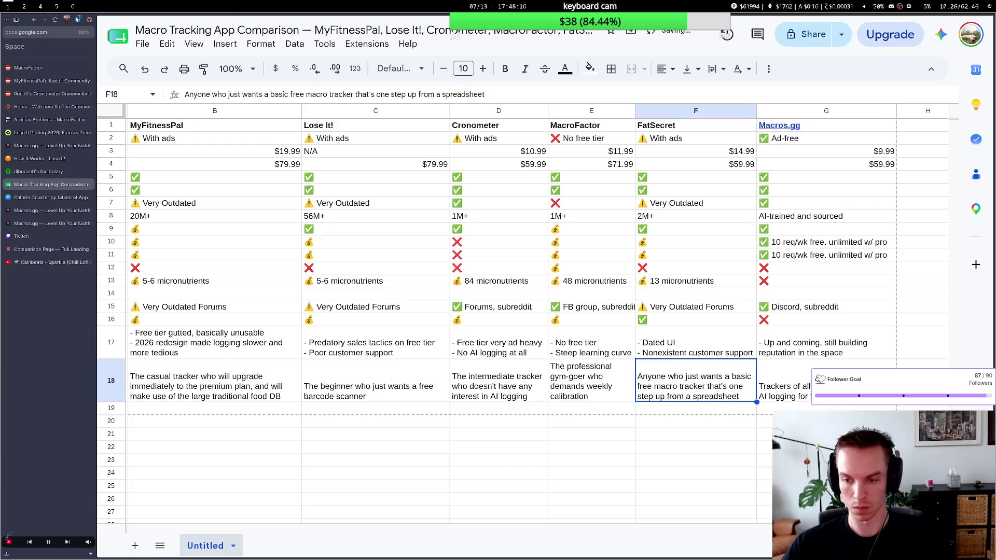
key("Right")
key("Return")
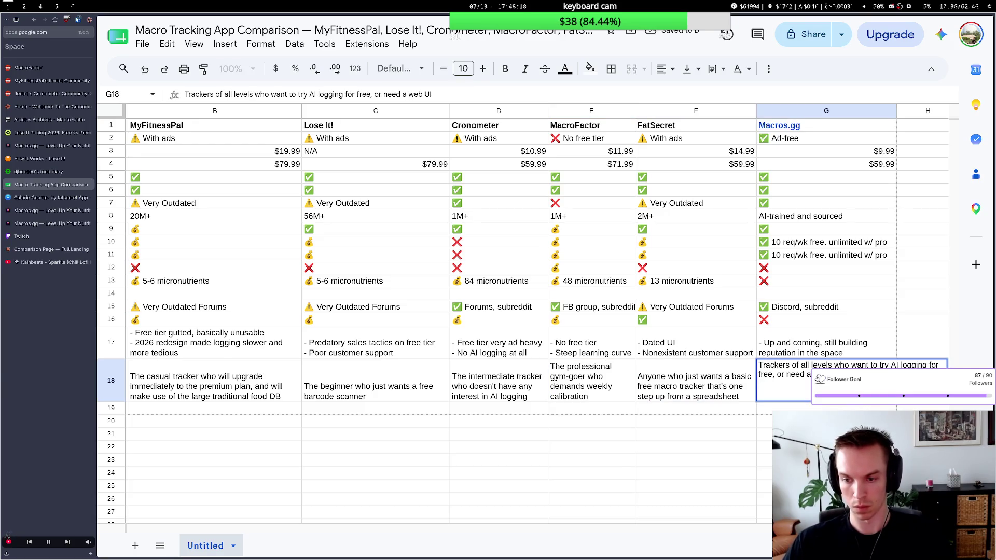
double_click(789, 377)
type("wa")
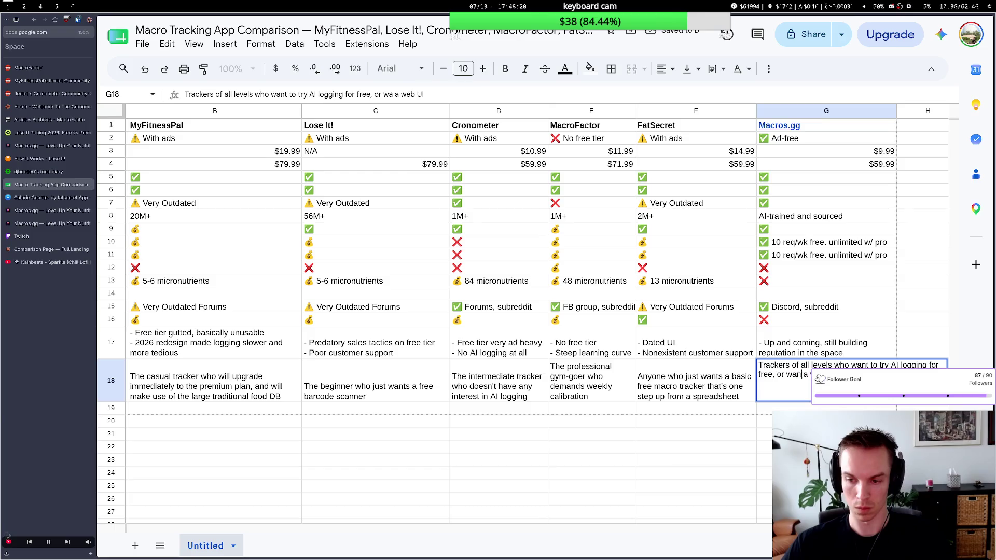
type("nt")
key("Delete")
key("Right")
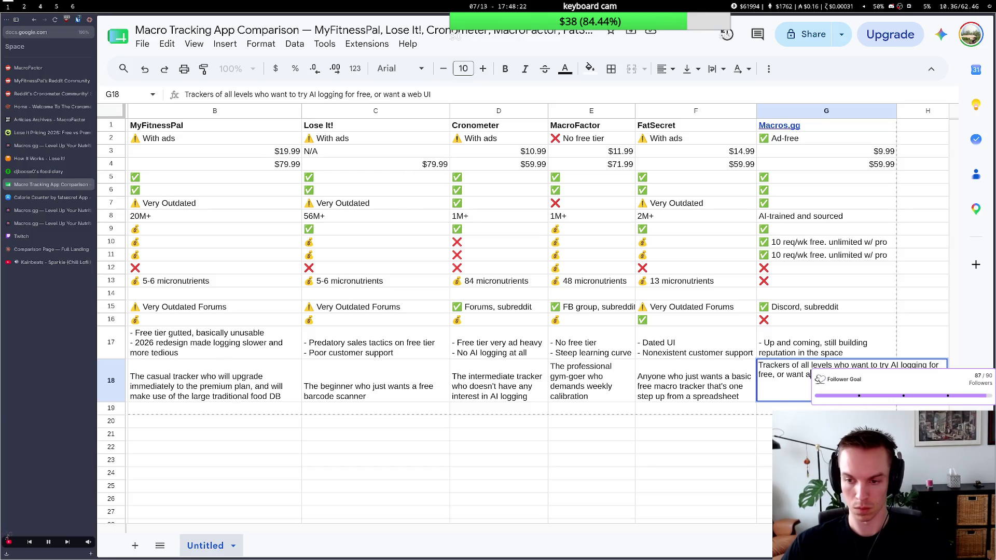
type("modern")
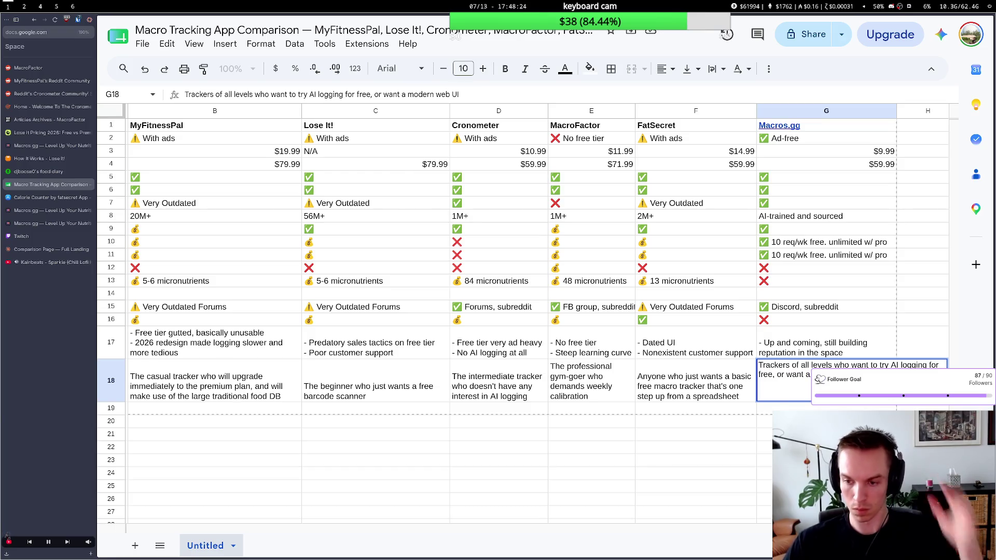
key("Return")
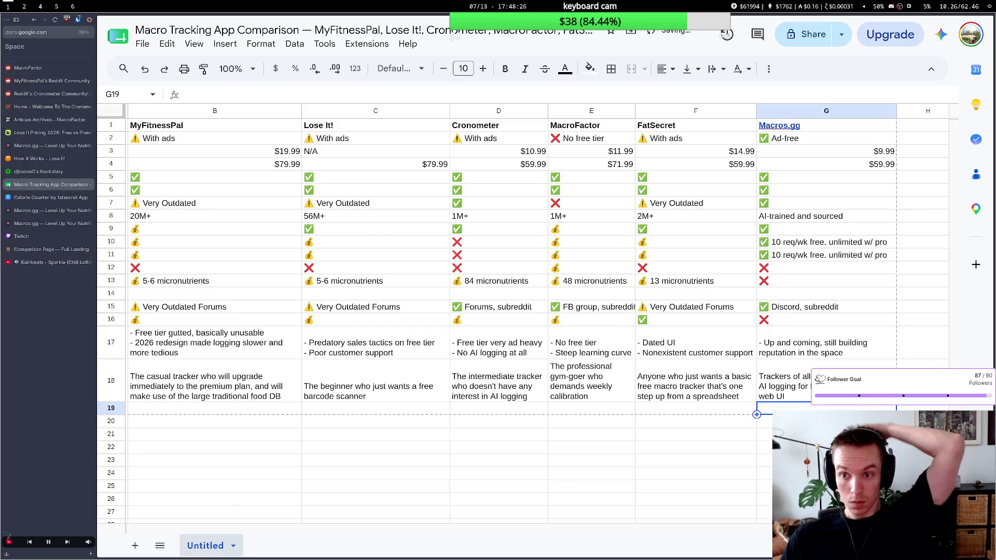
scroll(701, 373, "left", 4)
scroll(645, 330, "left", 1)
scroll(645, 330, "right", 5)
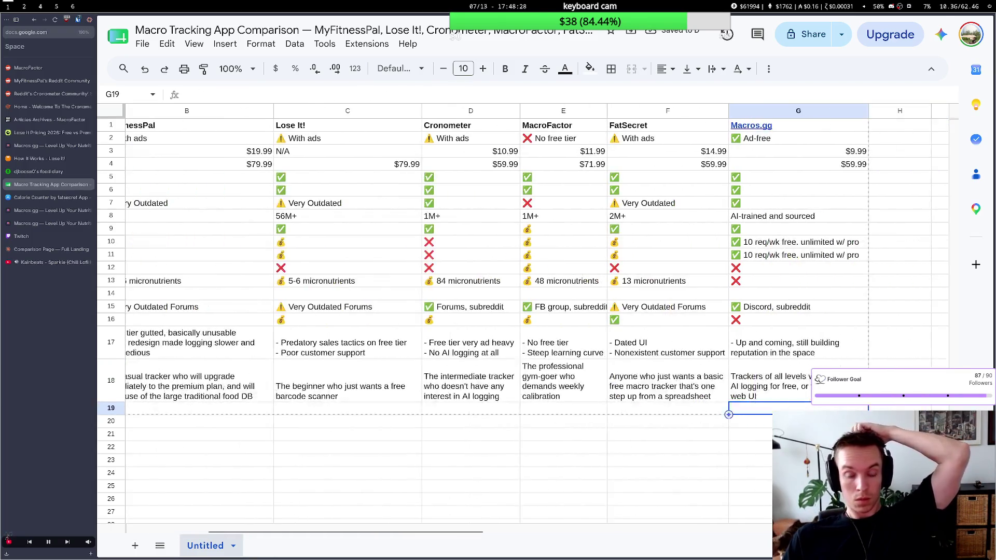
Reword G18 to 'want to do all types of logging for free (AI, barcode, manual)'.
double_click(798, 375)
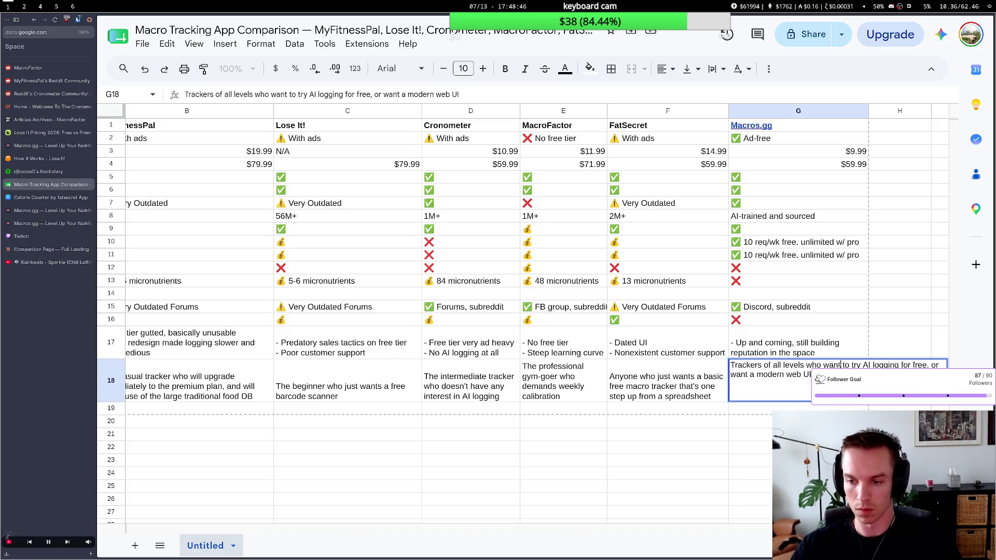
key("BackSpace")
key("BackSpace")
key("BackSpace")
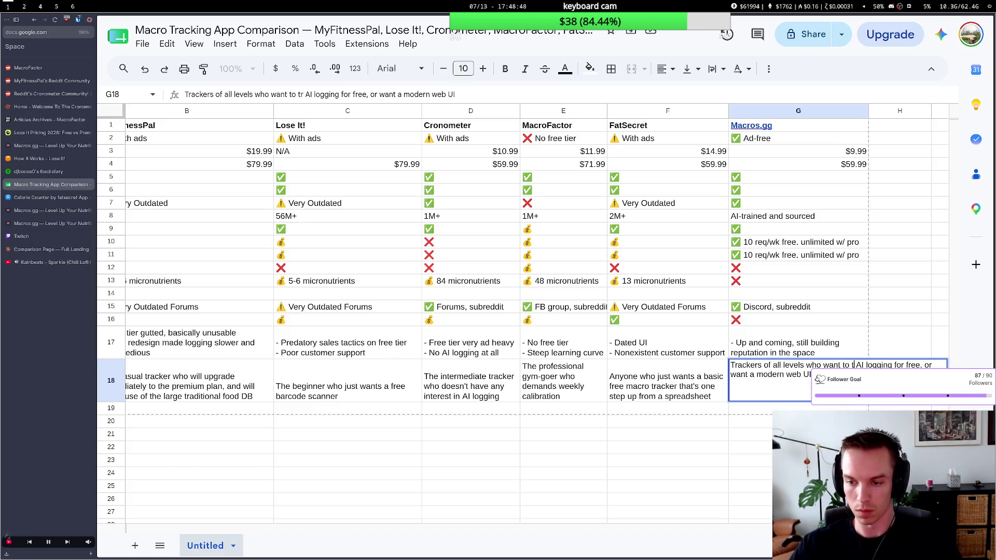
key("BackSpace")
key("BackSpace")
key("BackSpace")
key("BackSpace")
key("BackSpace")
key("BackSpace")
key("BackSpace")
key("BackSpace")
type("do ")
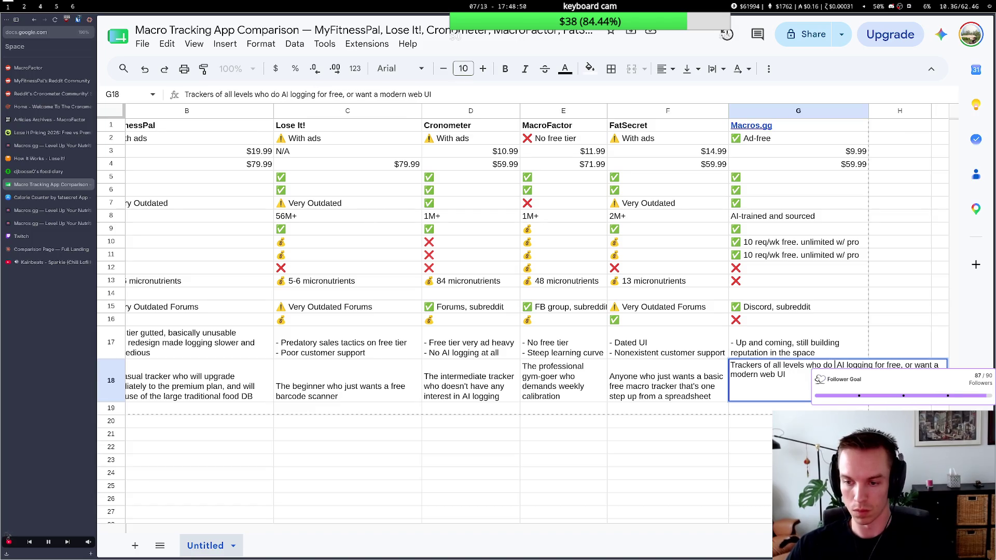
type("a mix of ")
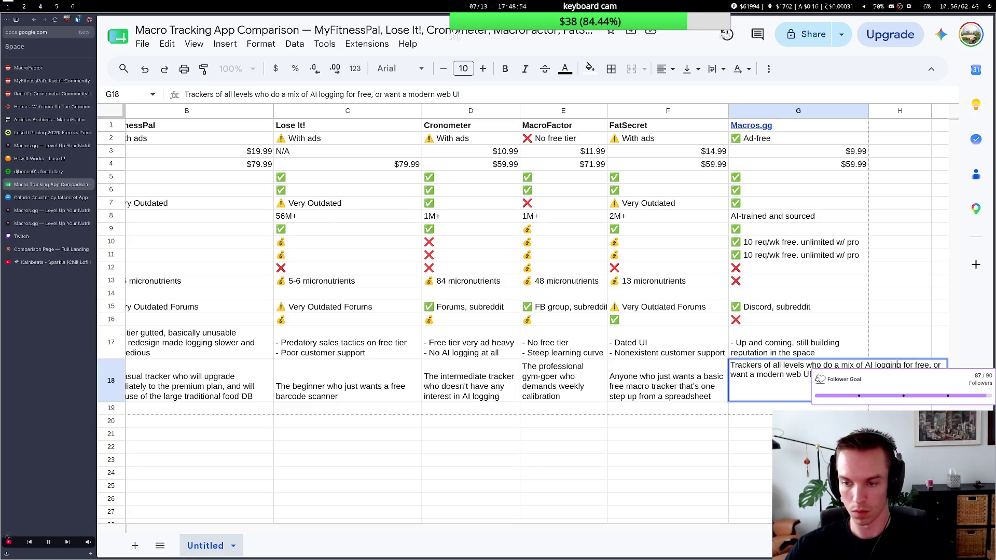
type("man")
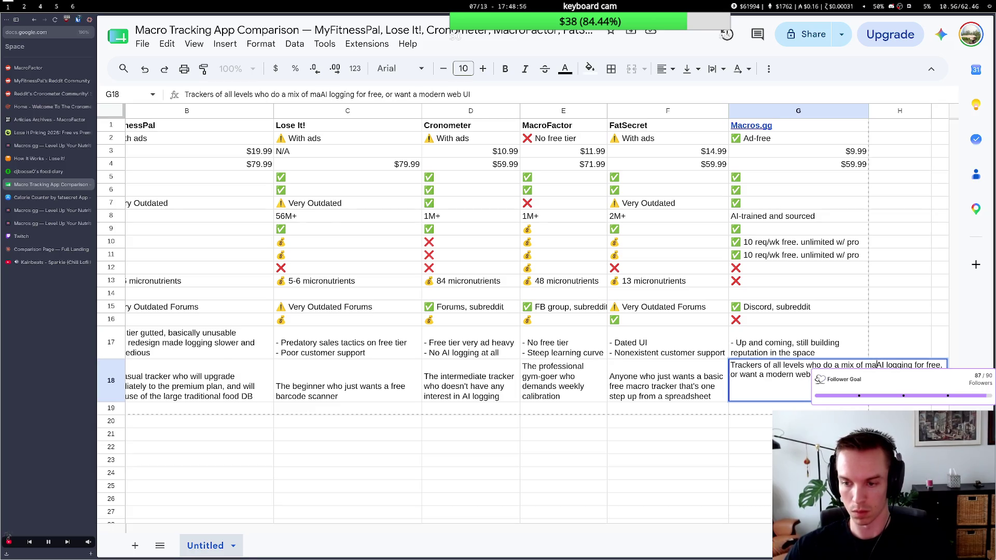
type("ual")
type("a")
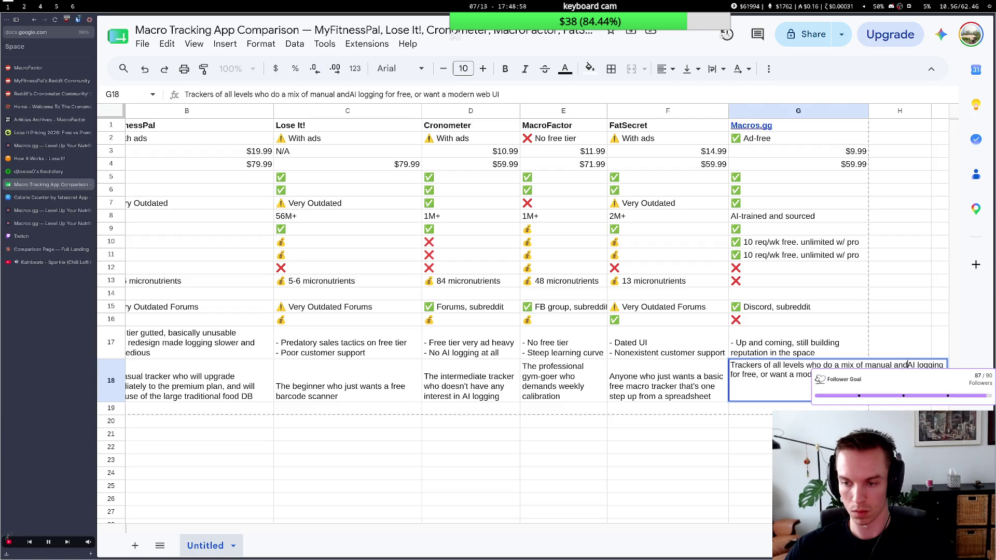
type("nd ")
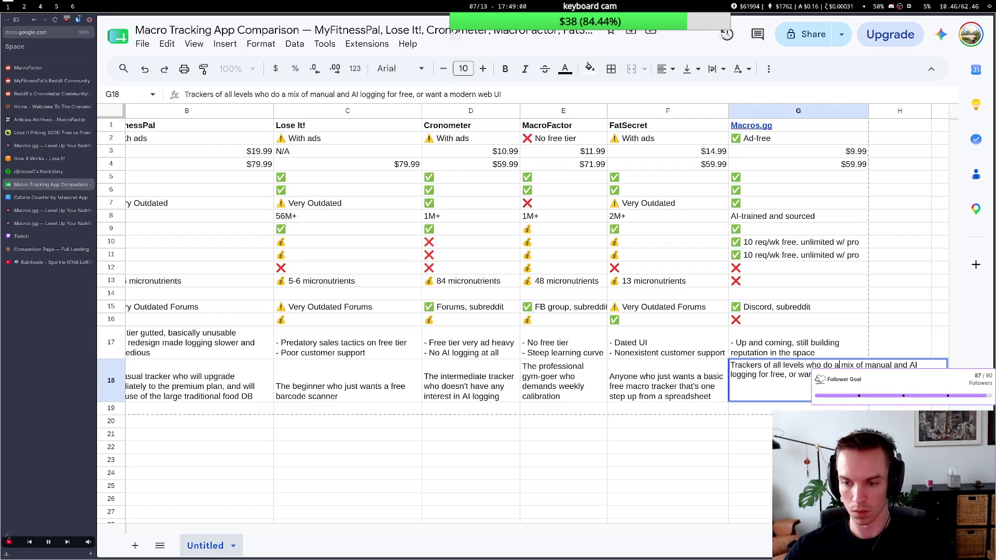
type("want to")
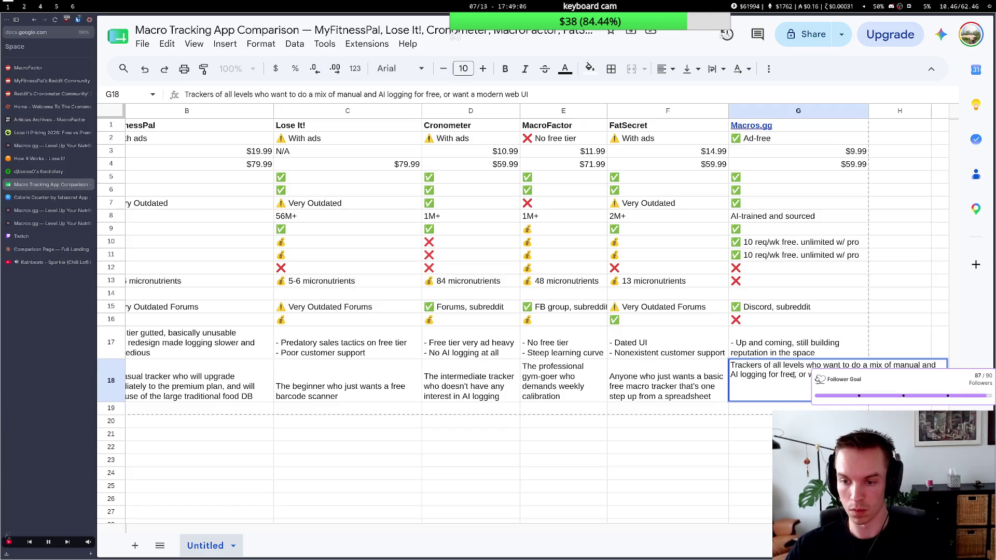
key("ctrl+shift+Right")
key("ctrl+shift+Right")
key("ctrl+shift+Right")
type("a")
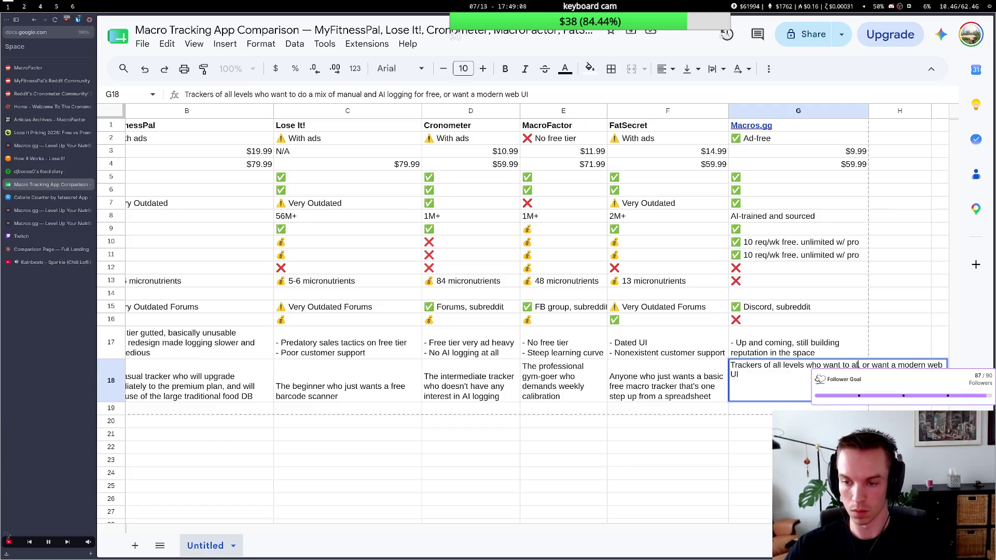
type("ll types of logg")
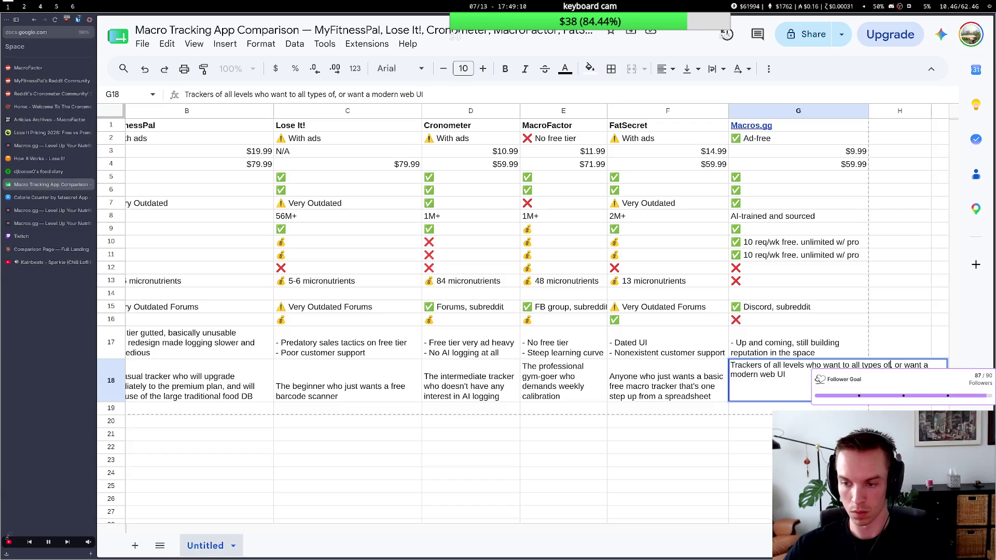
type("ing for")
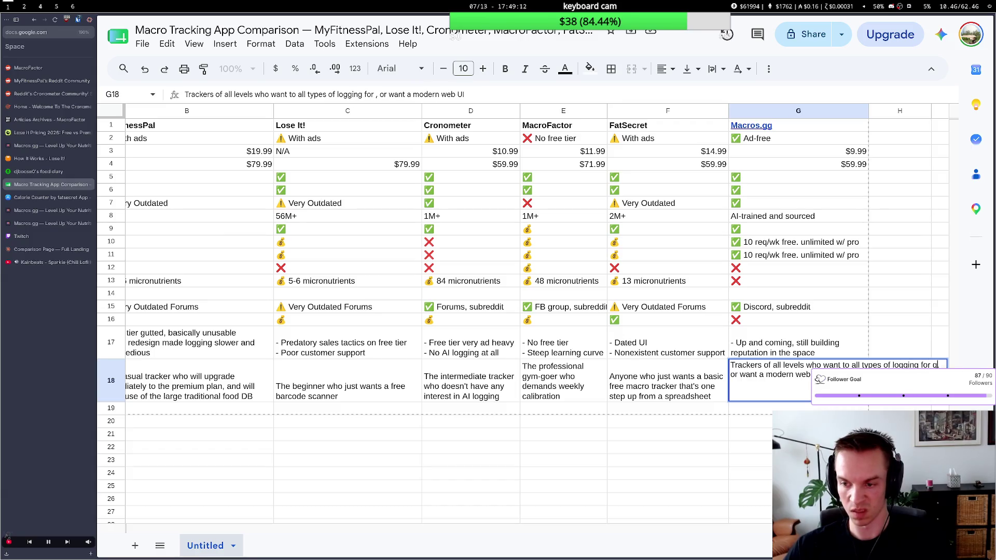
type(" free (")
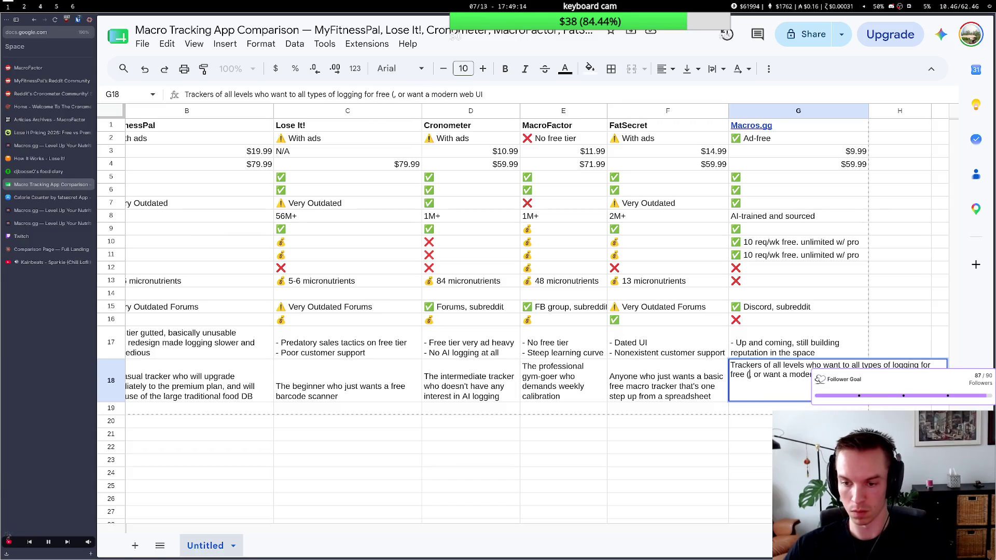
type("AI, ")
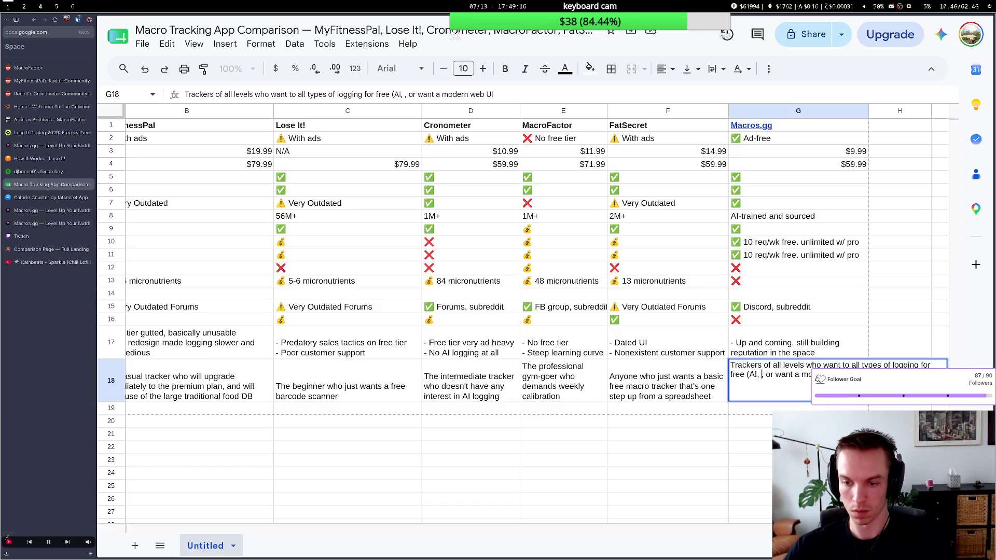
type("barcode")
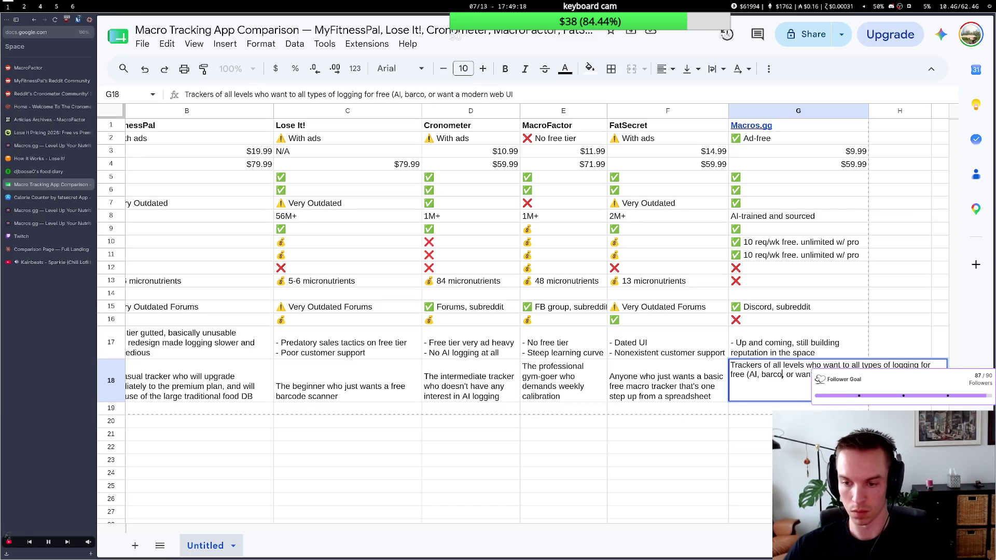
type(", man")
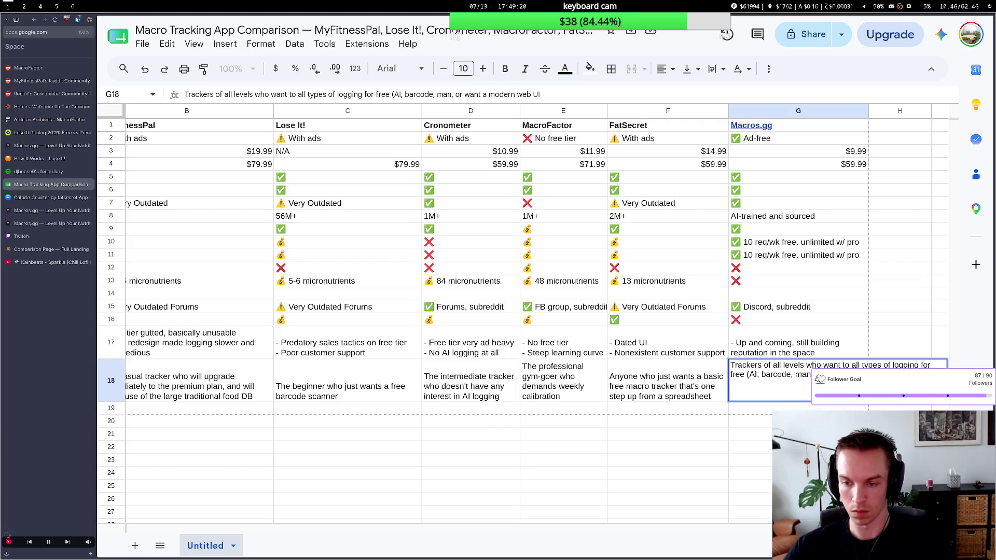
type("ual)")
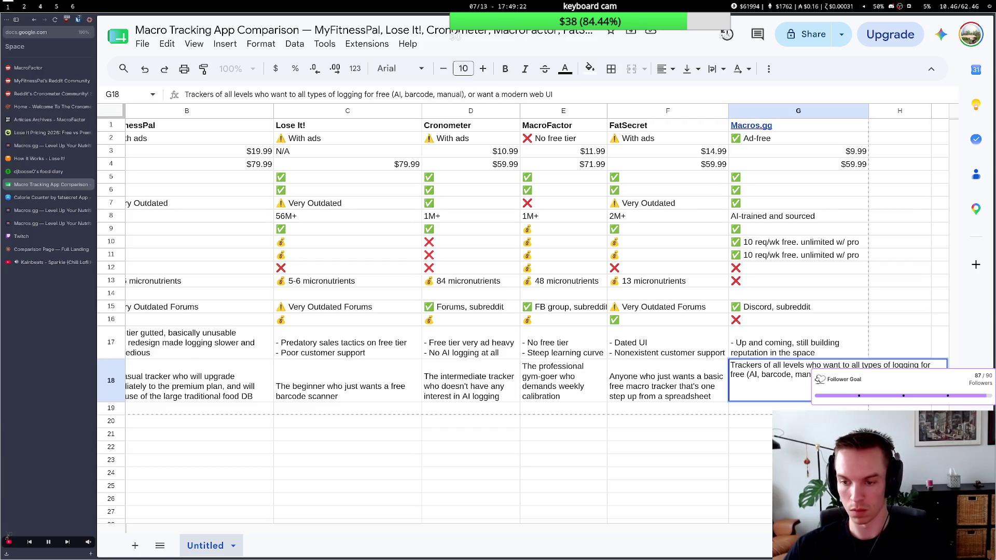
key("Delete")
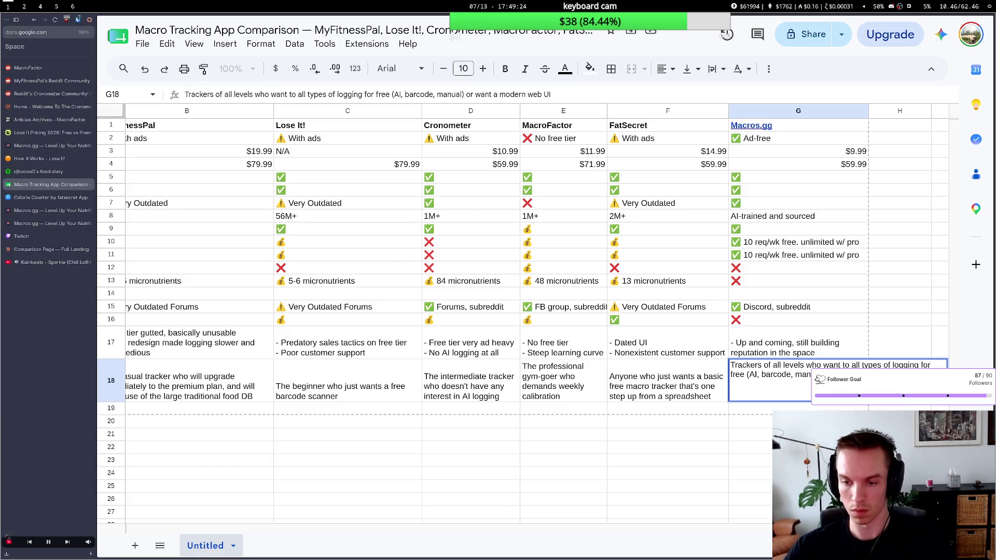
type("a")
key("BackSpace")
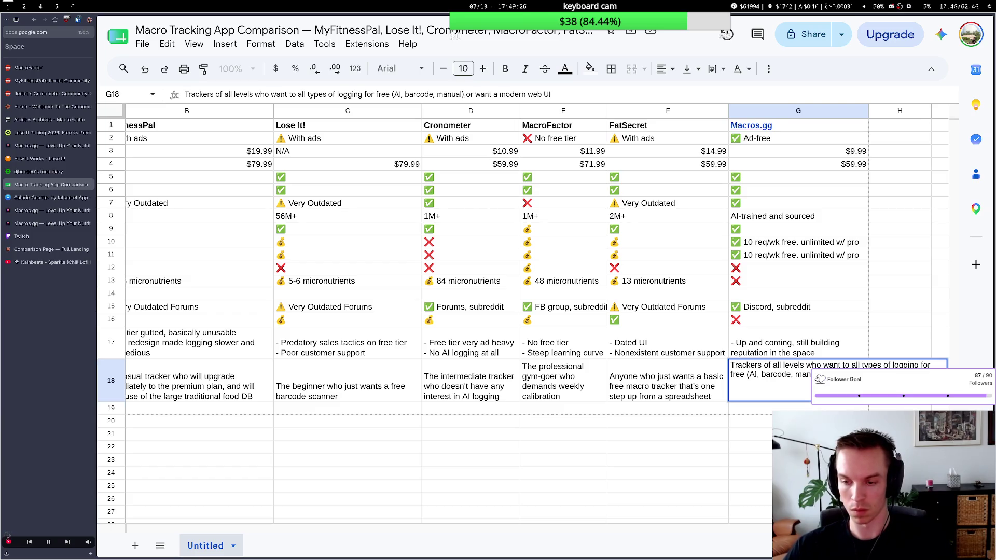
type(",")
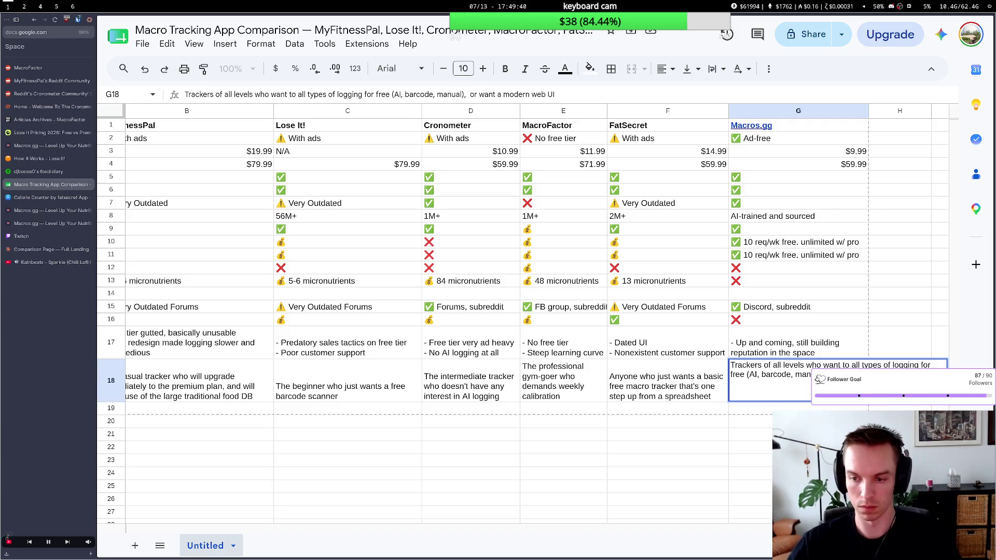
left_click(716, 448)
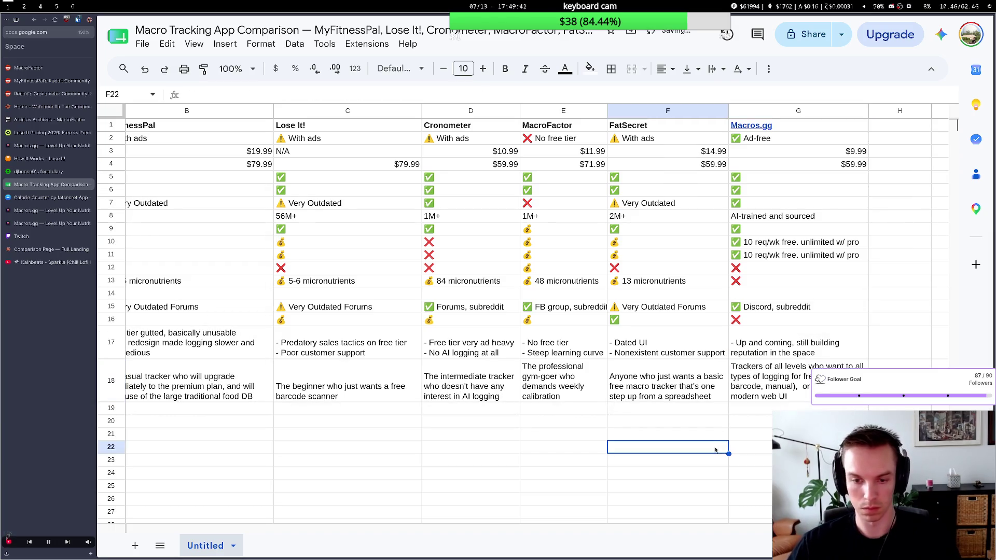
Replace 'Trackers of all levels' with 'Anyone' in G18 and 'Anyone' with 'The person' in F18.
double_click(802, 390)
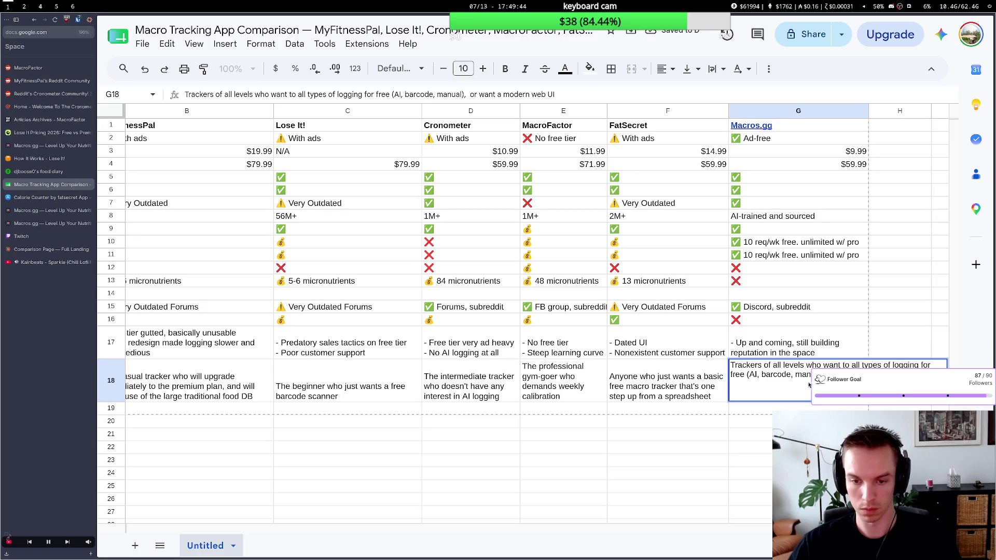
left_click(767, 365)
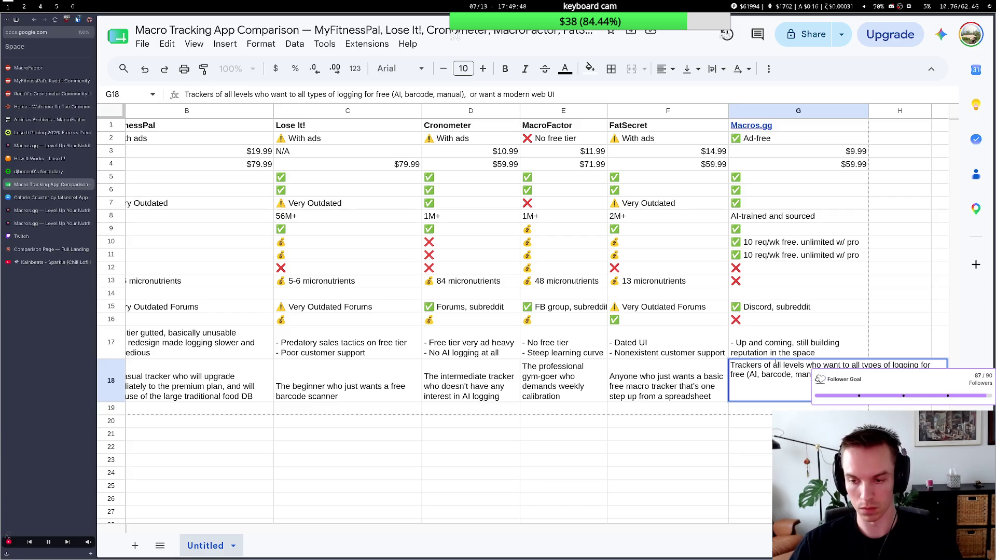
left_click_drag(804, 365, 730, 365)
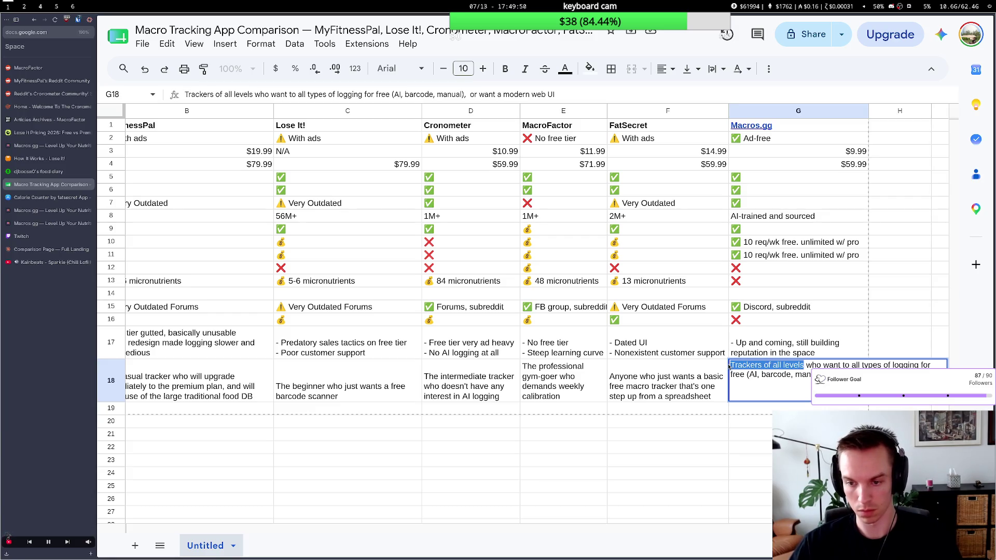
type("Anyo")
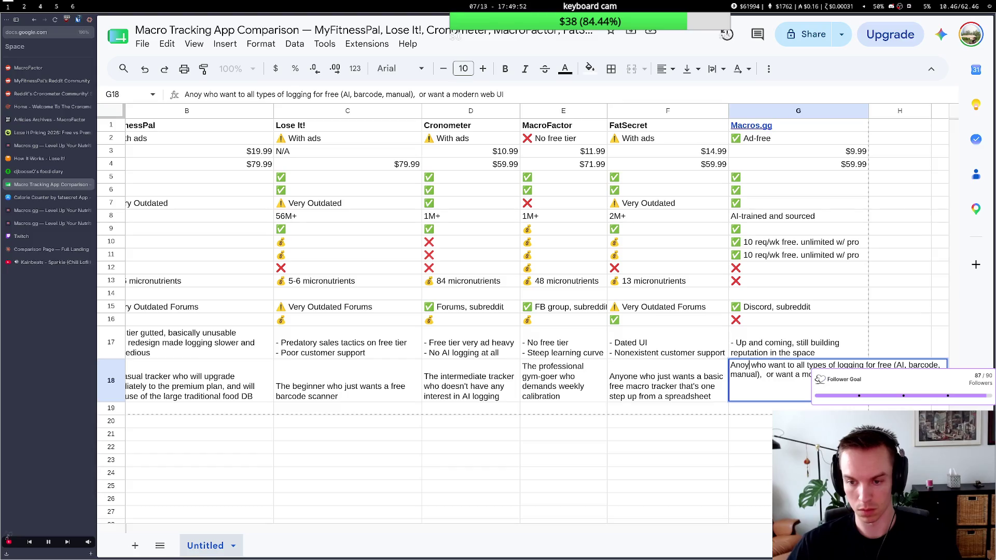
type("ne")
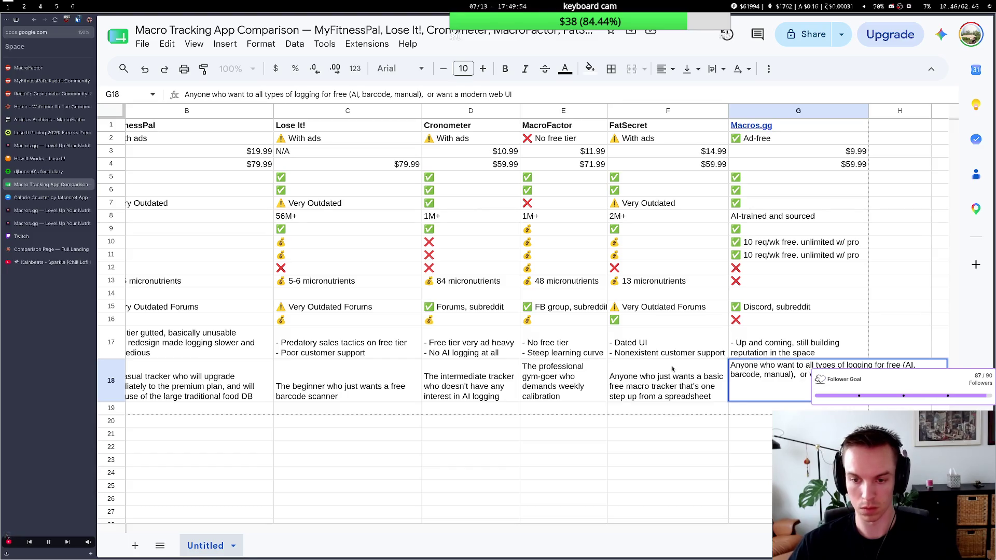
double_click(638, 379)
type("The")
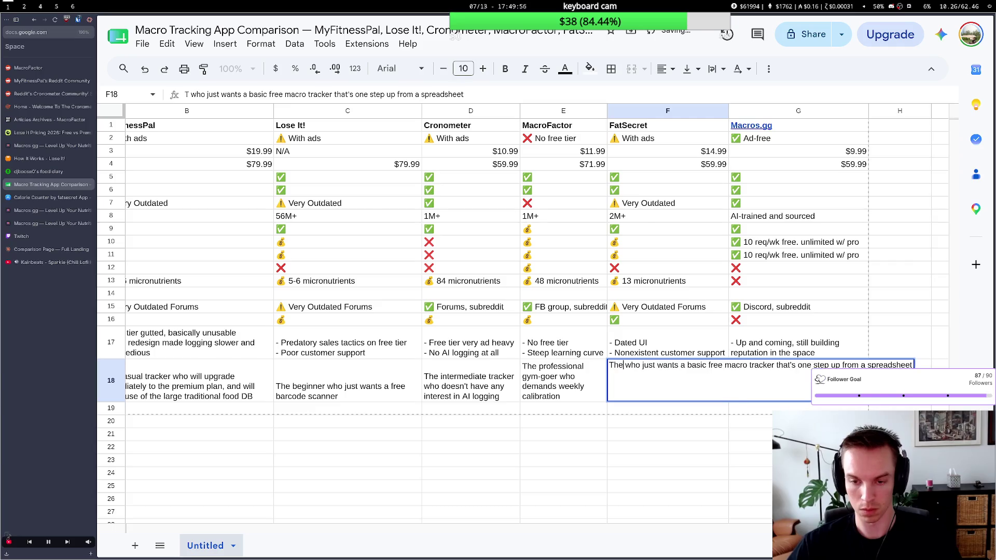
type(" person")
left_click(720, 420)
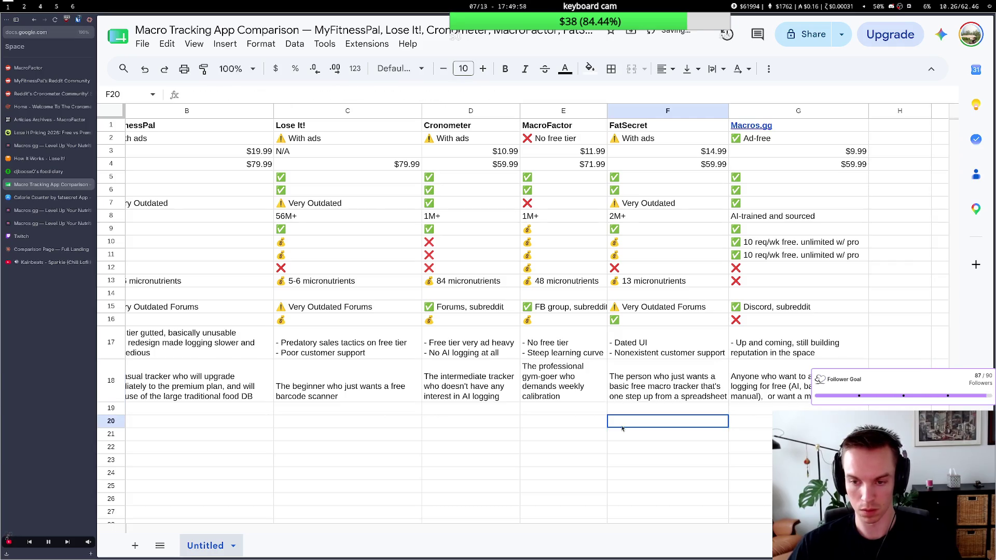
Attempt rewording around 'or wants' in G18, discard it, and restore F18's 'The person' wording.
left_click(716, 400)
left_click(747, 396)
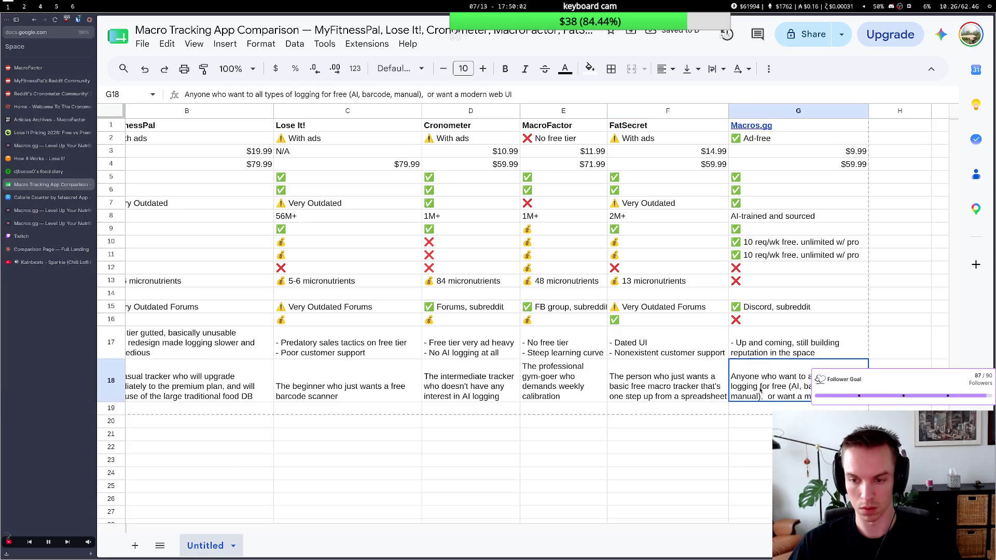
double_click(807, 376)
left_click(804, 363)
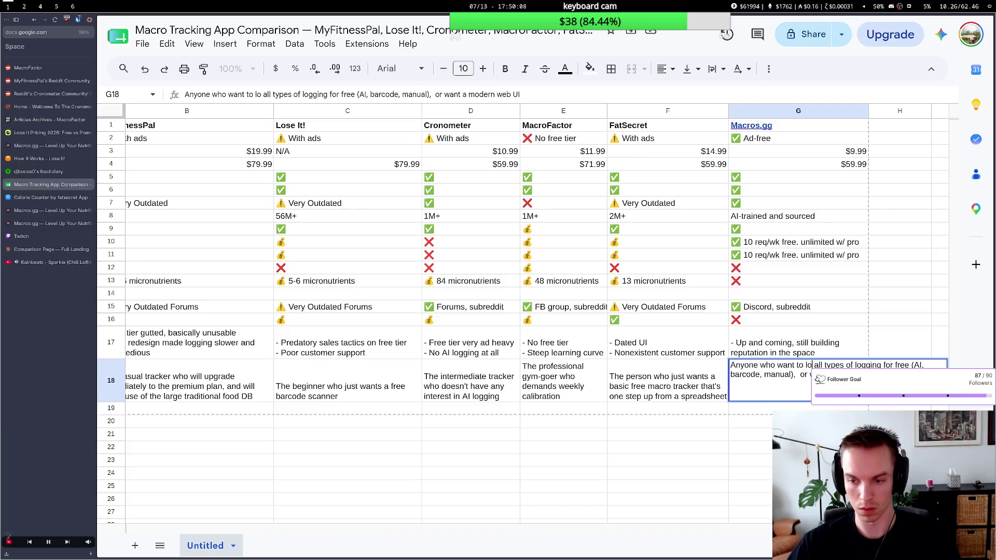
type("lo")
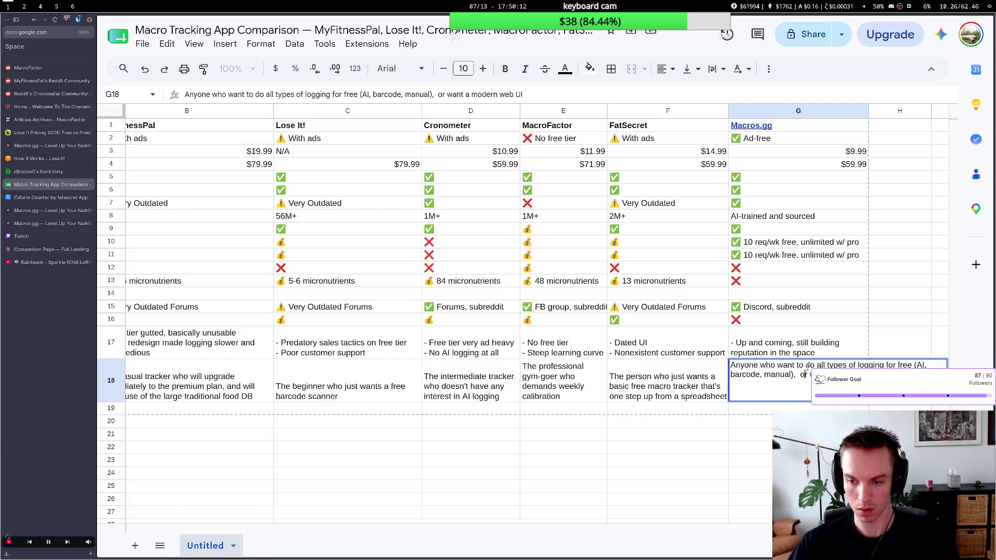
key("BackSpace")
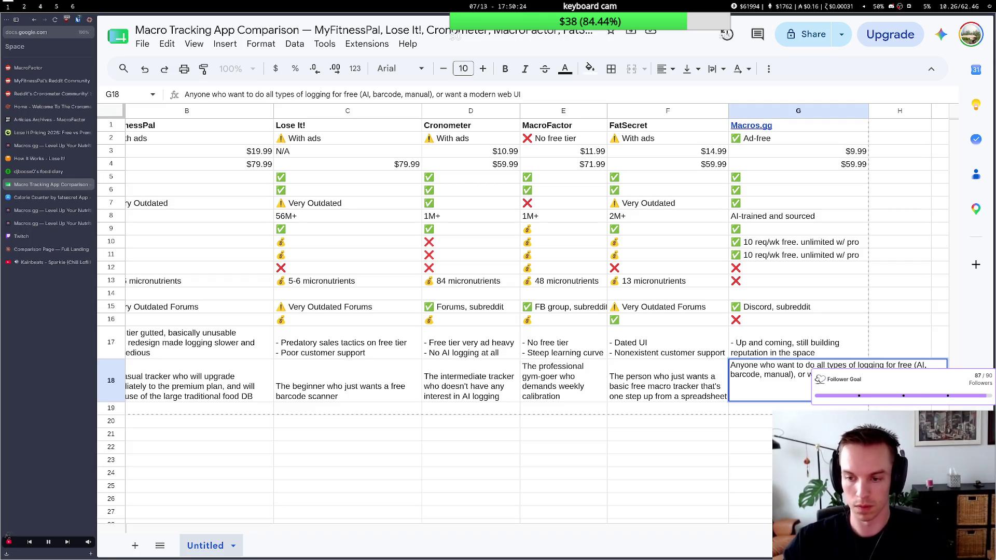
type("s")
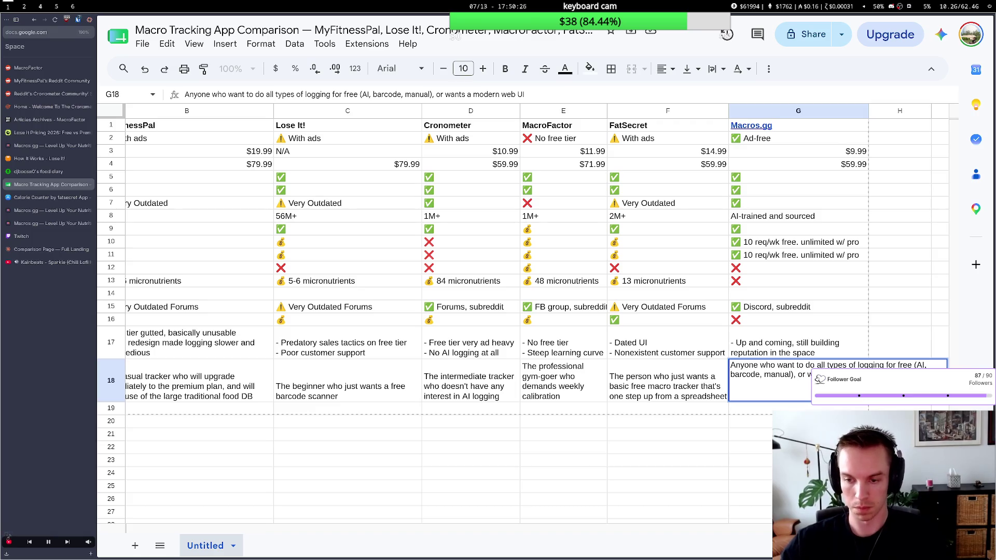
key("BackSpace")
key("BackSpace")
key("BackSpace")
key("BackSpace")
key("BackSpace")
key("BackSpace")
key("BackSpace")
key("BackSpace")
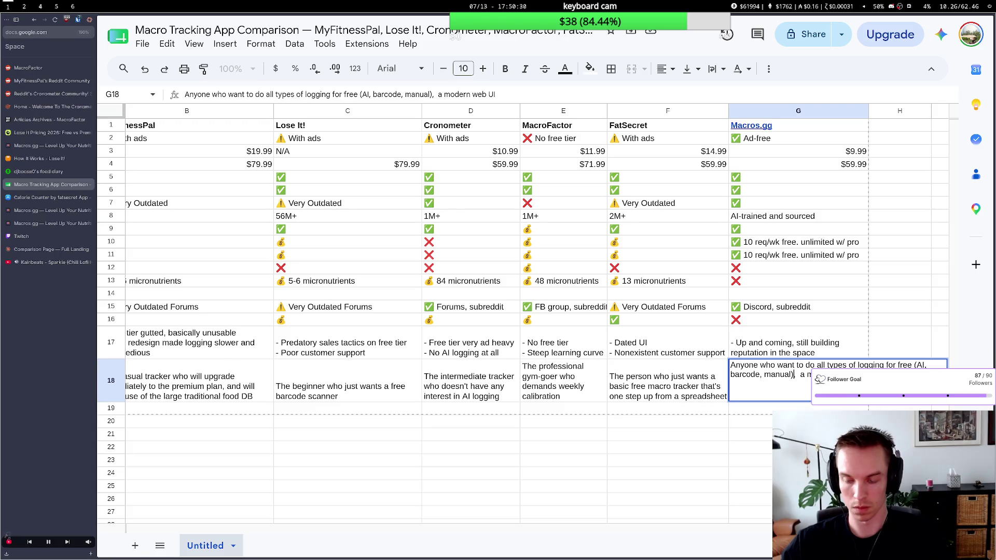
key("BackSpace")
key("BackSpace")
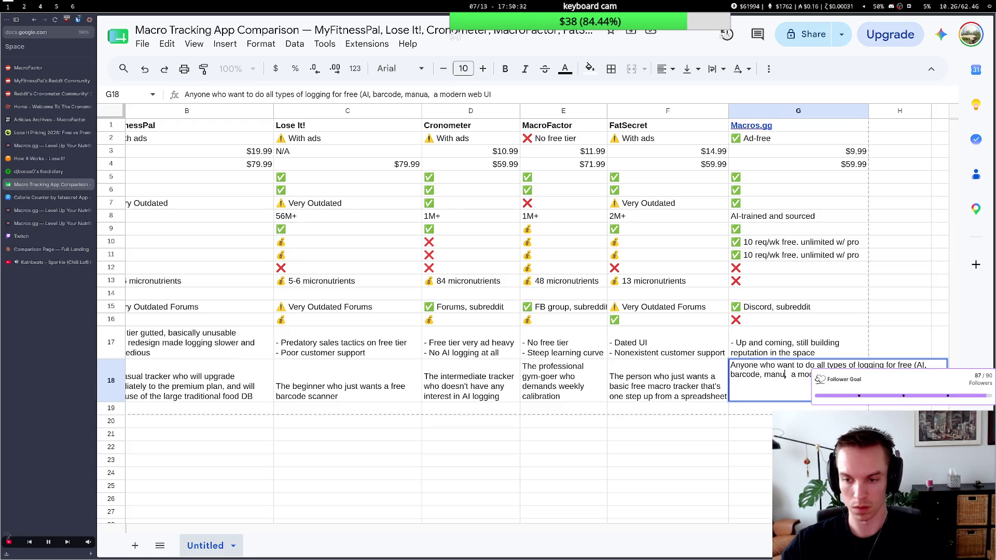
key("BackSpace")
key("BackSpace")
key("BackSpace")
key("BackSpace")
key("BackSpace")
key("BackSpace")
key("BackSpace")
key("BackSpace")
key("BackSpace")
key("BackSpace")
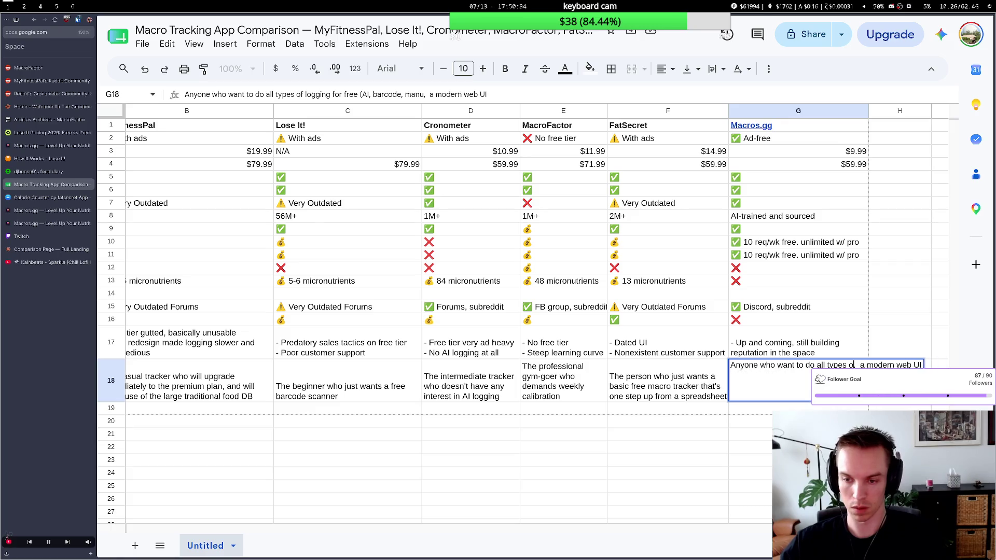
key("BackSpace")
key("BackSpace")
key("BackSpace")
key("Escape")
key("Left")
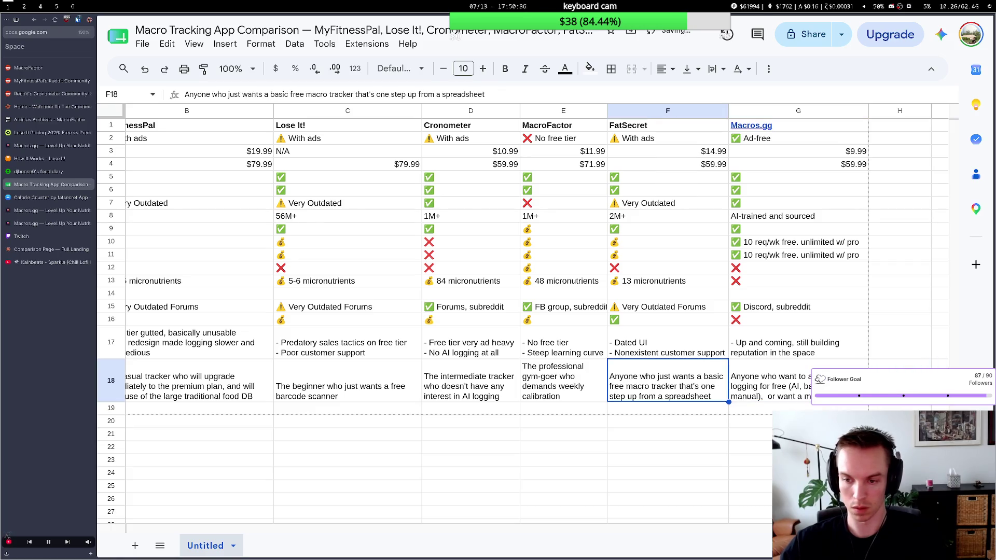
key("ctrl+z")
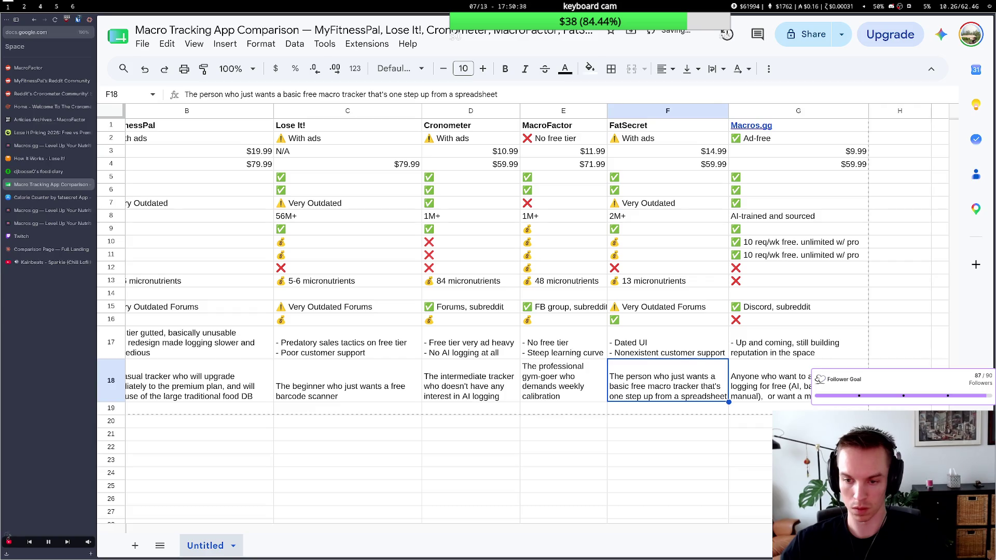
Remove the extra spaces before 'or' in the Macros.gg Best-for text.
double_click(810, 365)
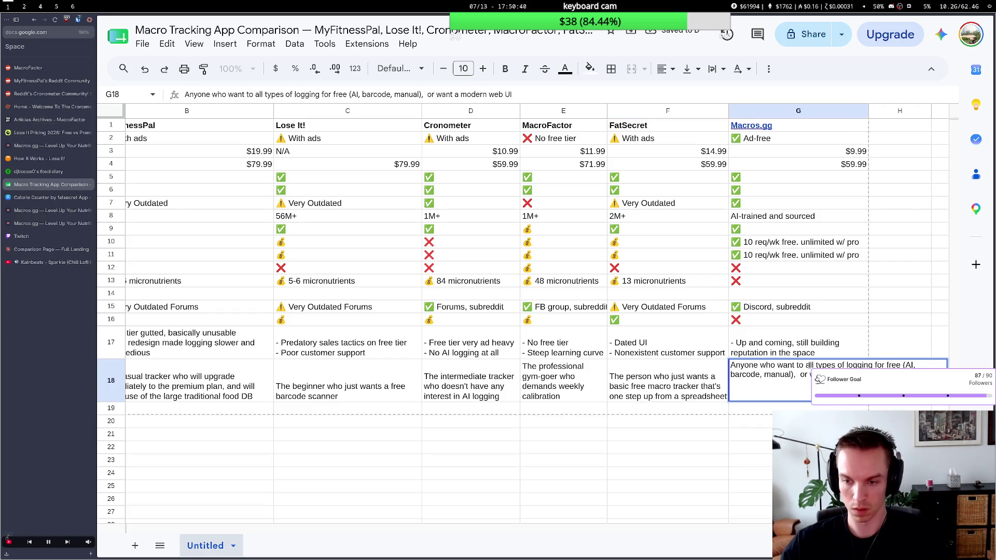
type("do")
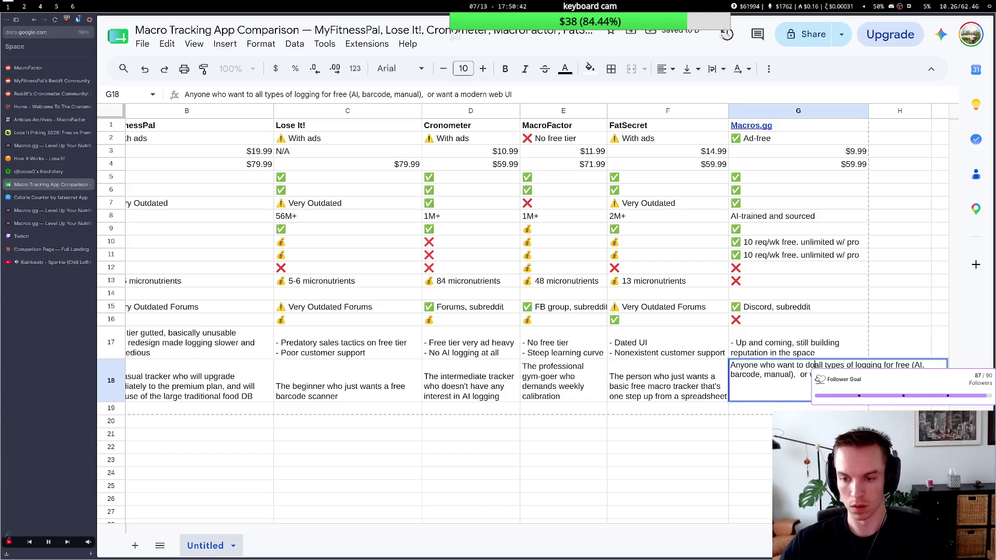
left_click(800, 375)
key("BackSpace")
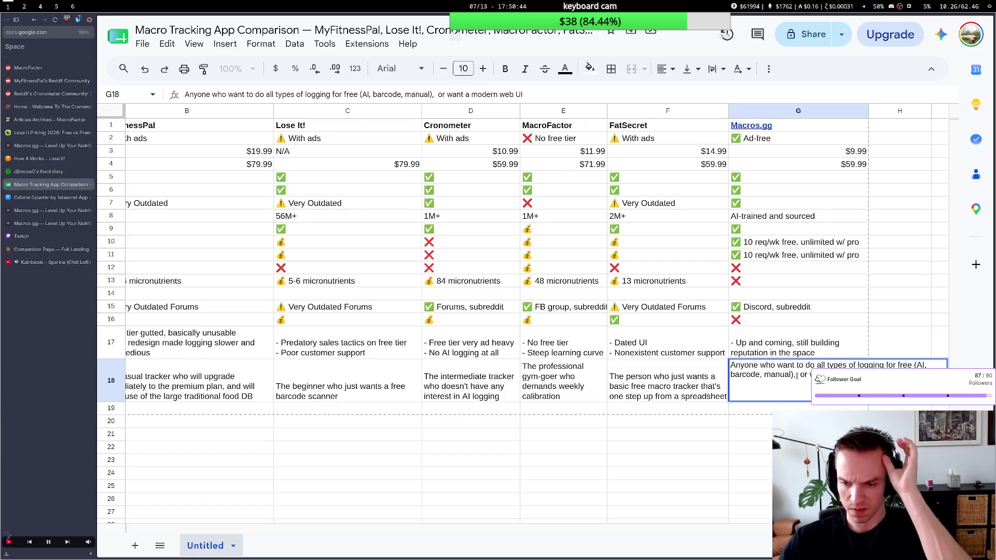
key("BackSpace")
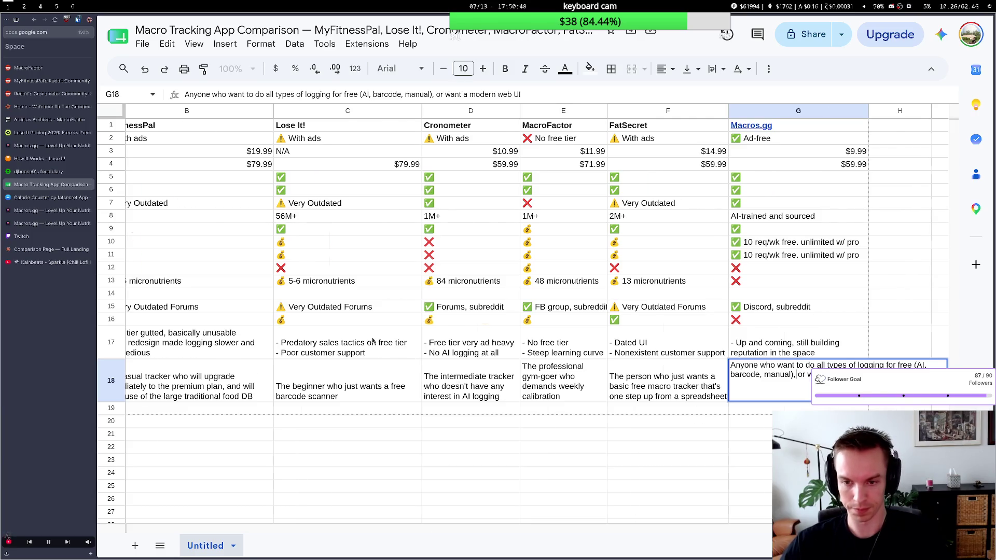
scroll(373, 341, "left", 5)
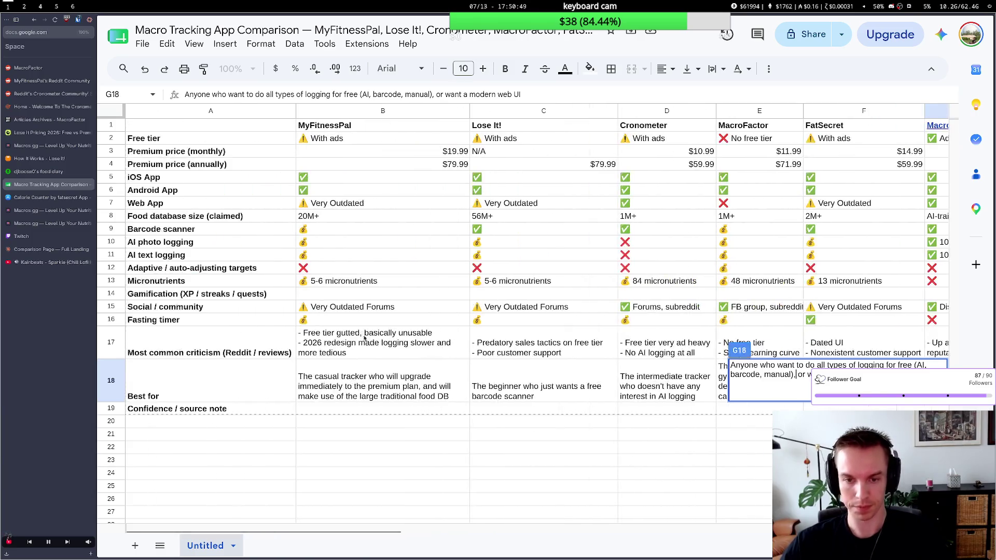
Insert a new row beneath AI text logging and label it Recurring Meals.
left_click(111, 255)
right_click(111, 255)
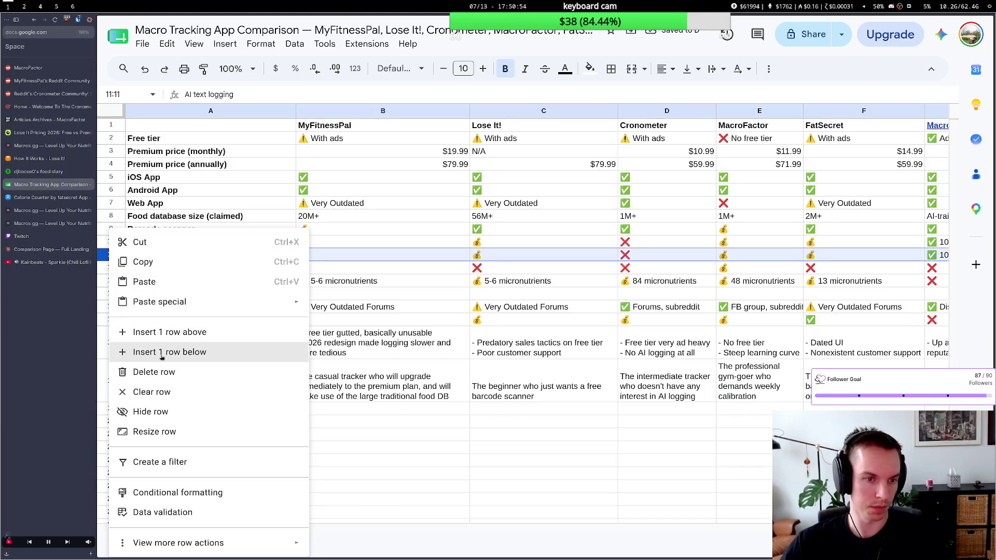
left_click(162, 355)
type("R")
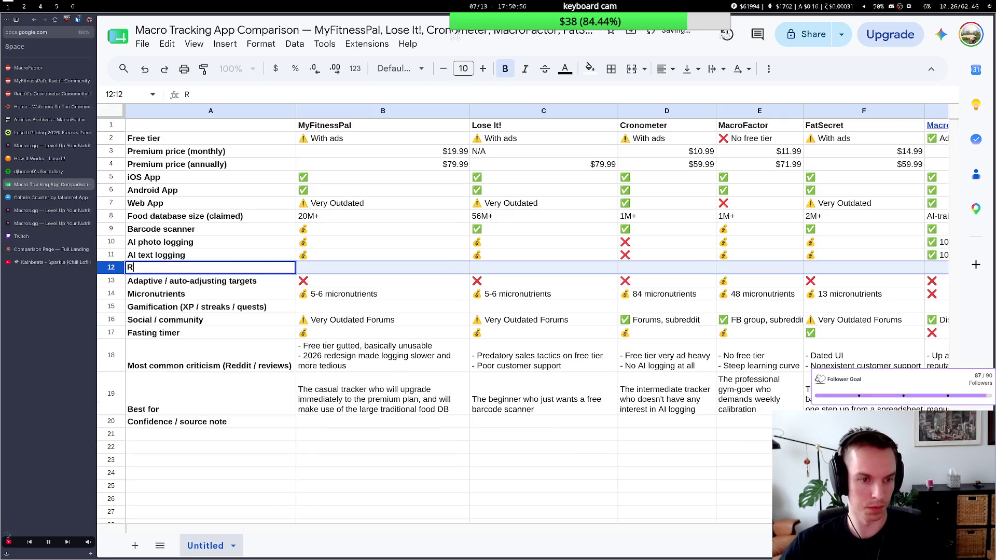
type("ecurring M")
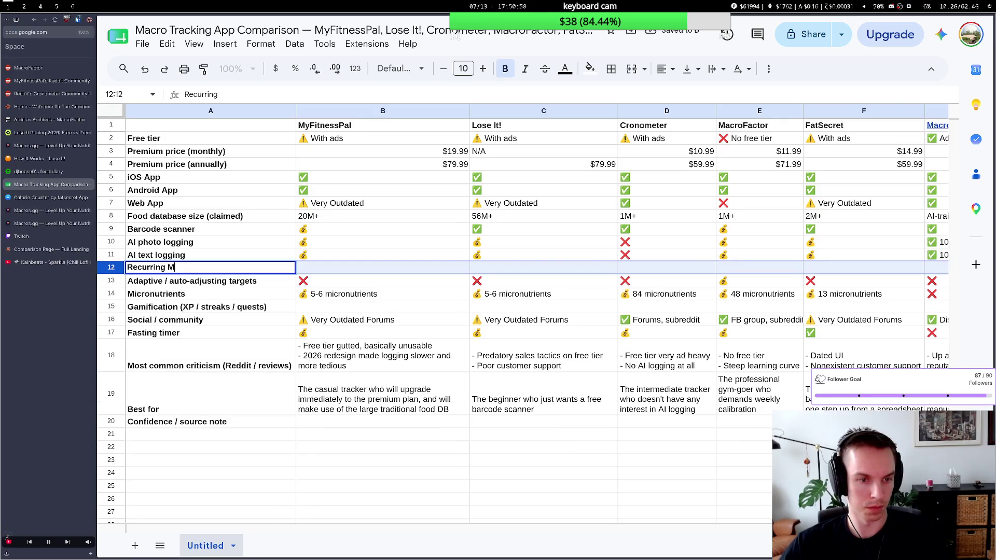
type("eals")
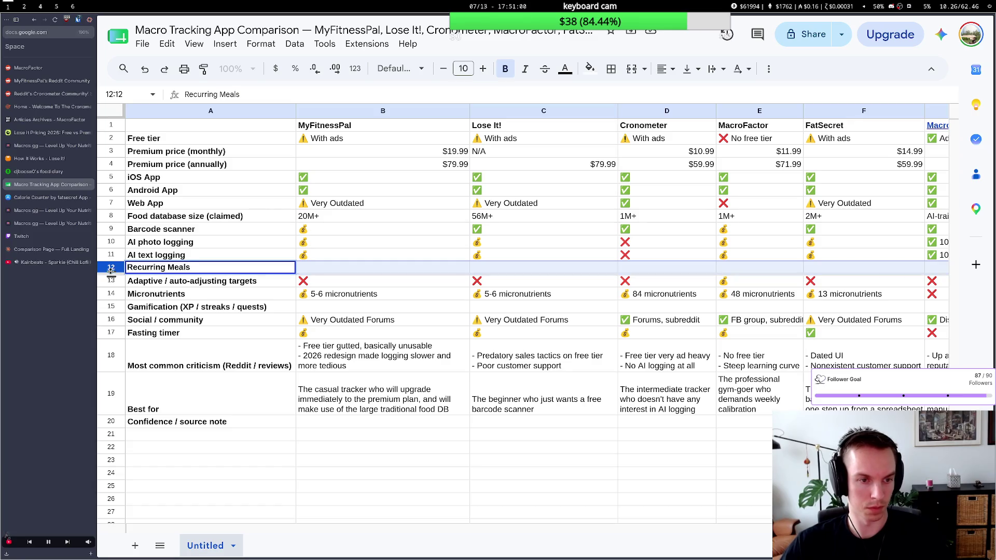
right_click(111, 268)
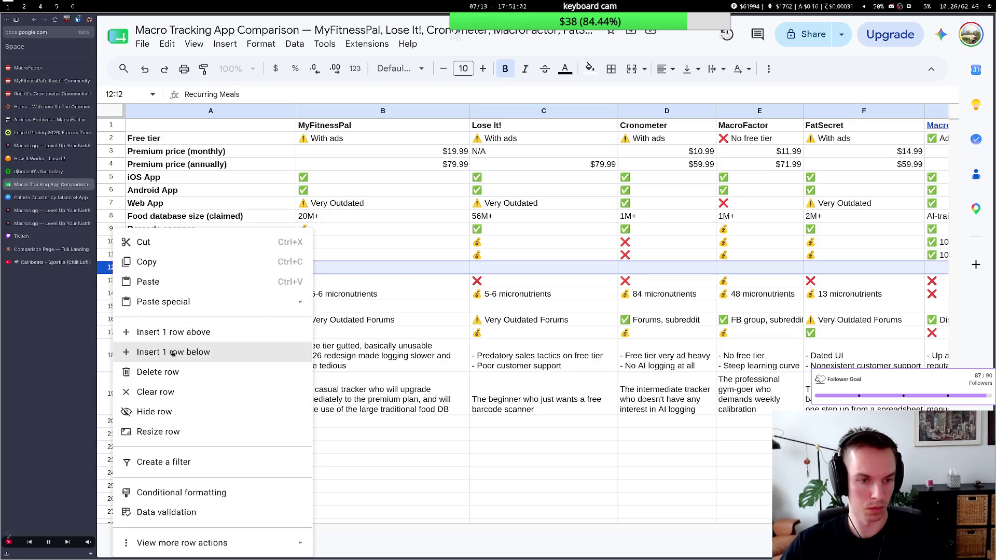
Insert a blank row 12 and draft its label as Friends / Friend groups.
left_click(171, 348)
double_click(159, 268)
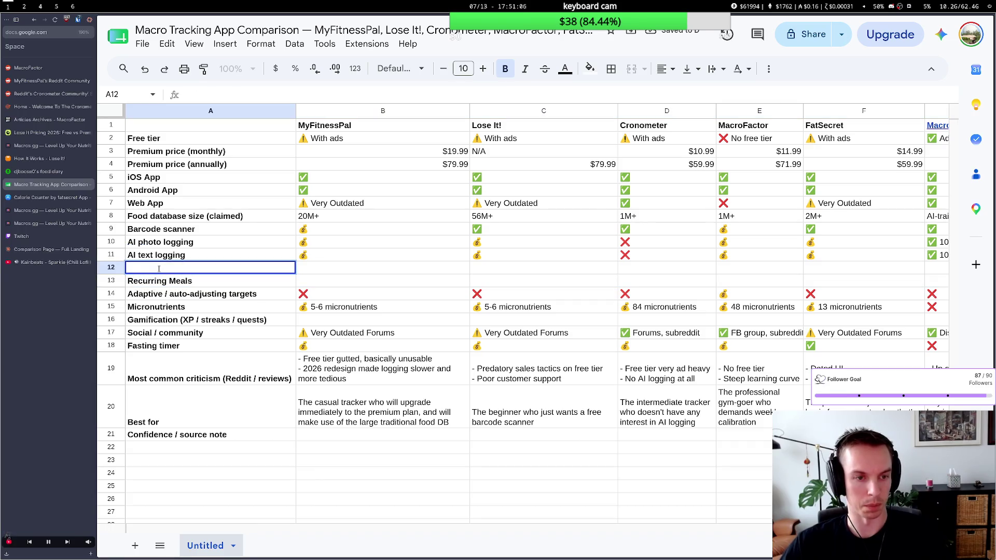
type("Groups")
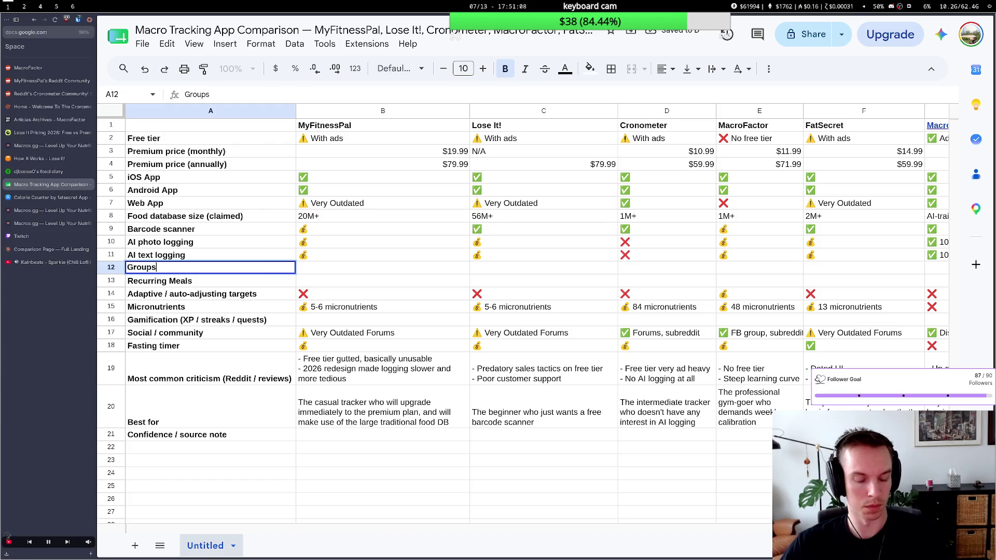
key("ctrl+a")
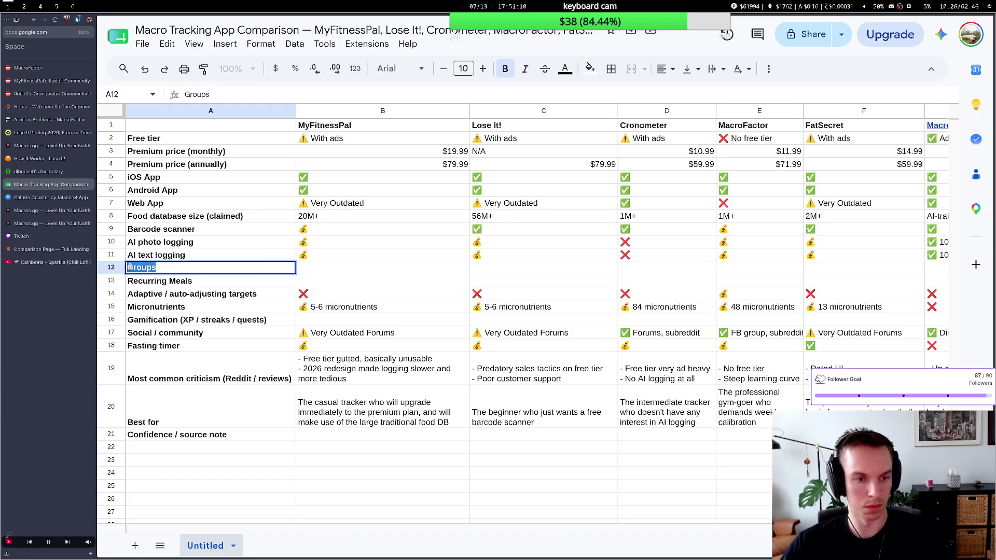
type("Gr")
key("BackSpace")
type("F")
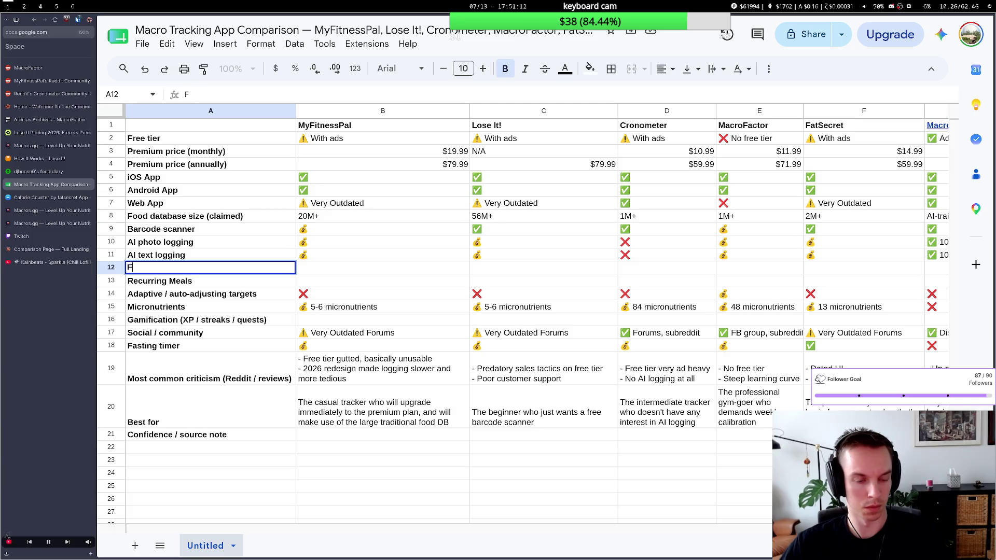
type("riend")
key("BackSpace")
key("BackSpace")
key("BackSpace")
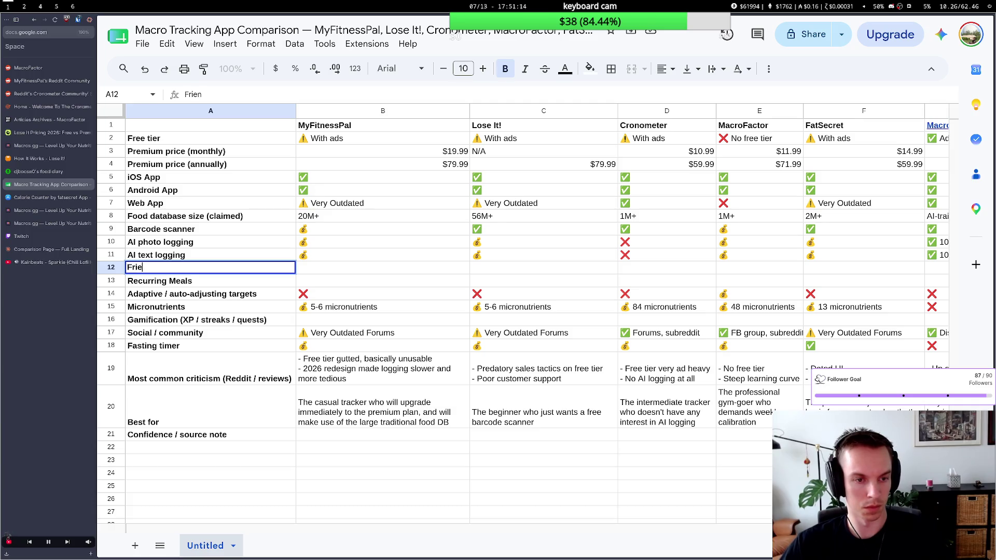
key("BackSpace")
key("BackSpace")
key("BackSpace")
key("BackSpace")
type("Groups")
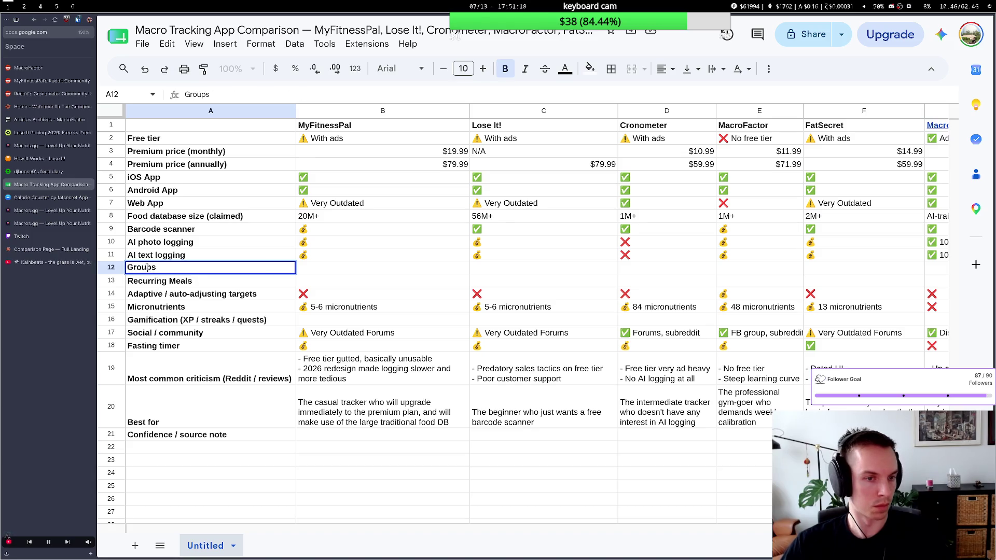
key("BackSpace")
type("Frie")
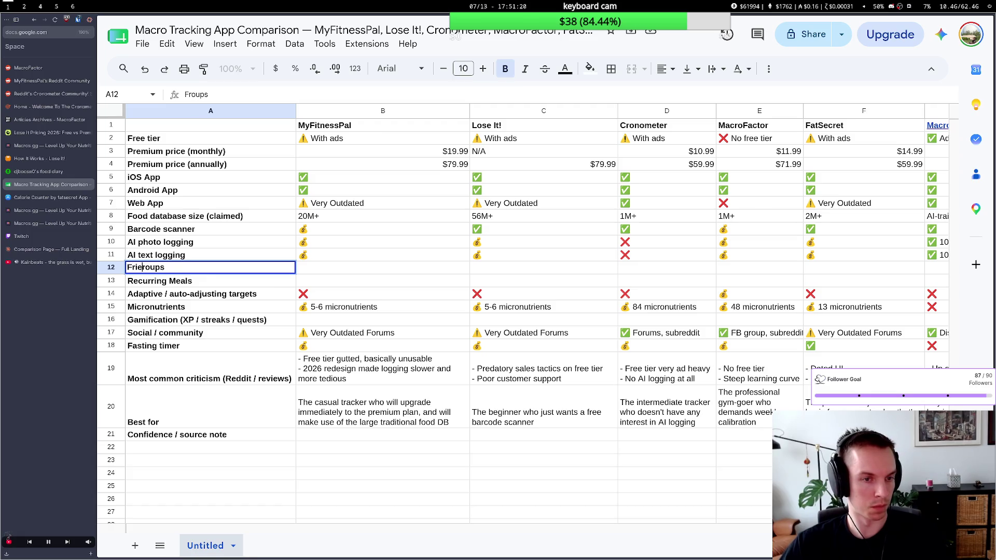
type("nd g")
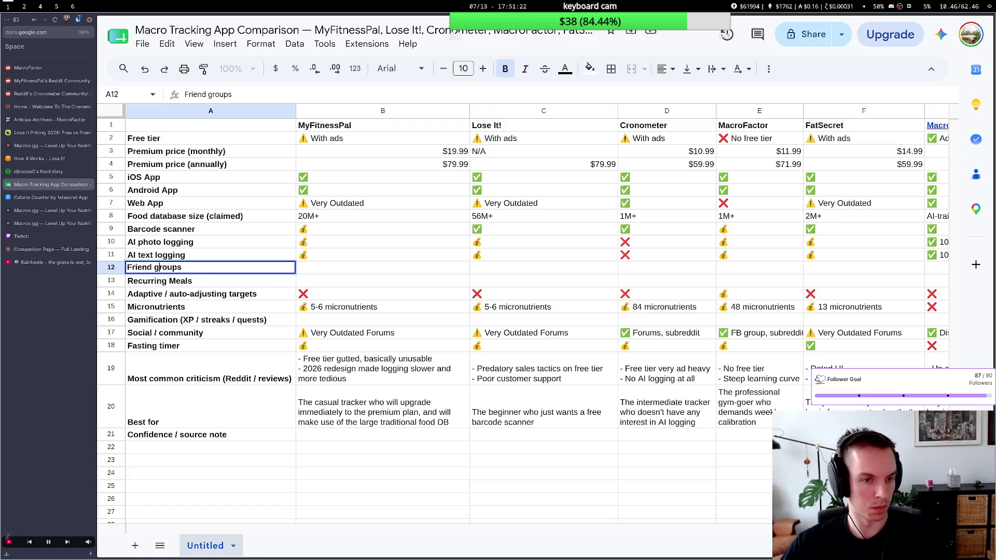
left_click_drag(191, 267, 127, 269)
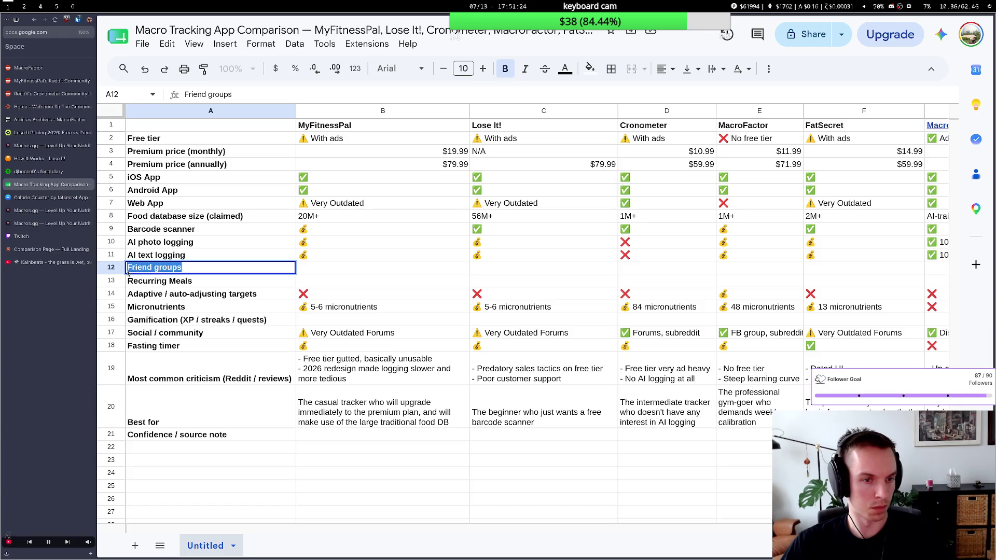
left_click(181, 294)
Settle the new row 12 label as 'Groups' above Recurring Meals.
left_click(191, 267)
double_click(190, 266)
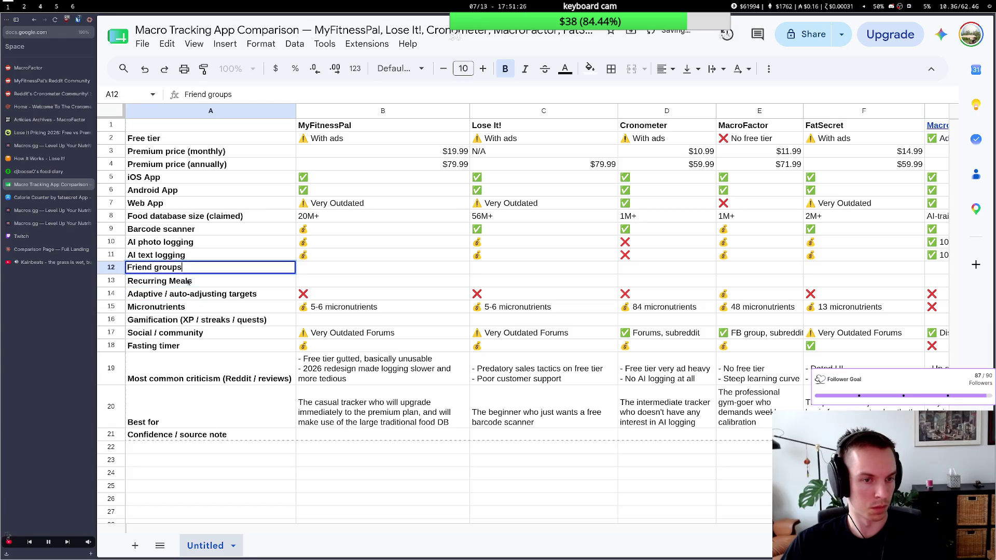
left_click_drag(191, 267, 127, 269)
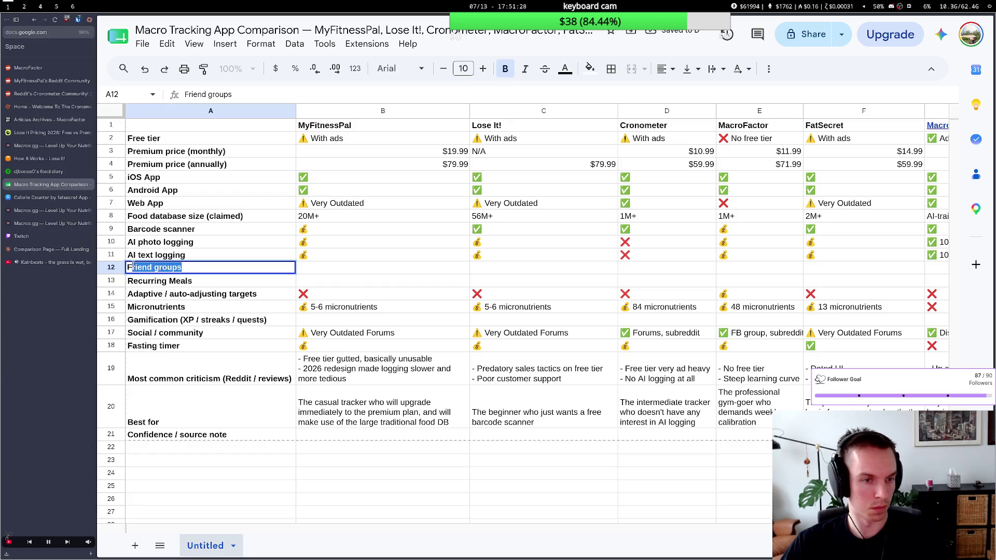
key("BackSpace")
type("Groups")
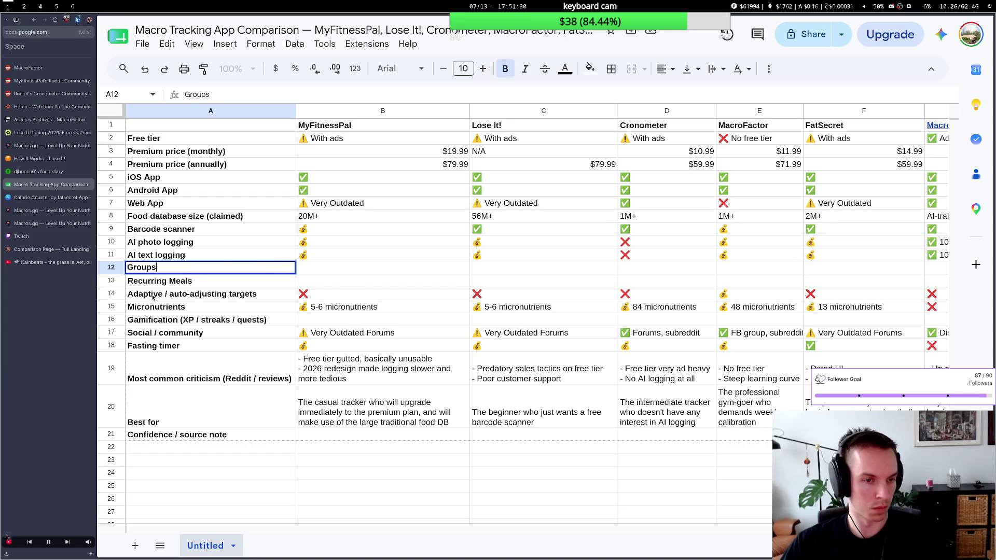
left_click(154, 296)
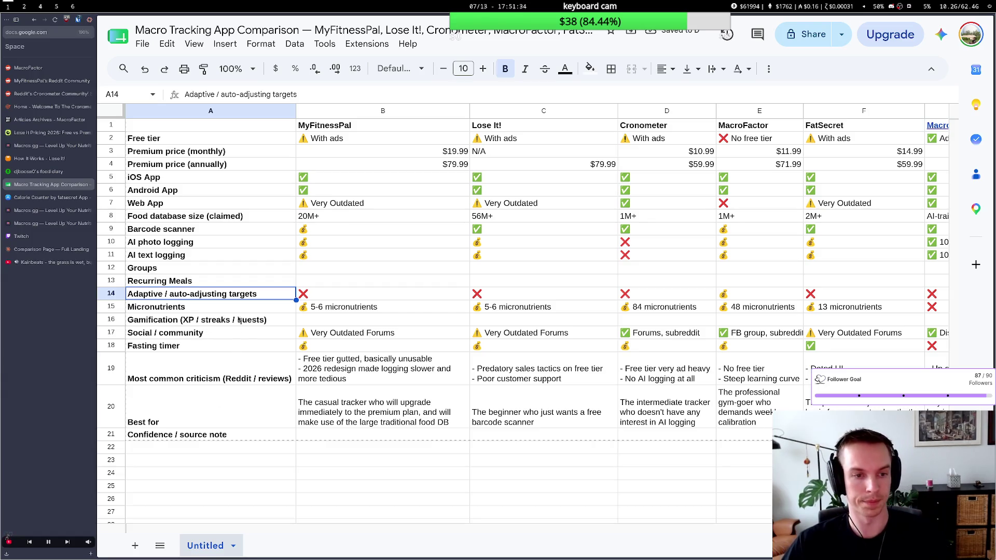
left_click(295, 283)
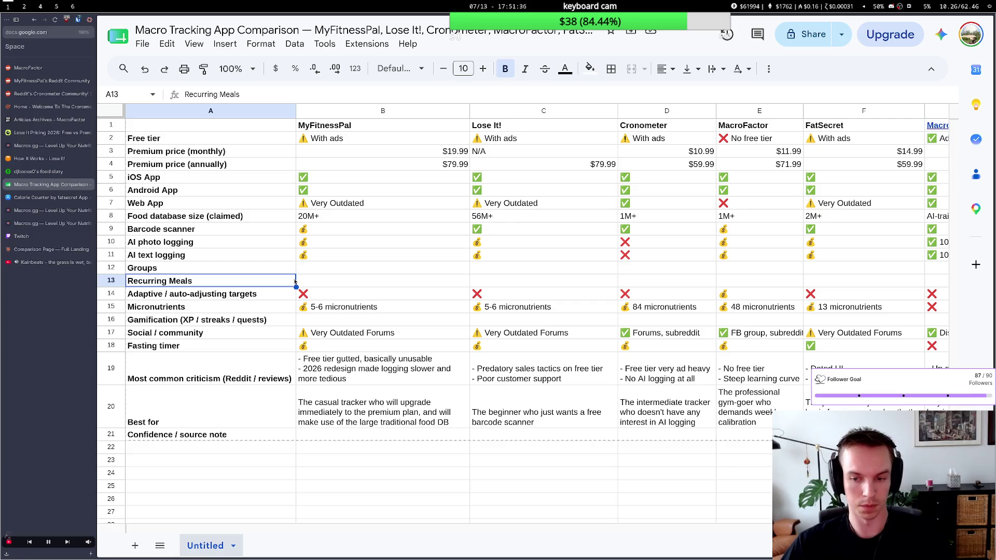
scroll(629, 397, "right", 5)
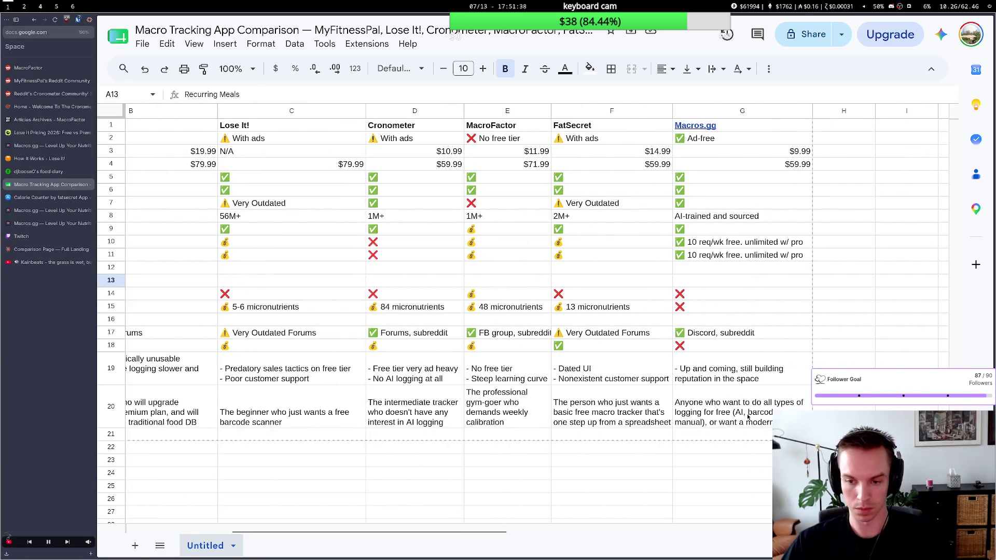
Replace G20's package-for-free wording with 'to experience modern macro tracking for free'.
double_click(748, 419)
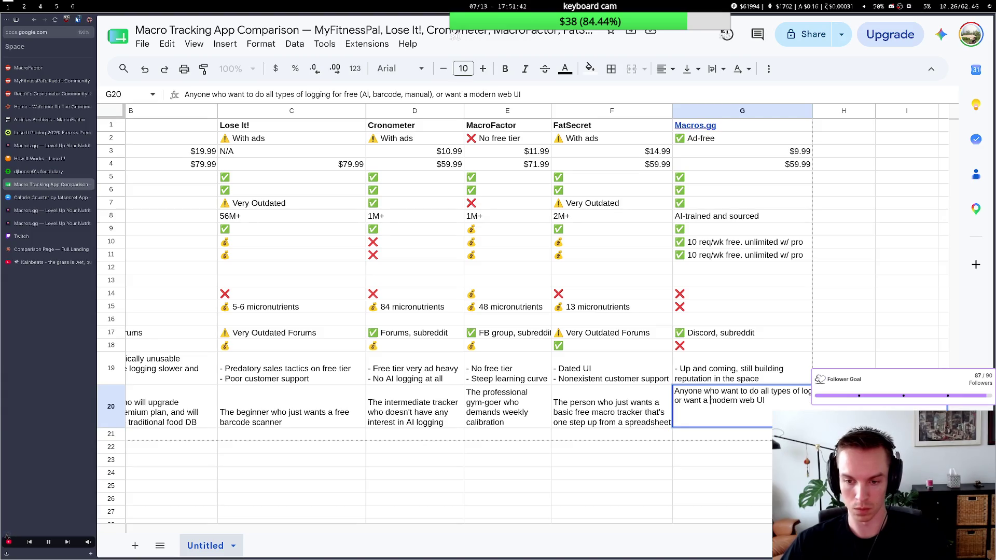
key("BackSpace")
key("BackSpace")
key("BackSpace")
key("BackSpace")
key("BackSpace")
key("BackSpace")
key("BackSpace")
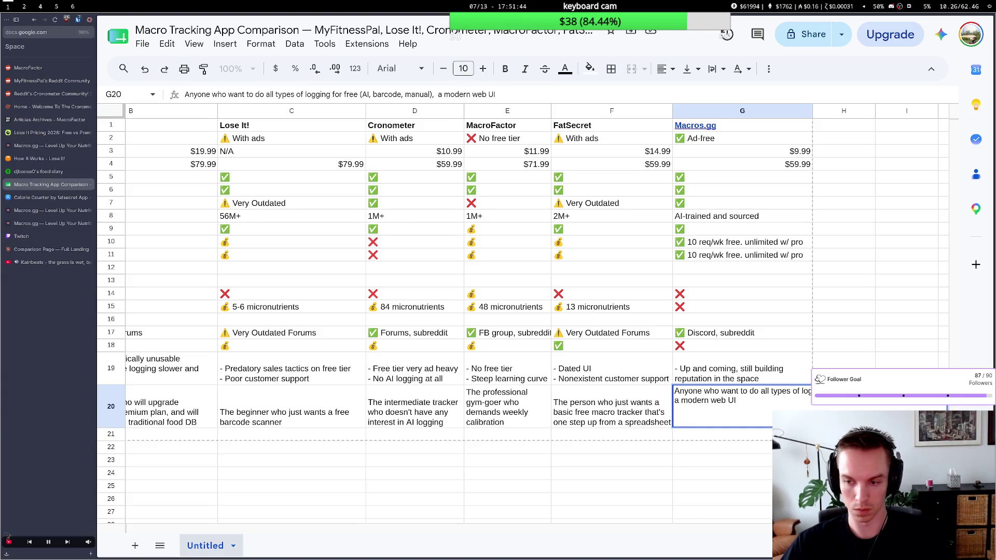
key("BackSpace")
key("BackSpace")
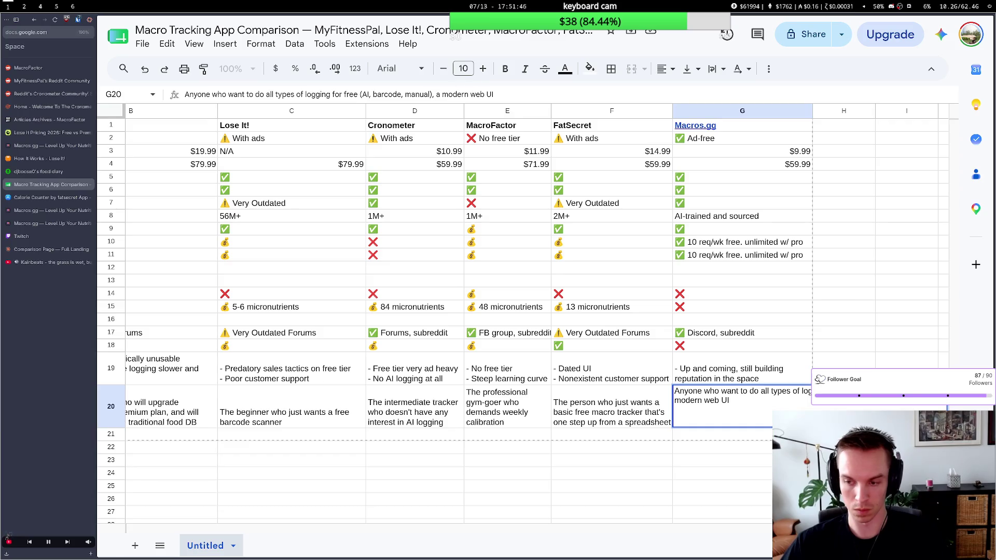
type(", wants")
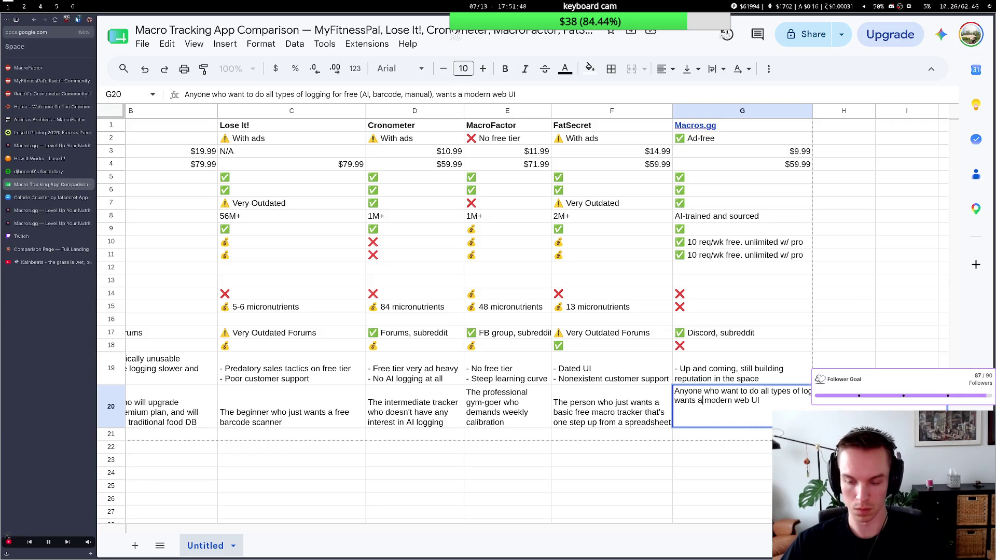
type(" wants to")
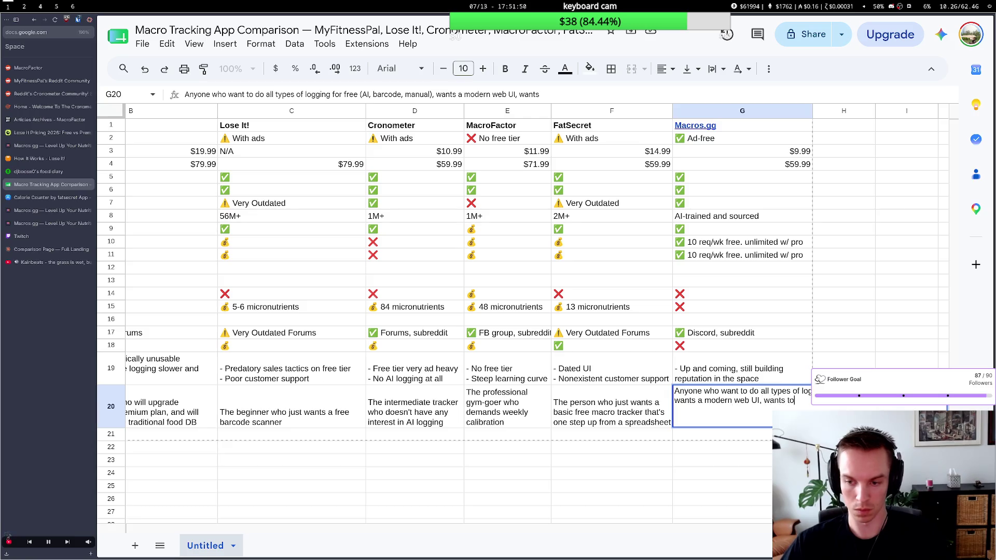
type(" log")
type("th")
key("BackSpace")
key("BackSpace")
key("BackSpace")
type("stay accountable with friends, o")
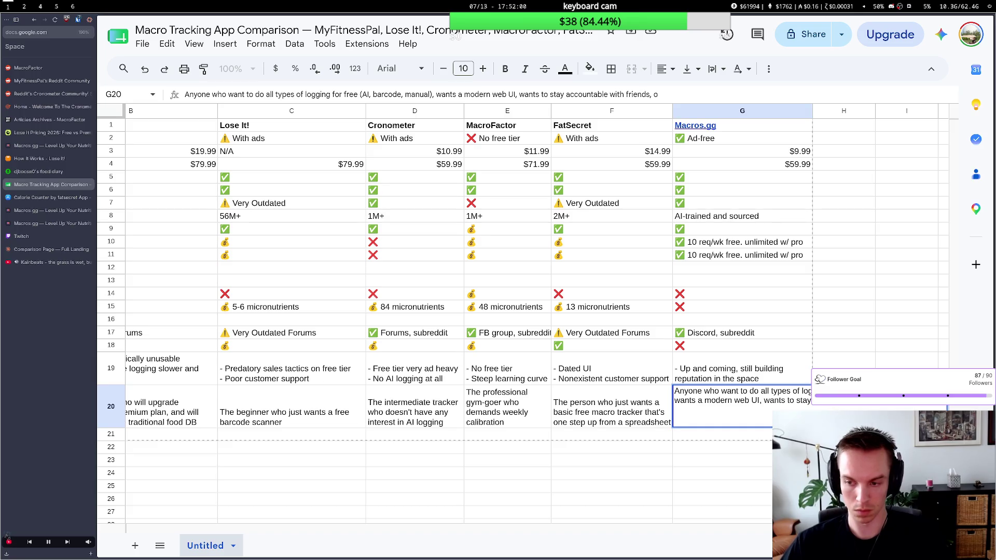
type("r")
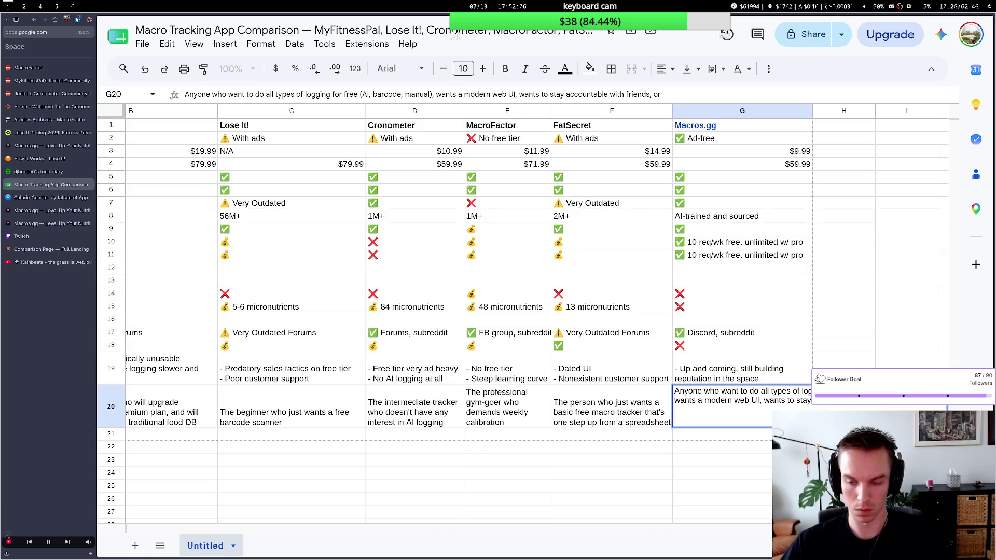
key("BackSpace")
key("BackSpace")
key("BackSpace")
key("BackSpace")
key("BackSpace")
key("BackSpace")
key("BackSpace")
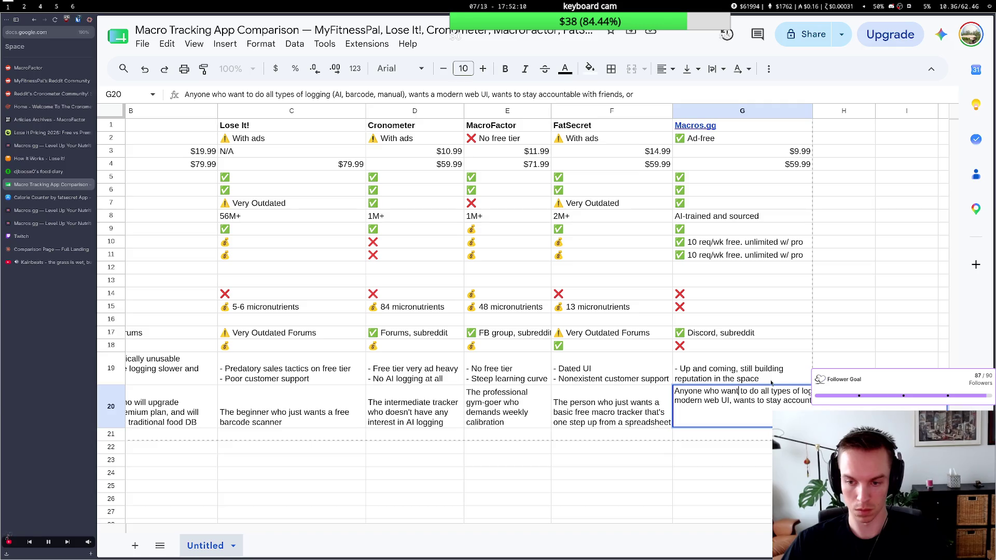
type("s the whole pa")
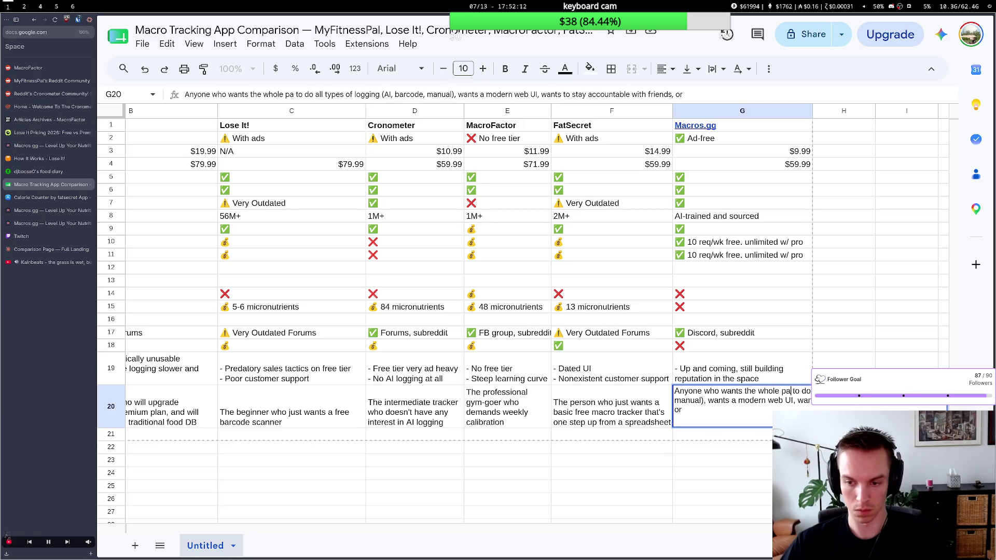
key("BackSpace")
key("BackSpace")
type("ma")
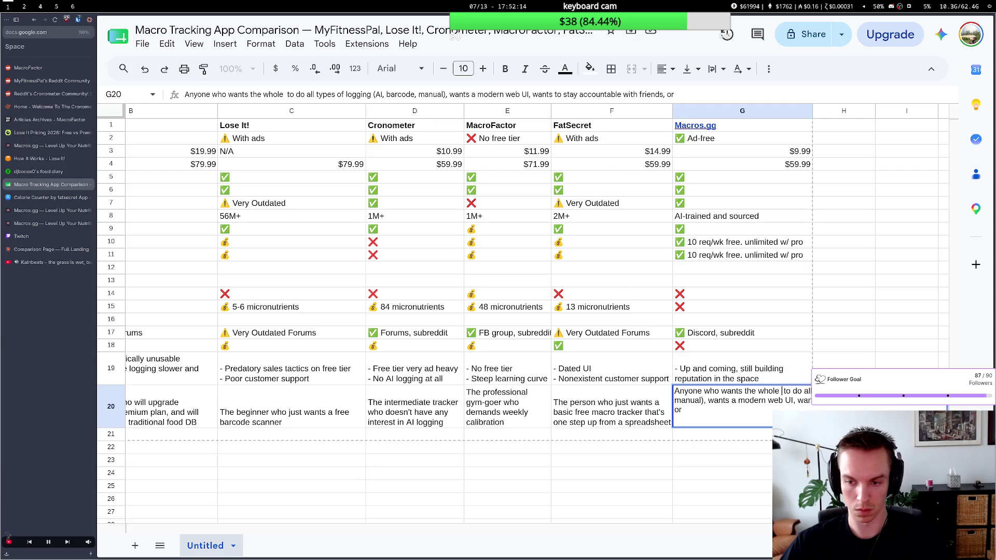
type("cro tra")
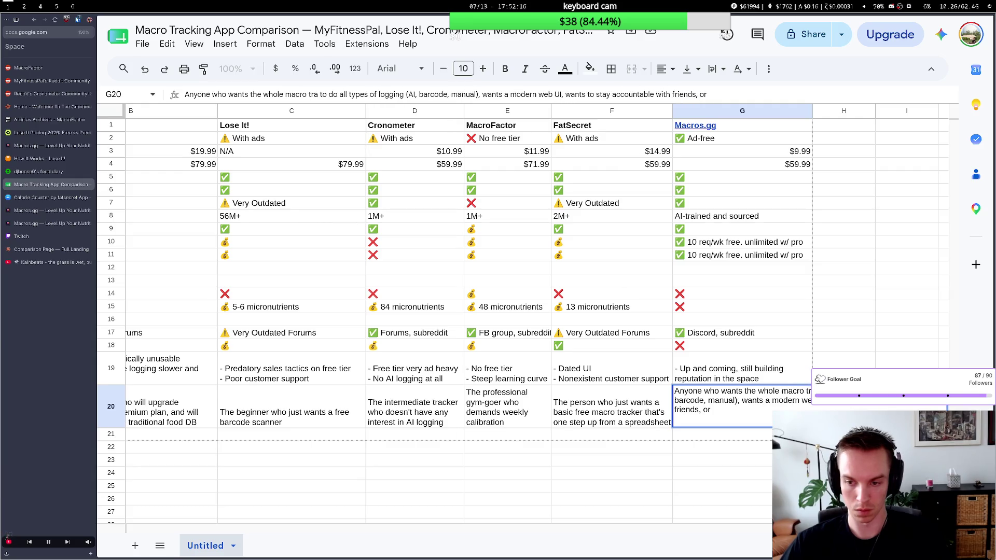
type("cking")
type(" pack")
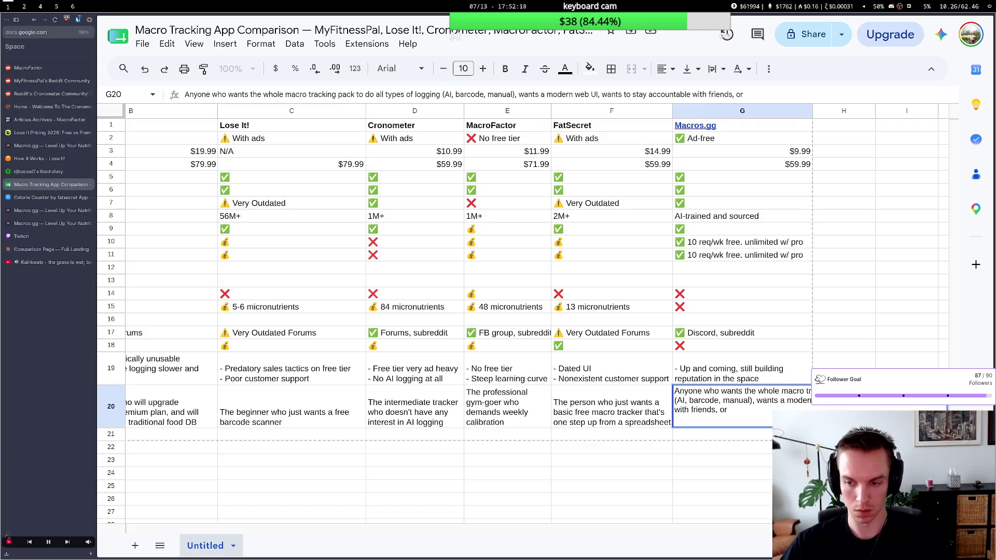
type("age for fr")
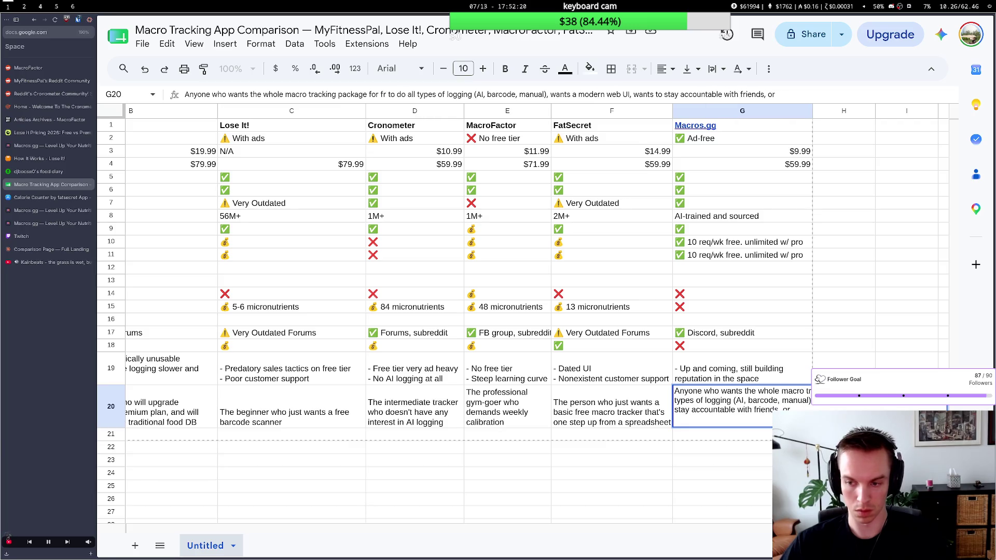
type("ee")
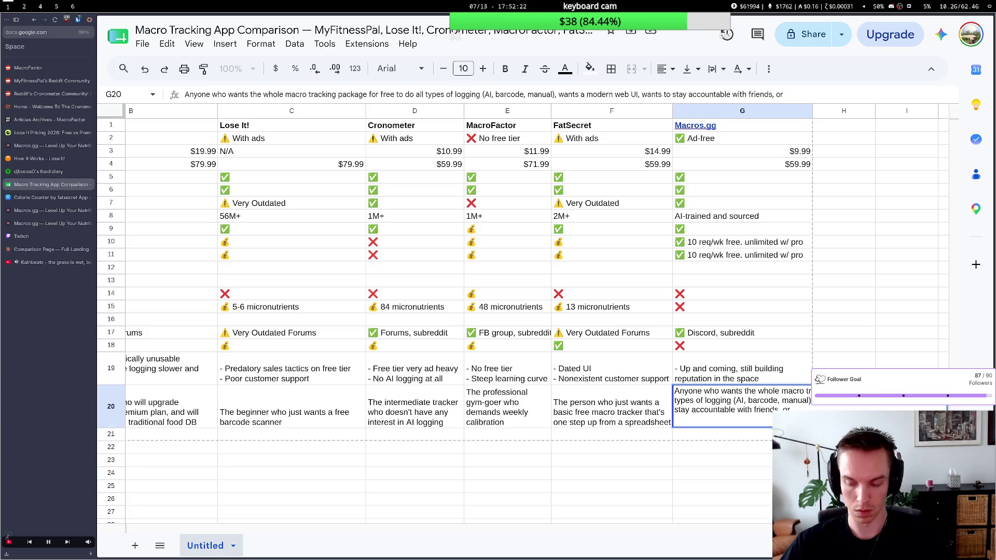
key("BackSpace")
key("BackSpace")
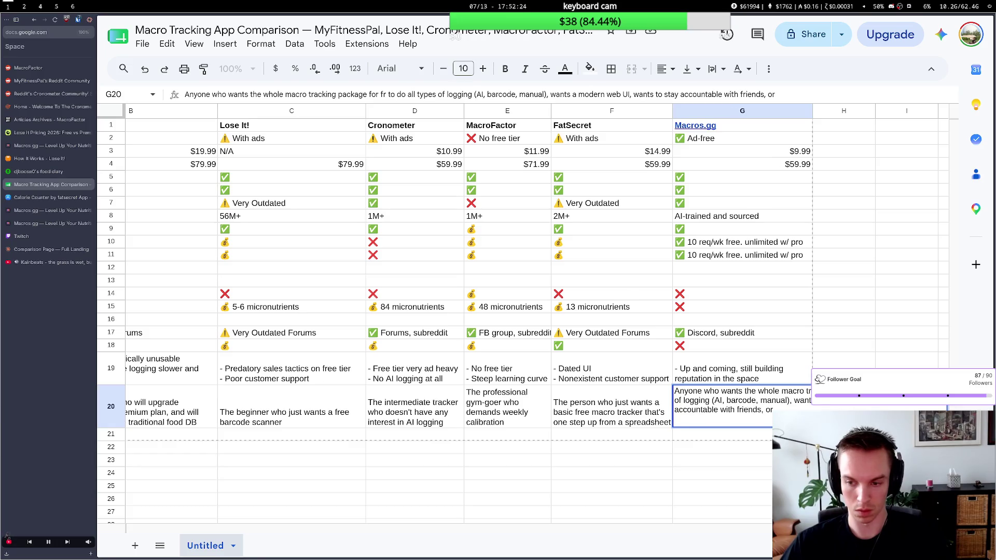
key("BackSpace")
key("BackSpace")
key("BackSpace")
key("BackSpace")
key("BackSpace")
key("BackSpace")
key("BackSpace")
key("BackSpace")
key("BackSpace")
key("BackSpace")
key("BackSpace")
key("BackSpace")
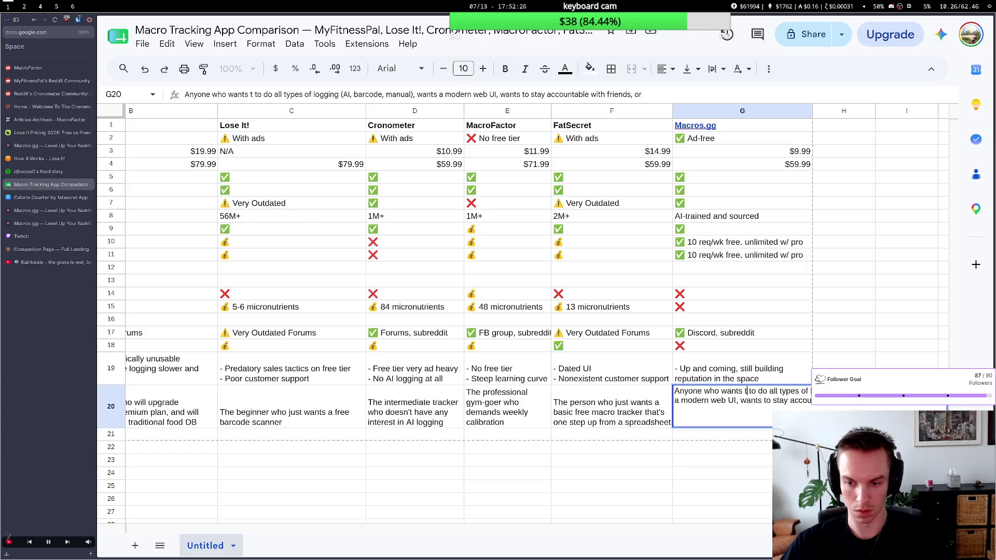
key("BackSpace")
key("BackSpace")
key("BackSpace")
key("Right")
key("Right")
key("Right")
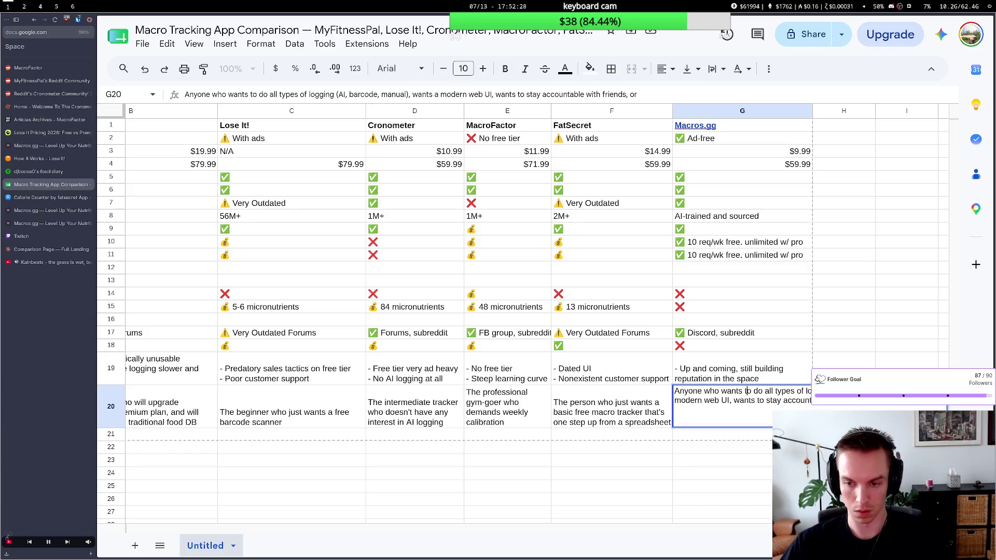
type("exp eri")
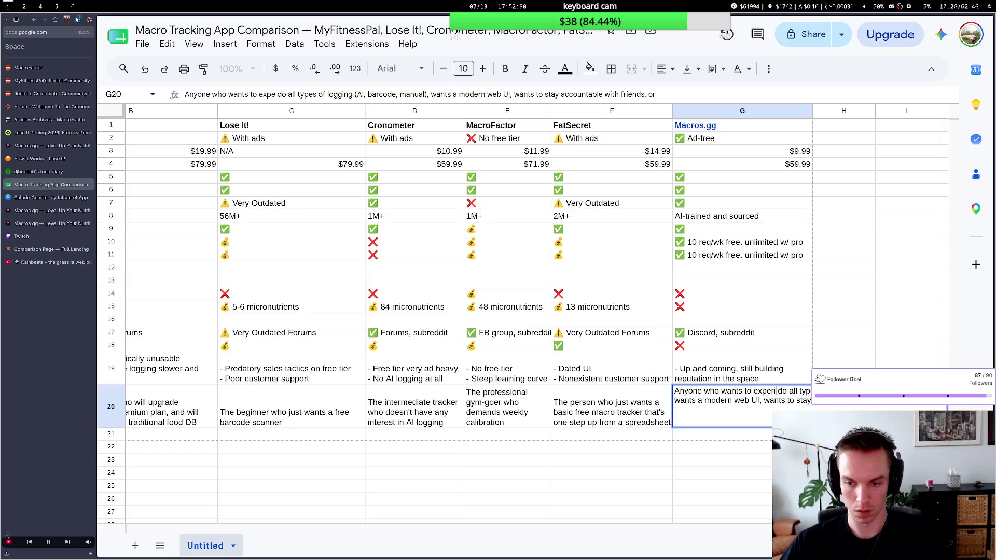
type("ence")
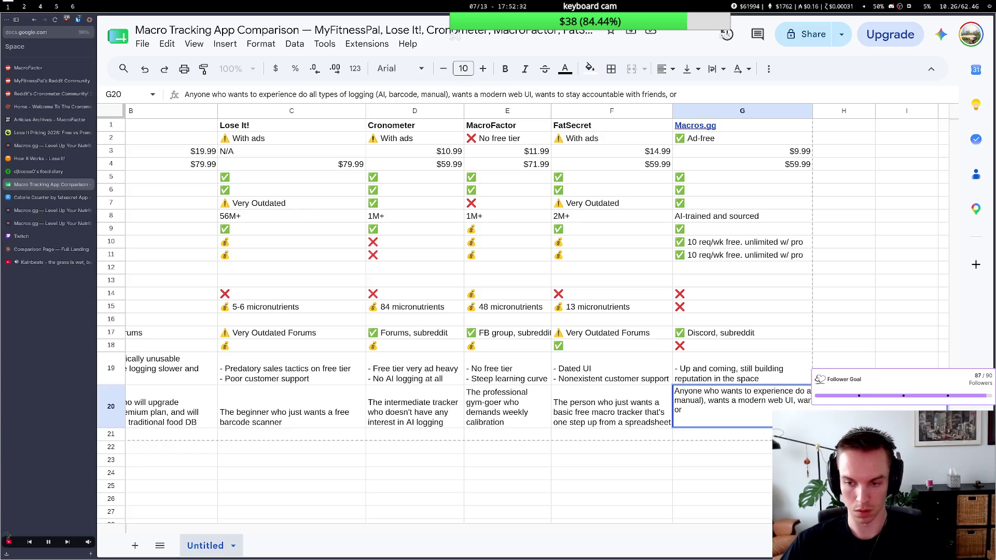
type(" mod")
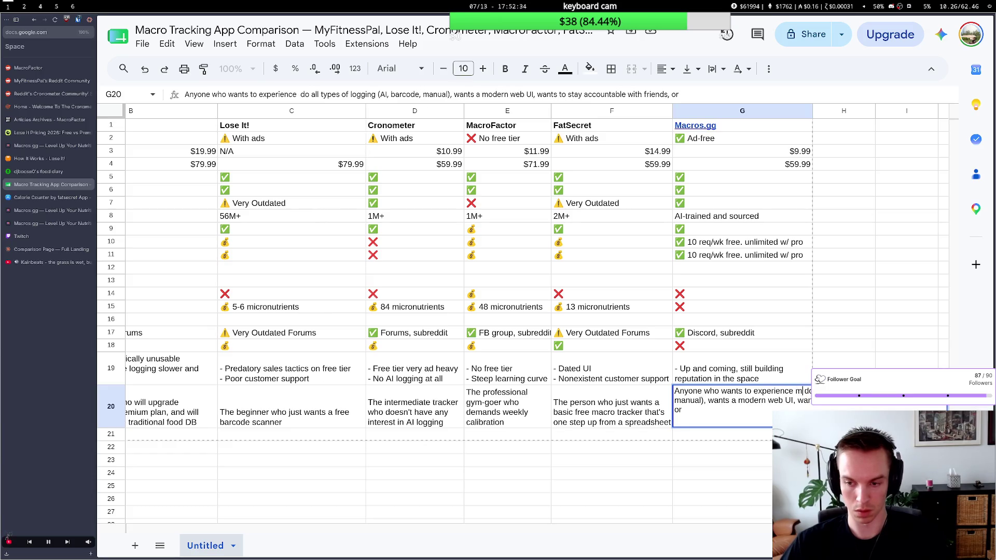
type("ern ")
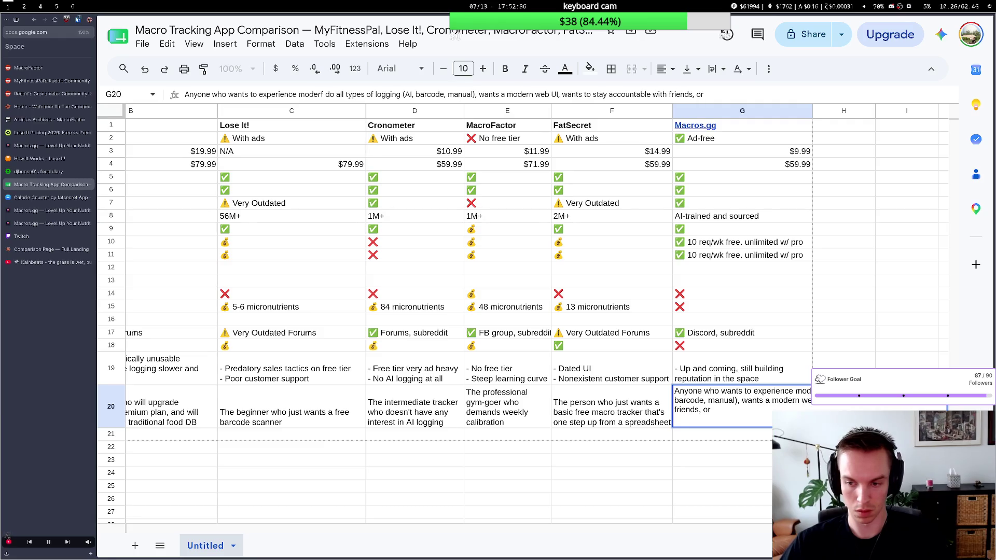
type("macro tracki")
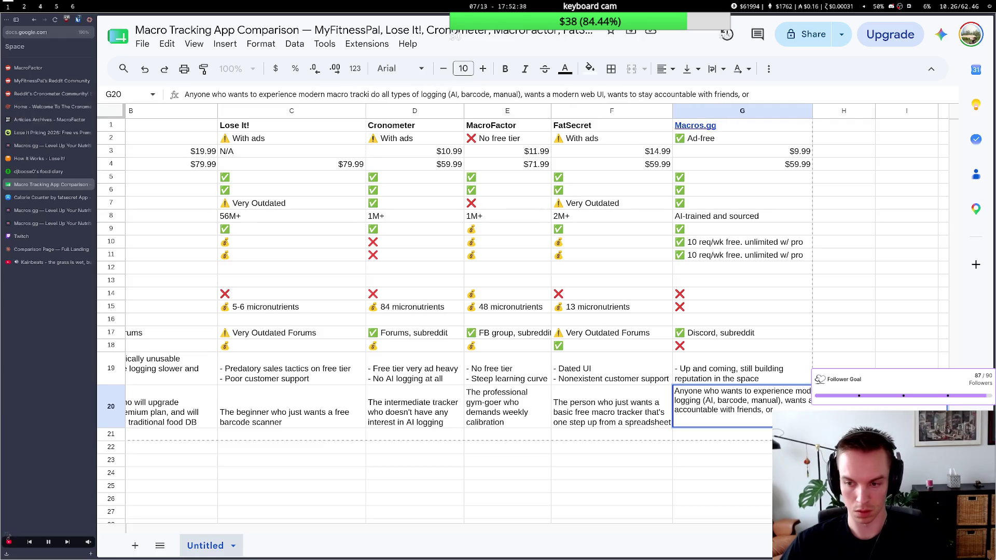
type("ng for free")
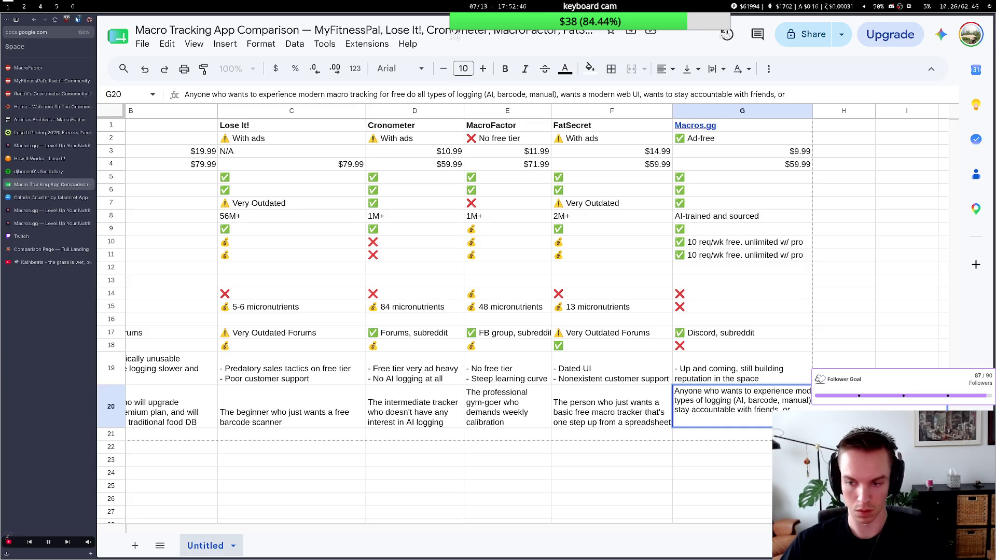
Try a line break before 'do all types', rejoin it, and select all of G20's text.
key("ctrl+Return")
key("Delete")
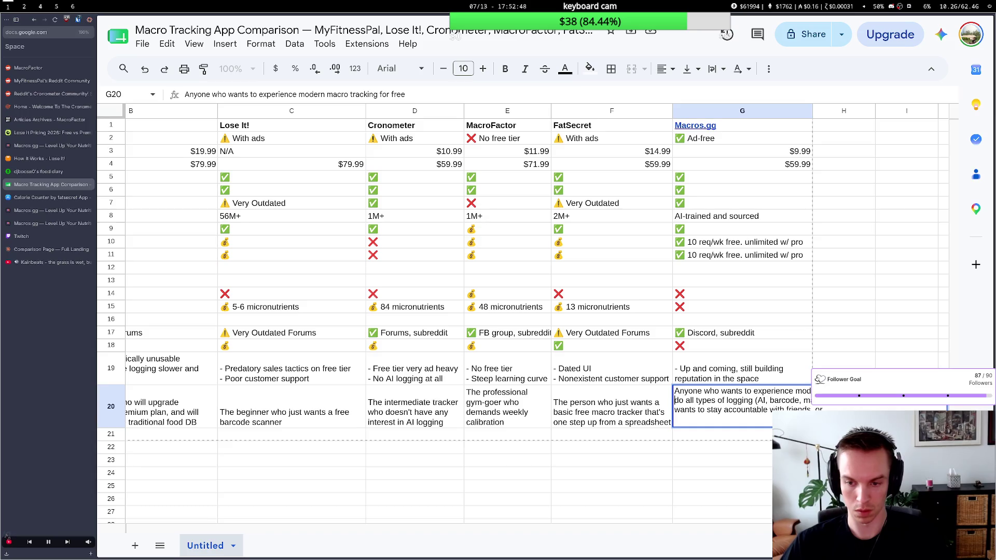
key("Up")
type("-")
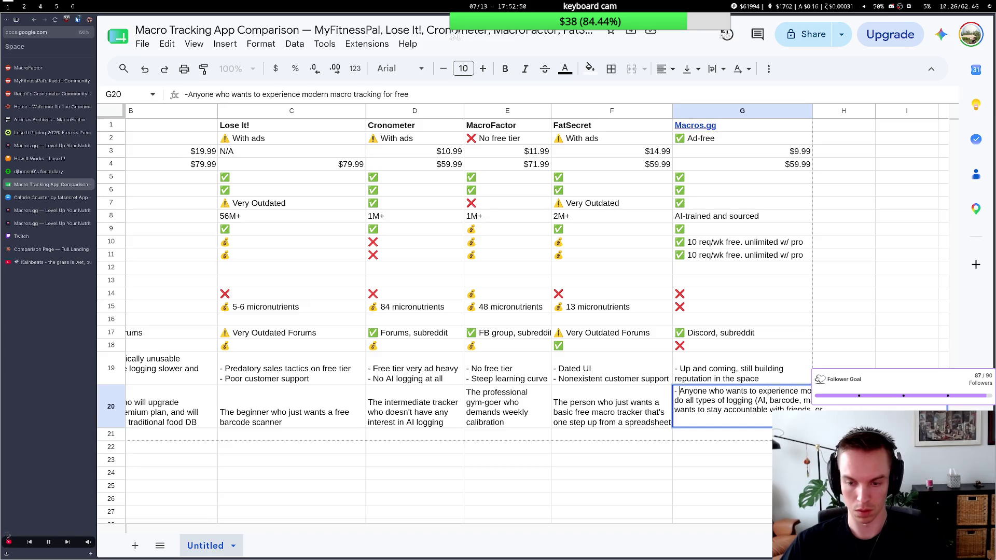
key("Down")
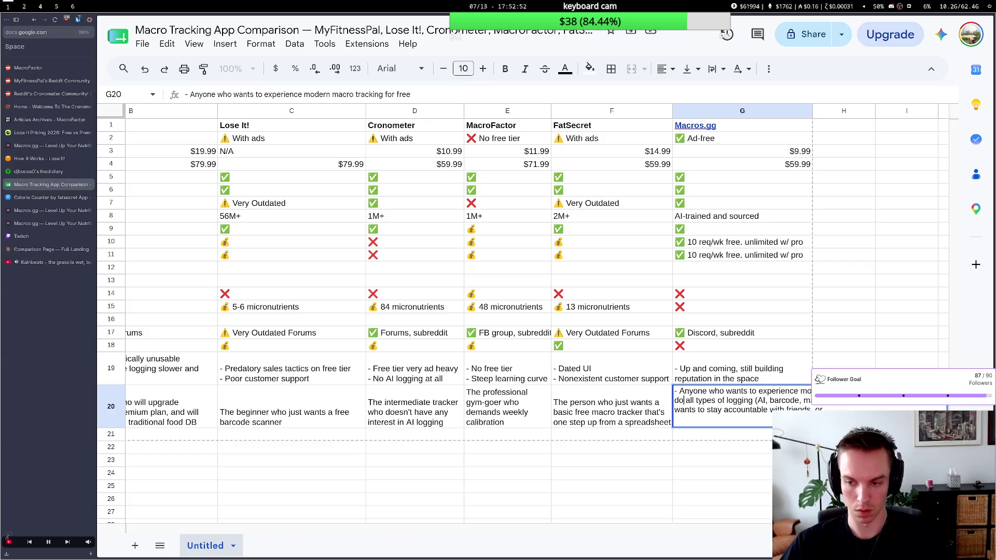
left_click(728, 401)
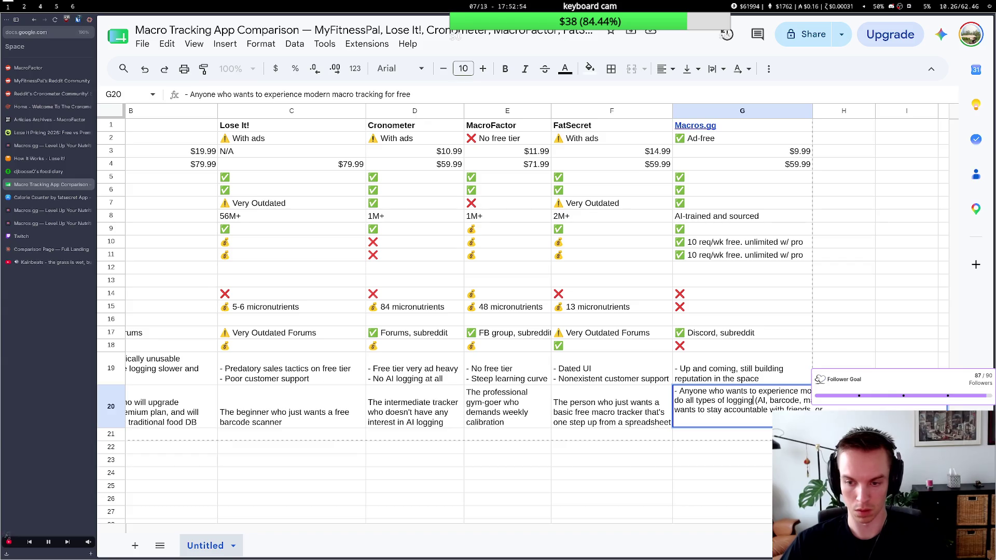
left_click(689, 400)
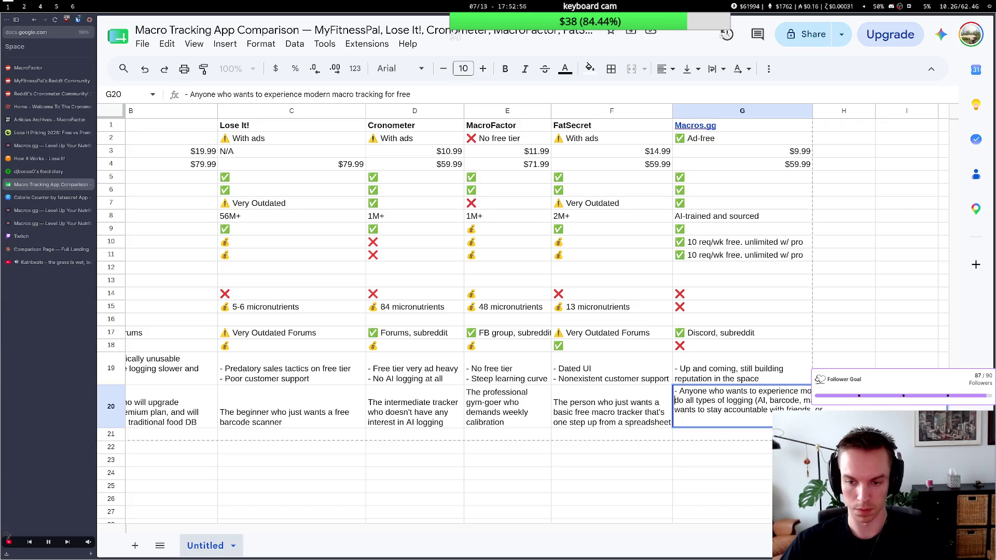
key("BackSpace")
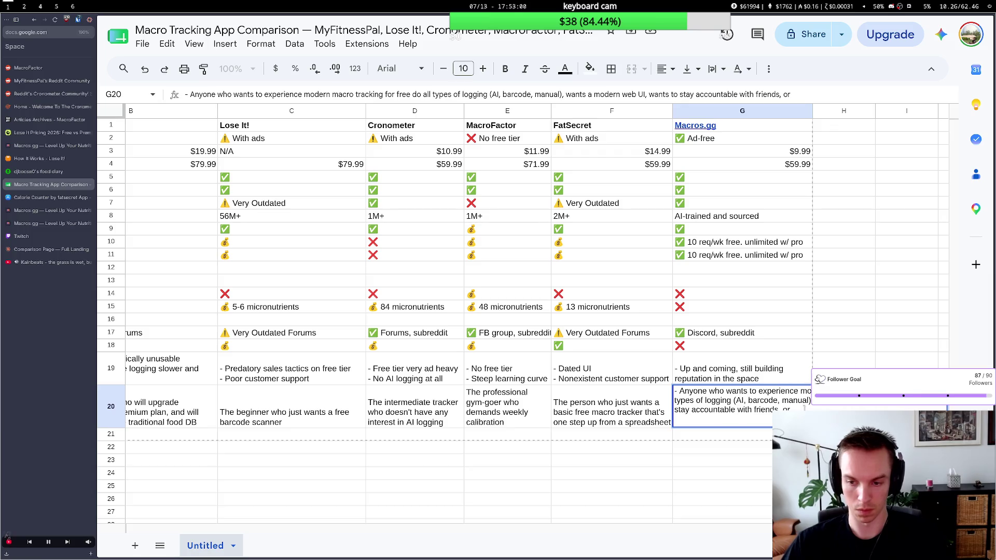
left_click_drag(794, 410, 674, 393)
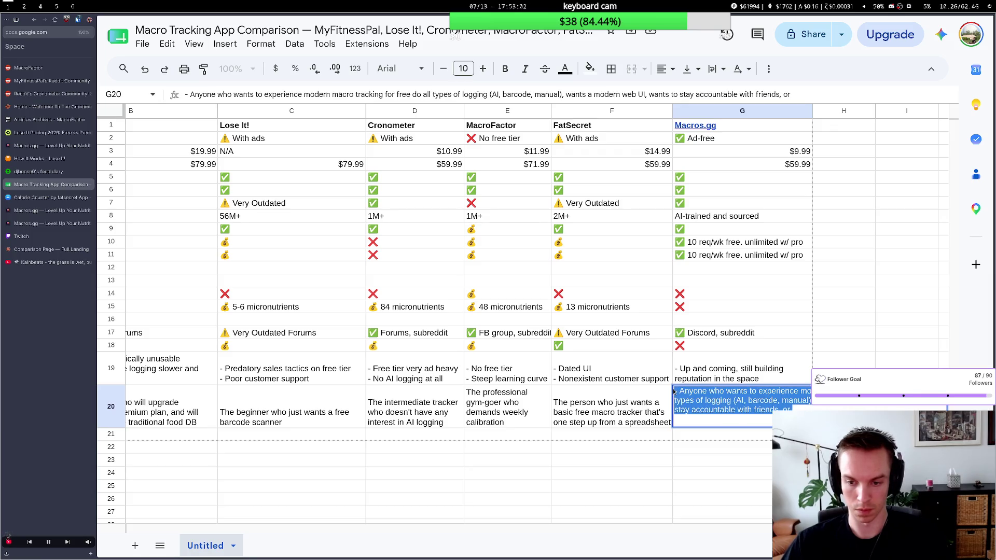
Rewrite G20 to 'Anyone who wants every feature at the free tier, or wants a modern web UI'.
key("BackSpace")
type("The")
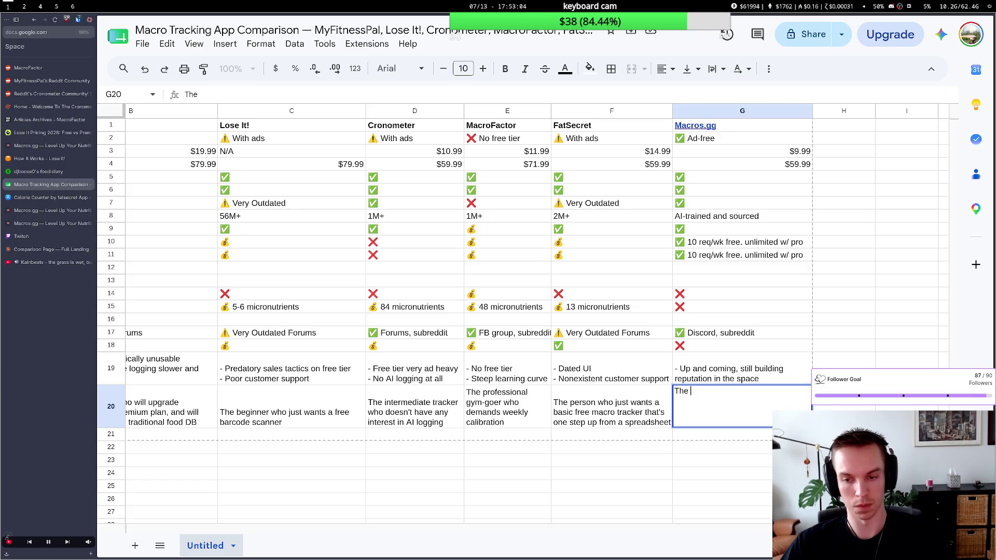
key("BackSpace")
key("BackSpace")
key("BackSpace")
type("Anyone")
type(" who needs")
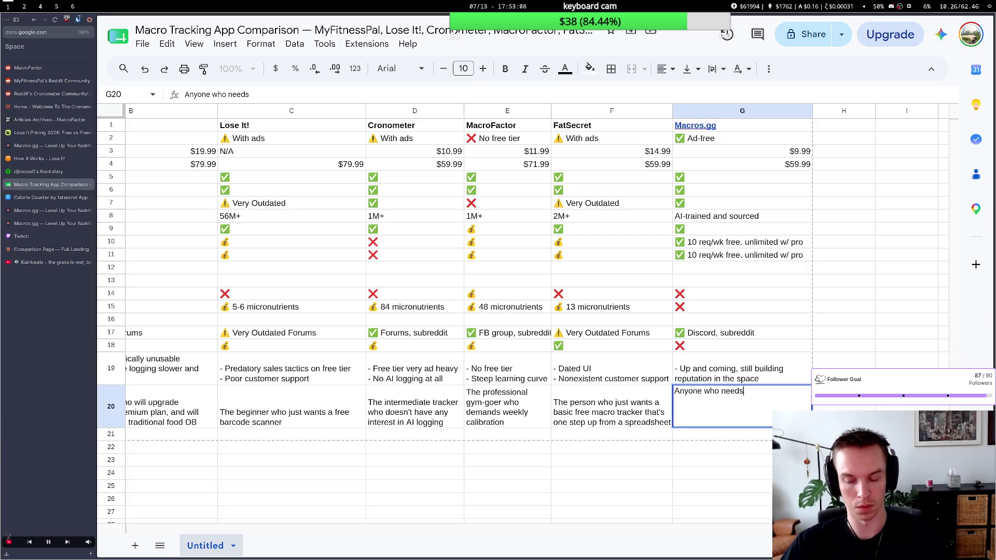
key("BackSpace")
key("BackSpace")
key("BackSpace")
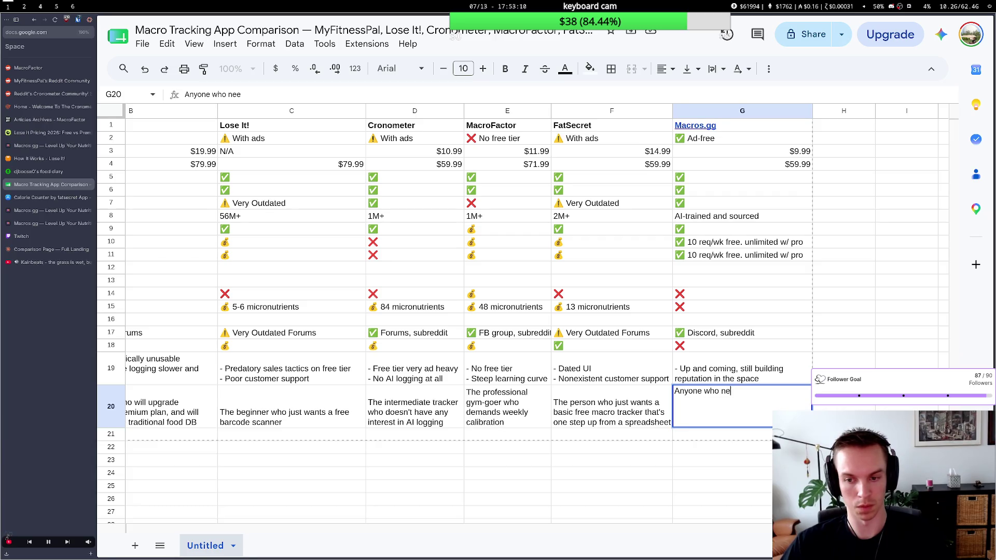
key("BackSpace")
key("BackSpace")
type("wi")
type("s f")
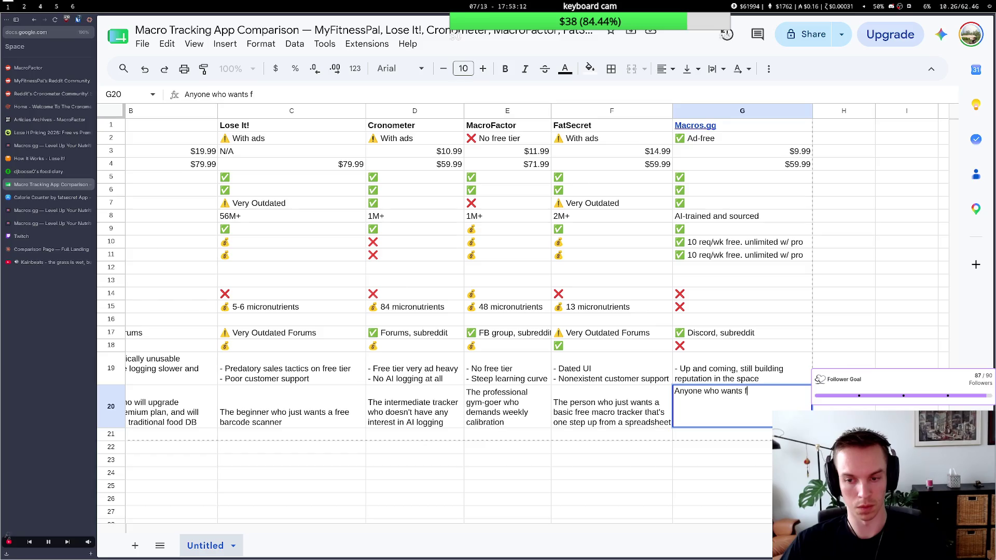
type("ree AI logging")
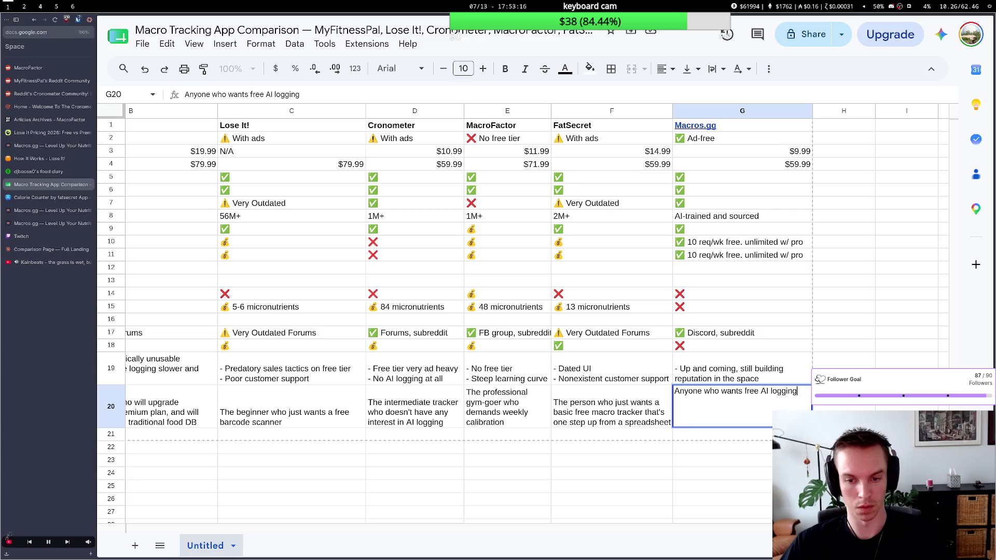
key("BackSpace")
key("BackSpace")
key("BackSpace")
key("BackSpace")
key("BackSpace")
key("BackSpace")
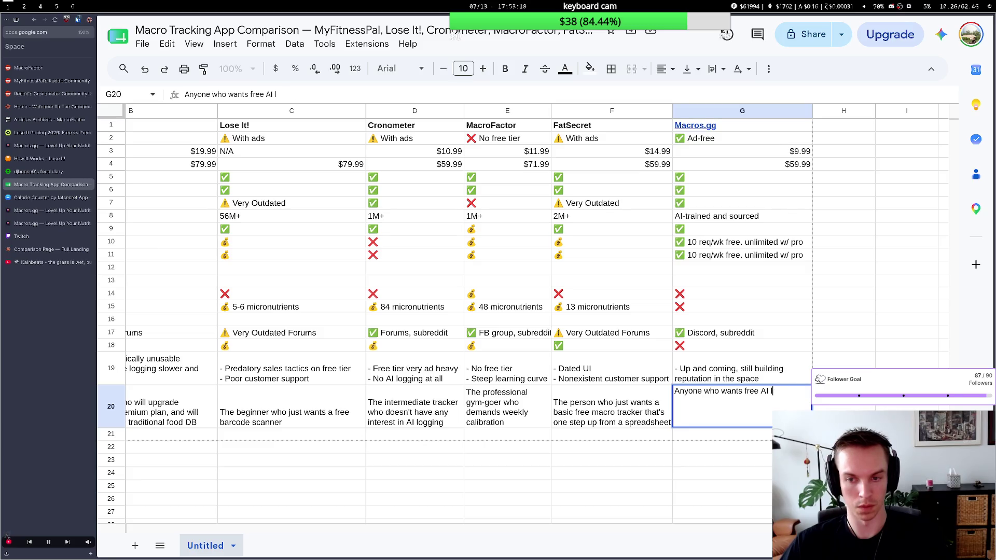
key("BackSpace")
key("BackSpace")
key("BackSpace")
key("BackSpace")
key("BackSpace")
key("BackSpace")
key("BackSpace")
key("BackSpace")
type("ev")
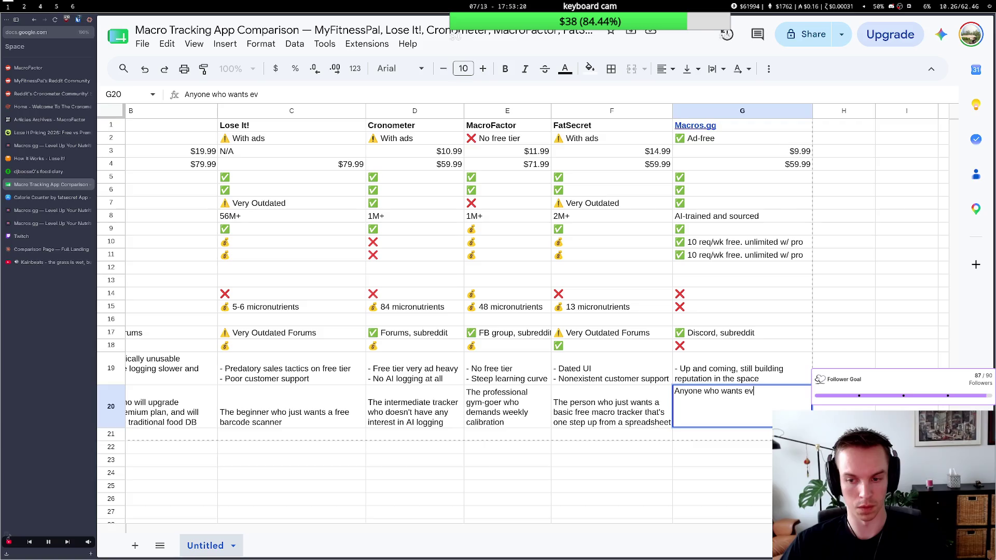
type("ery feature at ")
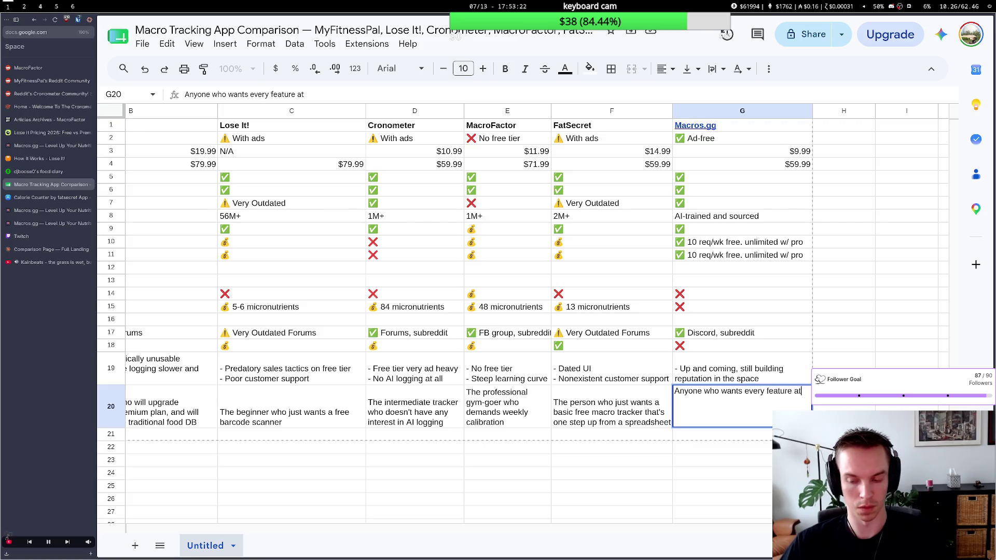
type("the free tier")
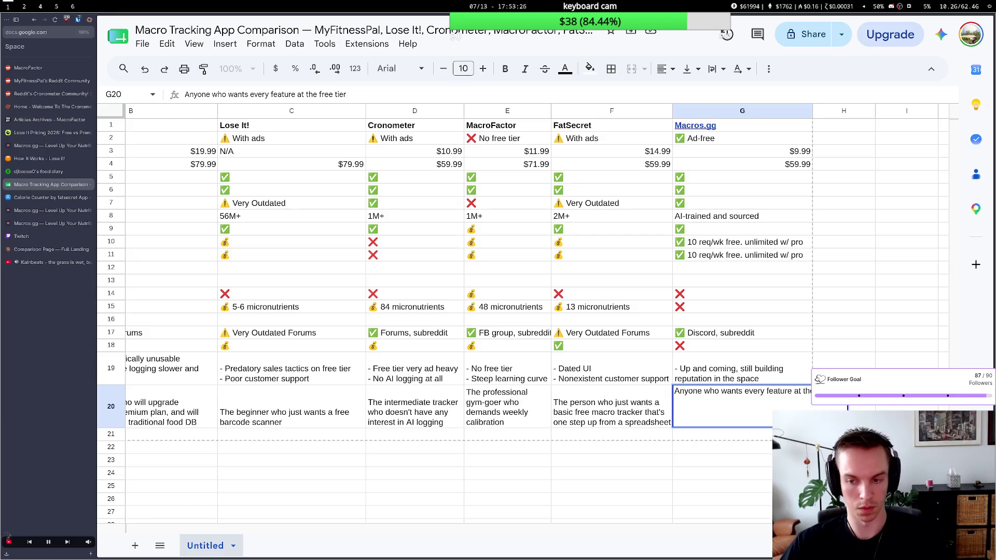
type(", or n")
type("eeds a web UI")
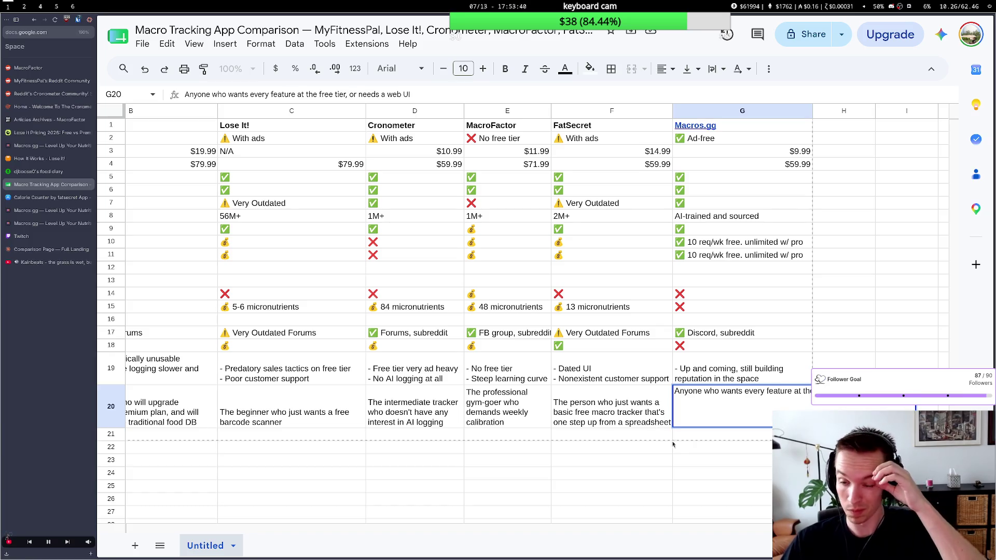
key("ctrl+z")
key("ctrl+y")
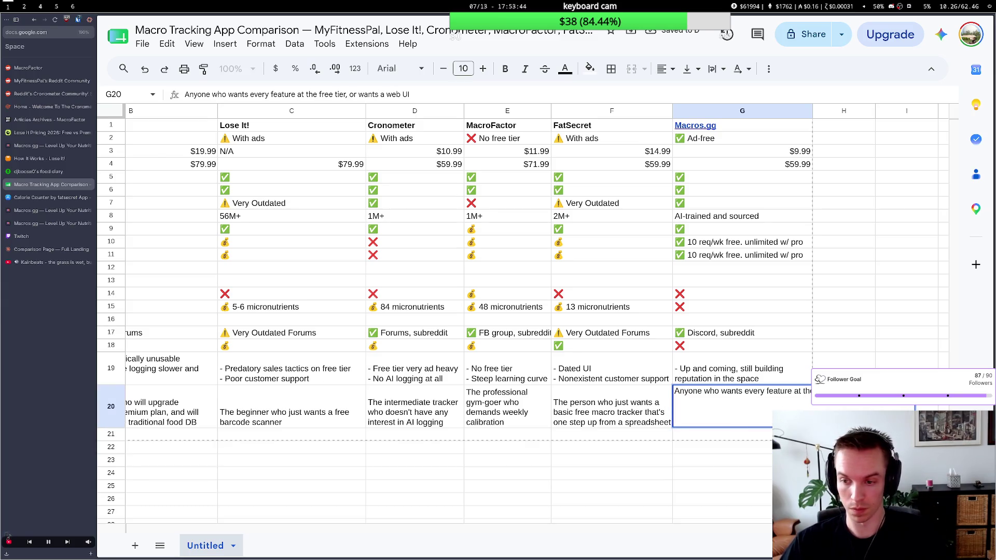
type("modern")
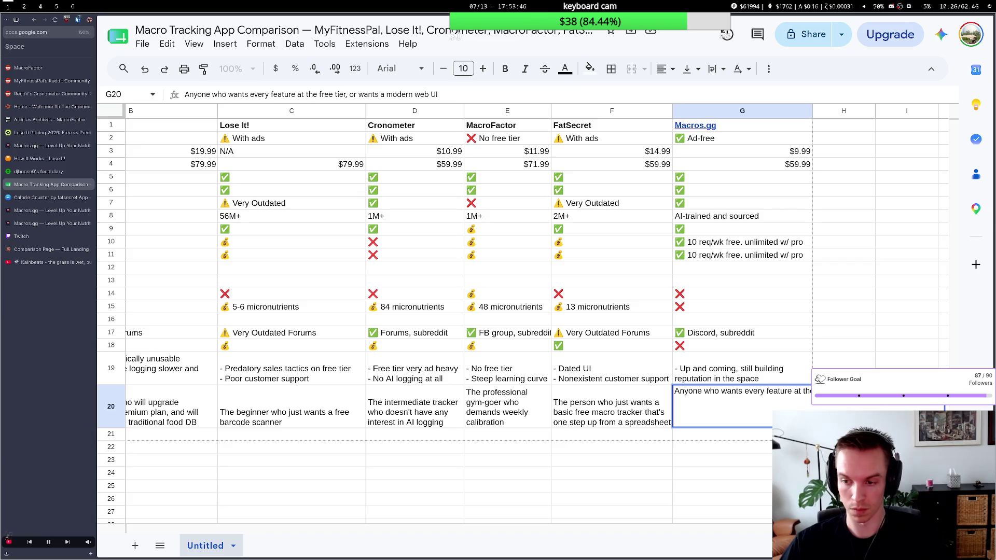
left_click(734, 450)
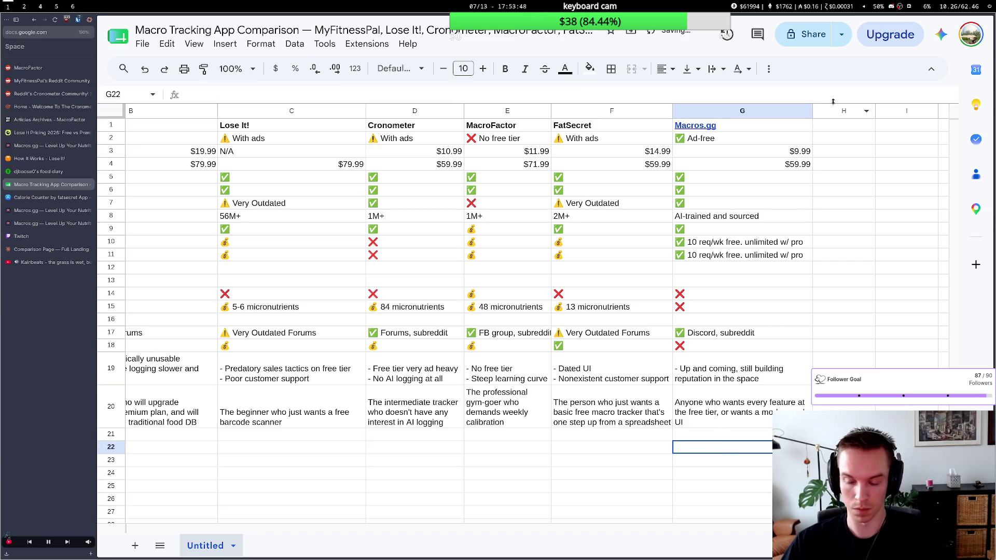
Widen the Macros.gg column and replace 'Anyone' with 'Any level tracker' in G20.
left_click_drag(813, 110, 824, 111)
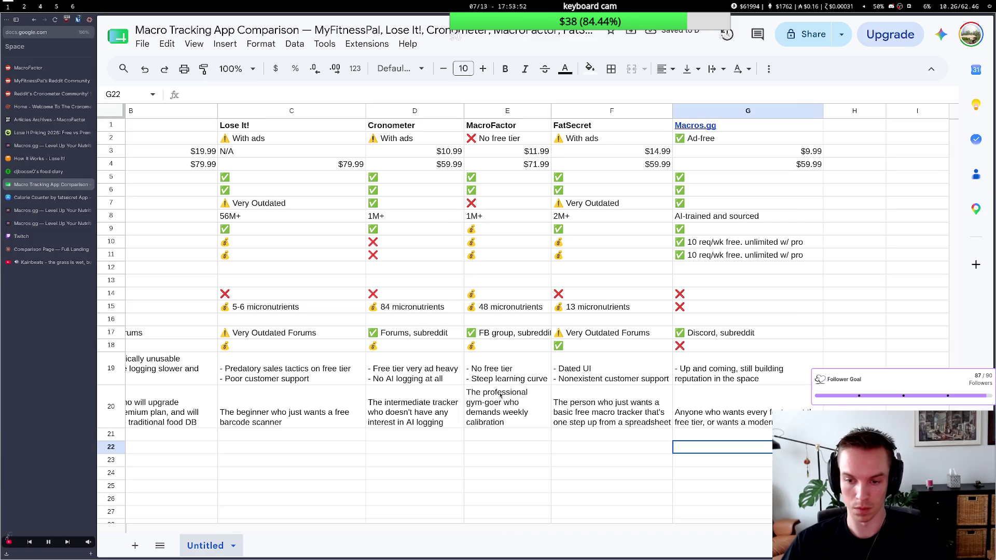
scroll(467, 389, "left", 2)
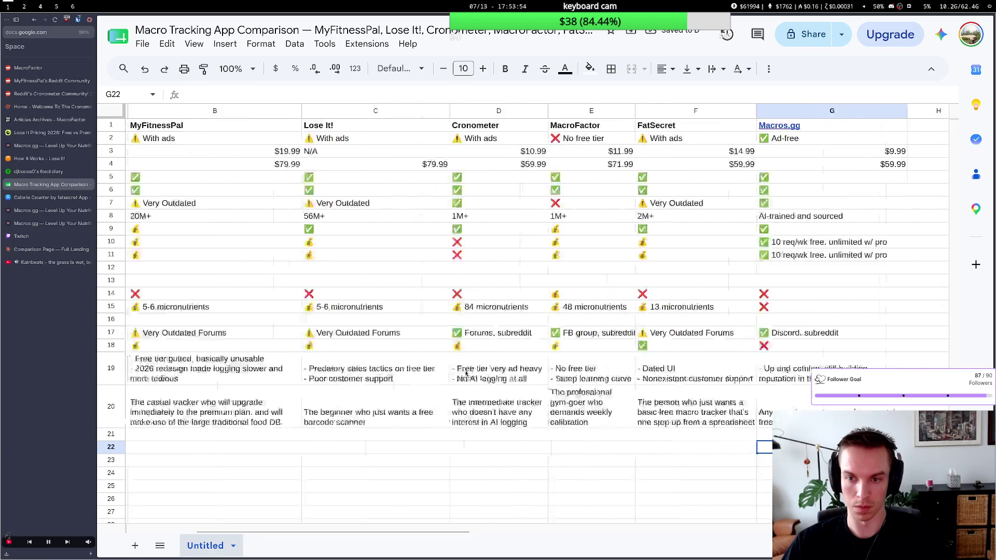
scroll(467, 381, "left", 2)
scroll(466, 374, "left", 2)
scroll(466, 375, "right", 3)
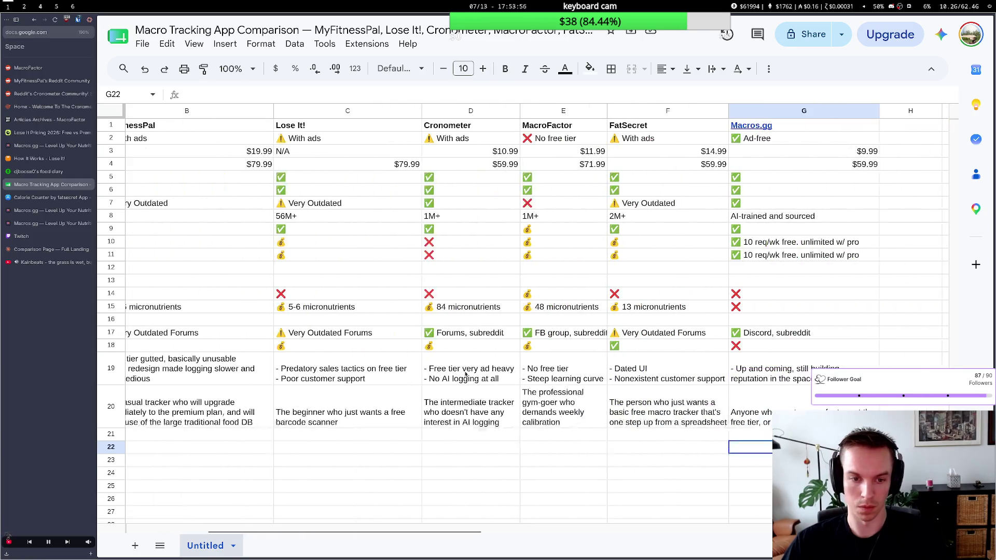
scroll(466, 376, "right", 2)
scroll(467, 375, "left", 1)
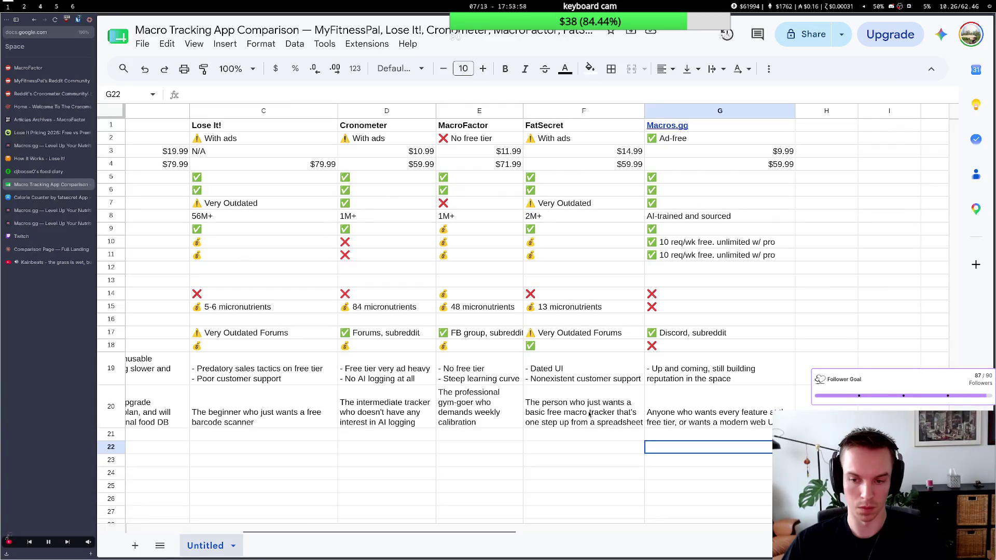
double_click(661, 392)
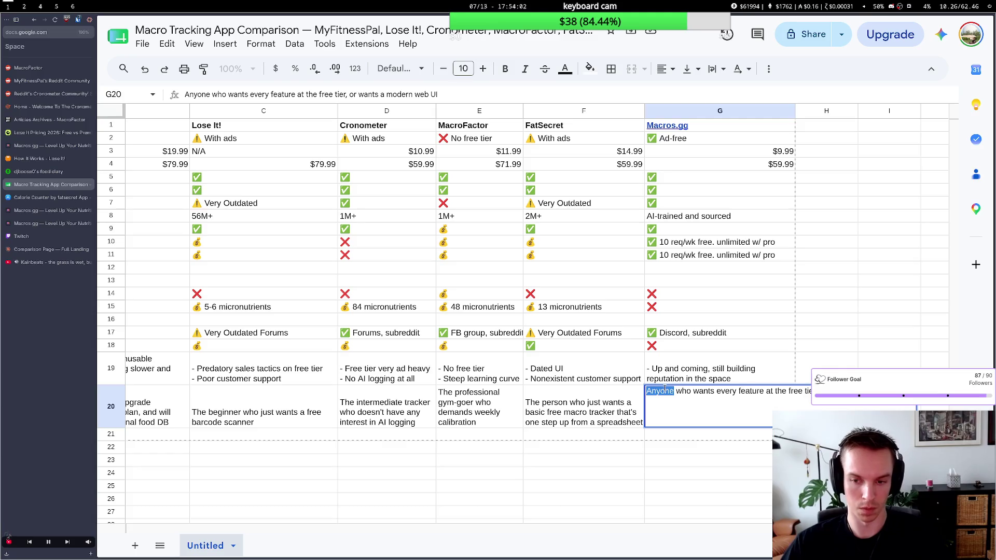
type("A")
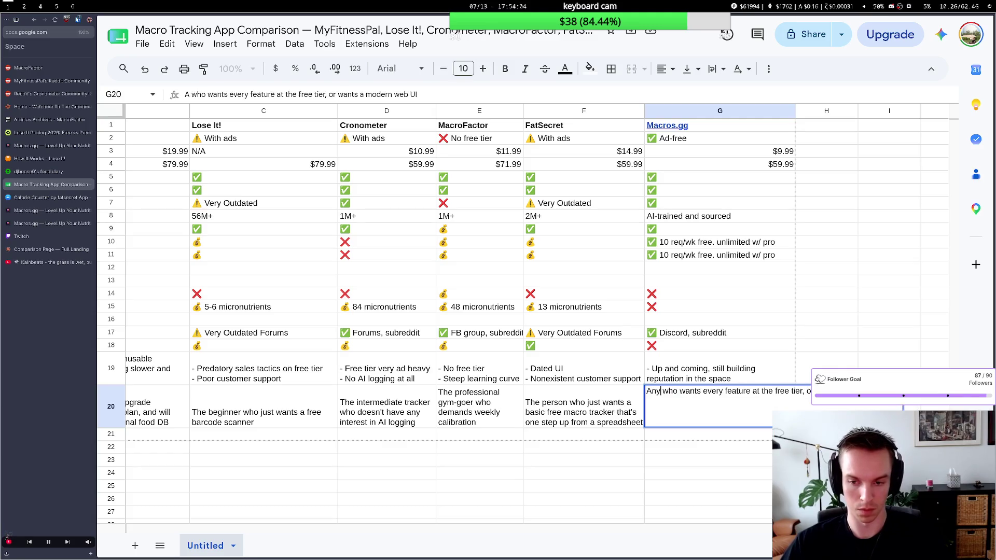
type("ny level ")
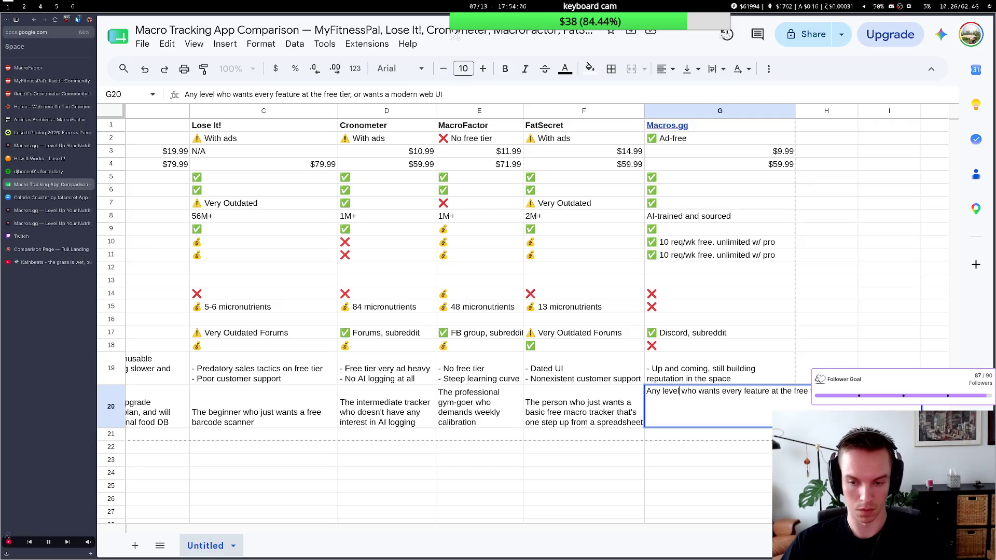
type("ttracker")
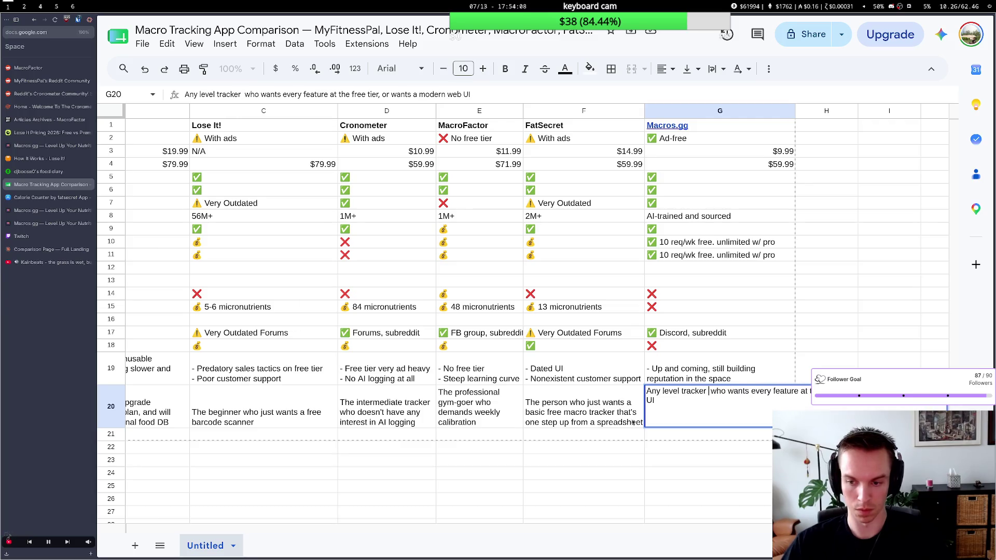
left_click(594, 450)
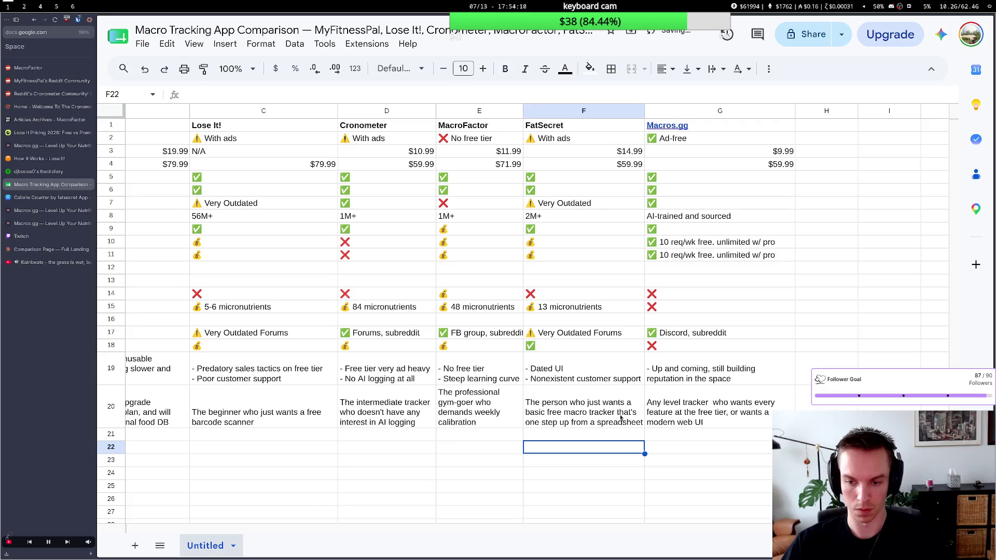
Fix the doubled spaces around 'who wants' and add 'with no ads' after free tier.
key("Up")
key("Up")
key("Right")
double_click(741, 404)
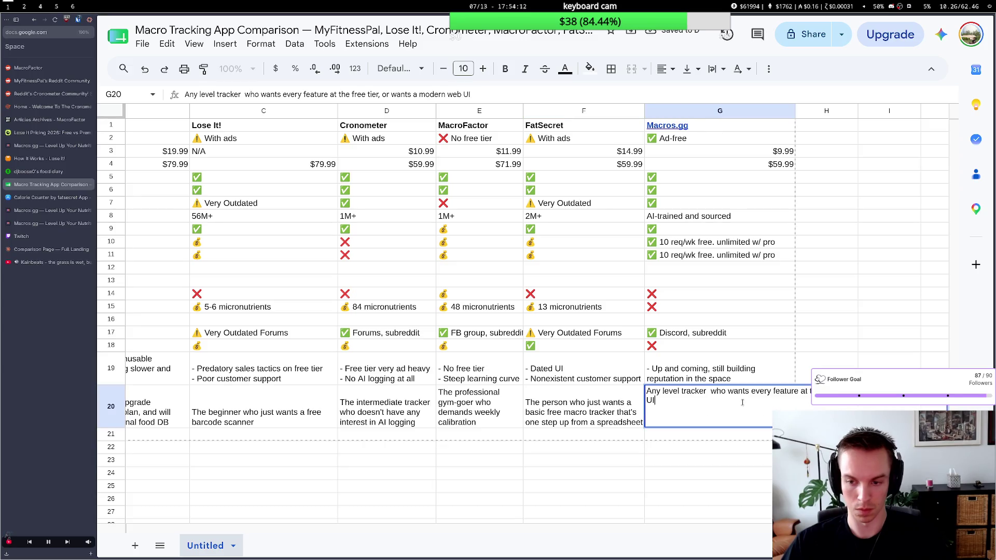
left_click(753, 392)
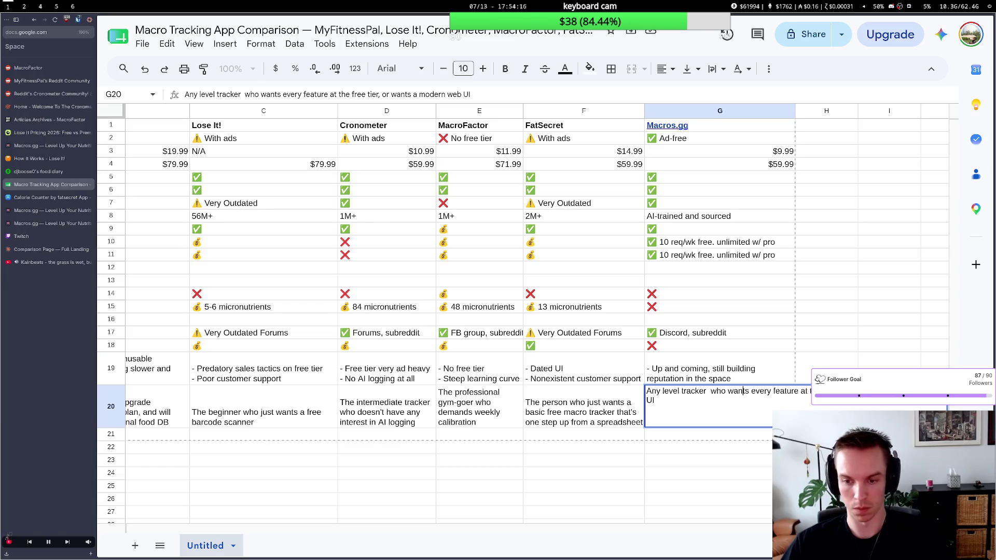
left_click(744, 392)
key("BackSpace")
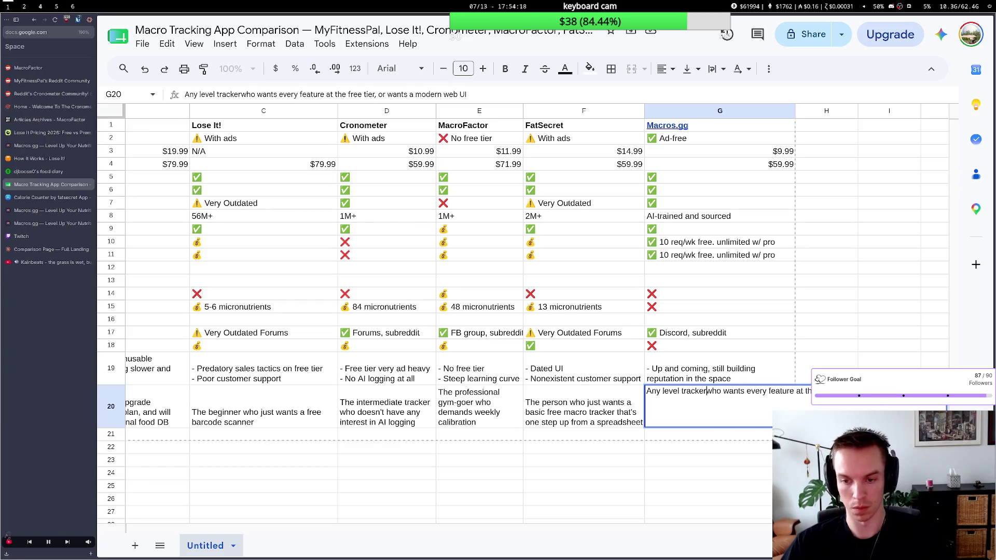
key("Right")
key("Right")
key("Right")
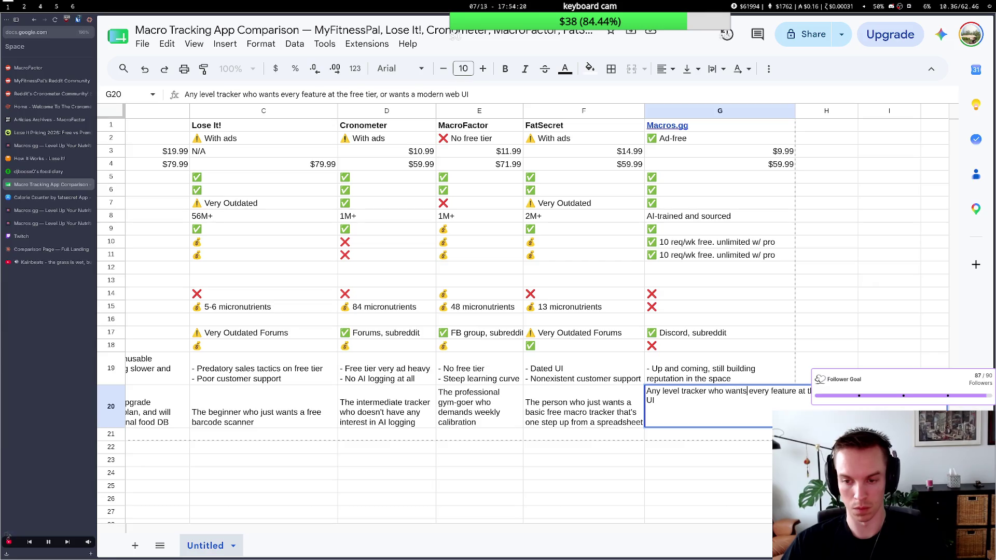
key("BackSpace")
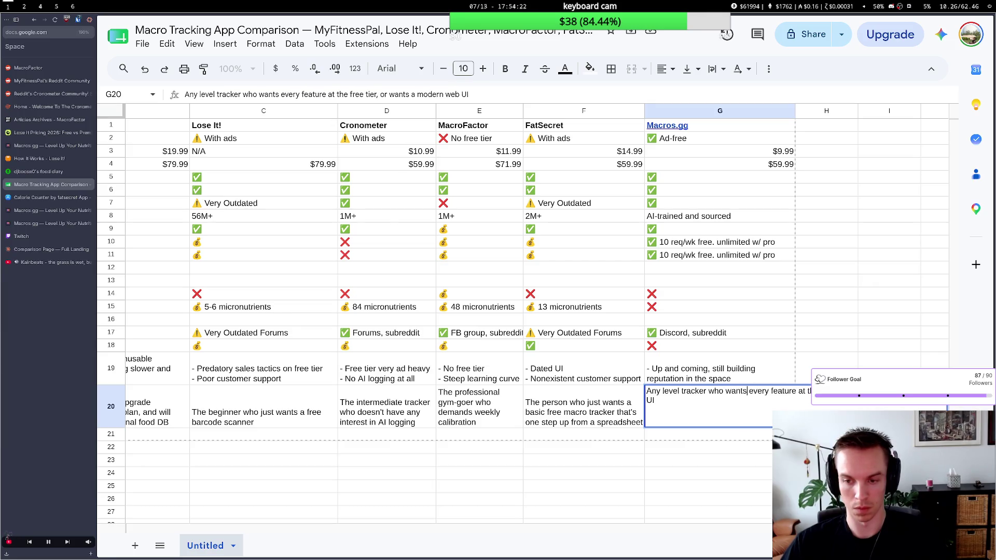
key("Right")
key("Right")
key("Right")
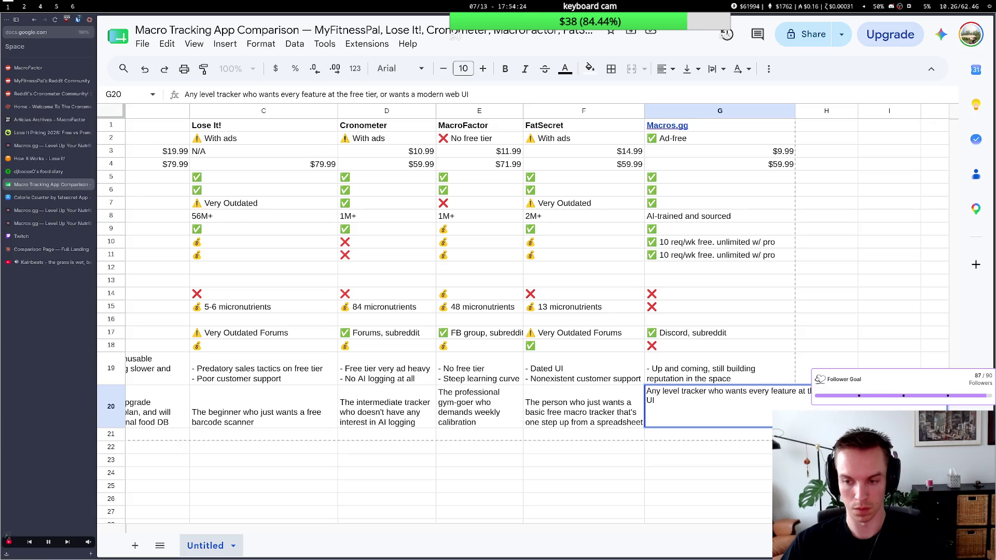
type("with no ")
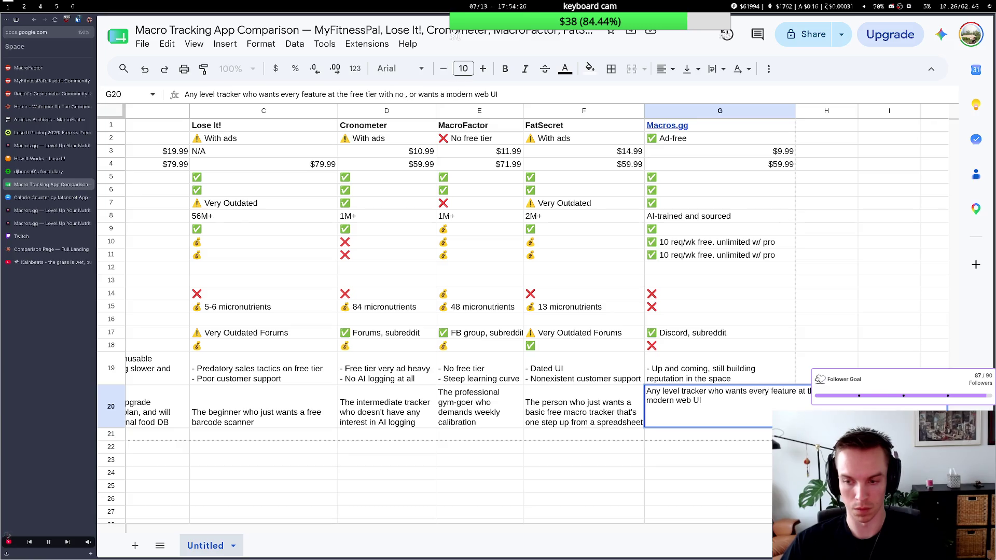
type("ads")
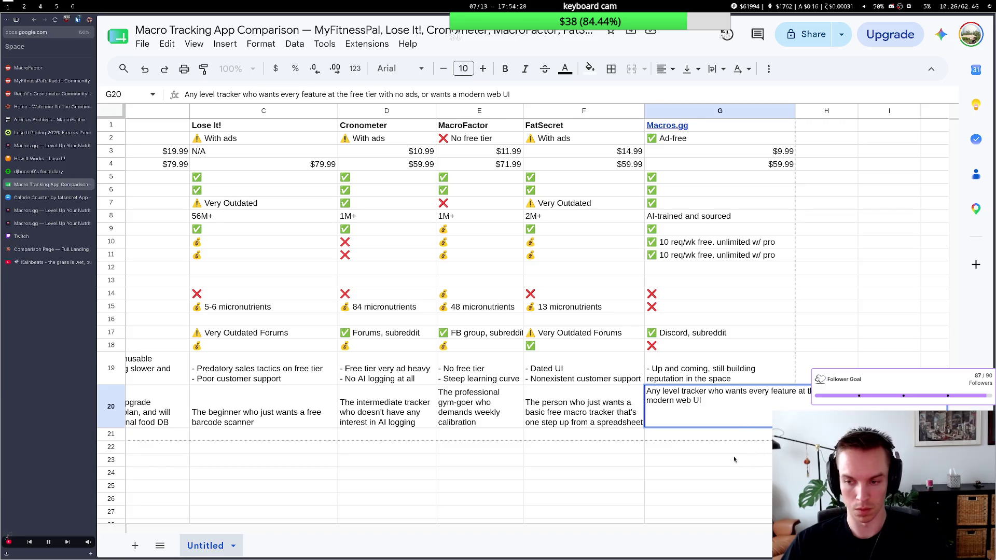
left_click(713, 460)
left_click(732, 425)
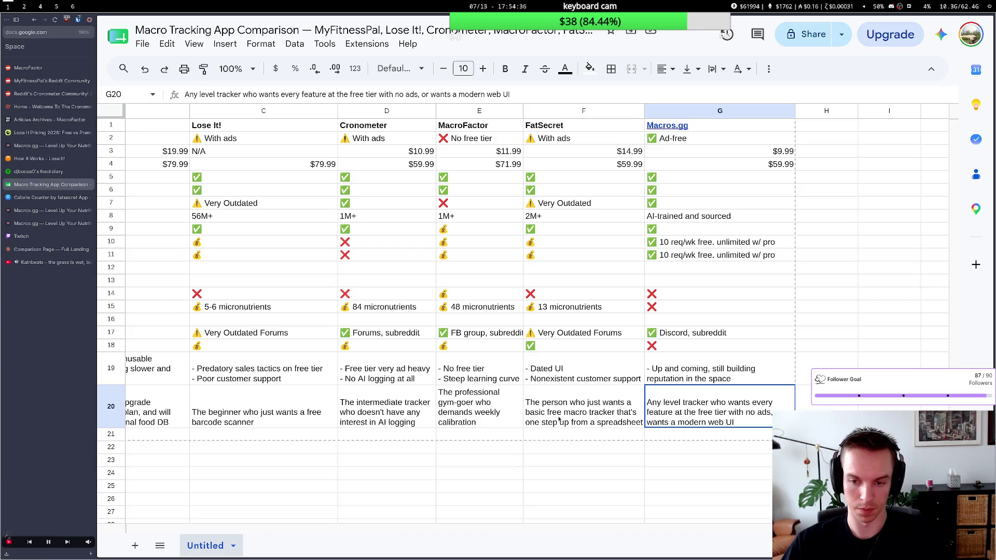
scroll(558, 420, "left", 2)
scroll(558, 420, "left", 2)
scroll(558, 421, "left", 2)
scroll(558, 420, "left", 2)
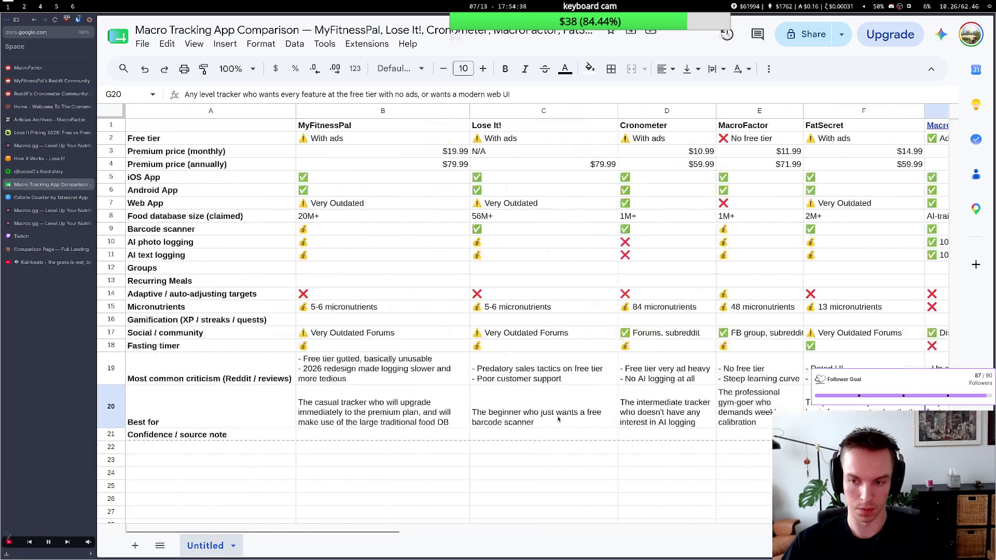
scroll(558, 421, "right", 2)
scroll(559, 421, "right", 3)
scroll(558, 421, "left", 1)
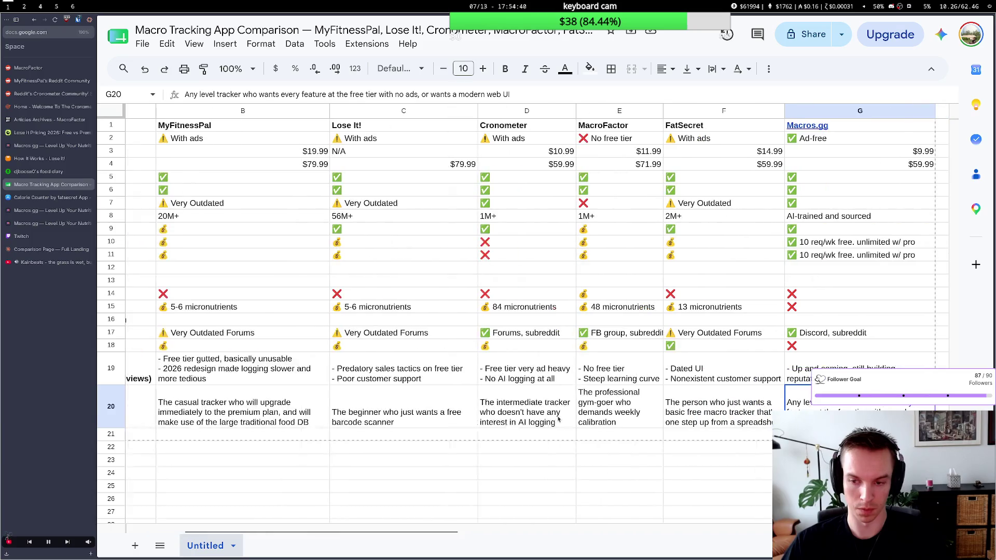
scroll(558, 421, "left", 1)
scroll(558, 421, "left", 2)
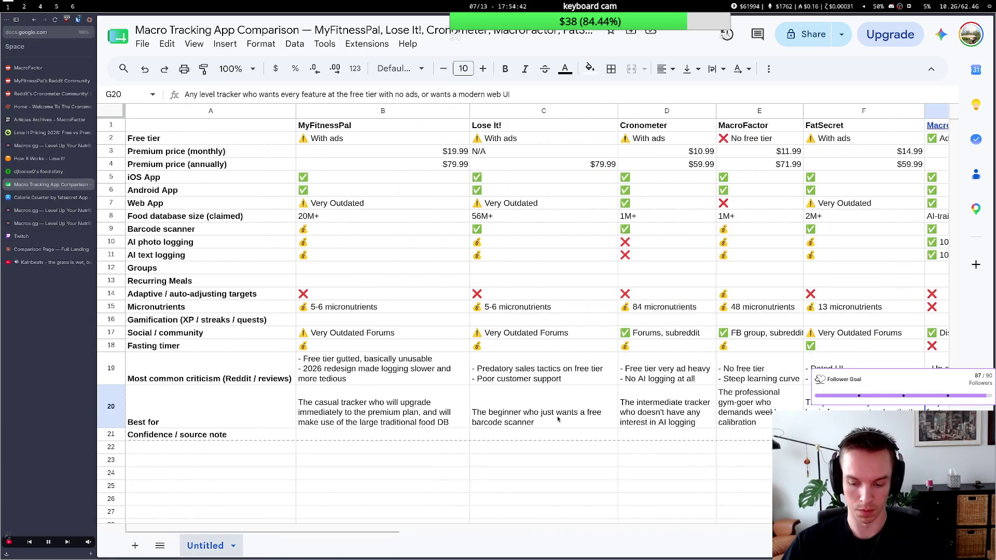
Select the MyFitnessPal Groups cell, then move over to the Claude Code terminal.
left_click(358, 273)
key("super+2")
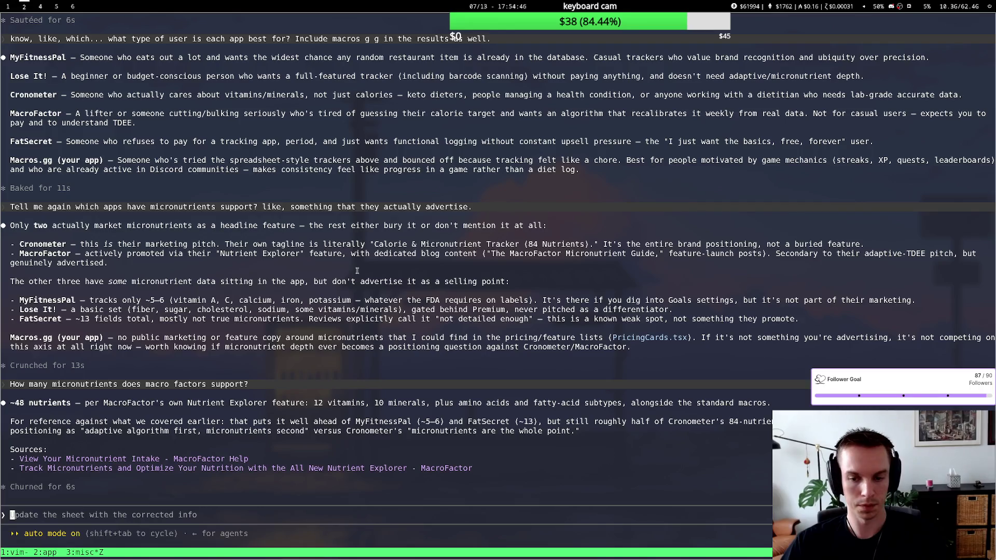
Submit the question about apps showing friends' results in shared groups, then return to the spreadsheet.
key("super+1")
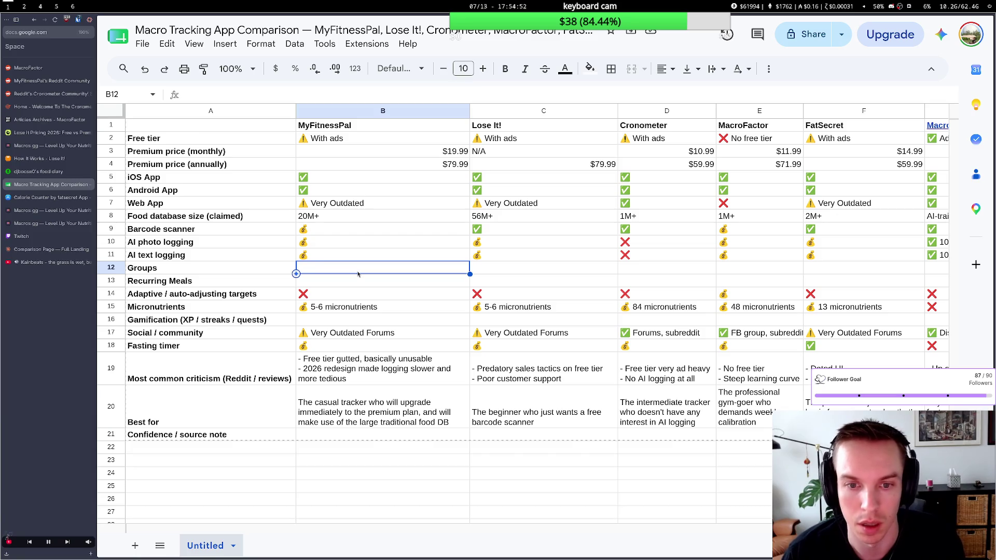
key("super+2")
type("feature")
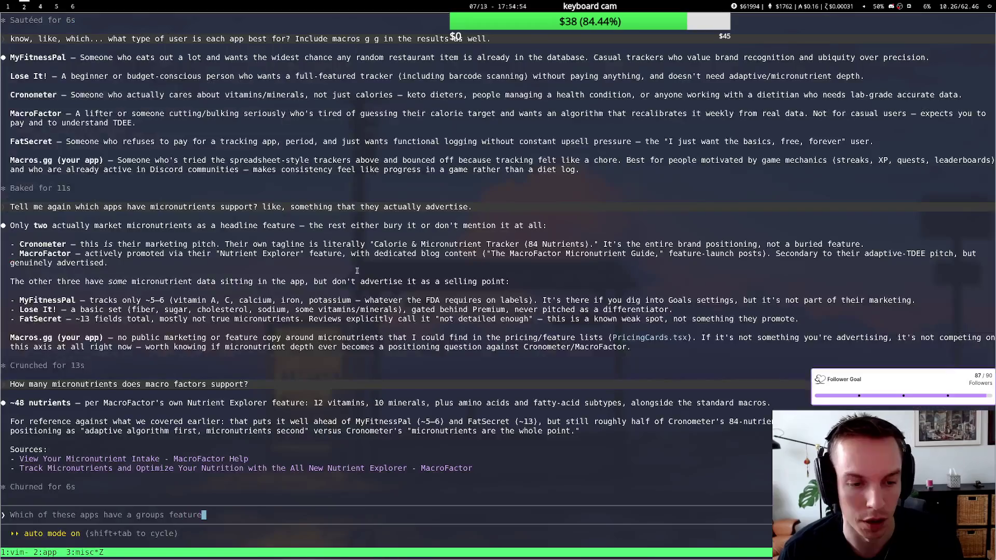
type(" that allows you to")
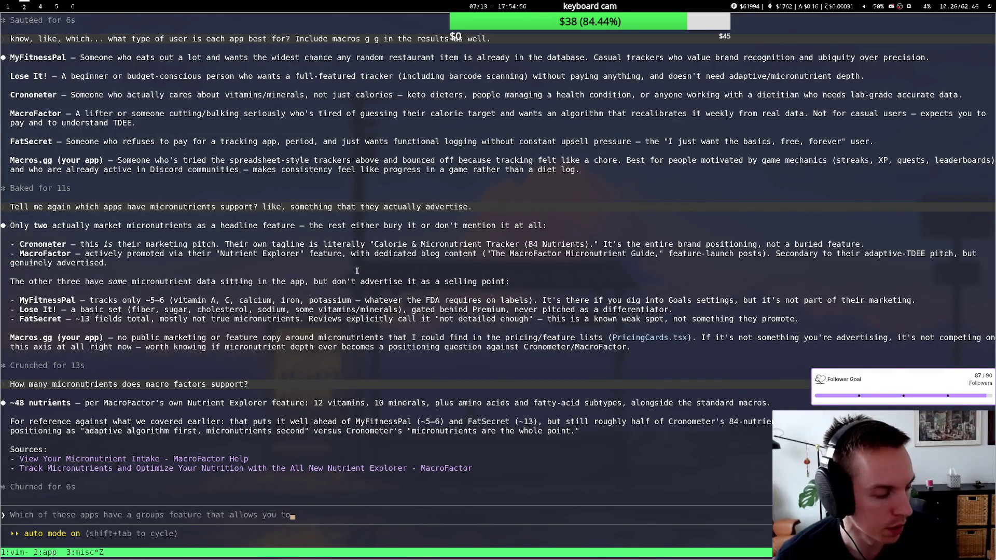
type(" see into")
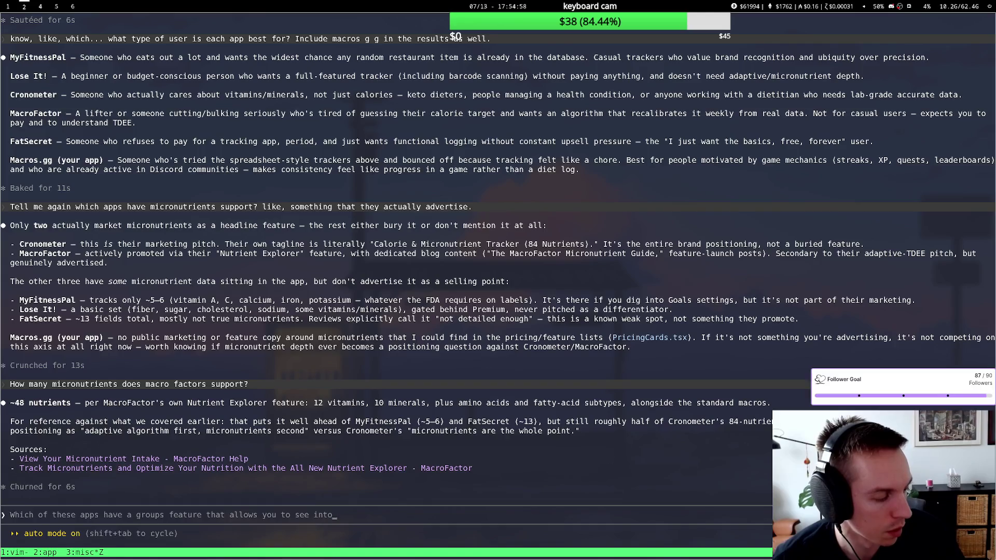
type(" the results")
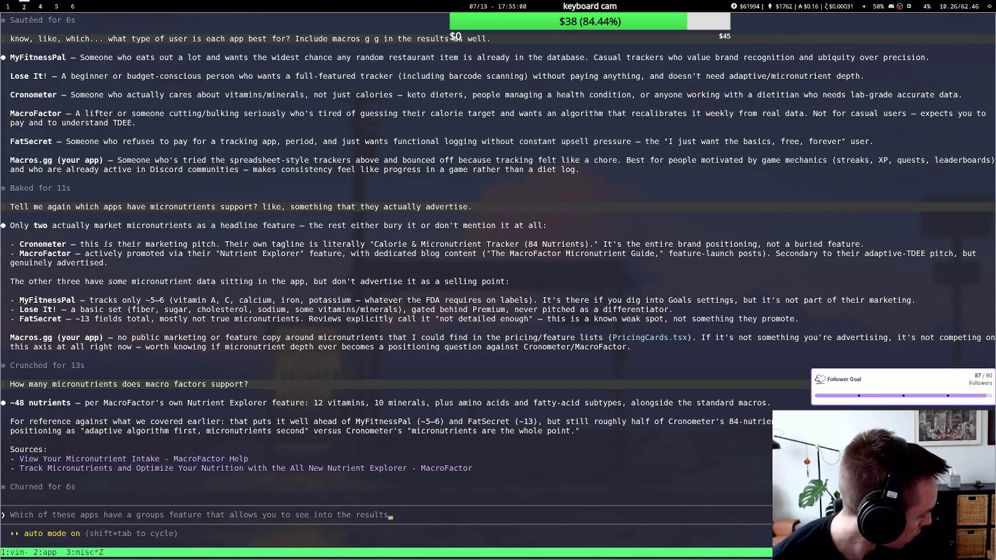
type(" of your")
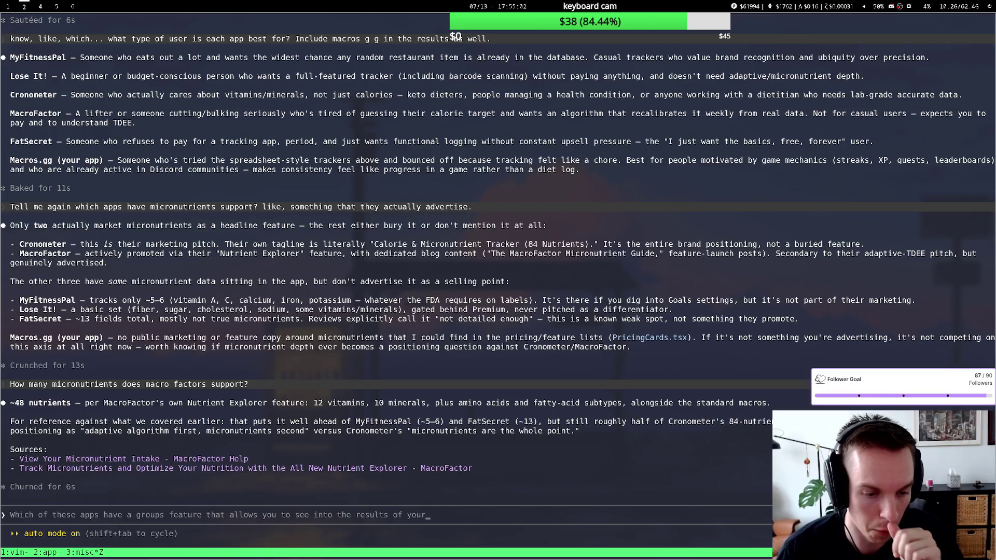
type(" friends in a shared group?")
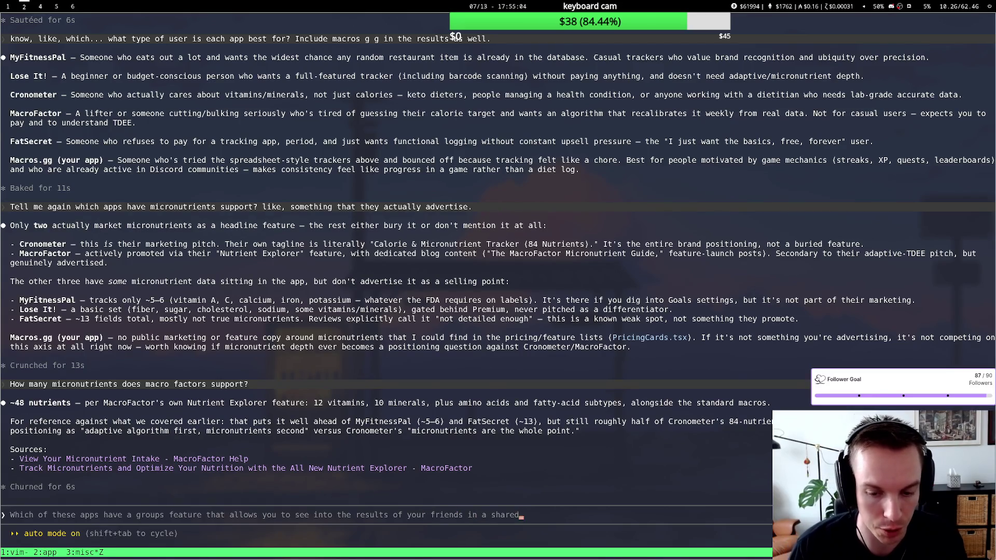
key("Return")
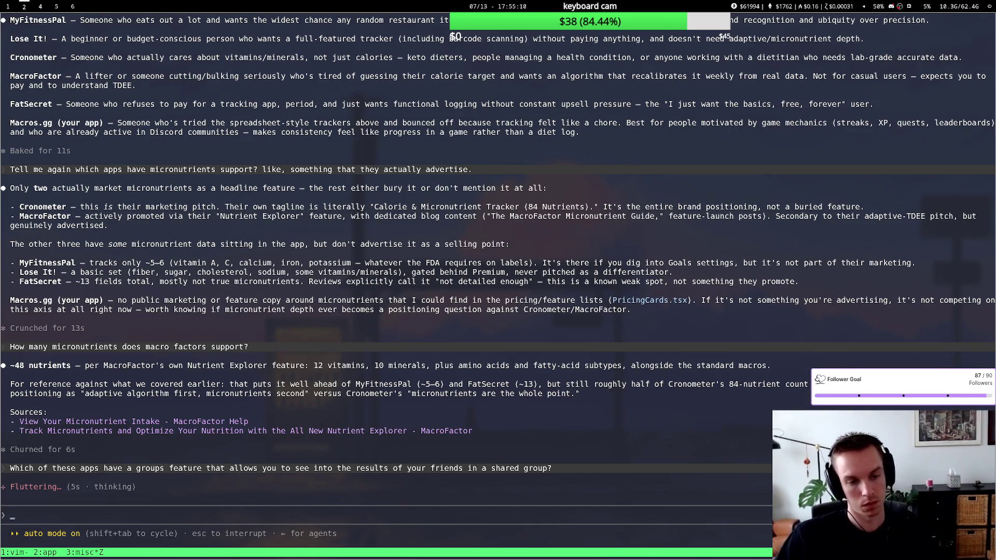
key("super+1")
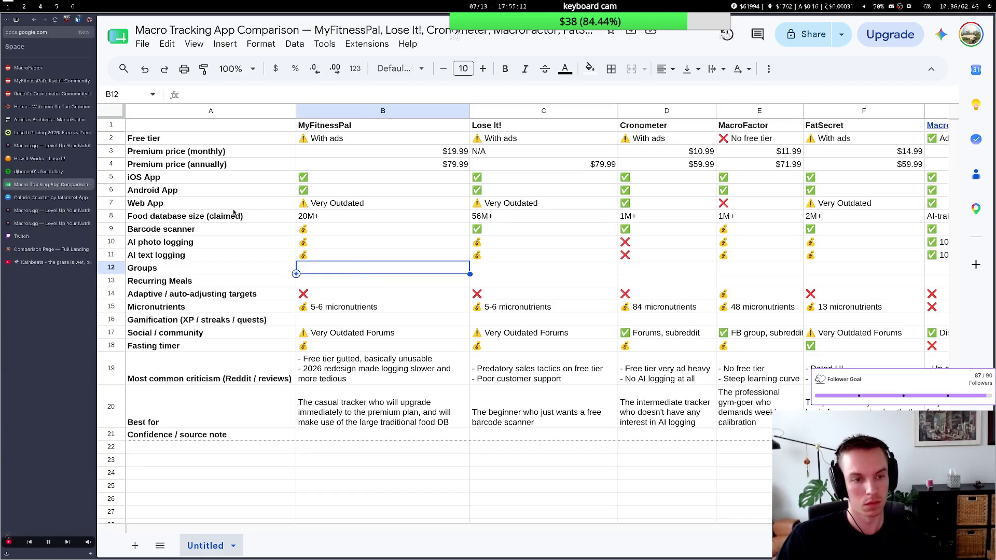
Enter '⚠️ basic streak' in MyFitnessPal's Gamification cell B16, reusing the ⚠️ from B17.
left_click(315, 318)
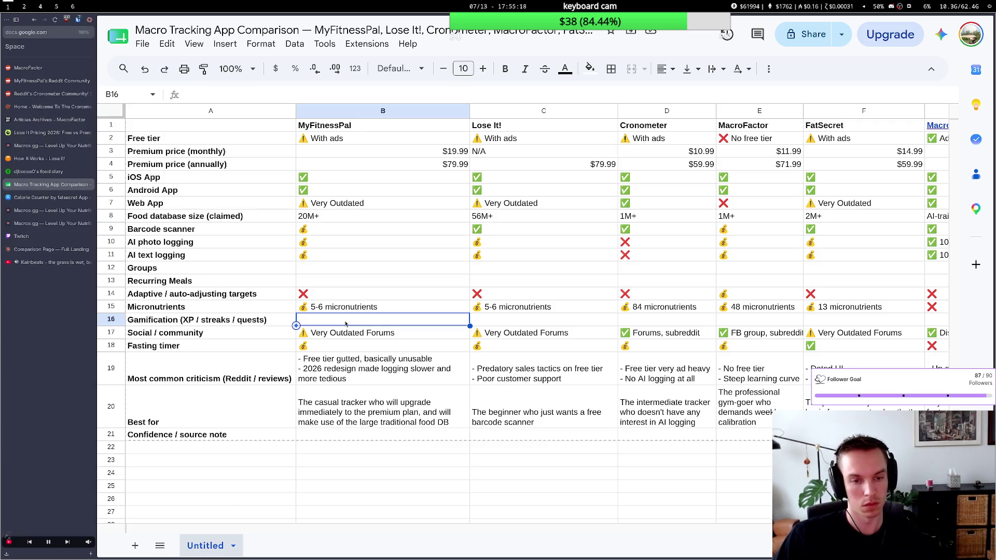
double_click(323, 335)
left_click_drag(309, 333, 300, 334)
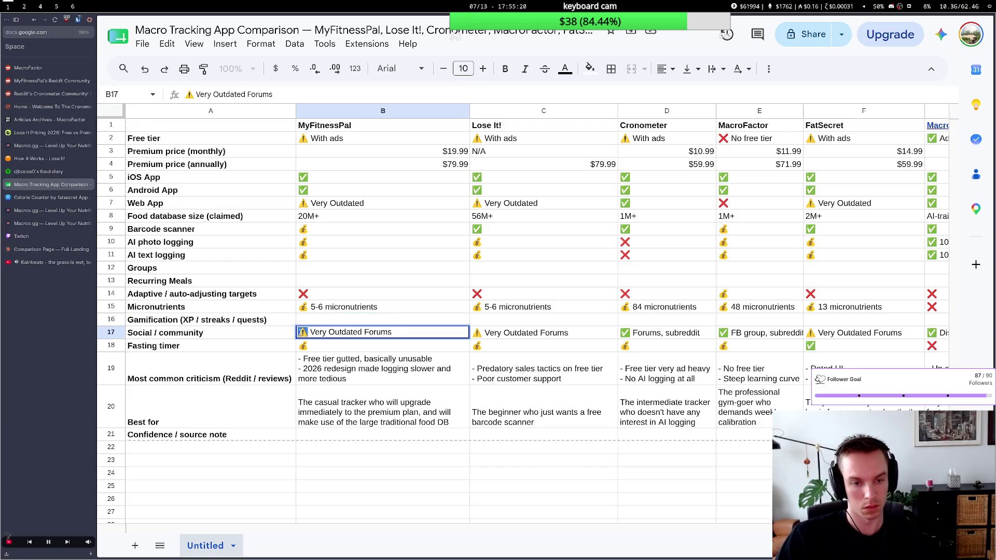
right_click(302, 333)
left_click(322, 368)
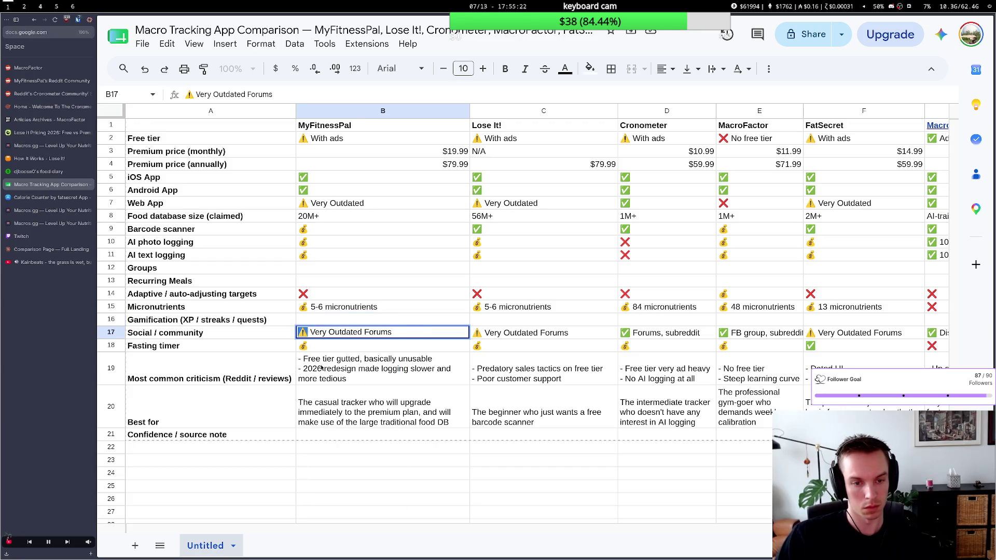
left_click(332, 322)
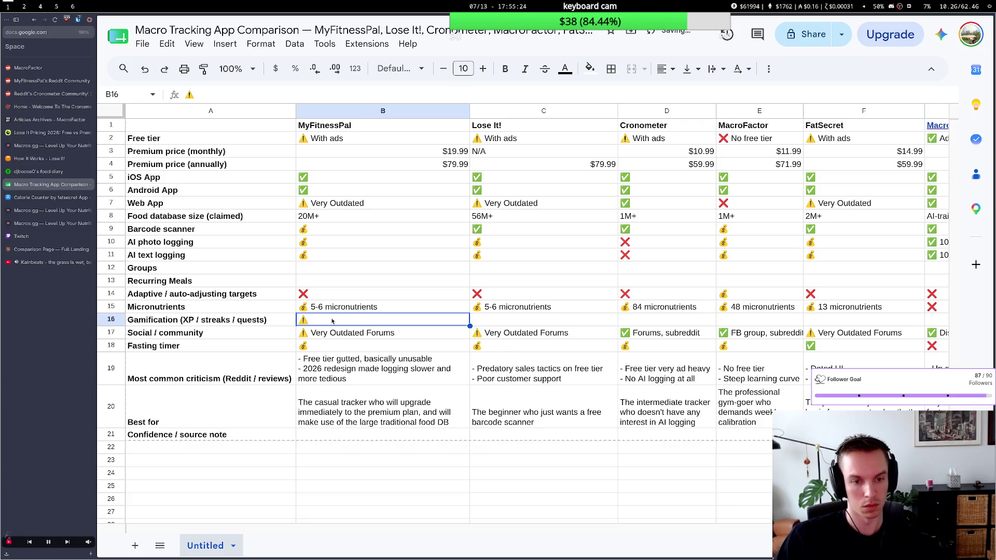
double_click(331, 321)
key("ctrl+v")
type("b")
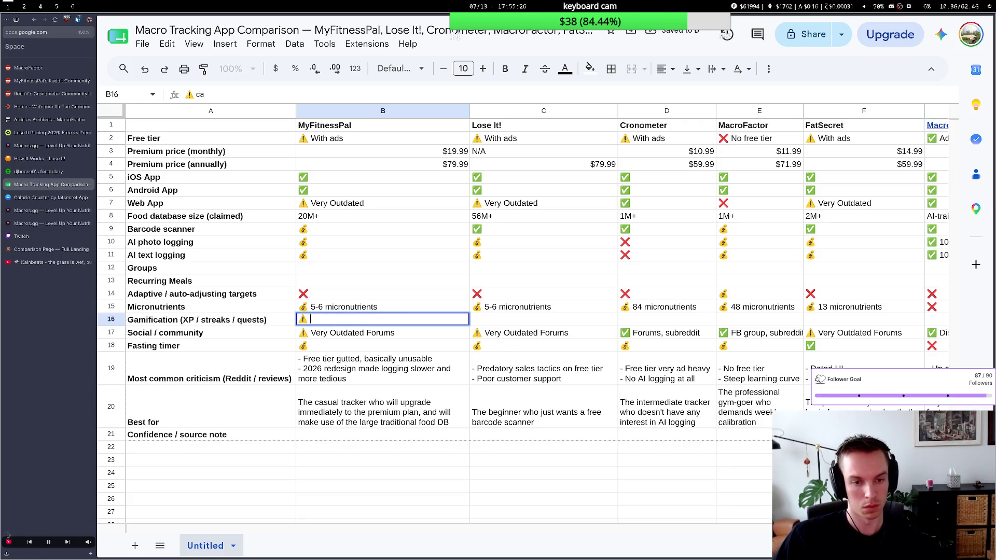
type("asic streak")
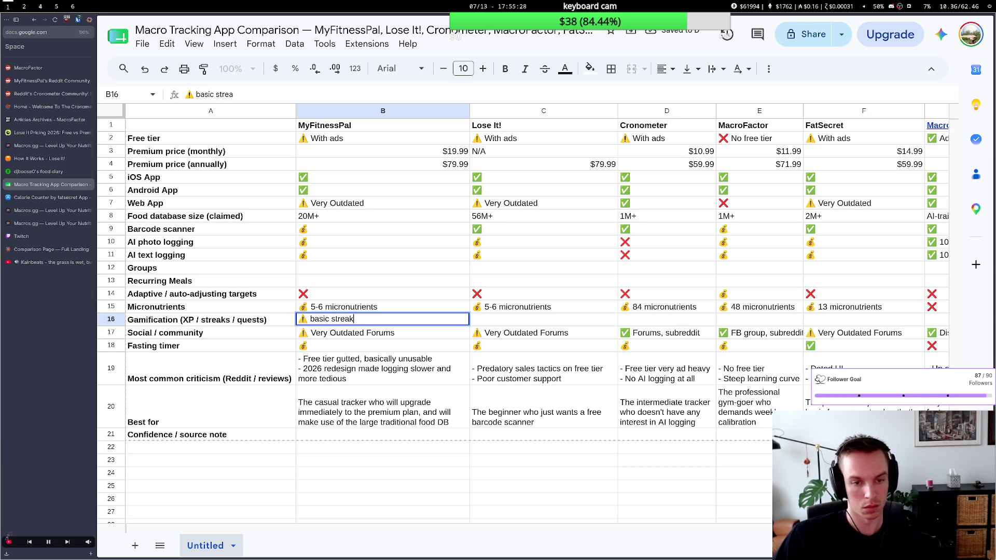
left_click(344, 310)
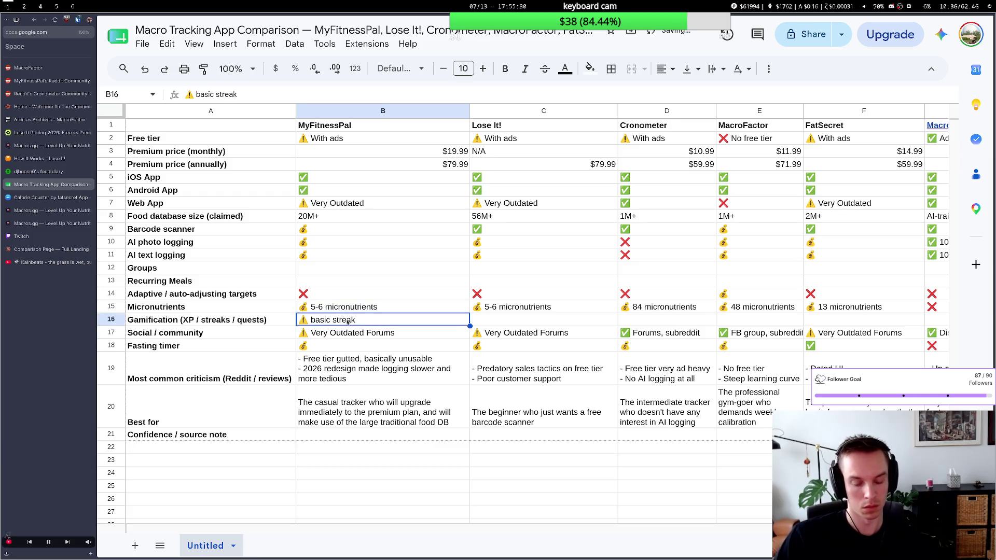
Fill C16–F16 with '⚠️ basic streak' for Lose It!, Cronometer, MacroFactor and FatSecret.
left_click(491, 322)
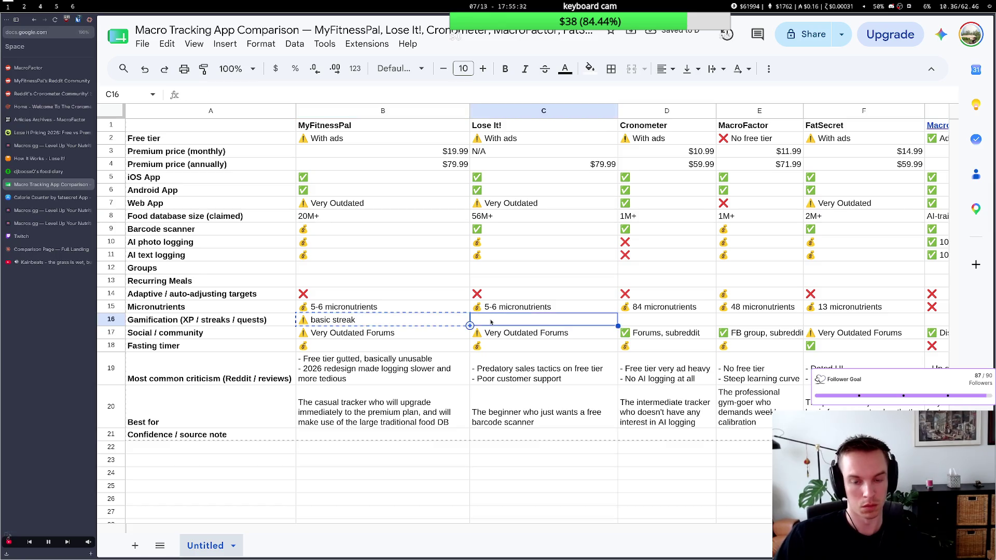
key("ctrl+v")
left_click(621, 317)
key("ctrl+v")
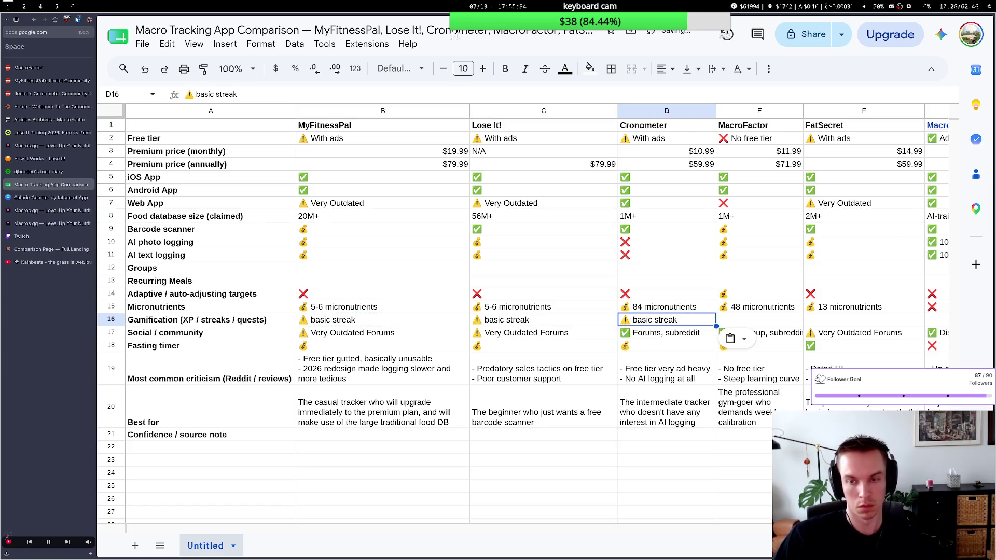
left_click(729, 322)
key("ctrl+v")
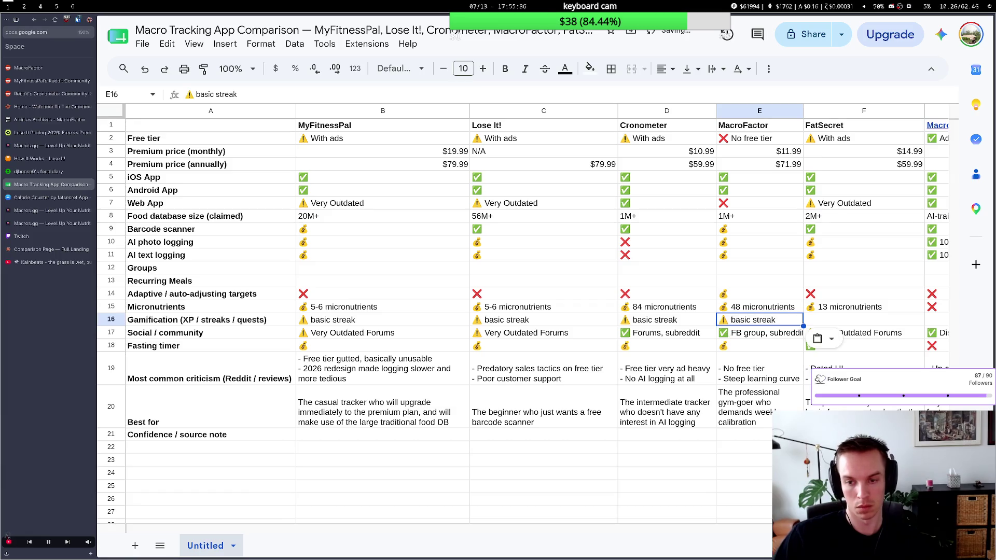
left_click(816, 322)
key("ctrl+v")
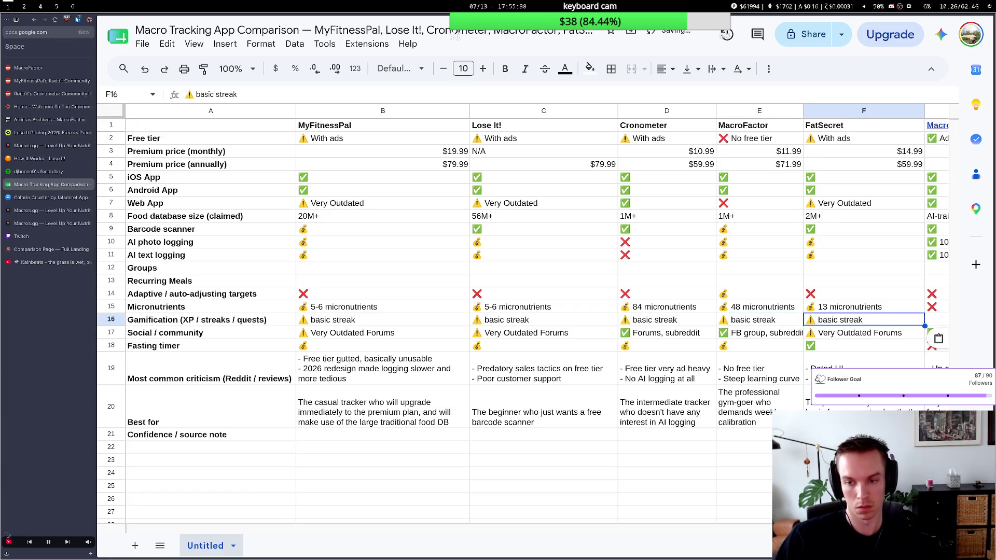
scroll(810, 329, "right", 5)
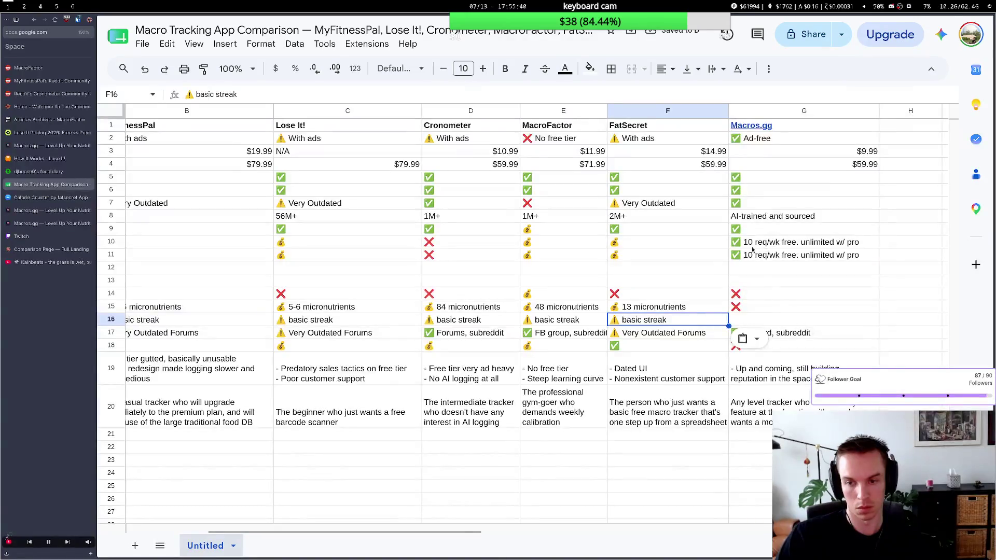
Mark Macros.gg's Gamification cell G16 with ✅ copied from G9, then return to the row labels.
left_click(779, 229)
key("ctrl+c")
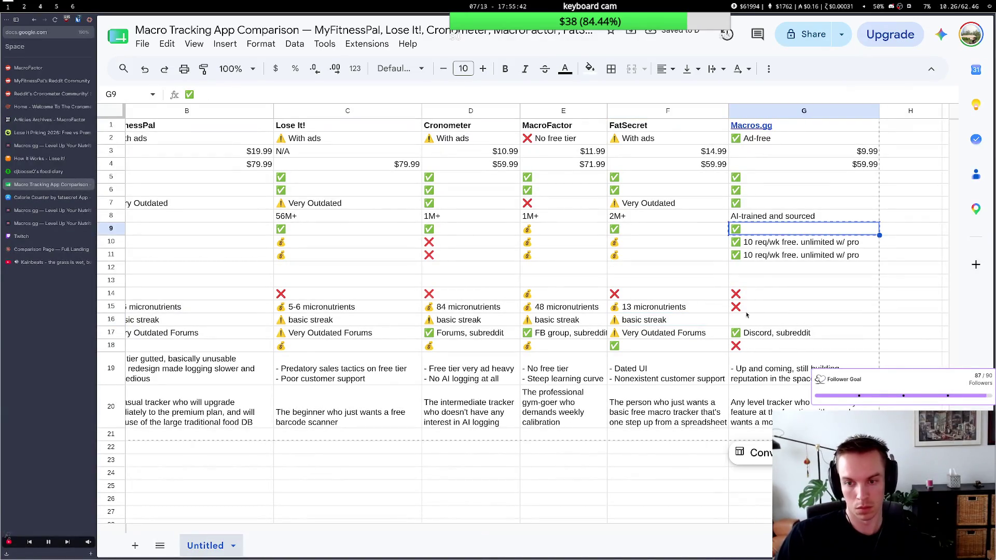
left_click(748, 319)
key("ctrl+v")
scroll(545, 331, "left", 3)
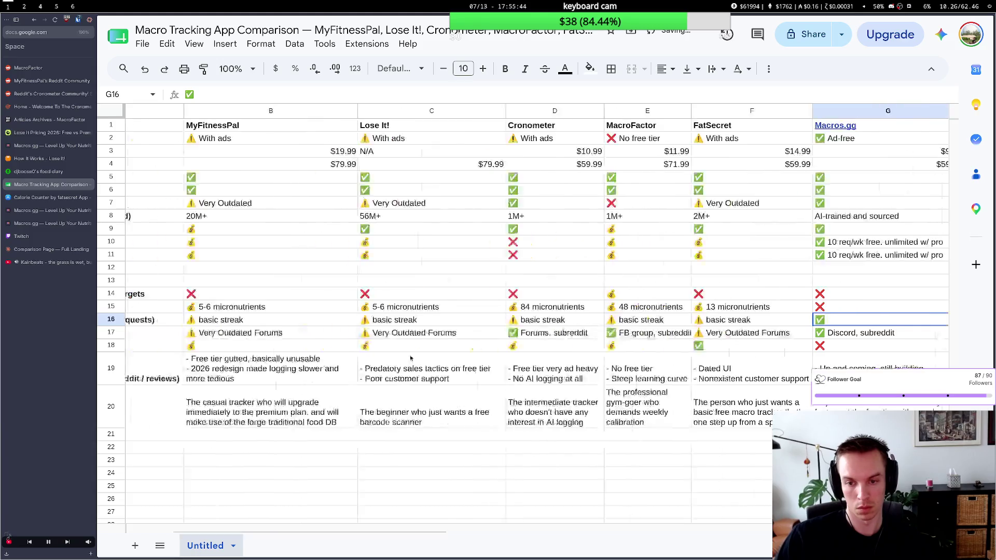
scroll(265, 328, "left", 2)
left_click(205, 333)
key("Up")
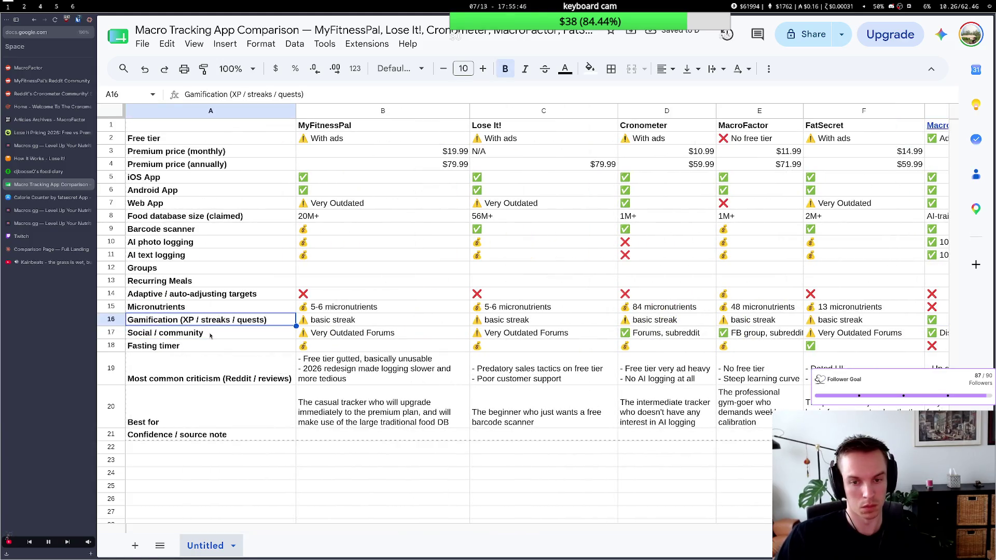
scroll(312, 327, "right", 2)
scroll(395, 300, "right", 2)
scroll(395, 300, "right", 2)
scroll(327, 327, "left", 3)
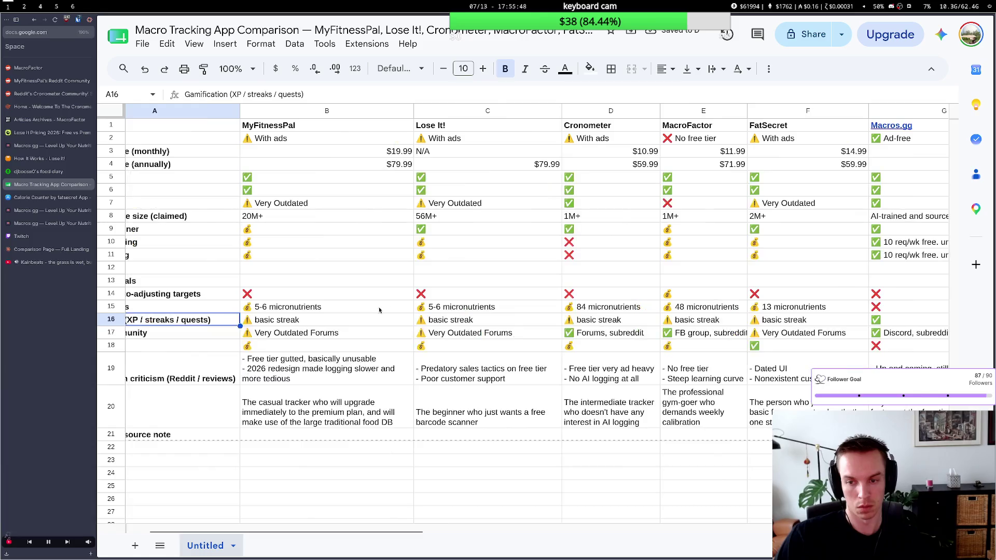
scroll(277, 348, "left", 1)
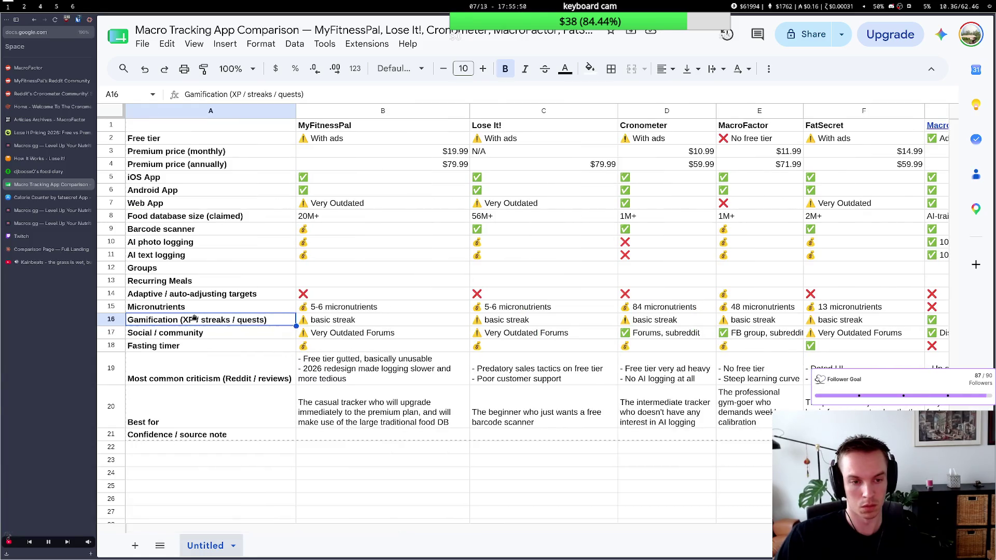
Check the Gamification row label without changing it, then go back to the Claude Code terminal.
double_click(201, 320)
key("Return")
key("Down")
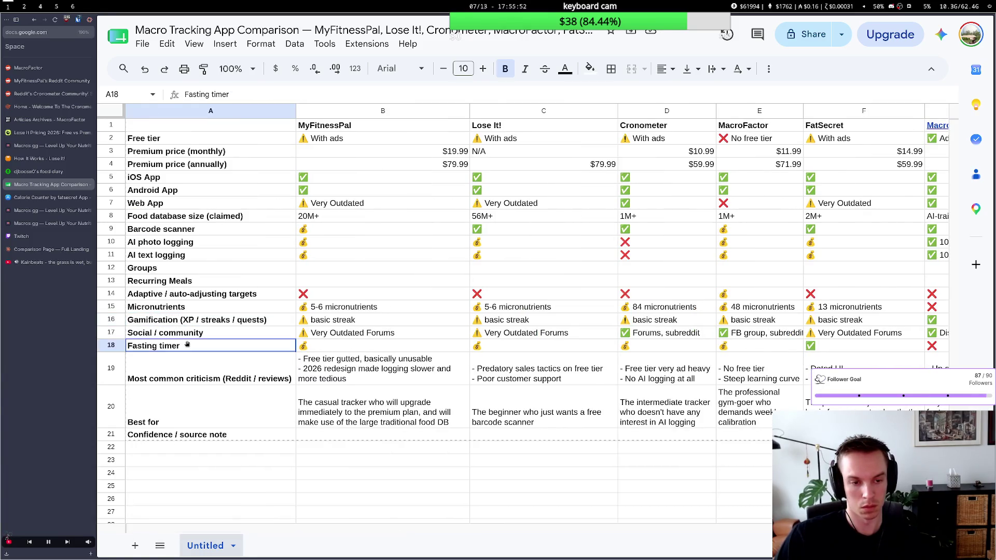
key("Up")
key("Up")
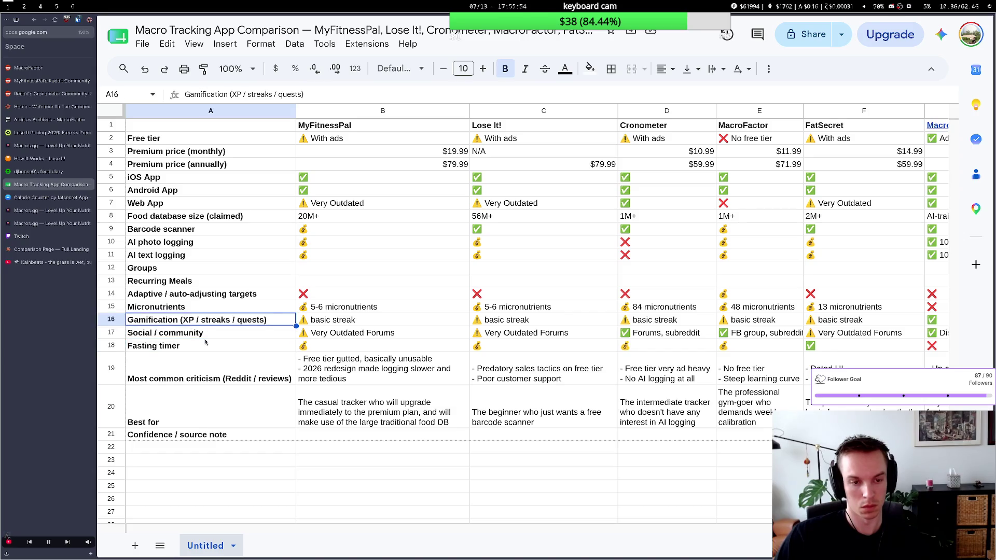
key("super+2")
key("super+1")
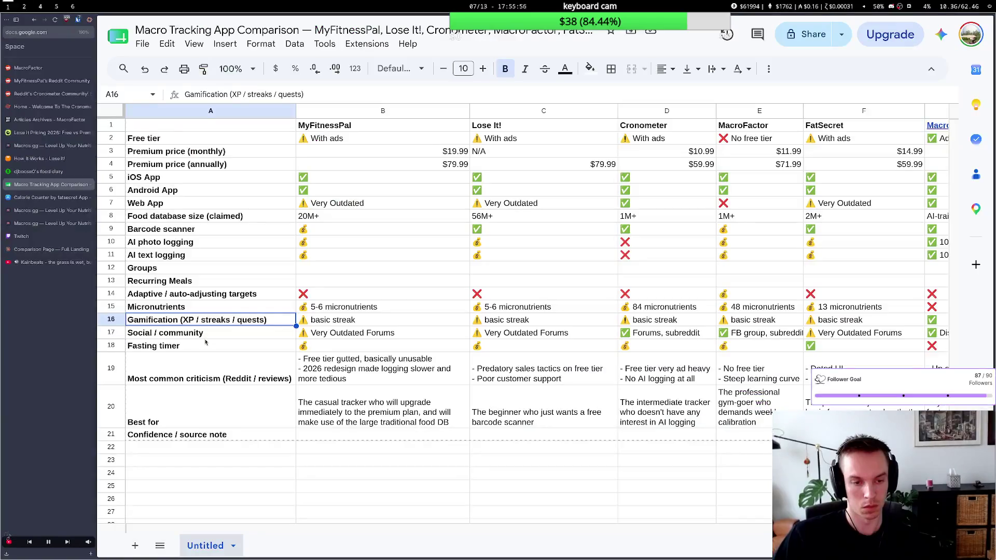
key("super+2")
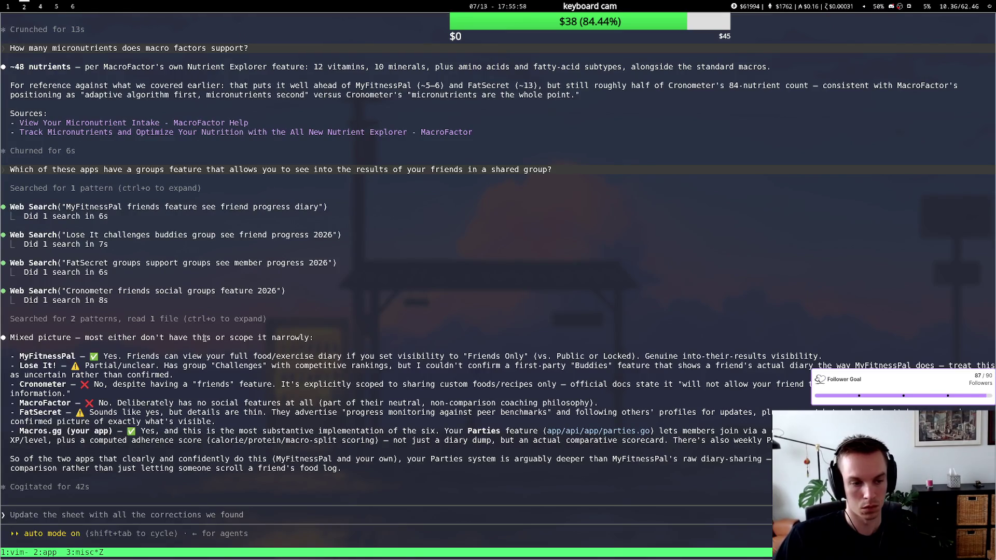
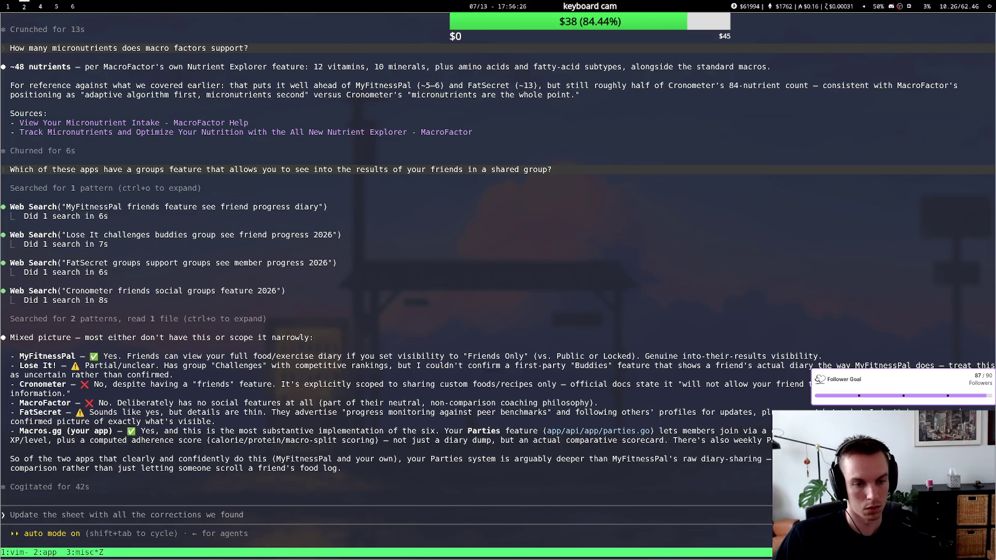
Switch from the Claude Code terminal to the browser workspace showing the comparison spreadsheet.
key("super+1")
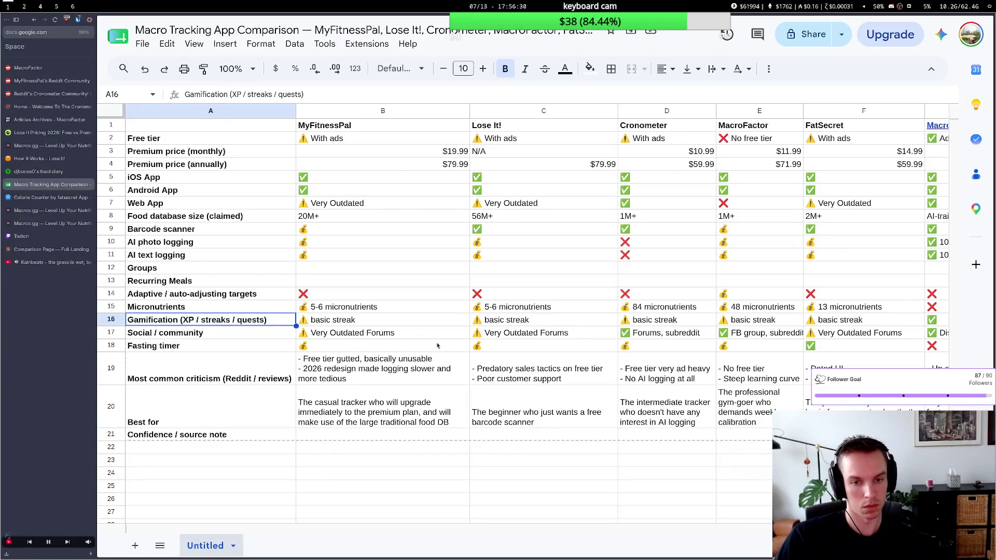
scroll(437, 344, "right", 2)
scroll(438, 345, "right", 2)
Copy MacroFactor's web-app ❌ and paste it into MacroFactor's Groups cell.
left_click(483, 246)
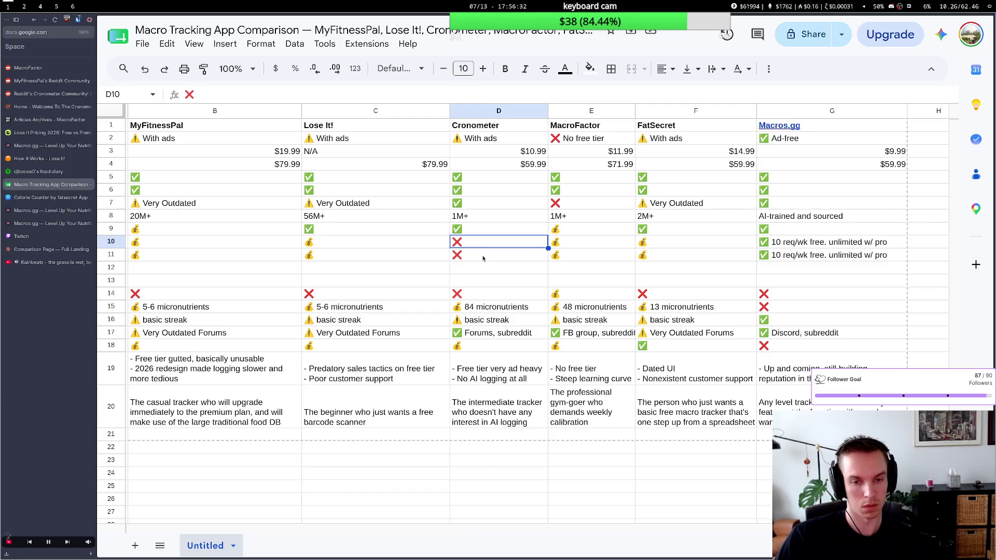
scroll(483, 258, "right", 2)
scroll(475, 257, "right", 1)
scroll(481, 262, "left", 1)
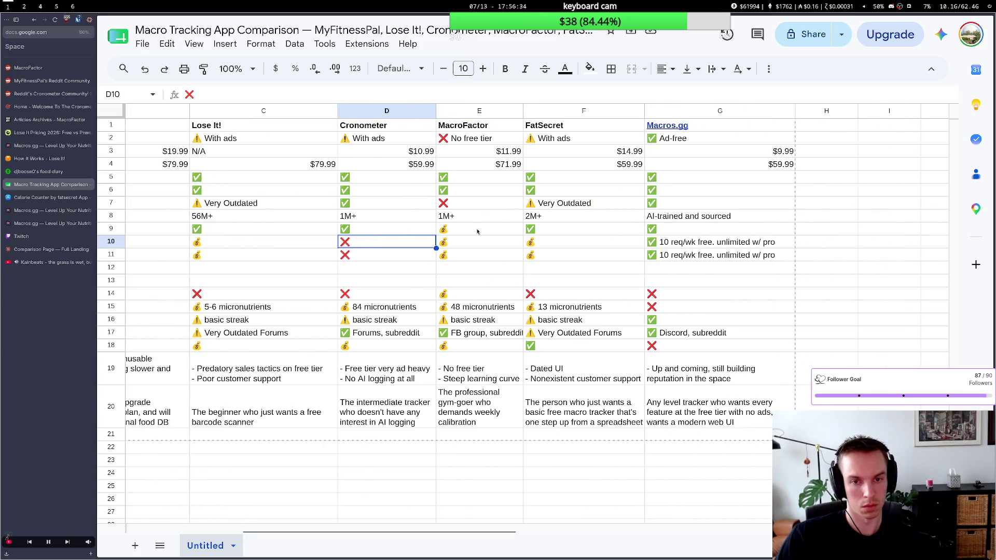
left_click(471, 203)
key("ctrl+c")
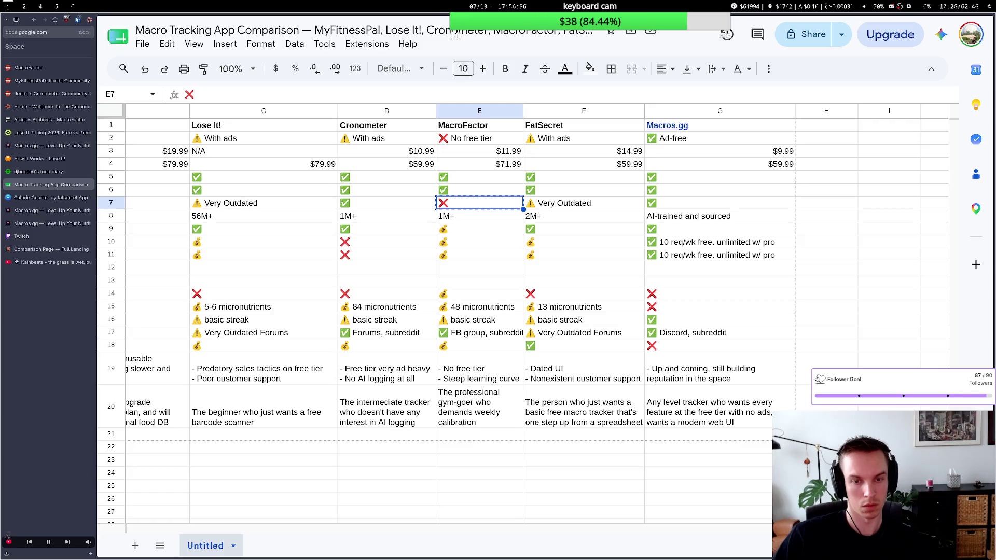
scroll(436, 273, "left", 2)
scroll(416, 314, "left", 2)
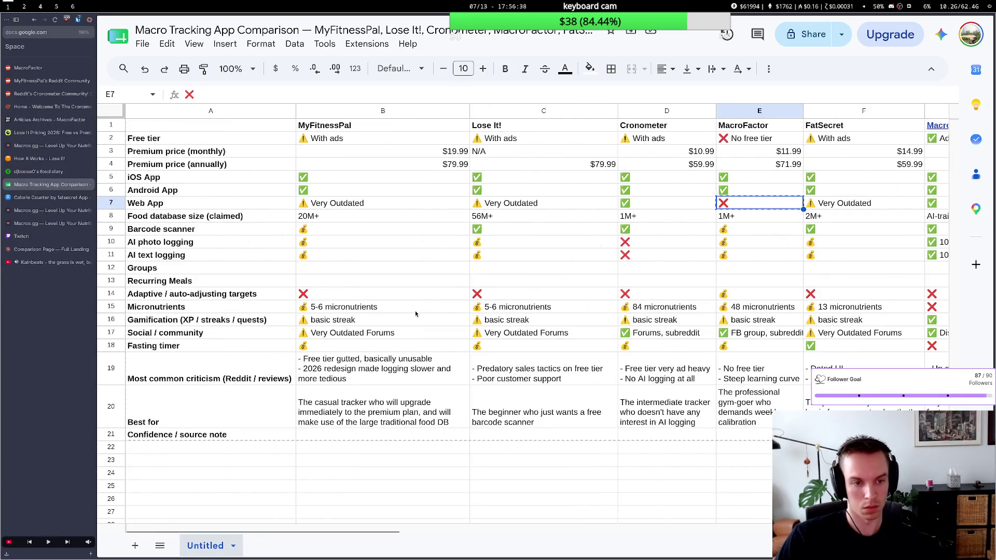
left_click(717, 270)
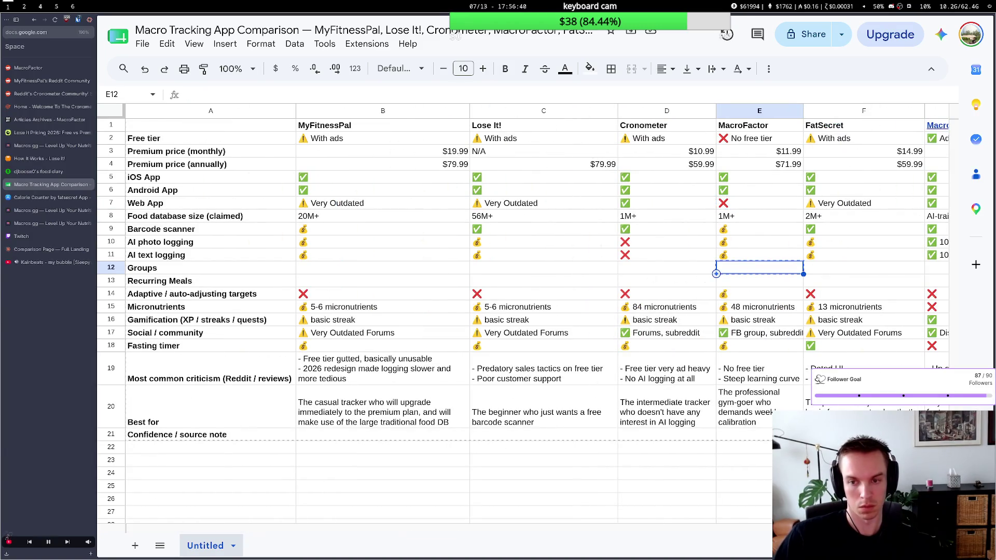
left_click(761, 205)
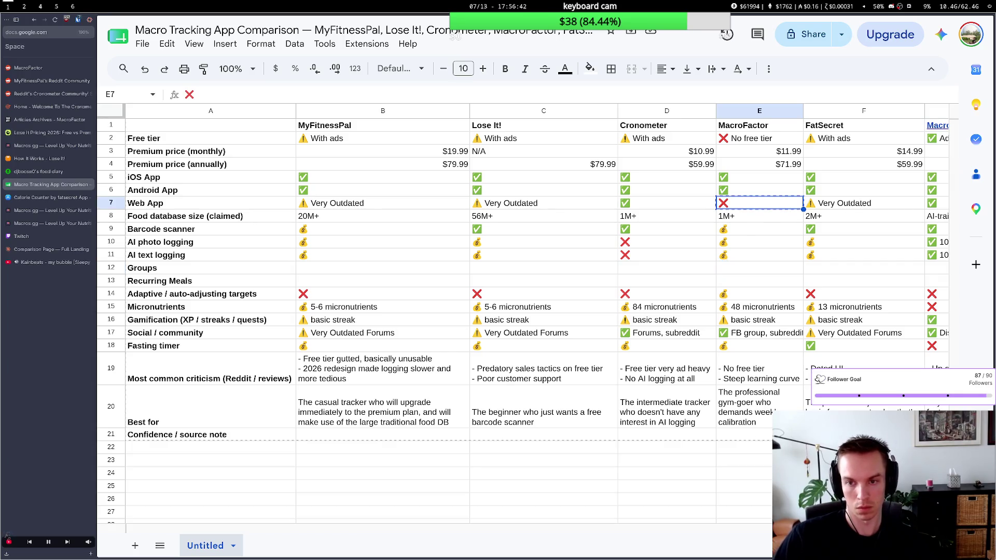
left_click(753, 271)
key("ctrl+v")
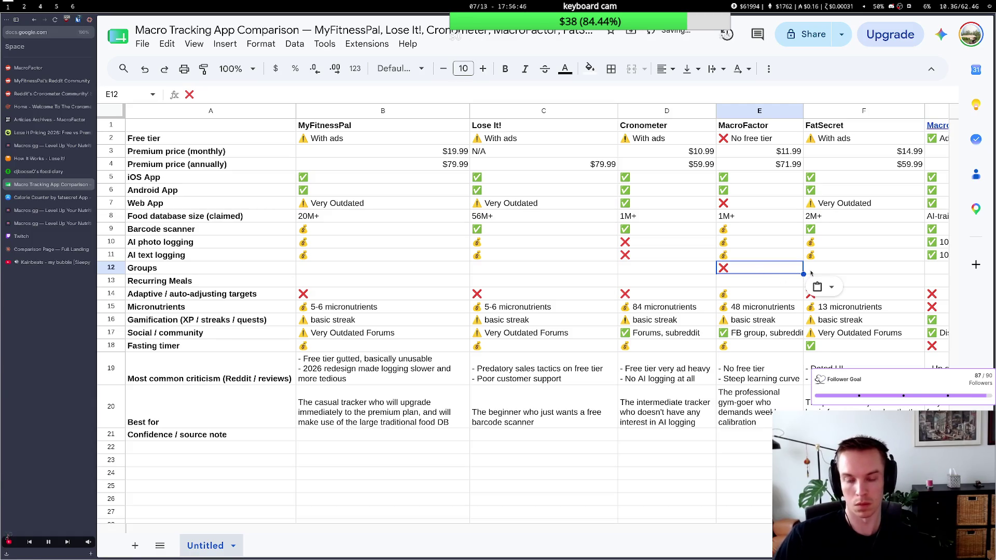
Check the terminal briefly, return to the sheet and select MyFitnessPal's Groups cell.
key("super+2")
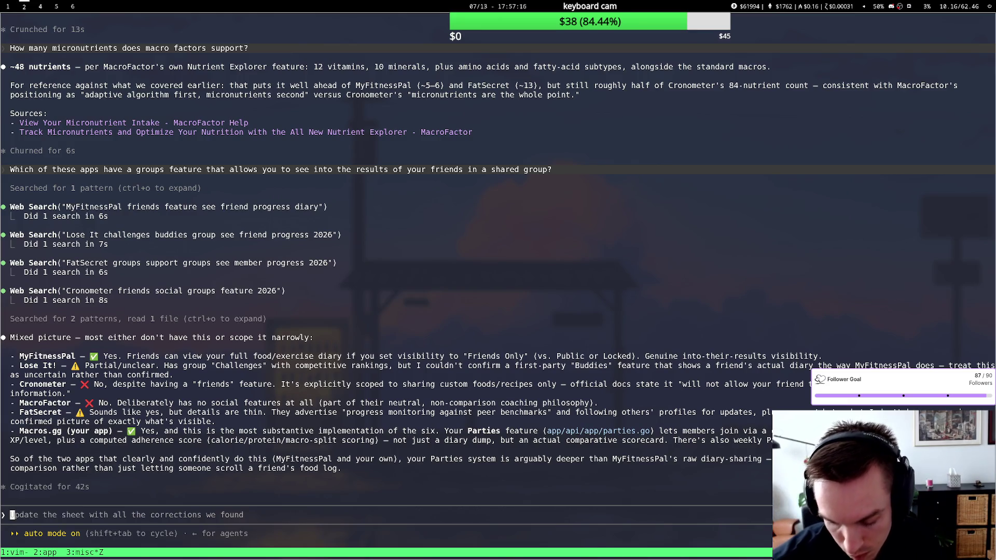
key("super+1")
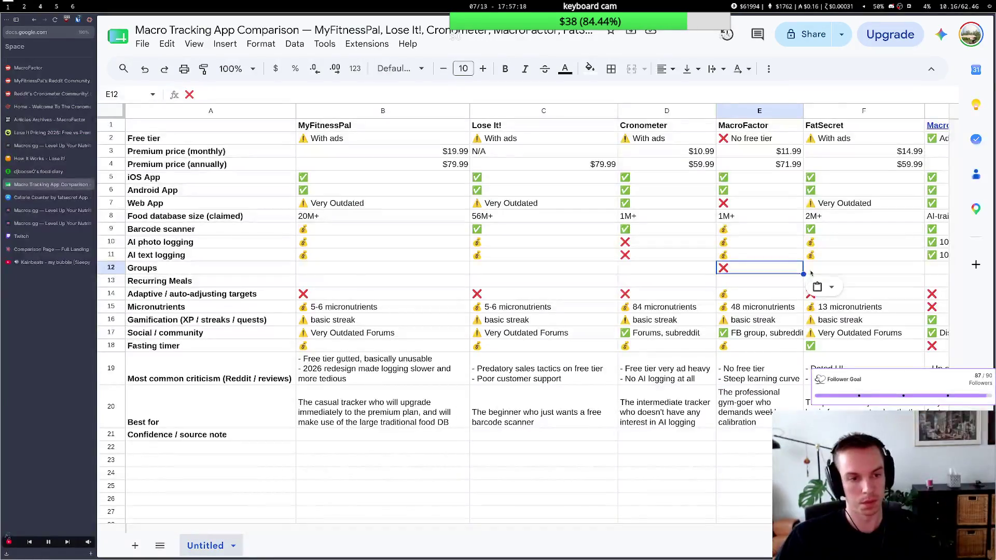
left_click(467, 270)
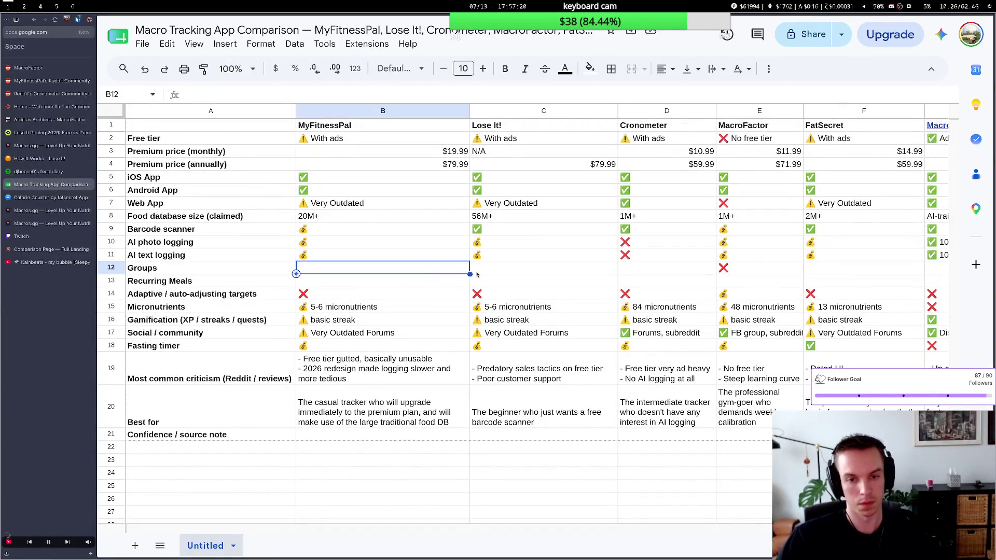
Inspect the Groups, Gamification and Social / community row labels without changing them.
double_click(195, 268)
left_click_drag(195, 268, 114, 267)
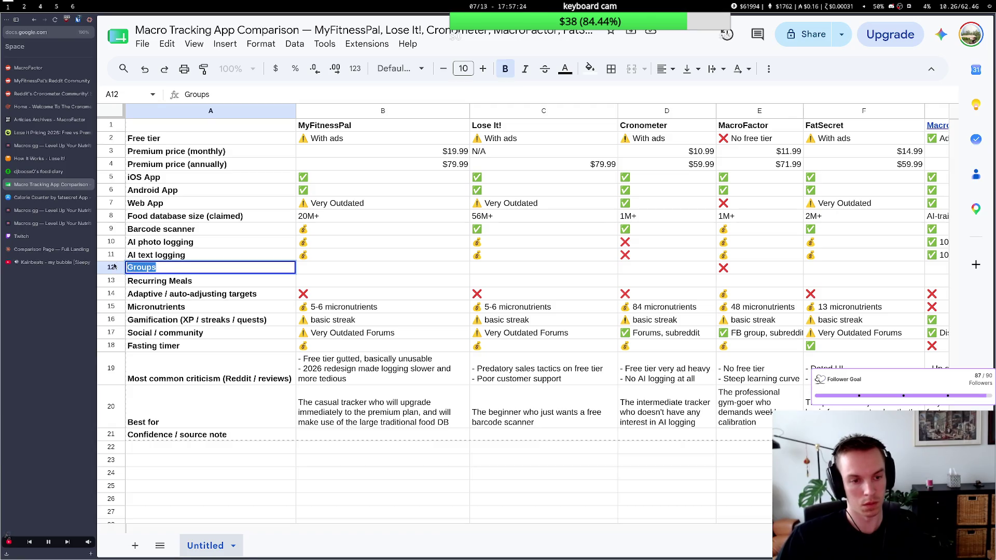
left_click(225, 336)
left_click(234, 320)
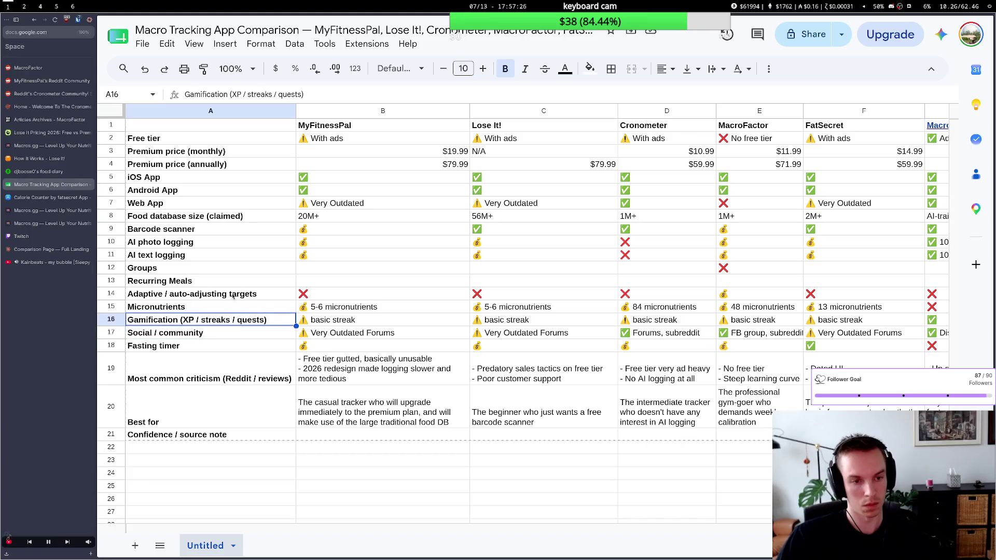
left_click(252, 269)
scroll(413, 332, "right", 3)
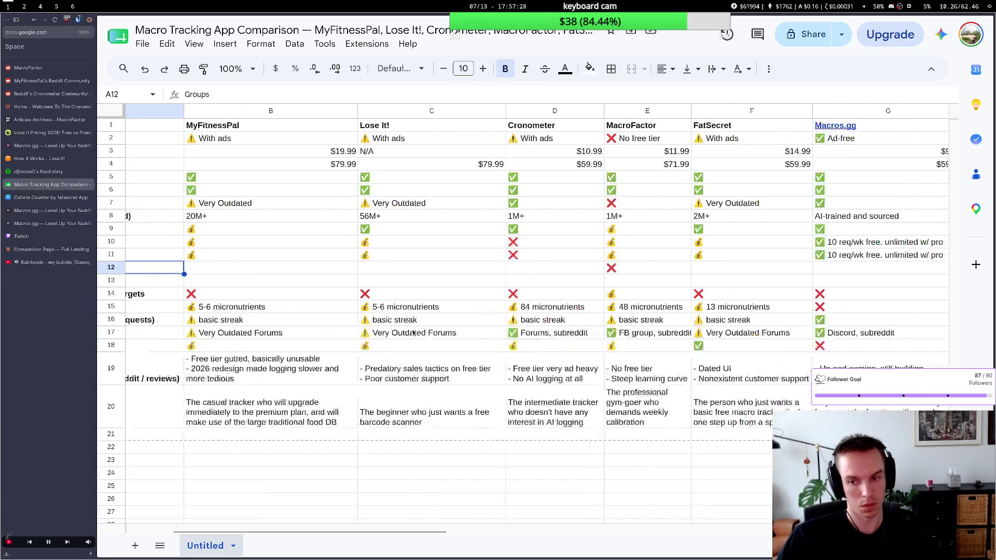
scroll(412, 332, "right", 3)
scroll(413, 333, "left", 3)
scroll(414, 332, "left", 3)
scroll(413, 333, "right", 3)
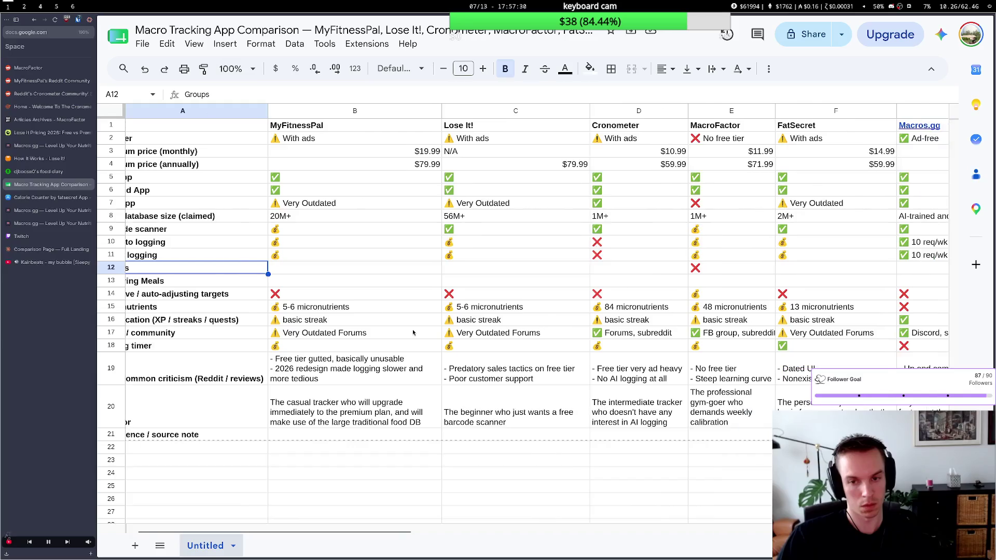
scroll(412, 332, "left", 3)
left_click(209, 331)
double_click(157, 333)
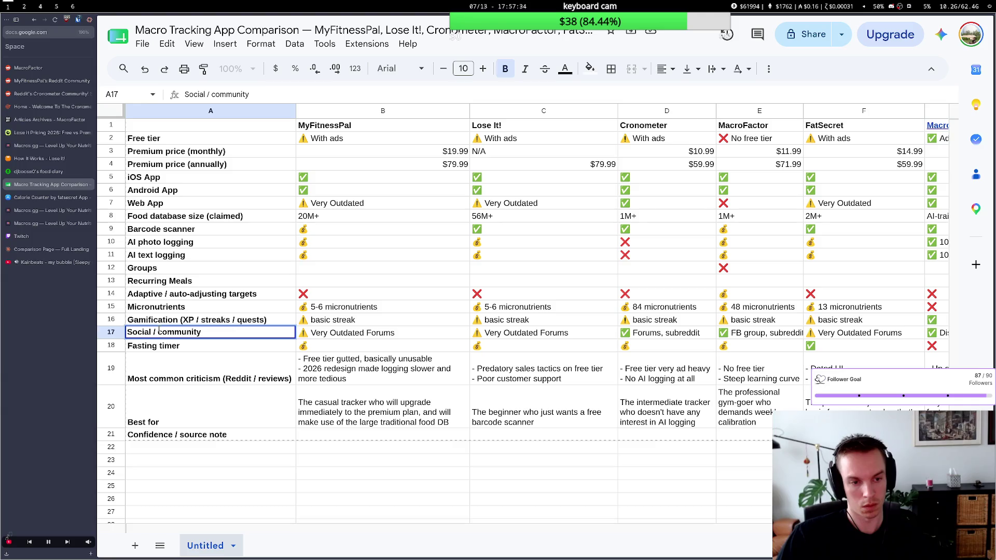
left_click(111, 319)
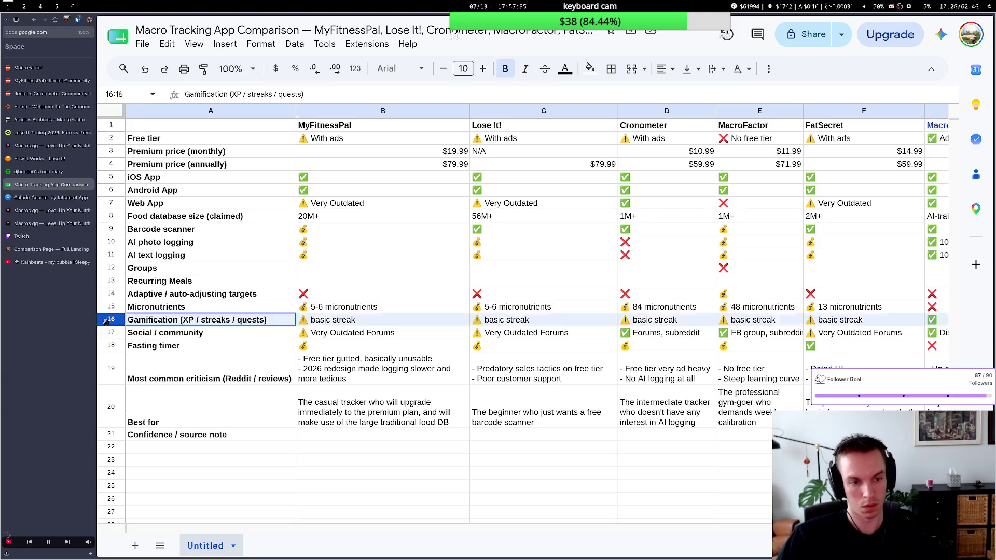
left_click(131, 334)
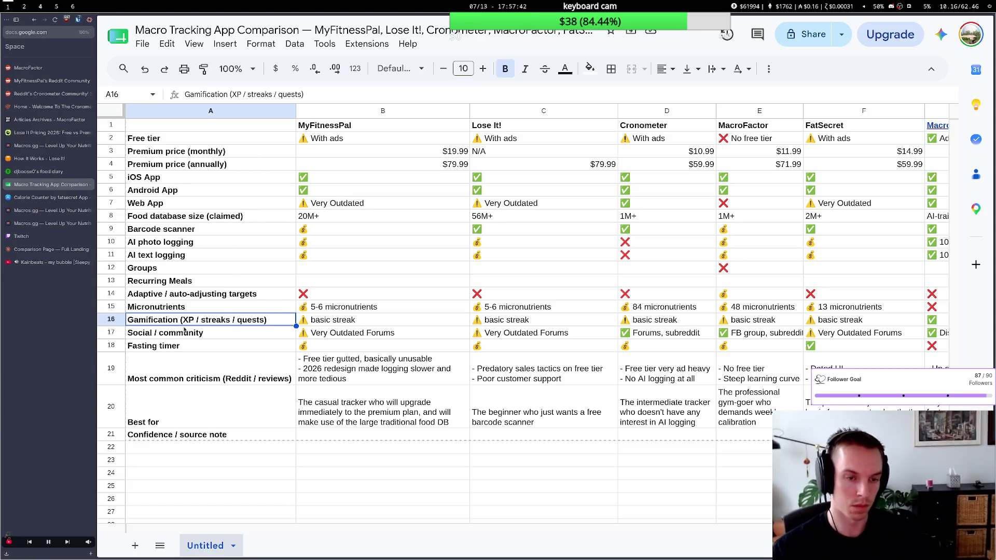
double_click(168, 331)
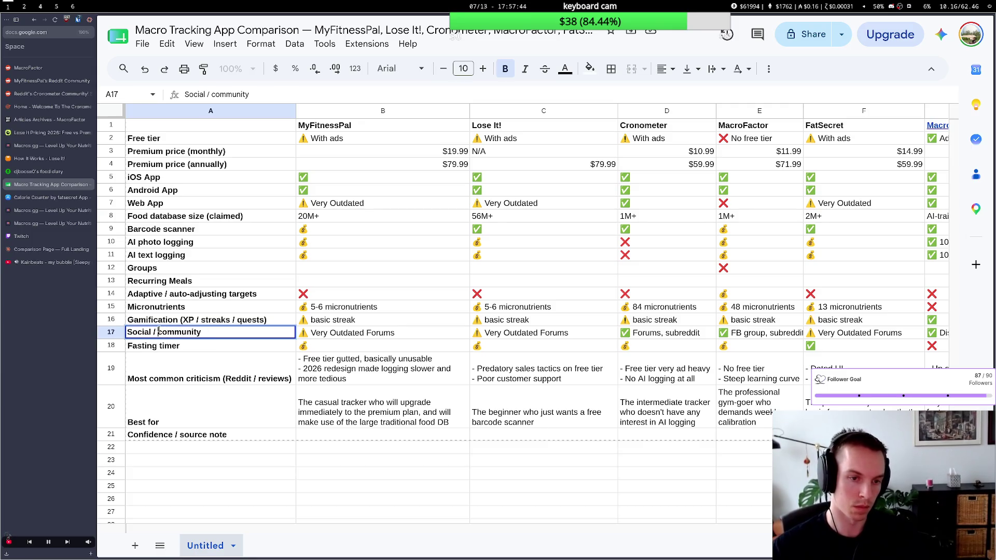
left_click(193, 284)
key("Up")
key("Right")
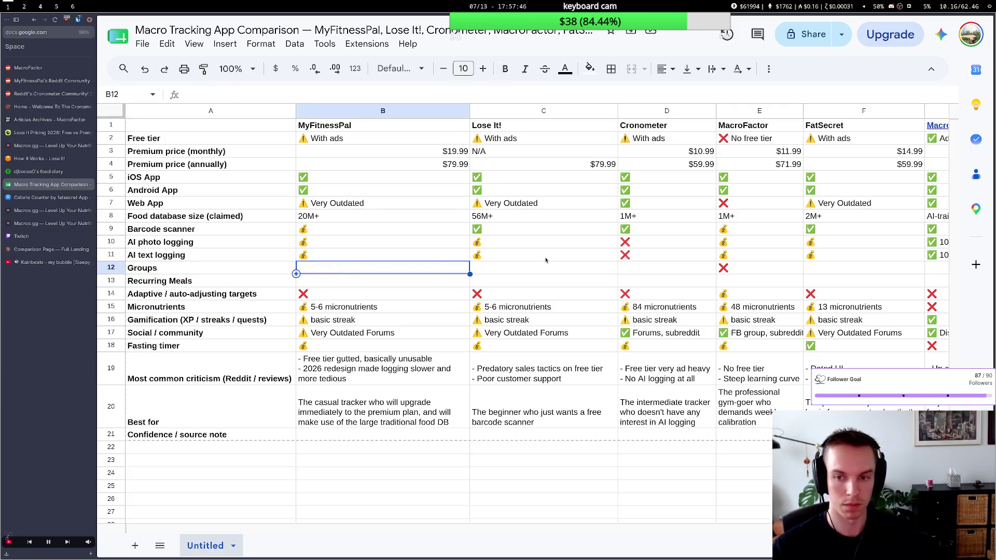
Rename the Groups row label to 'Accountability groups'.
double_click(220, 270)
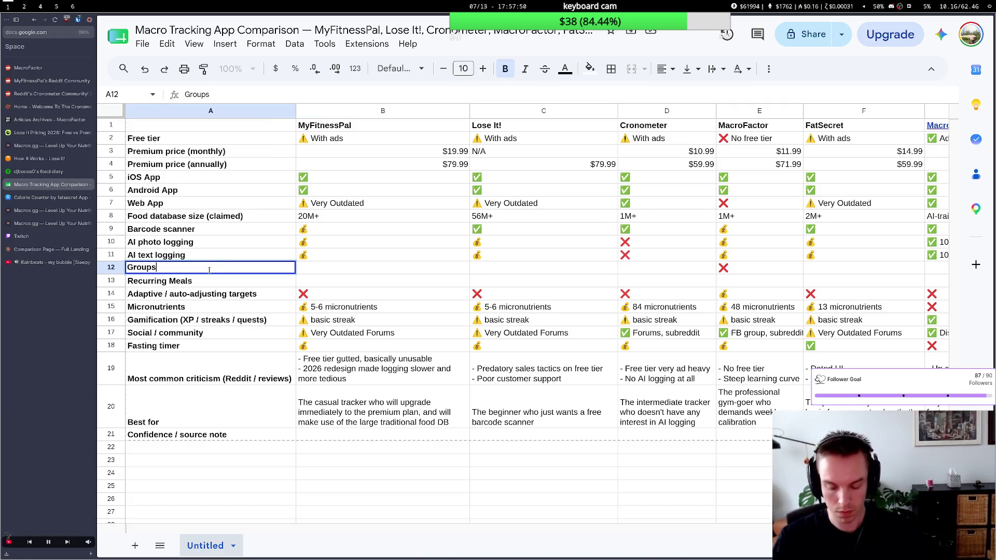
key("Home")
type("Accoun")
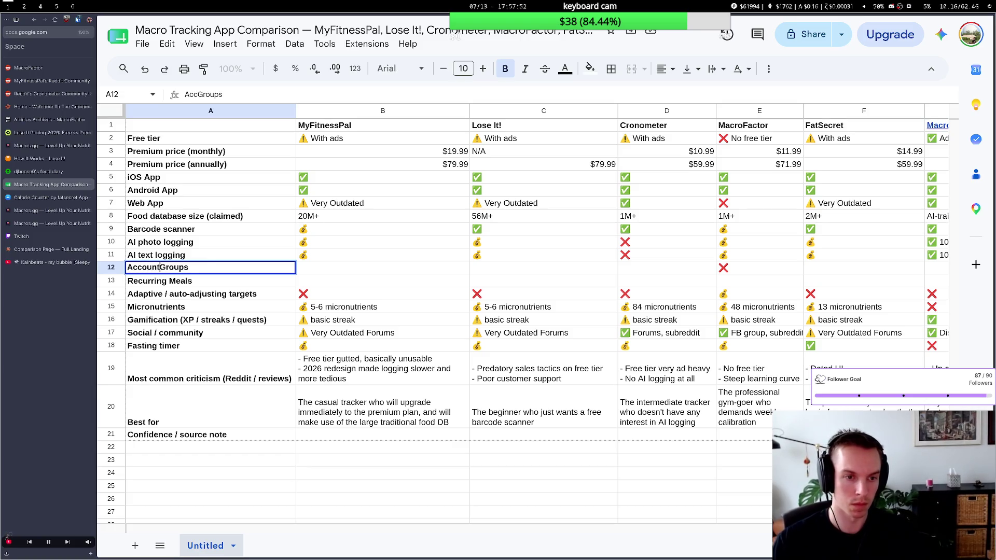
type("tab")
type("ili")
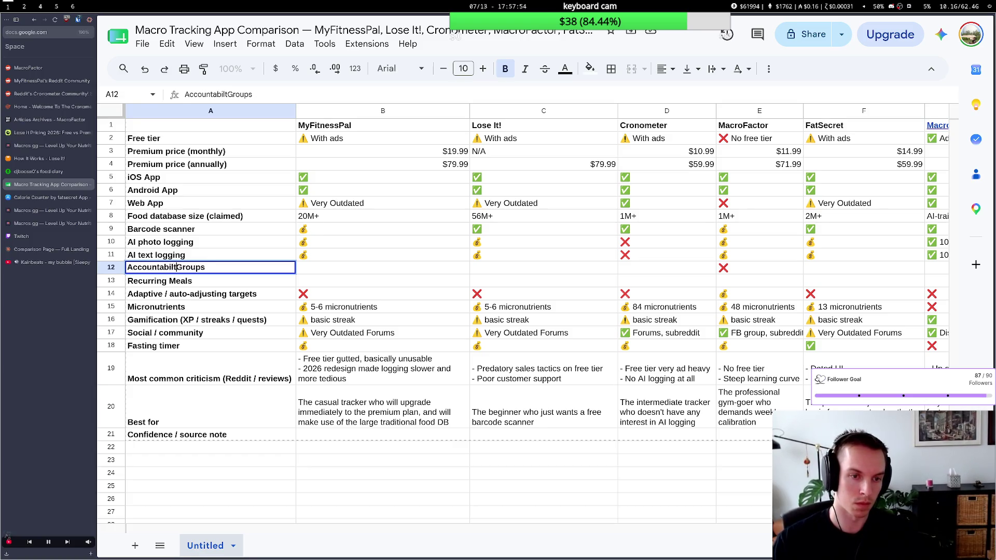
type("ty")
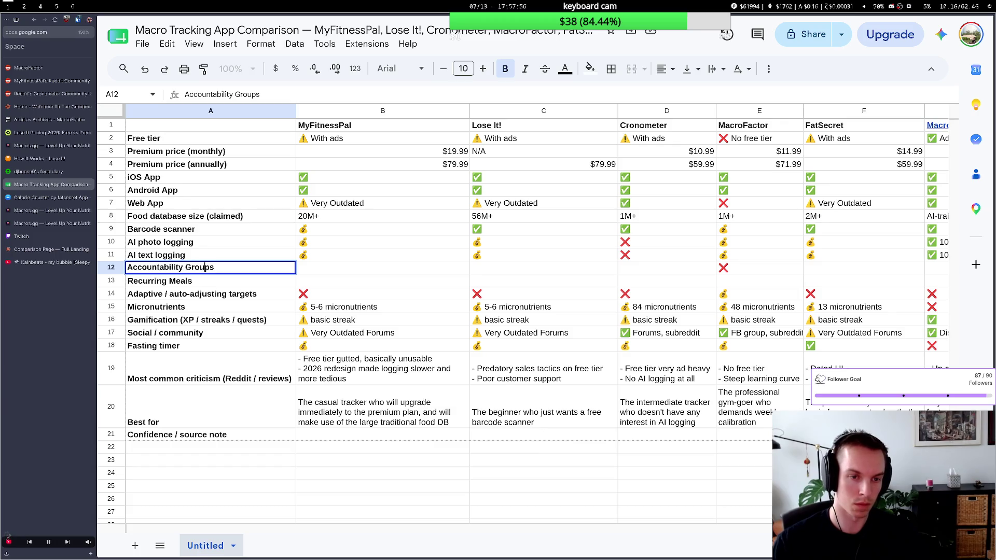
key("BackSpace")
type("g")
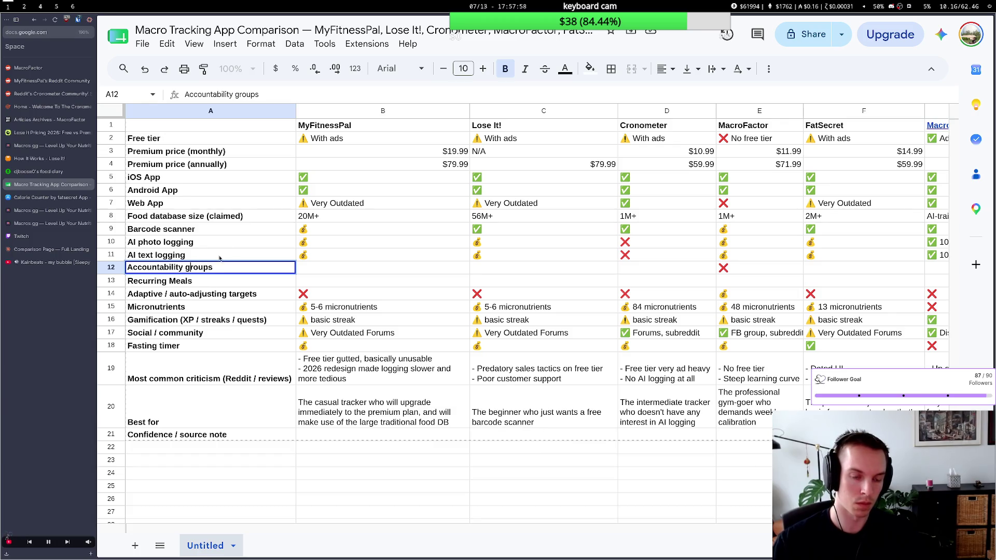
left_click(385, 271)
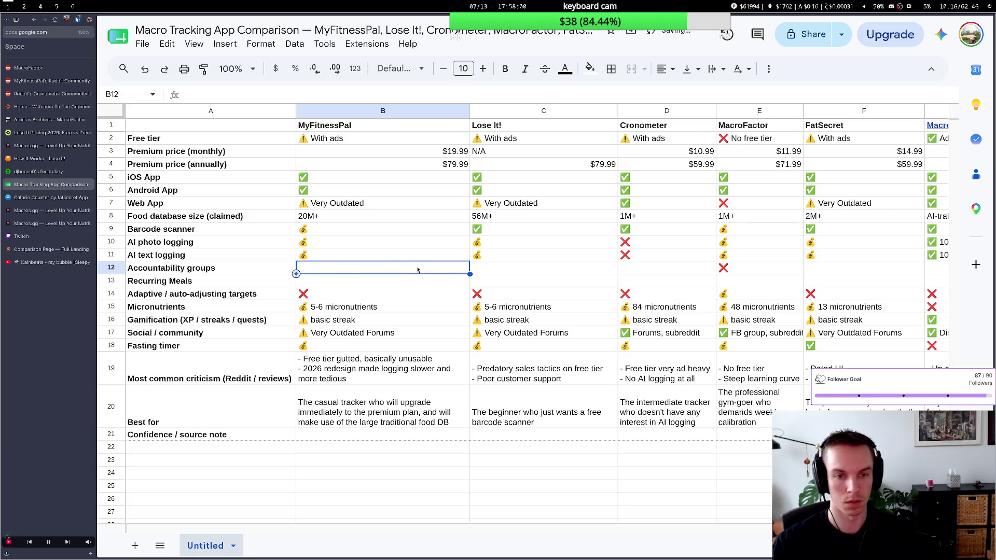
left_click(322, 317)
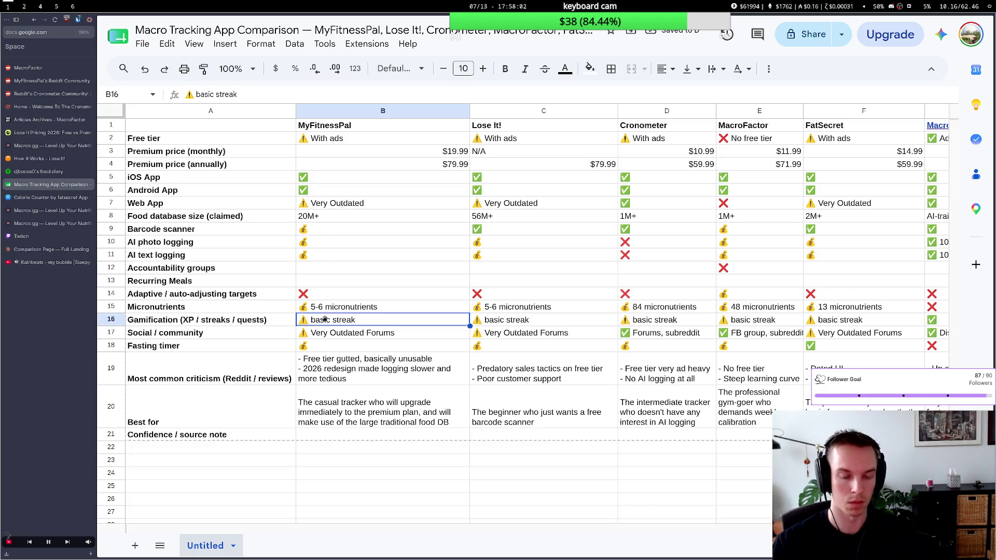
Set MyFitnessPal's Accountability groups cell to '⚠️ follower system', replacing the pasted basic streak text.
left_click(329, 272)
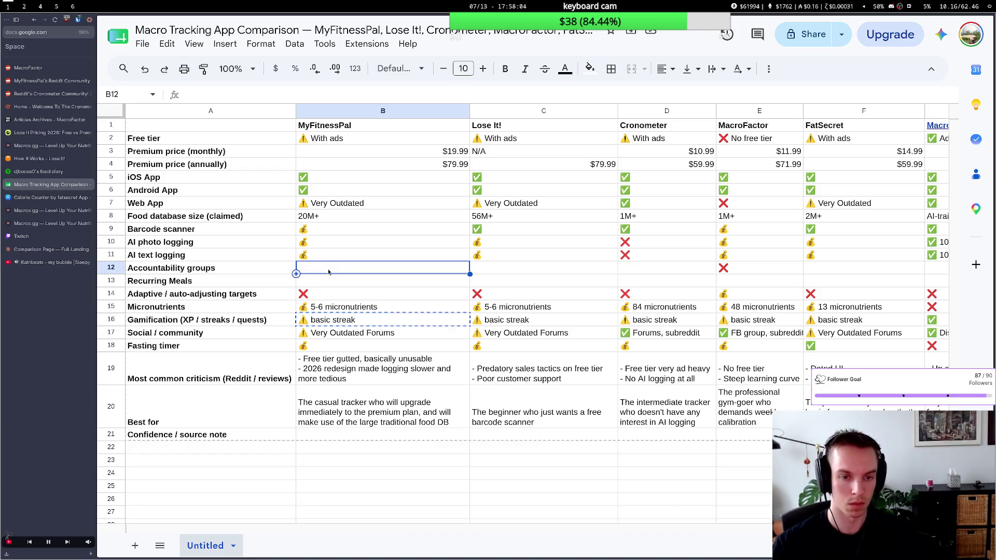
type("⚠️ basic streak")
double_click(353, 267)
key("ctrl+shift+Left")
key("ctrl+shift+Left")
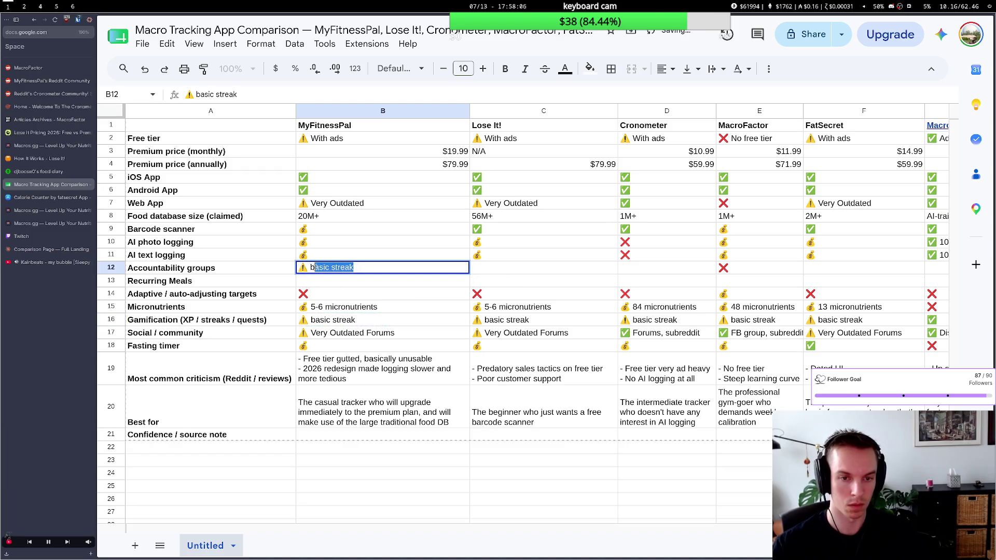
key("BackSpace")
type("followie")
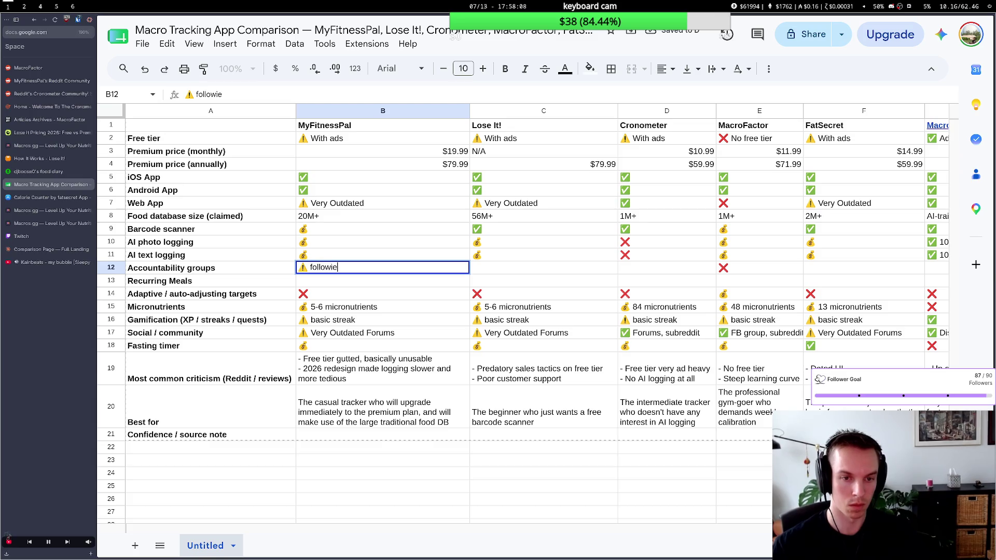
key("BackSpace")
key("BackSpace")
type("er system")
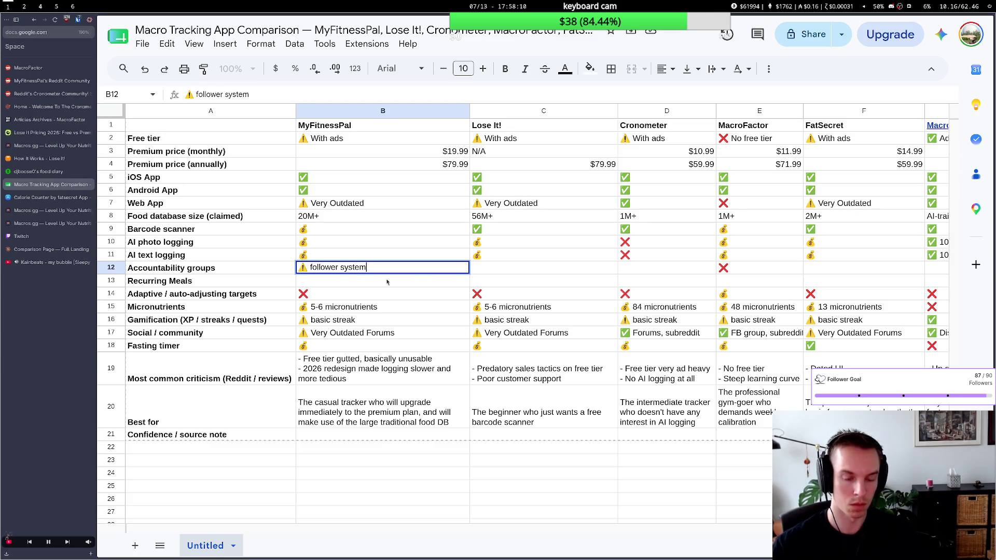
key("Tab")
scroll(484, 280, "right", 2)
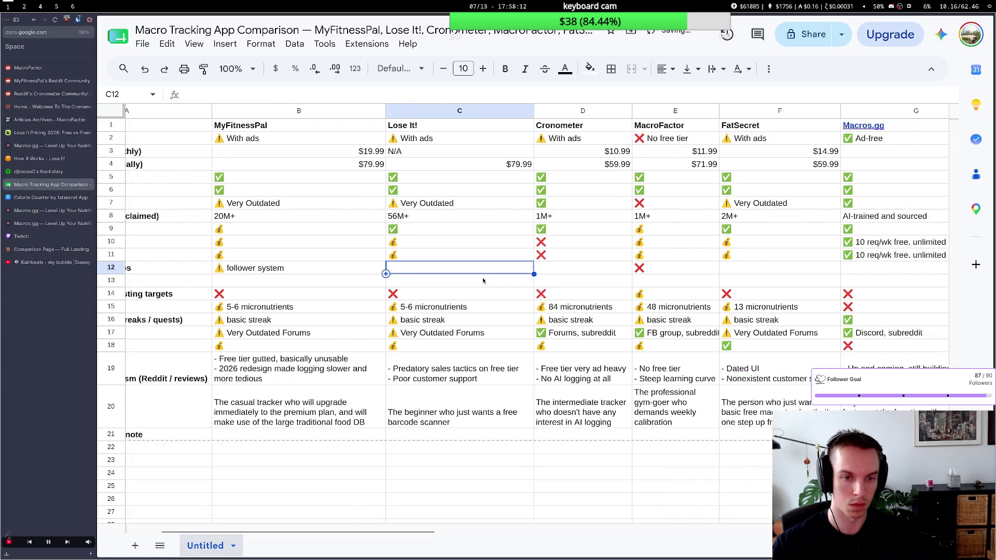
left_click(351, 274)
scroll(293, 279, "left", 2)
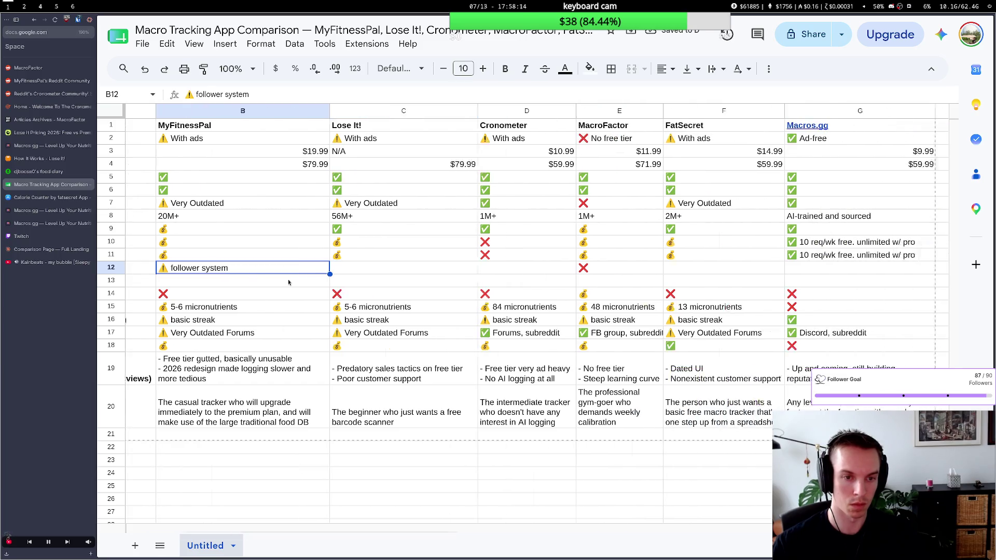
scroll(288, 282, "left", 1)
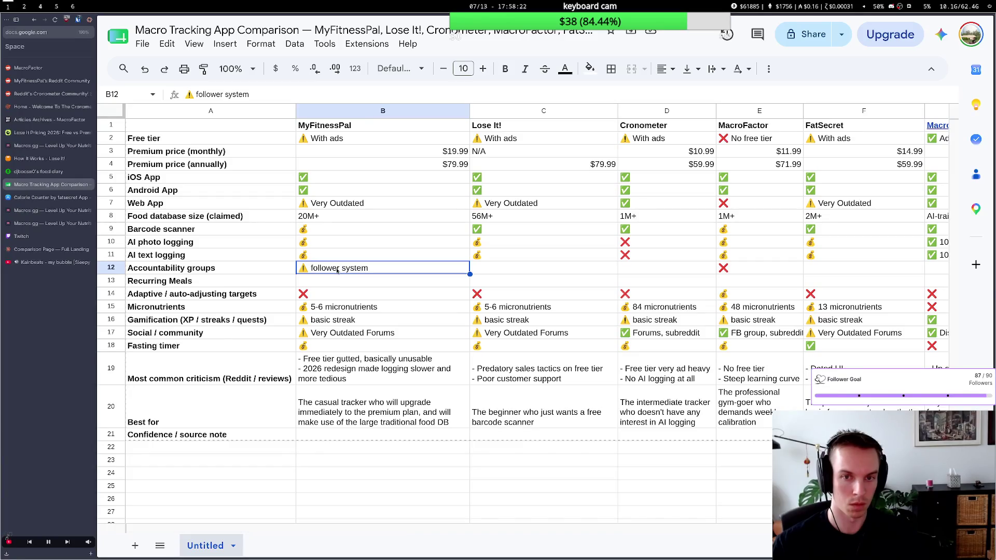
left_click(649, 243)
Paste Cronometer's AI photo logging ❌ into its Accountability groups cell.
key("super+2")
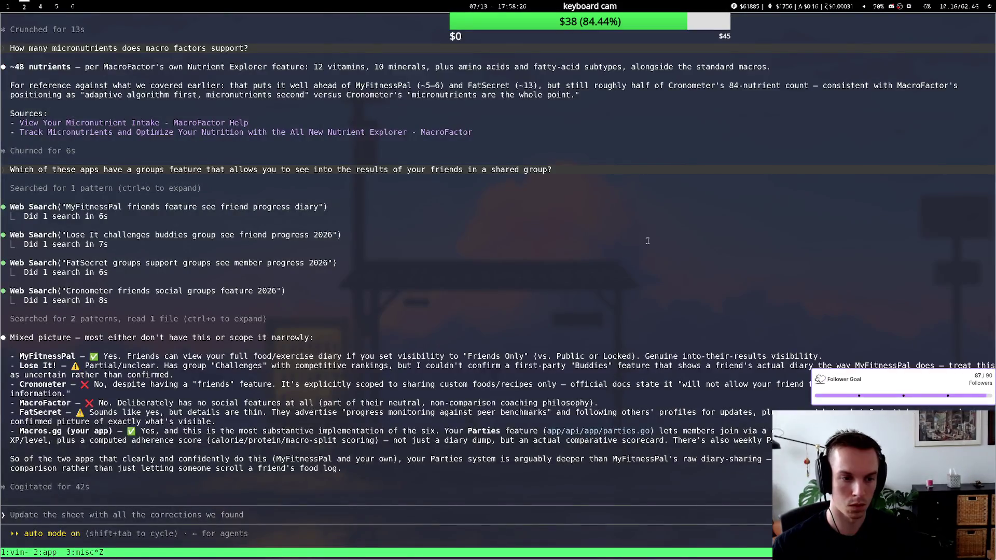
key("super+1")
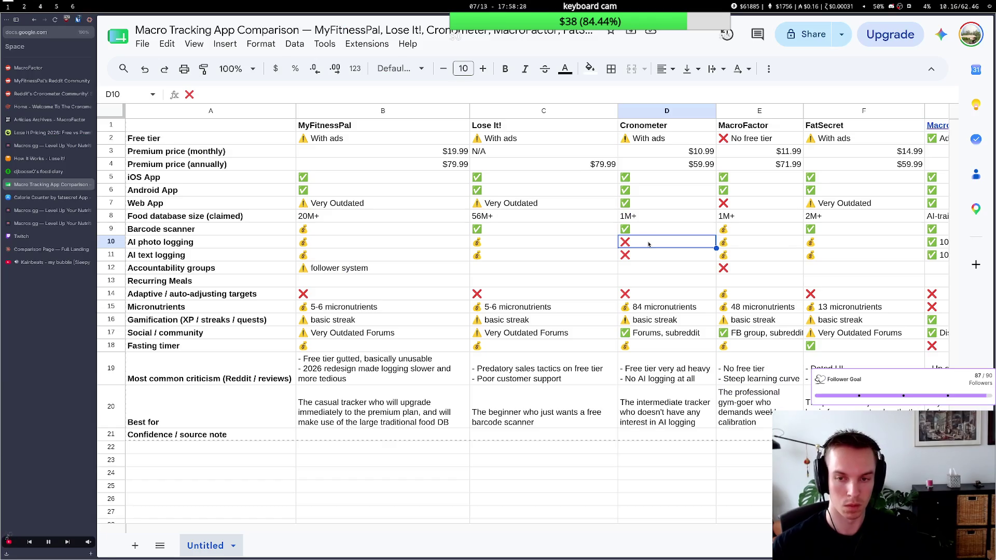
key("ctrl+c")
key("Down")
key("Down")
key("ctrl+v")
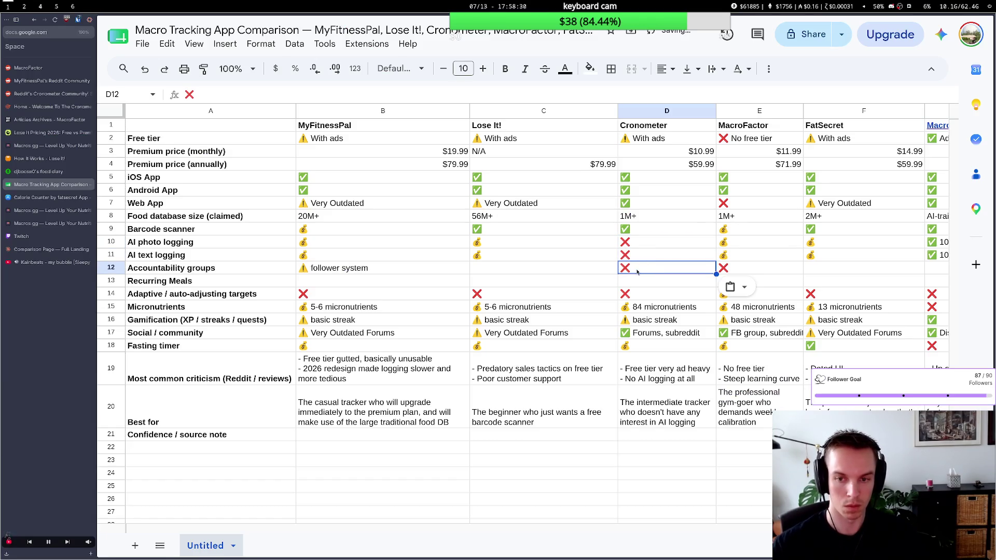
scroll(790, 401, "right", 3)
scroll(788, 402, "right", 1)
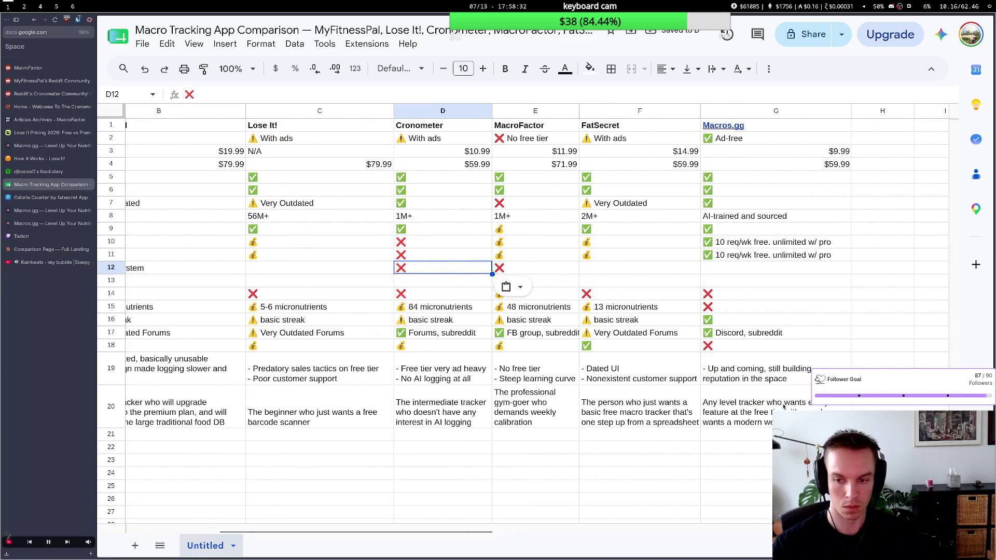
left_click(788, 402)
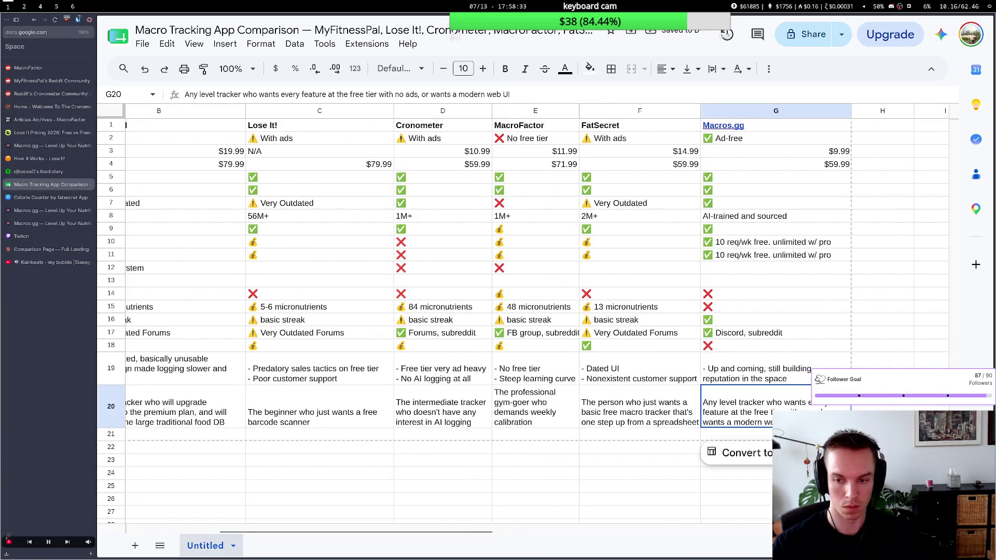
double_click(753, 400)
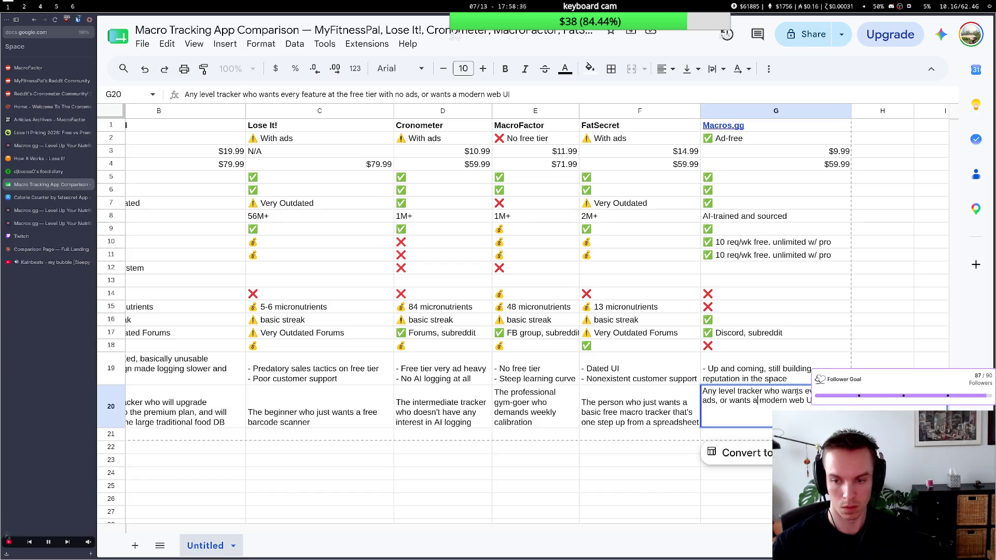
type(":")
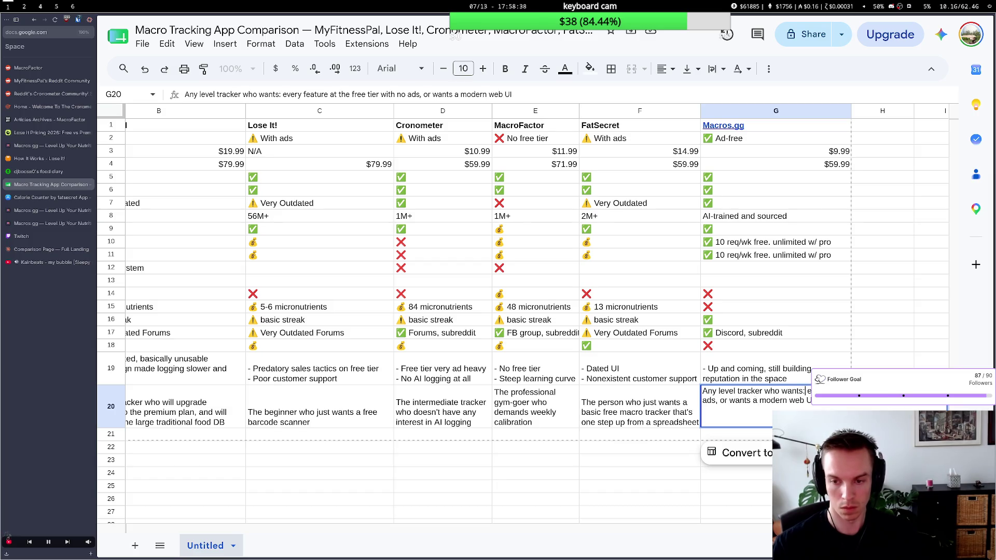
Rewrite Macros.gg's Best for note as '- ' bullets: free-tier features, modern web UI, discord community, friend/family groups.
left_click(752, 400)
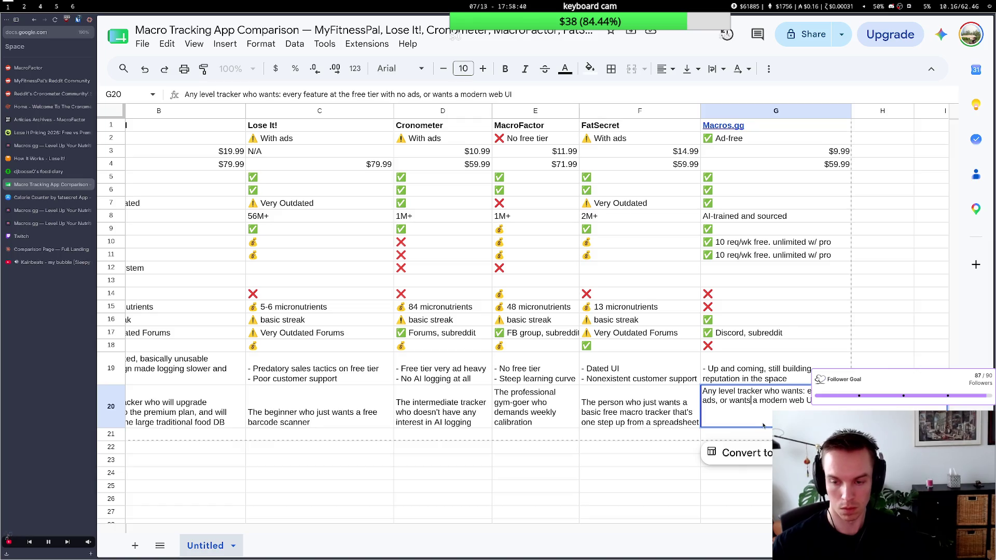
key("BackSpace")
key("BackSpace")
key("BackSpace")
key("BackSpace")
key("BackSpace")
key("BackSpace")
key("BackSpace")
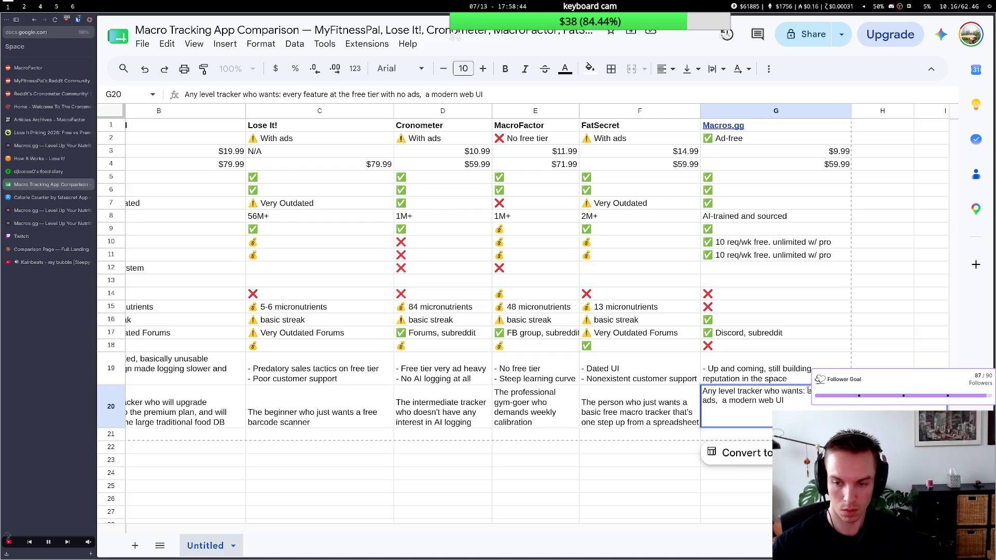
left_click(809, 392)
key("alt+Return")
type("-")
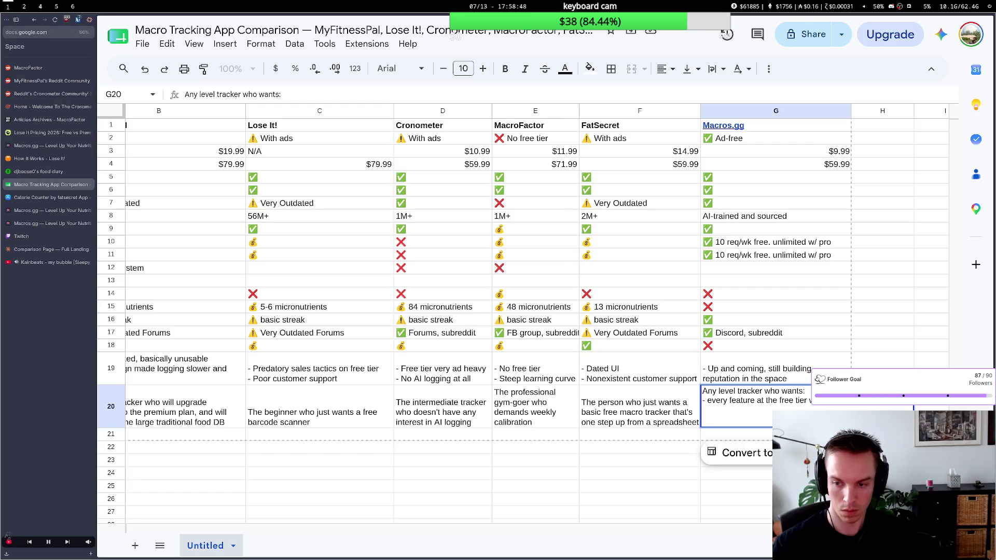
key("alt+Return")
type("-")
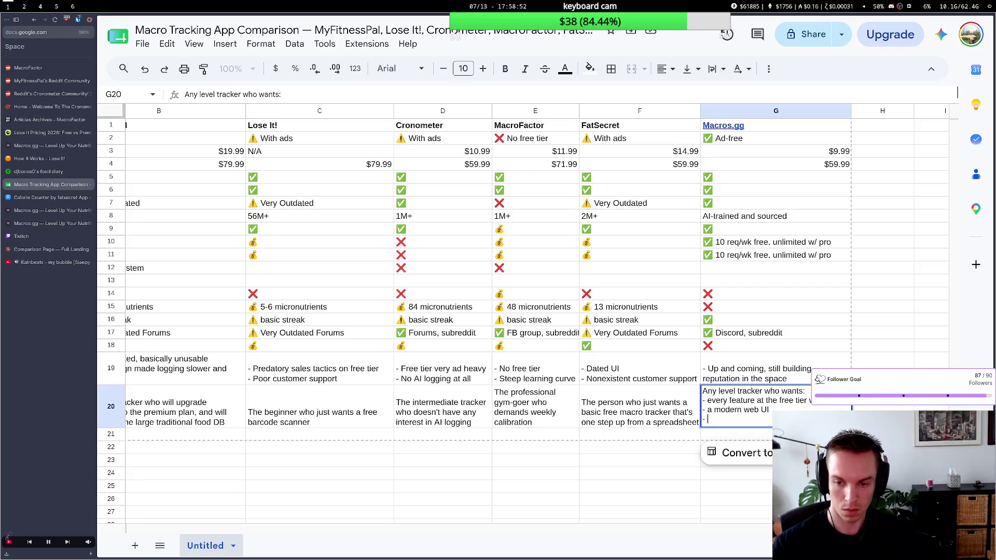
type(" a discord")
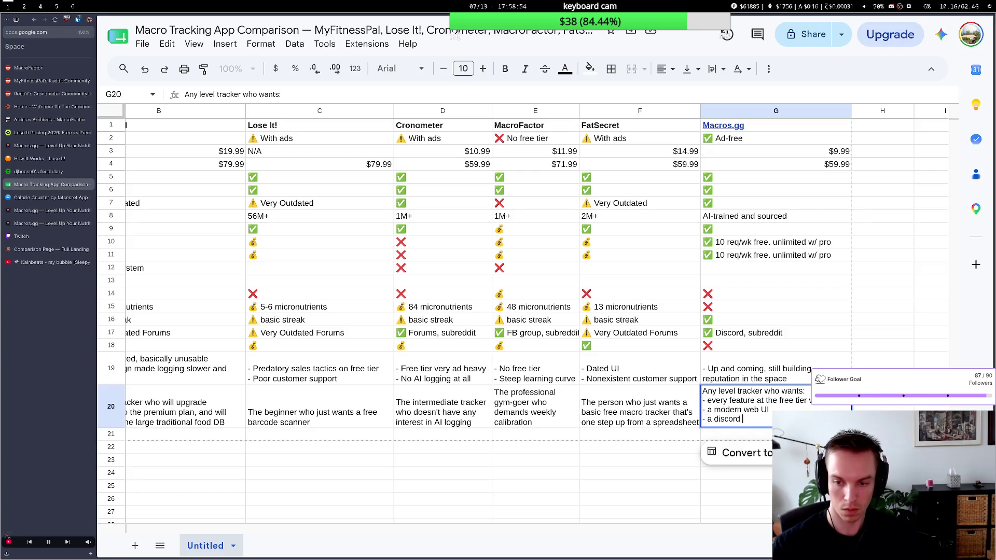
type(" commun")
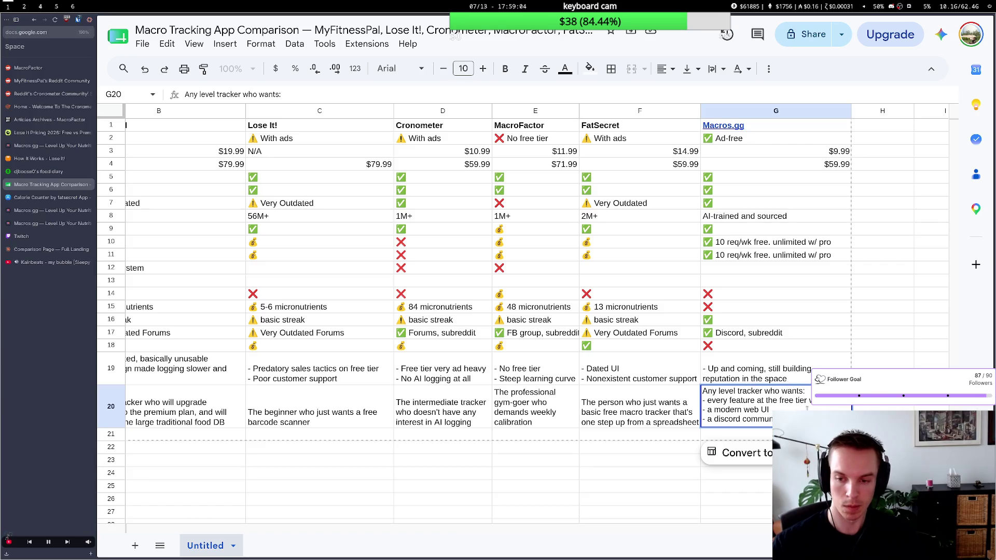
scroll(384, 347, "left", 3)
scroll(383, 346, "right", 4)
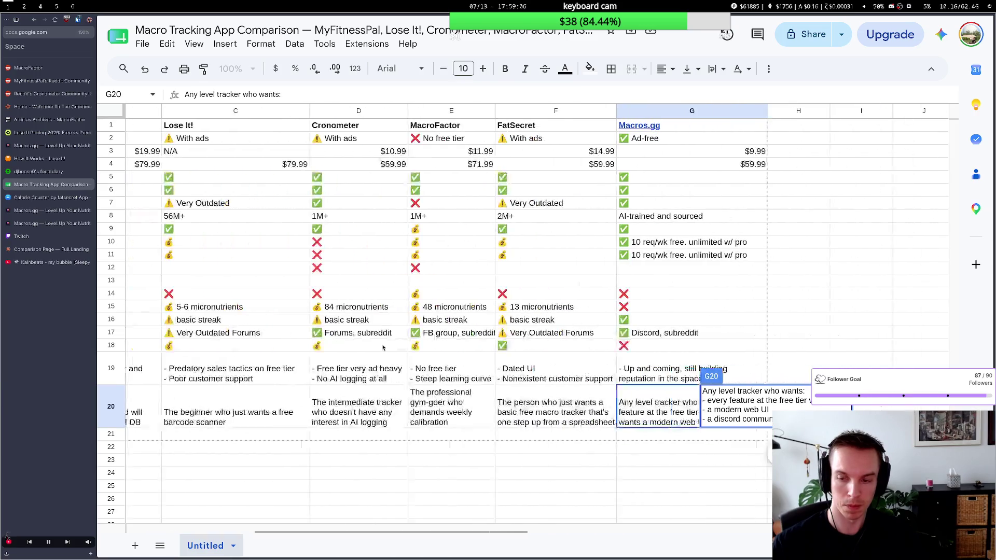
scroll(383, 348, "left", 1)
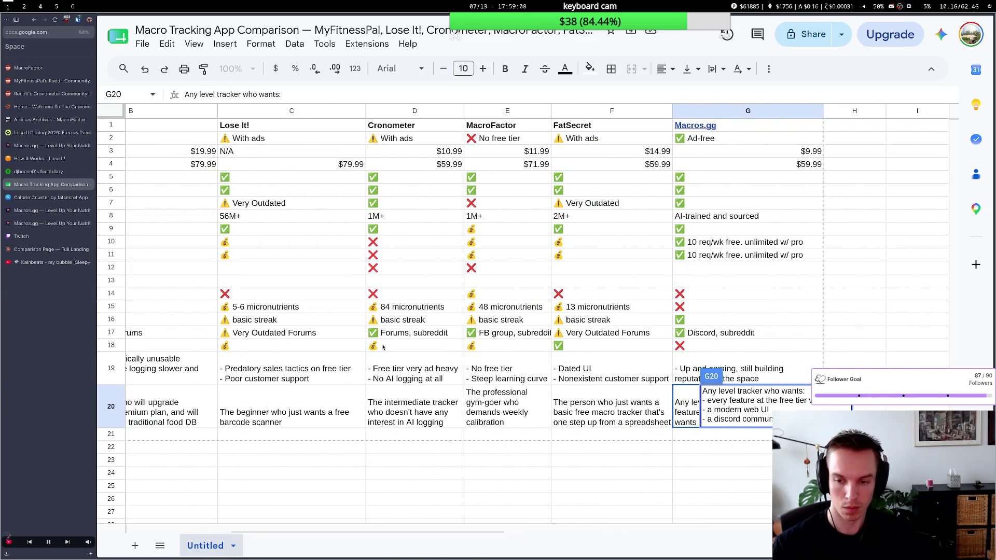
key("alt+Return")
type("- to")
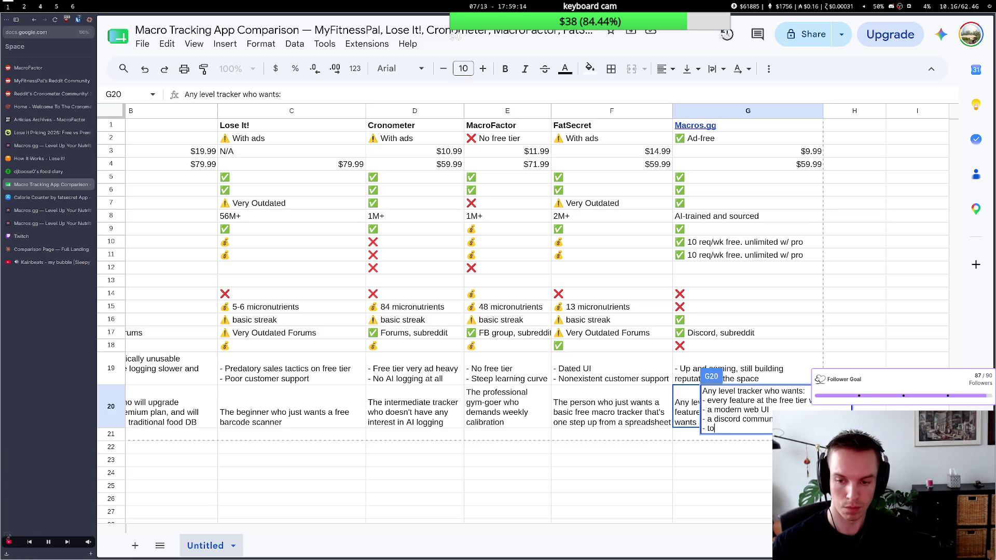
type(" create gro")
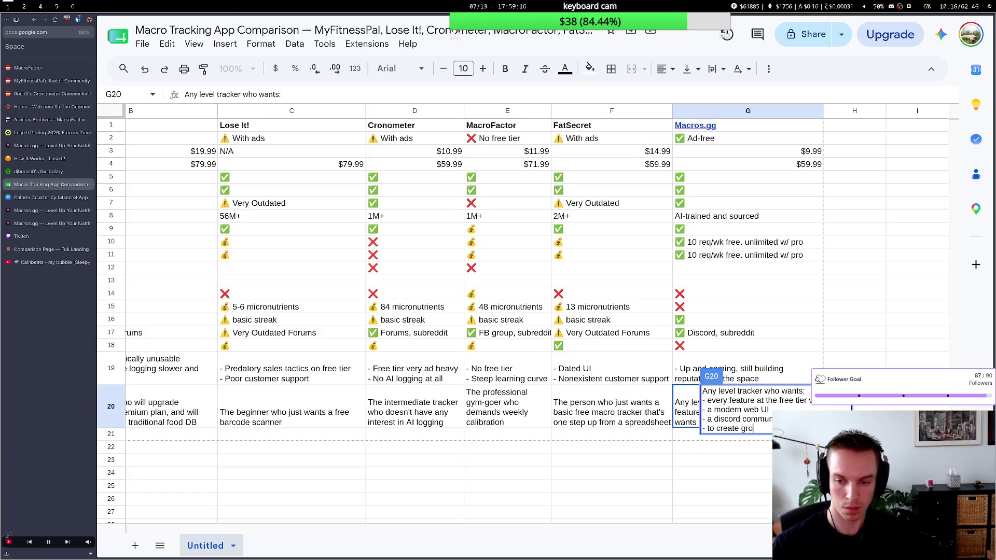
key("BackSpace")
key("BackSpace")
key("BackSpace")
type("a group")
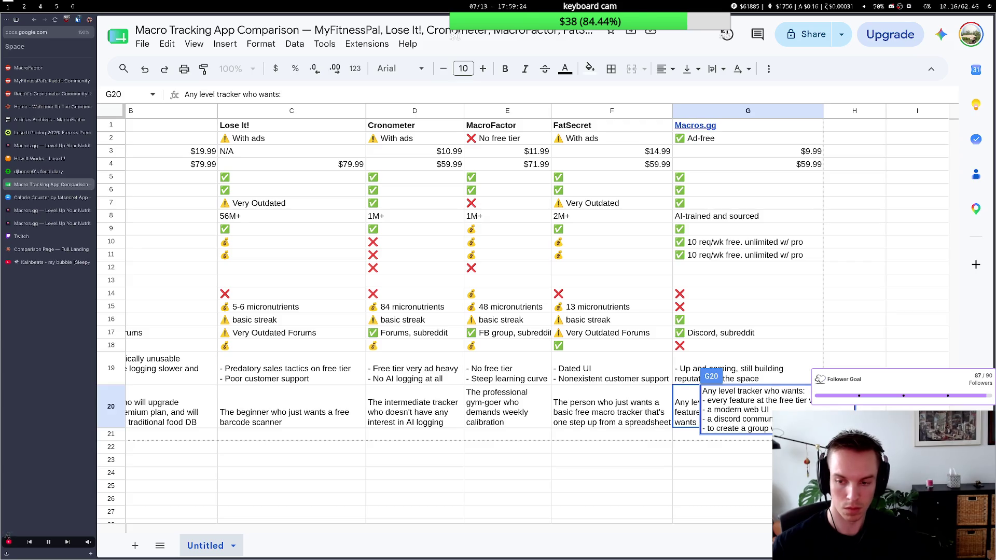
key("Return")
key("Down")
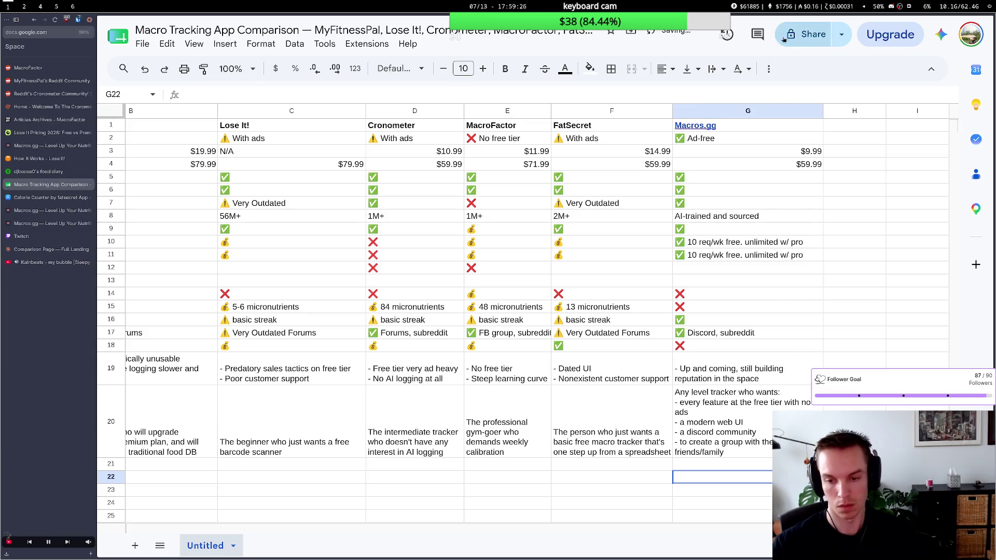
Widen the Macros.gg column so the bulleted note wraps neatly, then move to the terminal.
left_click_drag(824, 110, 839, 111)
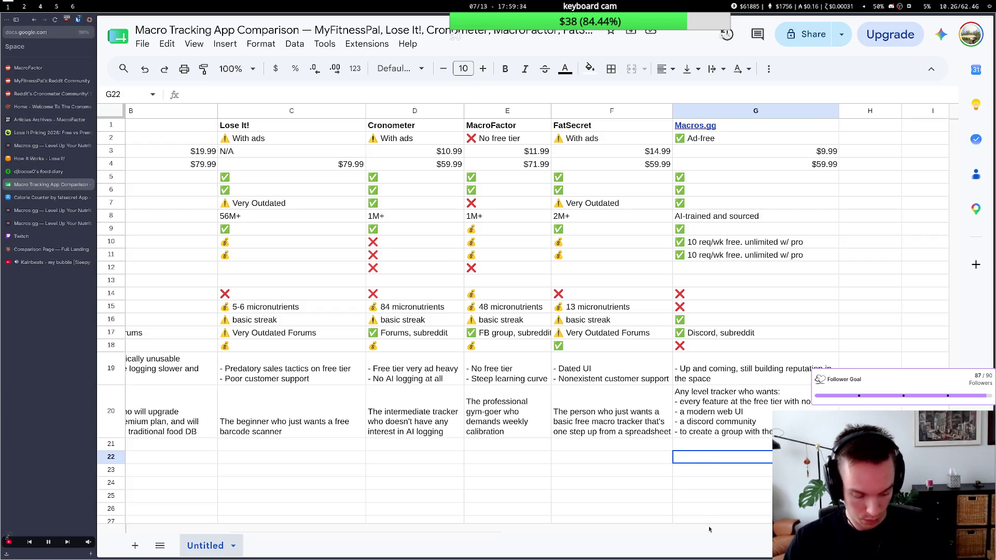
double_click(736, 457)
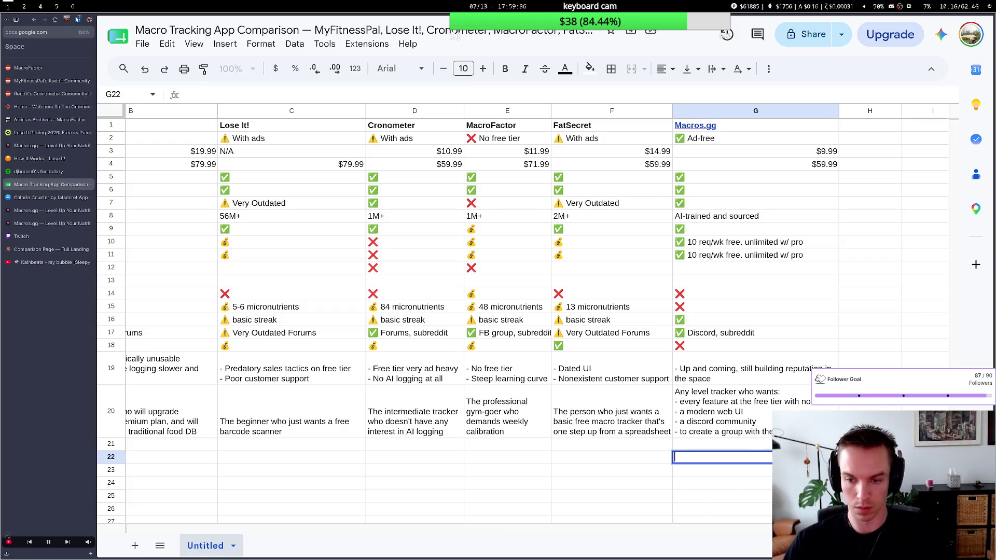
key("Escape")
key("Up")
key("Up")
scroll(507, 401, "left", 1)
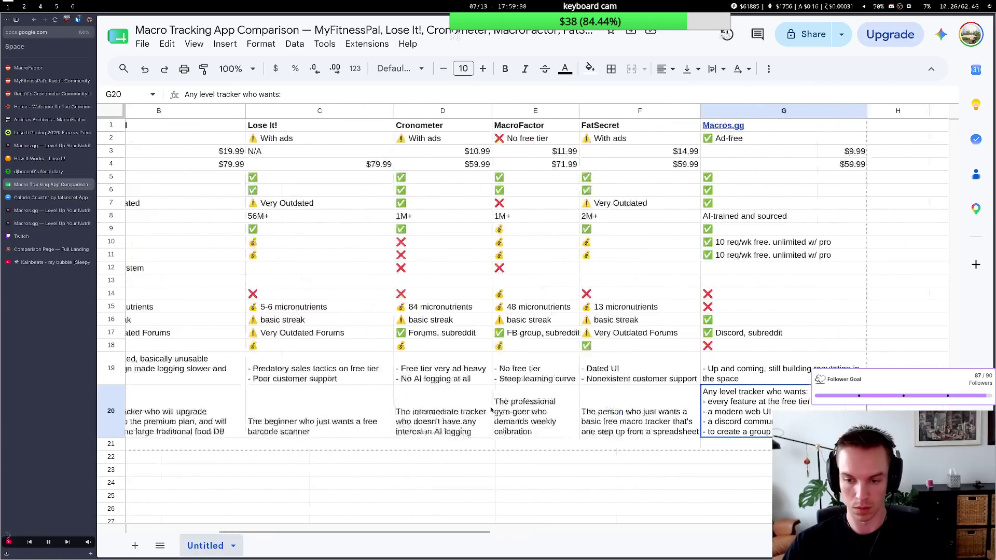
scroll(499, 404, "left", 4)
left_click(459, 281)
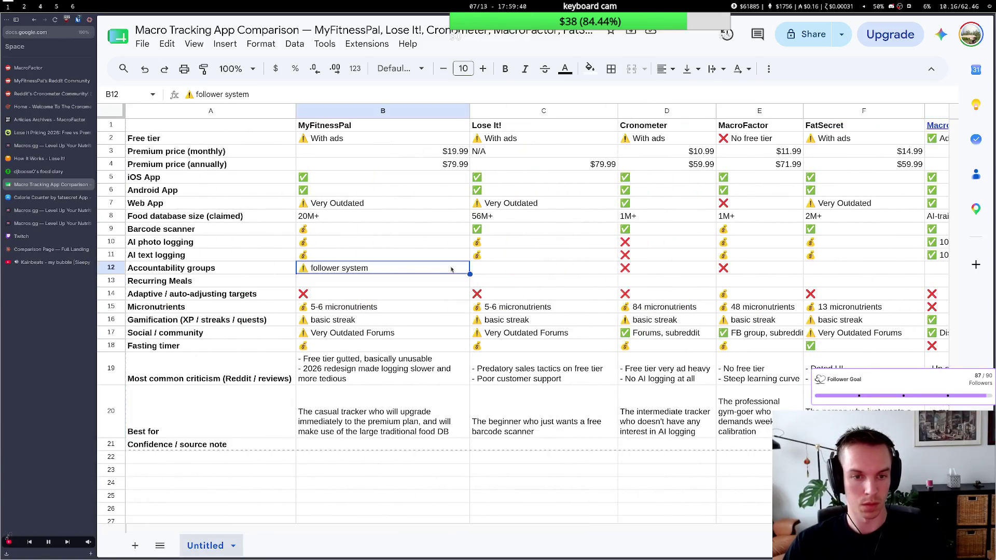
left_click(481, 272)
key("super+2")
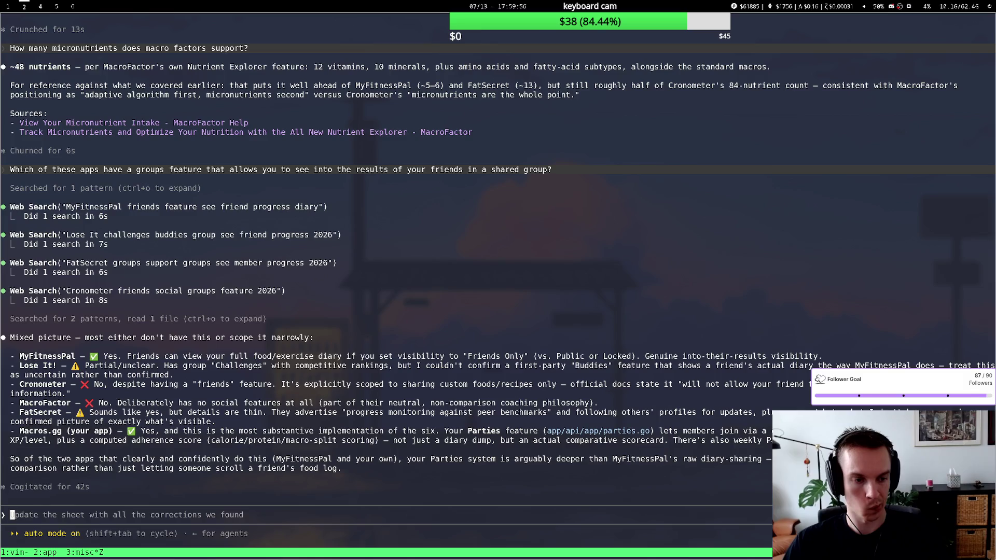
type("_")
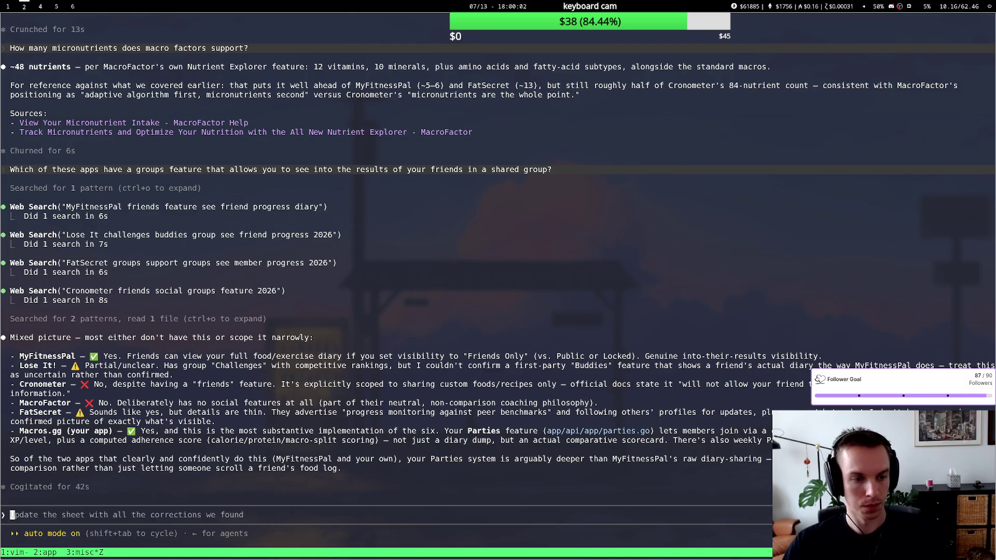
Leave the Claude Code prompt untouched and return to the comparison spreadsheet.
key("super+1")
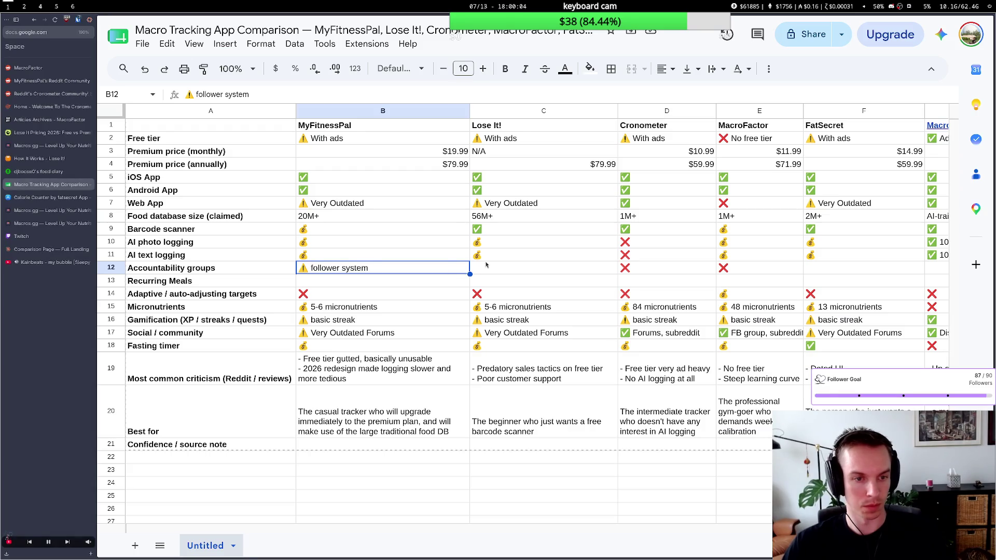
Clear MyFitnessPal's follower-system note and paste ❌ into MyFitnessPal's, Lose It!'s and FatSecret's groups cells.
double_click(441, 270)
left_click_drag(400, 267, 308, 265)
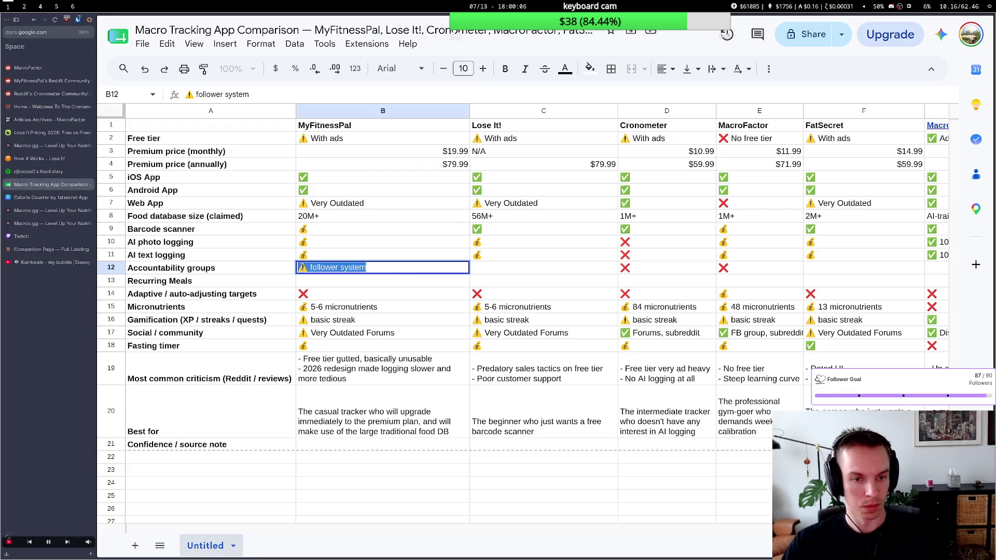
key("BackSpace")
left_click(362, 294)
key("ctrl+c")
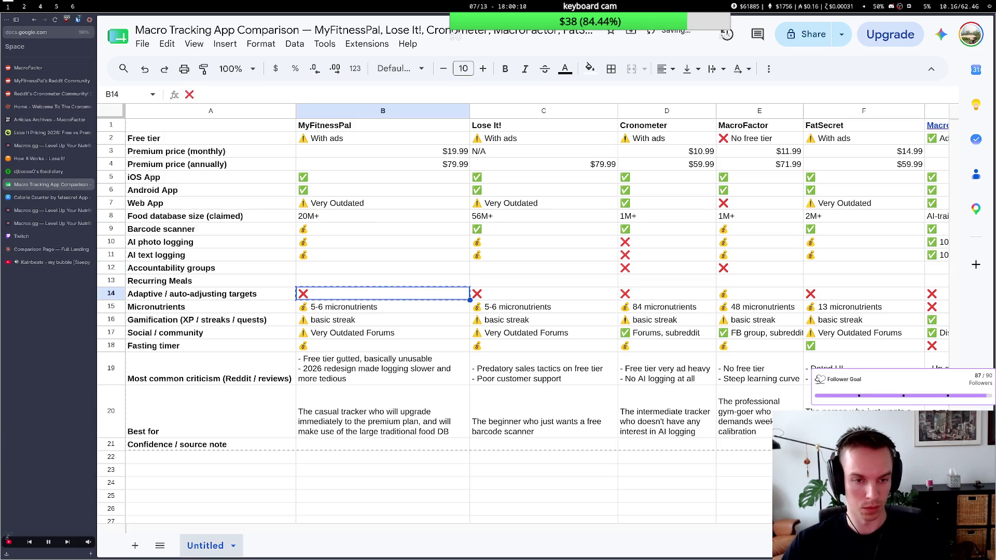
key("Up")
key("Up")
key("ctrl+v")
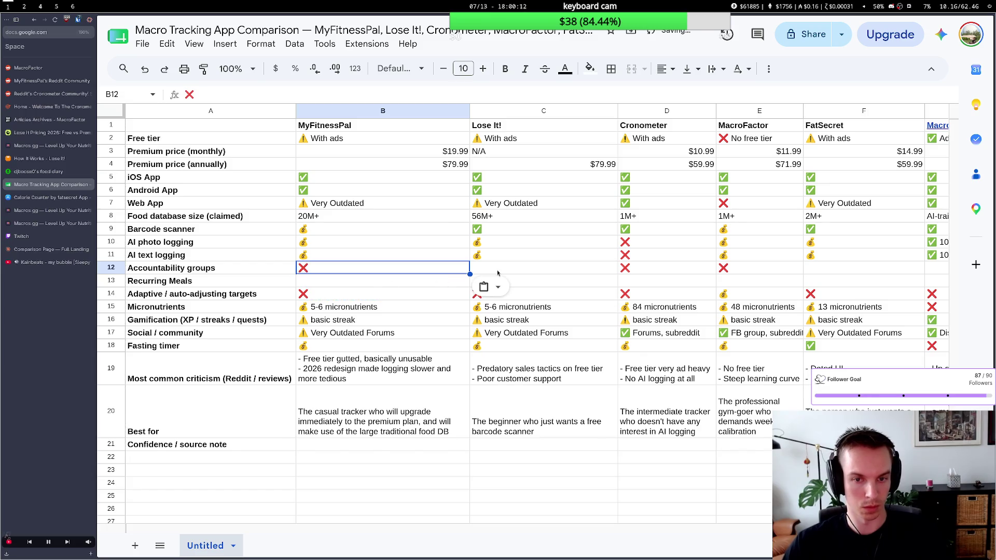
left_click(498, 272)
key("Home")
left_click(515, 273)
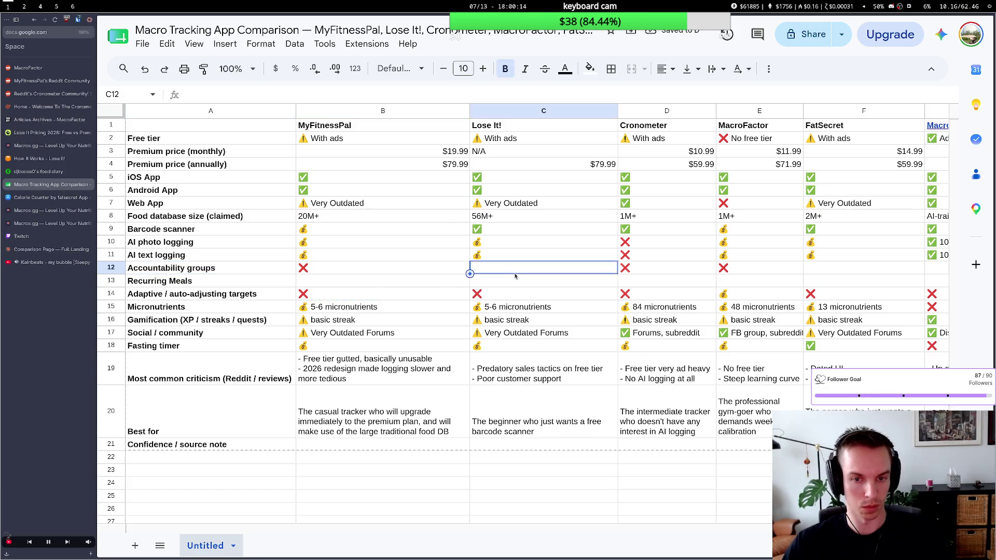
key("ctrl+v")
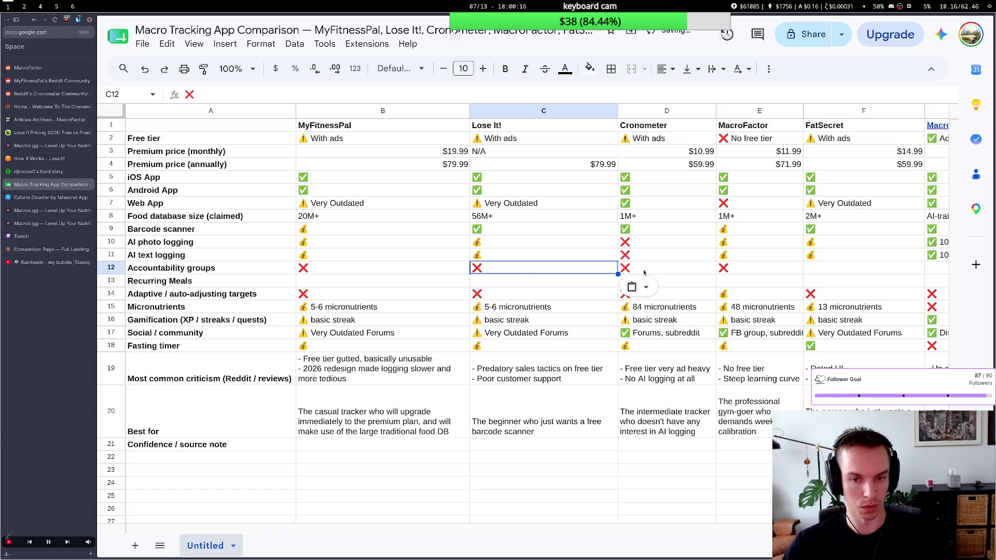
left_click(834, 272)
key("ctrl+v")
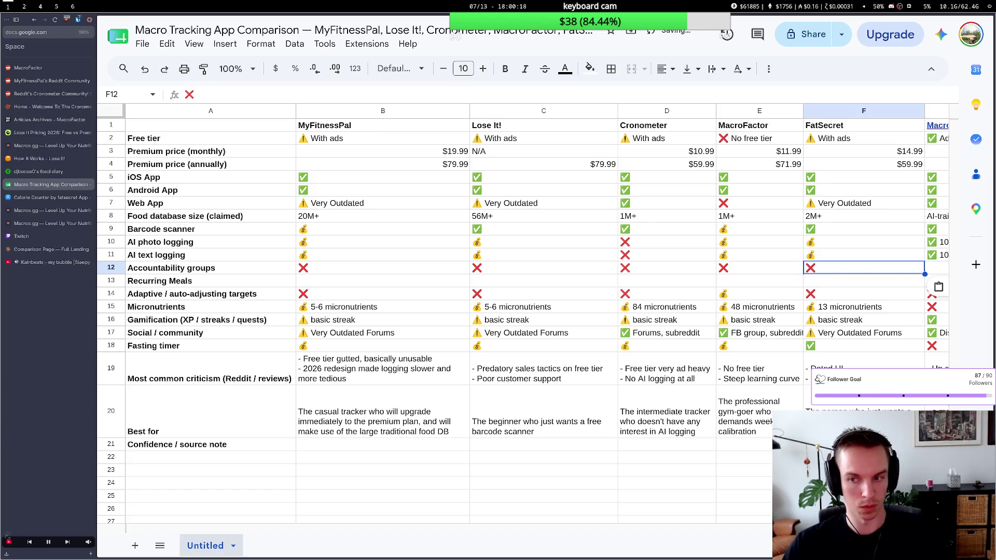
Paste ✅ into Macros.gg's groups cell.
left_click(938, 228)
key("ctrl+c")
key("Down")
key("Down")
key("Down")
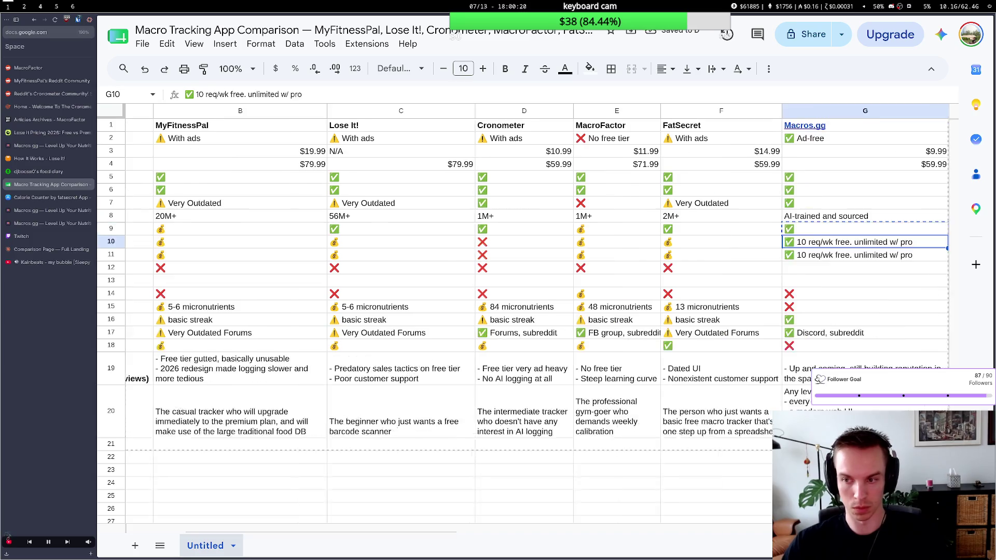
key("ctrl+v")
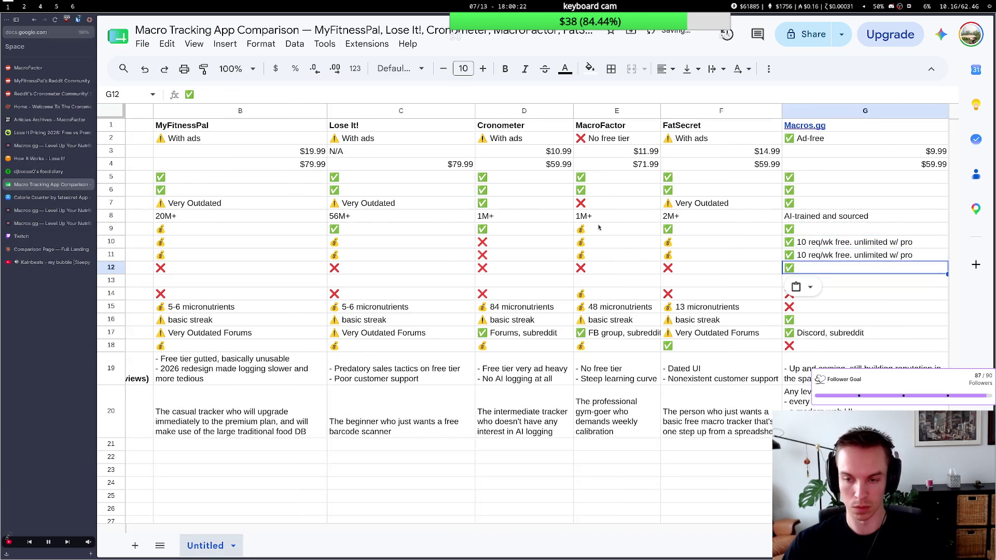
left_click(452, 284)
scroll(312, 289, "left", 3)
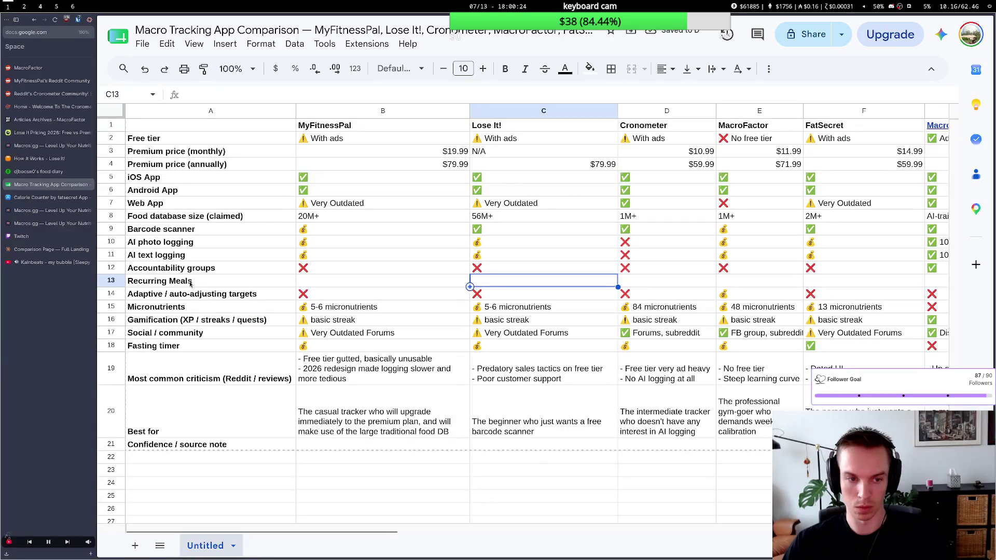
left_click(114, 256)
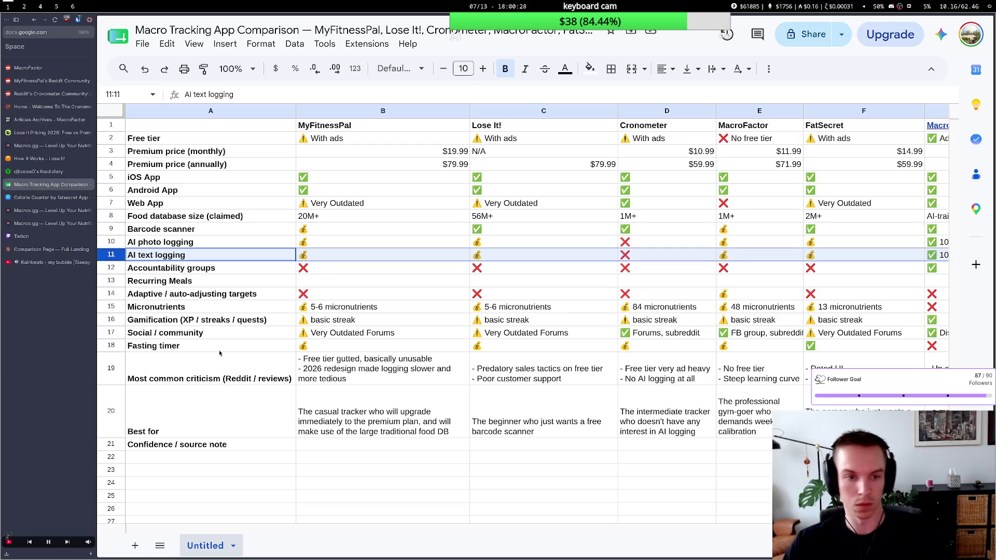
scroll(403, 366, "down", 2)
scroll(404, 365, "up", 2)
scroll(404, 364, "right", 1)
scroll(404, 366, "right", 1)
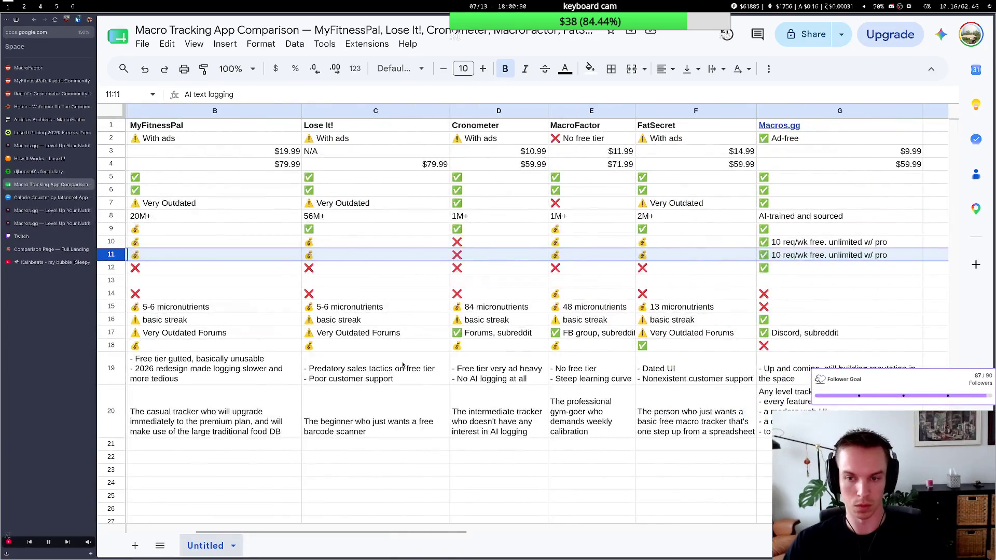
scroll(403, 364, "right", 1)
scroll(404, 366, "left", 3)
Rename the row label to 'User-creatable groups' and move to the terminal.
left_click(180, 267)
double_click(179, 267)
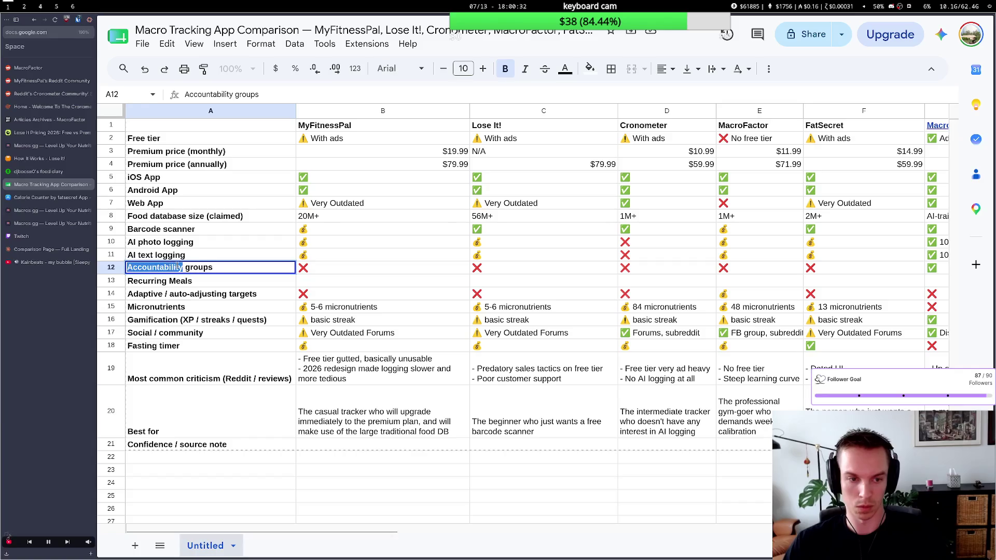
type("User-")
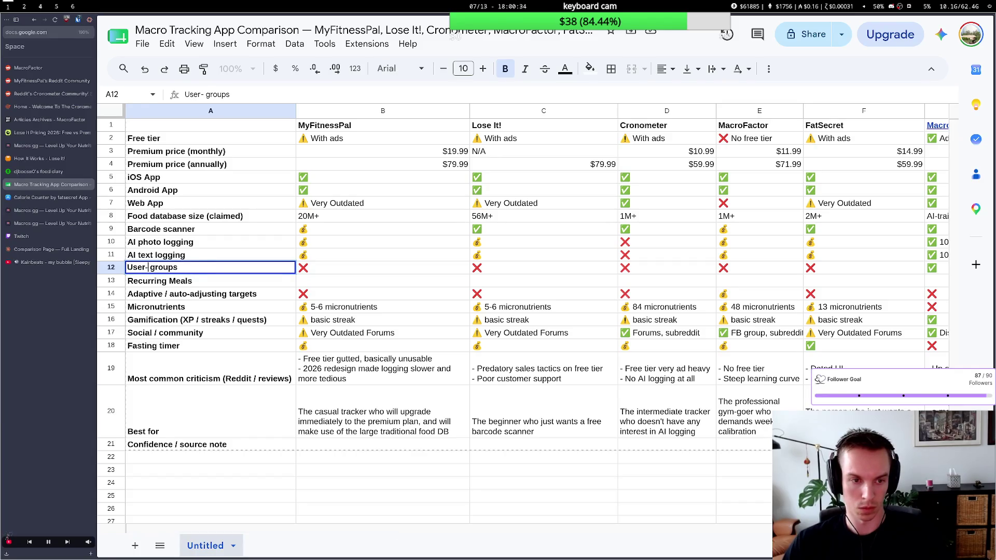
type("creatable")
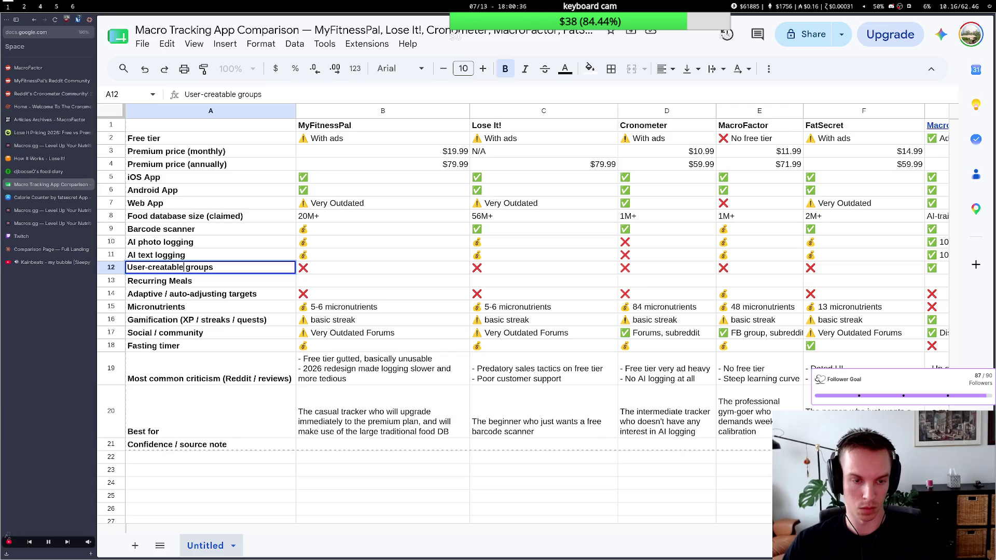
key("Return")
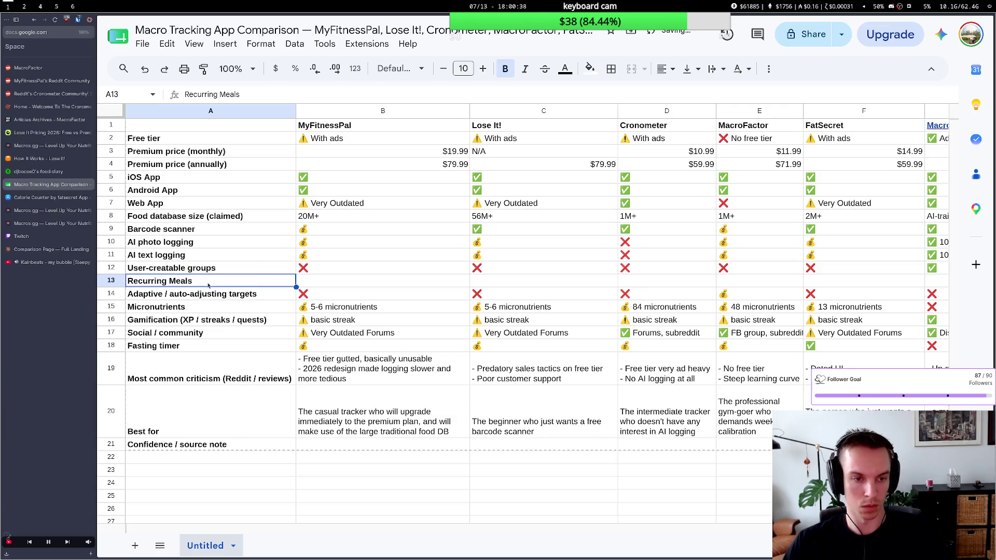
scroll(382, 282, "right", 3)
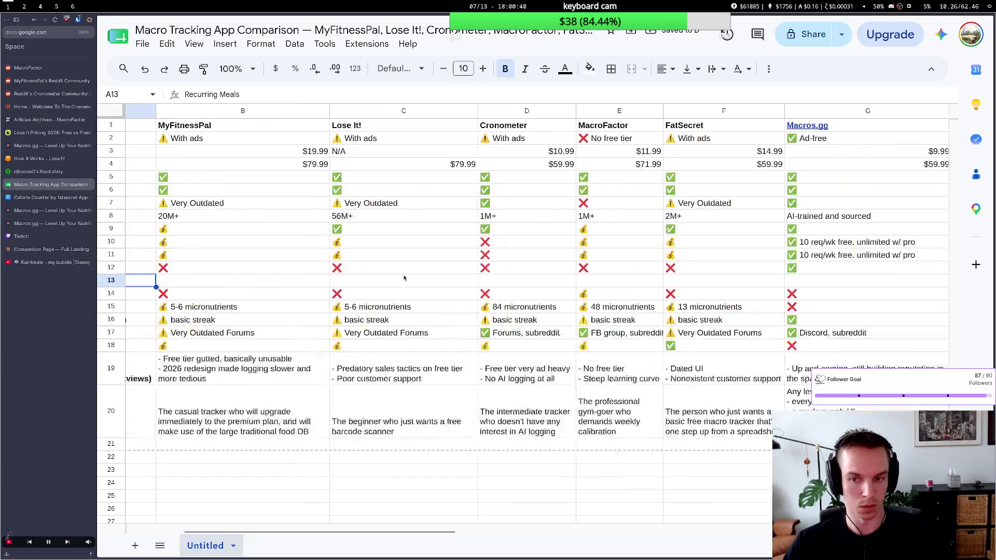
scroll(389, 281, "left", 3)
scroll(401, 278, "right", 2)
scroll(404, 278, "left", 2)
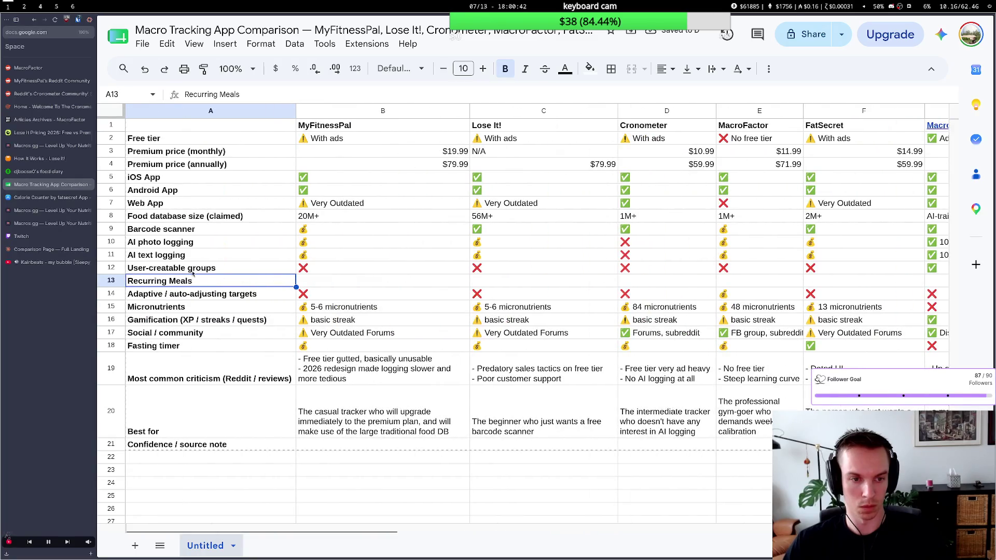
key("super+2")
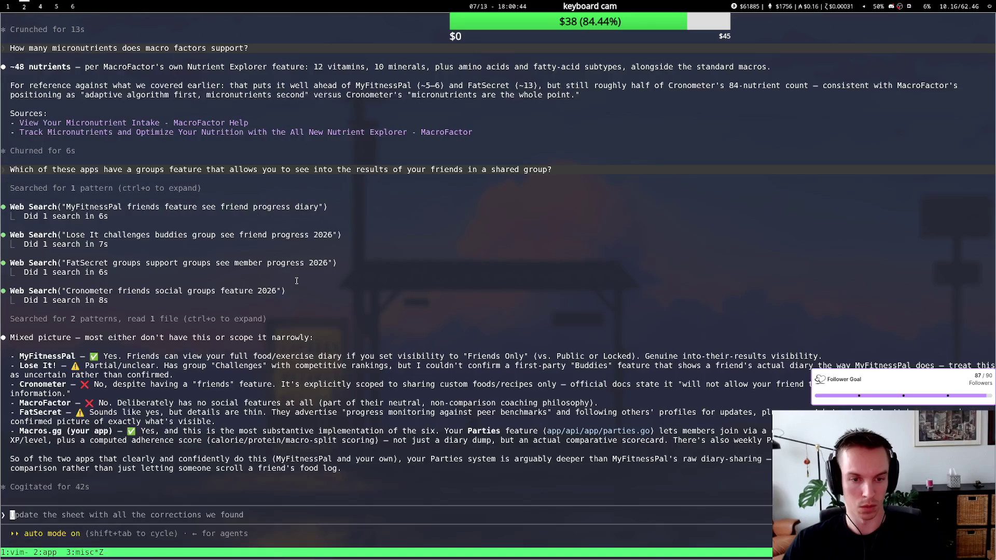
type("which one of these apps")
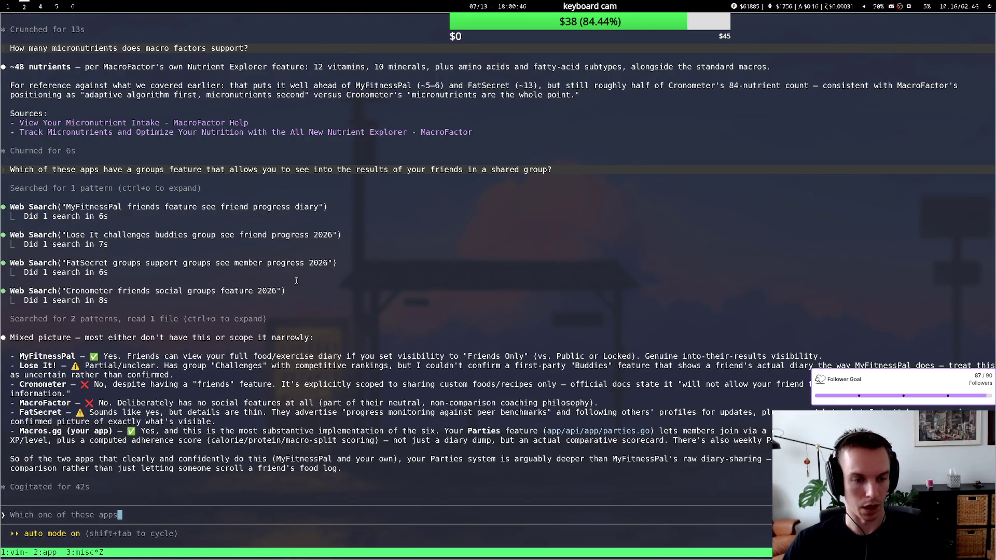
type(" does")
Send Claude Code the question about which apps offer daily recurring meals, then return to the sheet.
key("super+1")
key("super+2")
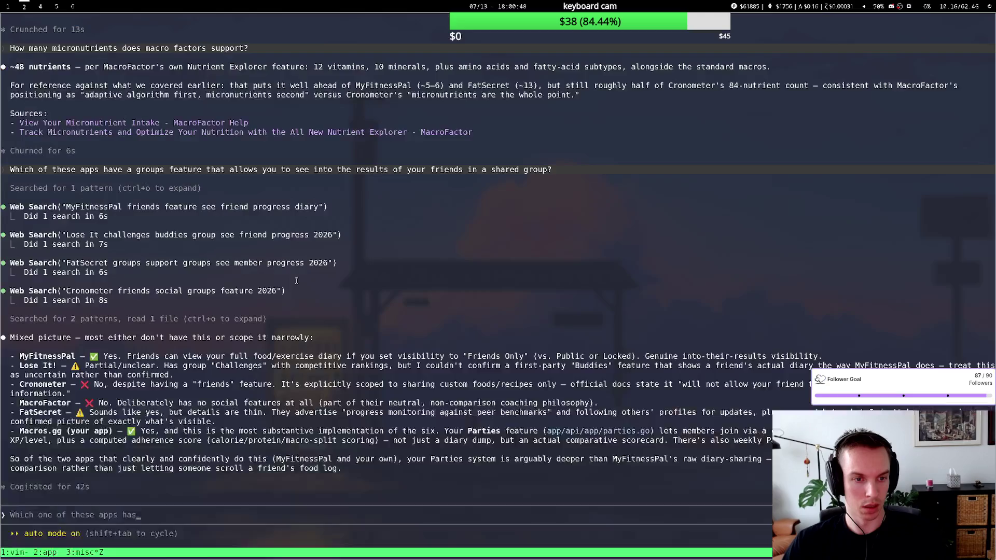
type("recurring meals?")
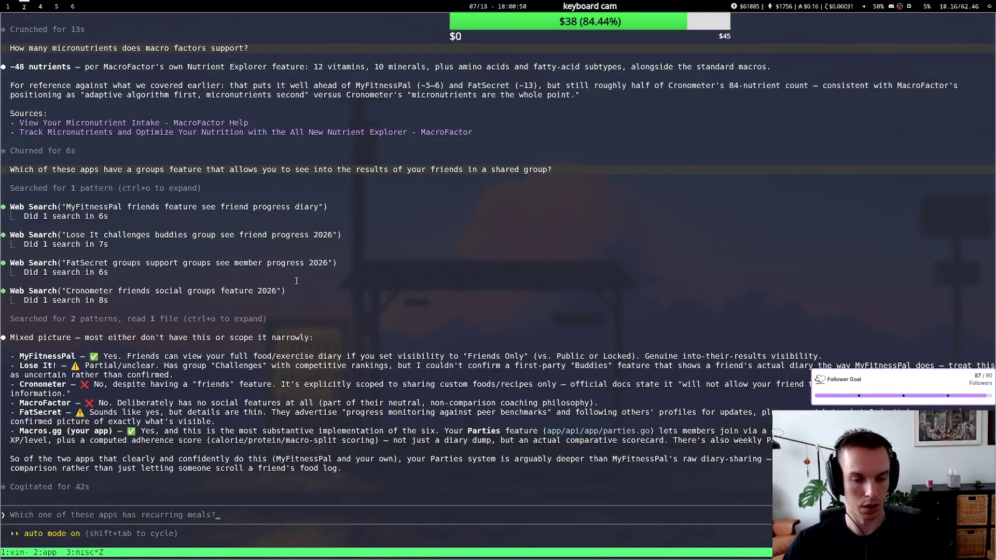
key("BackSpace")
type("where users can")
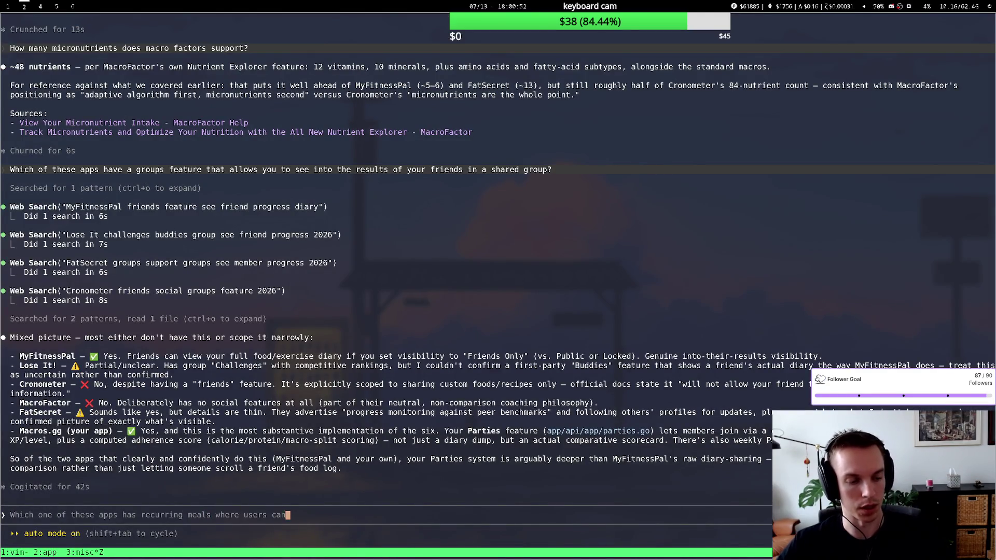
type(" set up a meal that gets logged every day?")
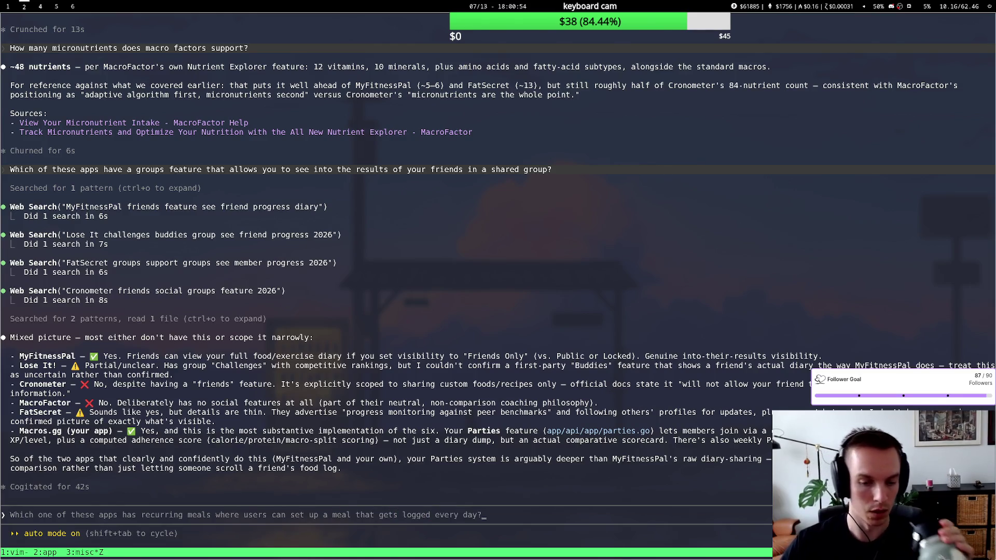
key("Return")
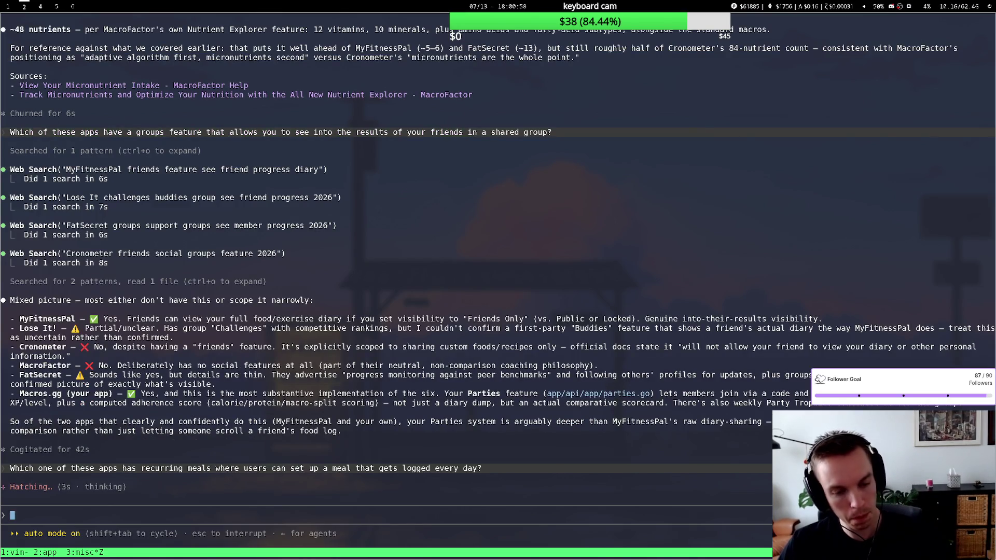
key("super+1")
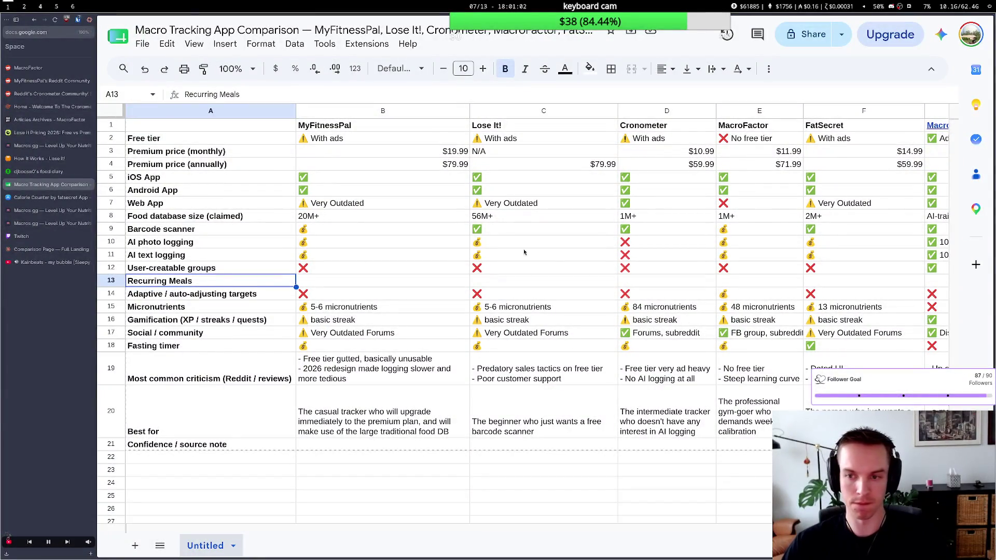
scroll(556, 289, "right", 5)
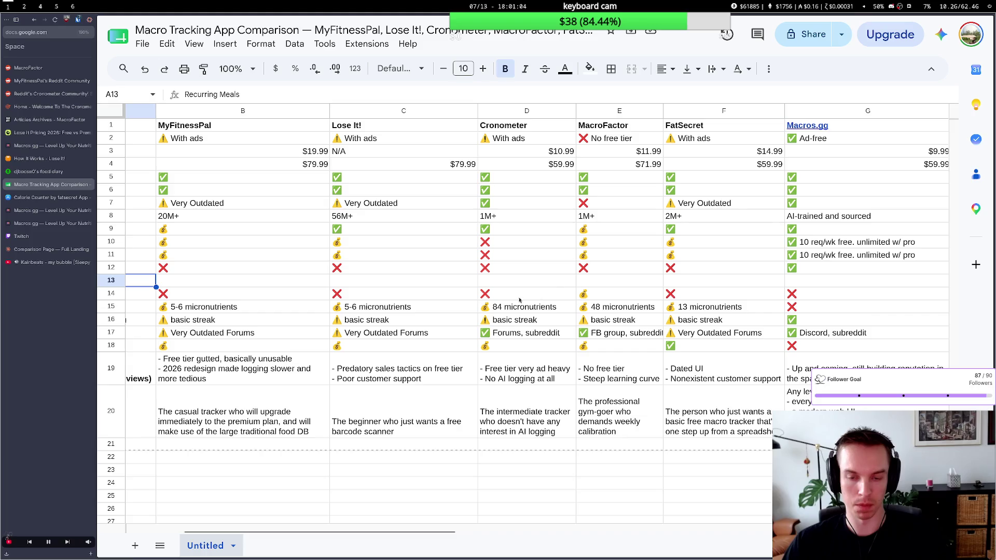
scroll(460, 314, "right", 2)
scroll(451, 316, "right", 2)
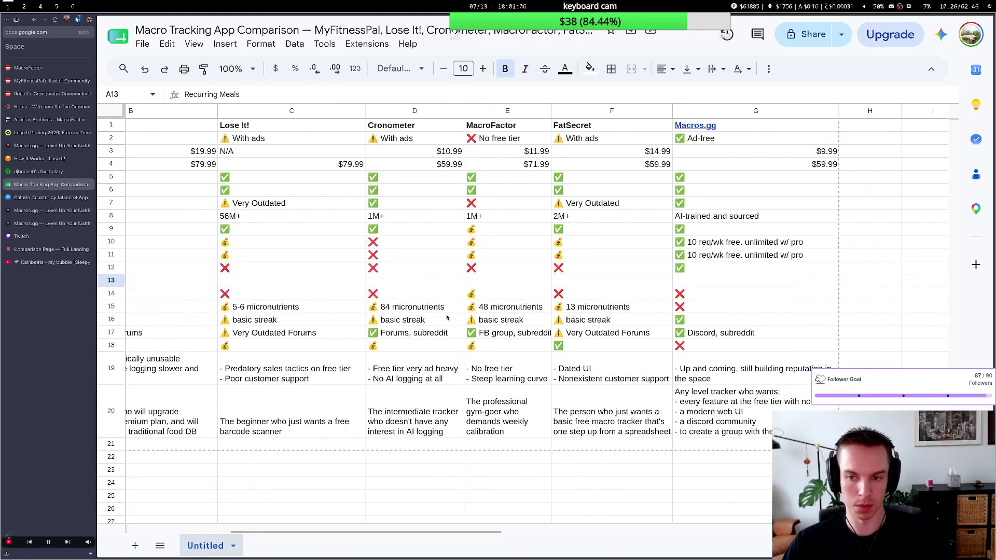
scroll(440, 319, "left", 2)
scroll(440, 319, "left", 1)
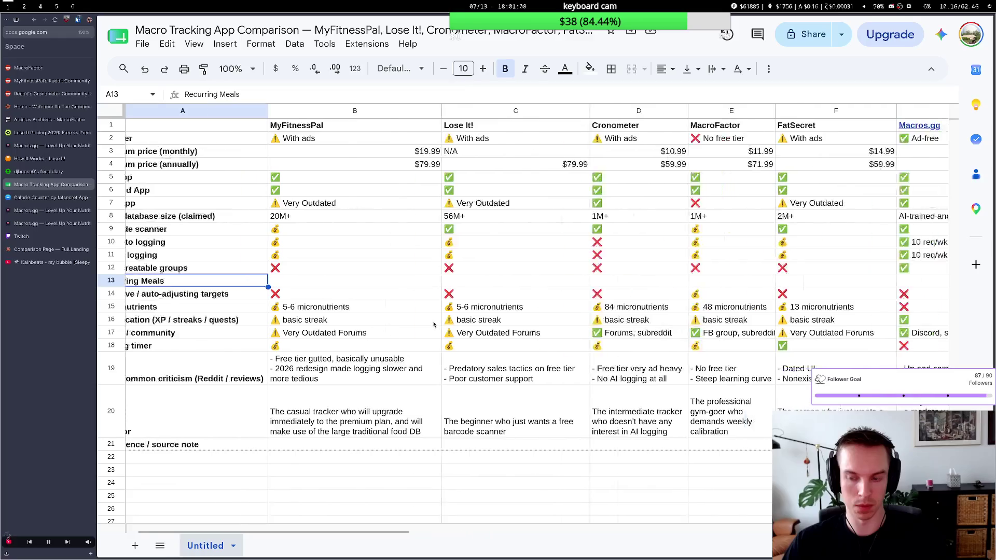
scroll(437, 323, "right", 2)
scroll(434, 326, "right", 2)
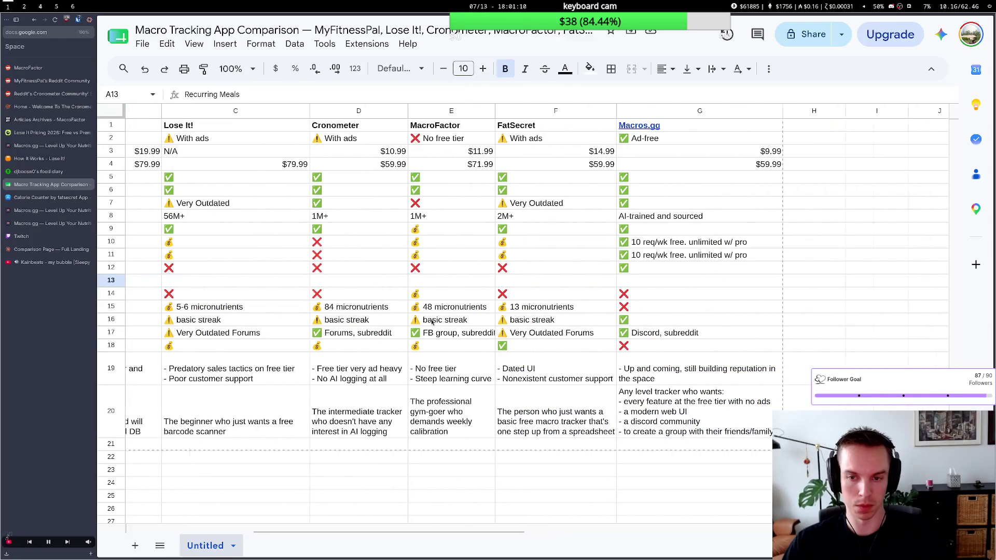
scroll(433, 323, "left", 2)
scroll(432, 321, "left", 1)
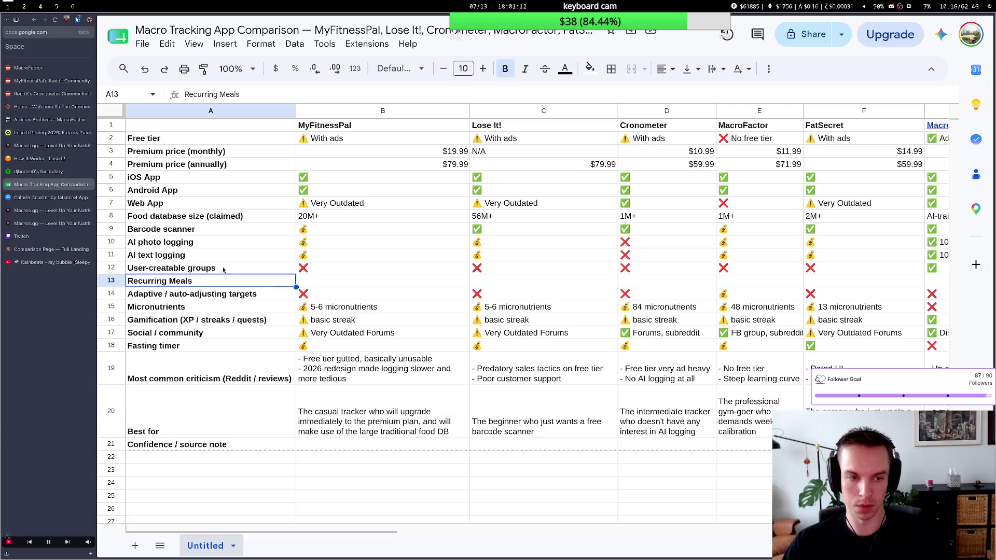
Insert an empty row directly below the AI text logging row.
left_click(110, 254)
right_click(110, 254)
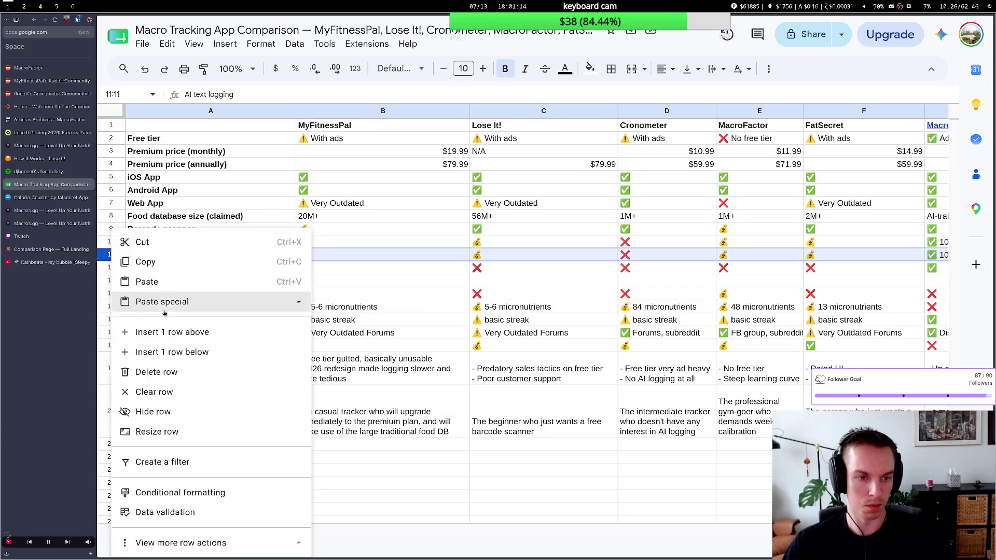
left_click(167, 352)
Label the new row 'AI nutrition coach', correcting typos, then return to the terminal.
left_click(166, 269)
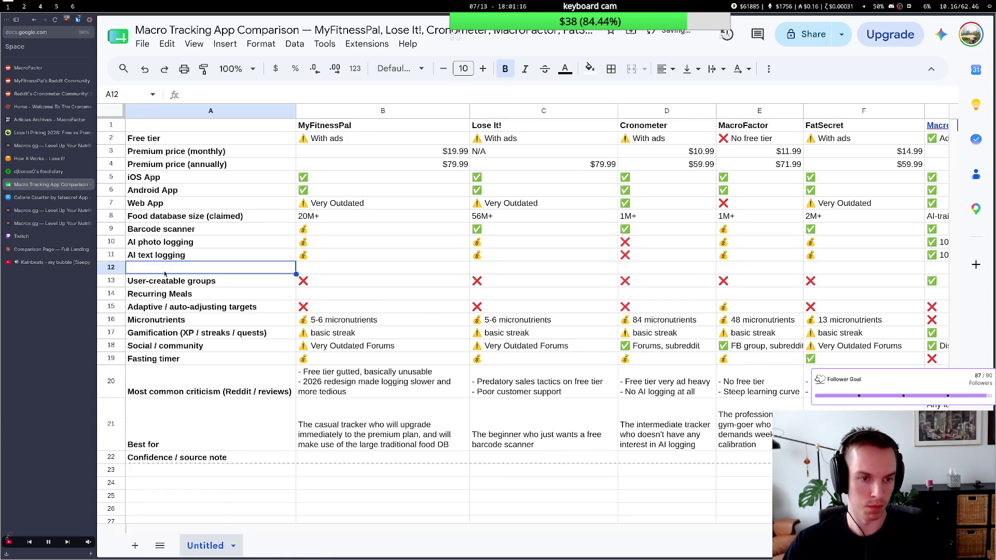
type("AI N")
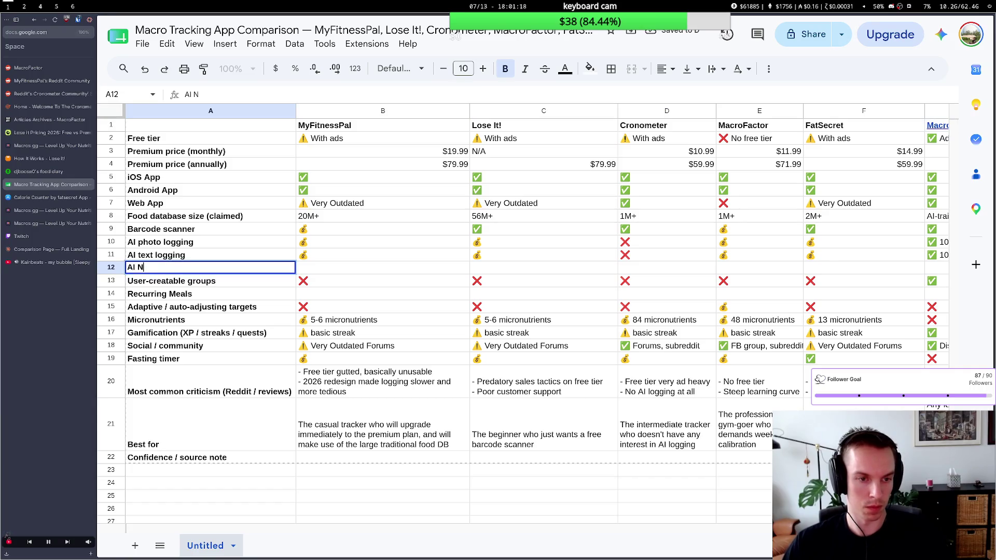
key("BackSpace")
type("nutr")
key("BackSpace")
key("BackSpace")
key("BackSpace")
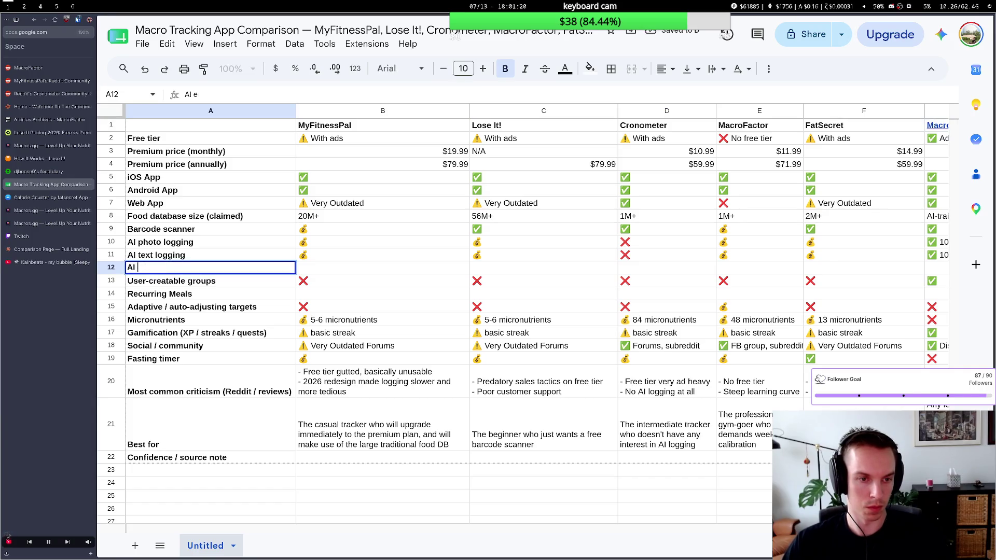
type("Nutrition ")
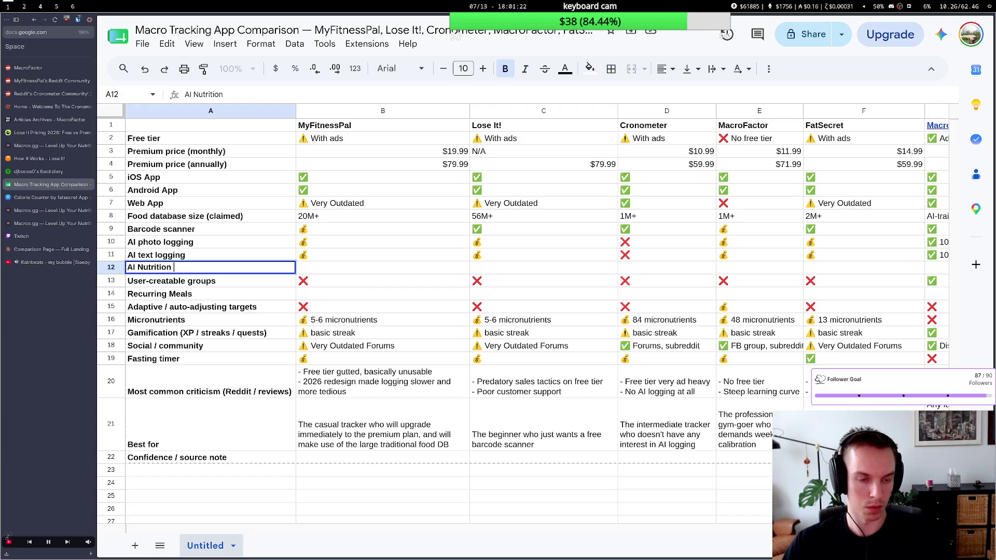
type("coach")
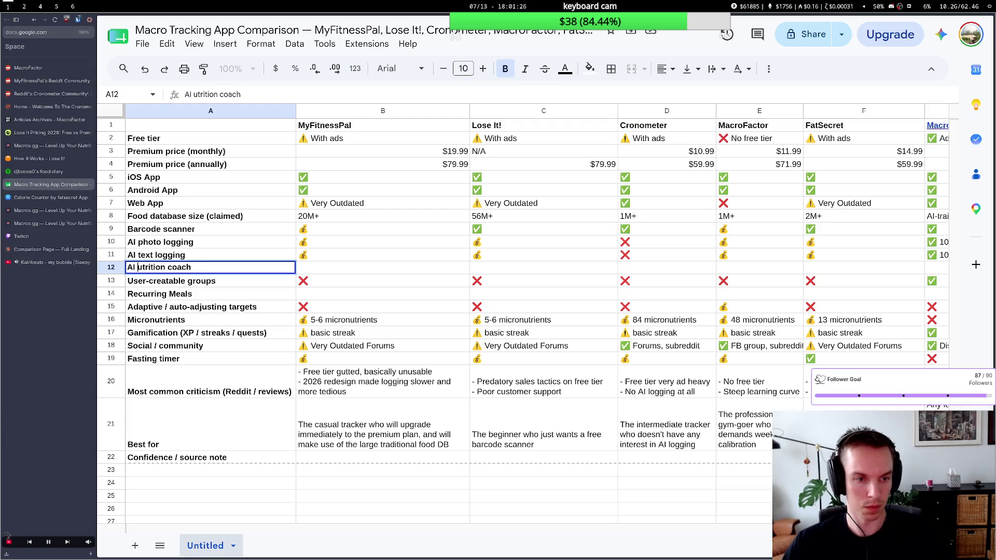
key("BackSpace")
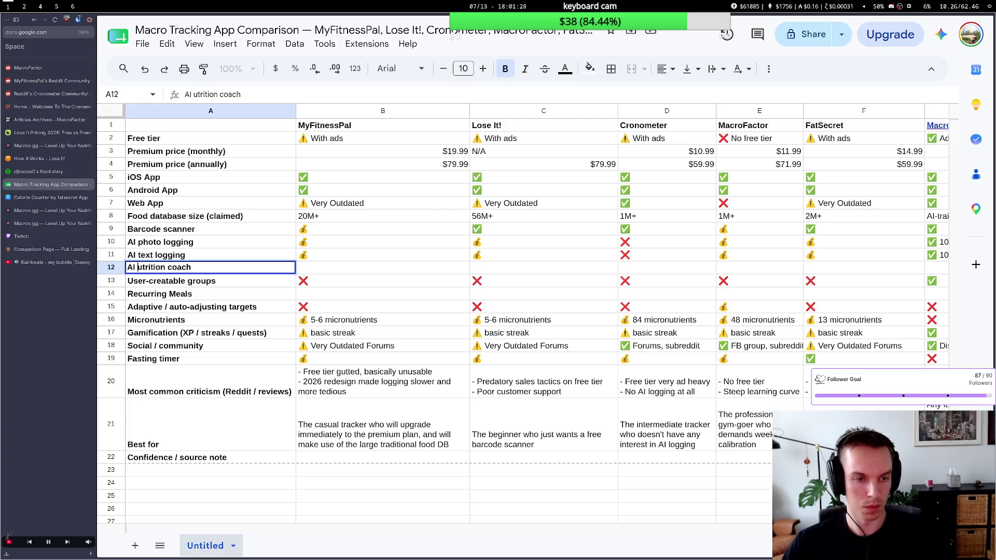
type("n")
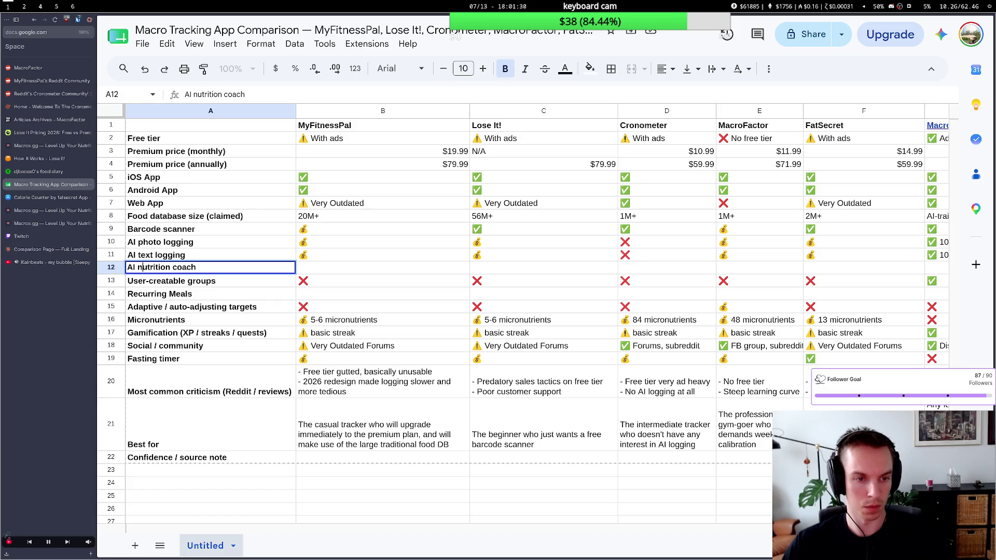
left_click(159, 294)
key("super+2")
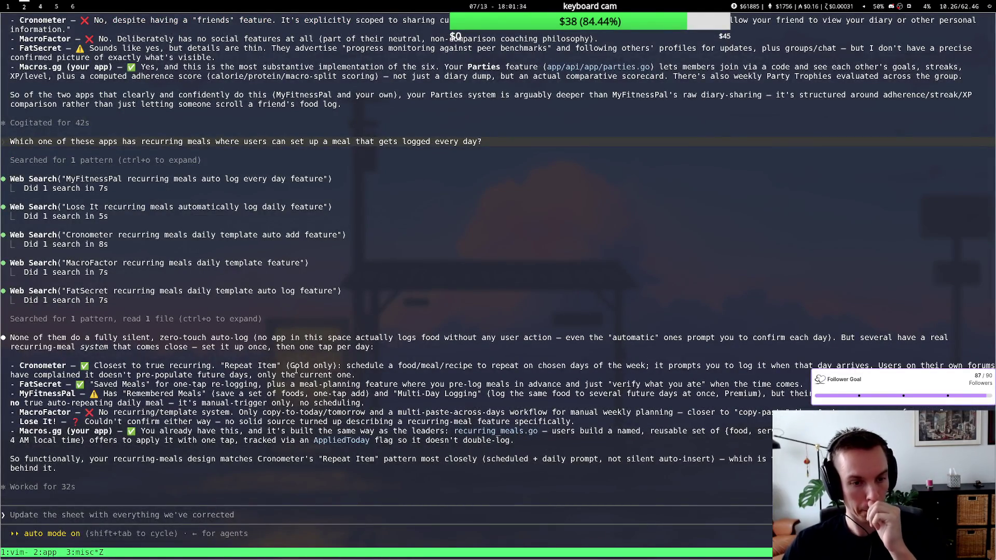
Give Cronometer a ✅ in the Recurring Meals row, reusing the Android App check mark.
key("super+1")
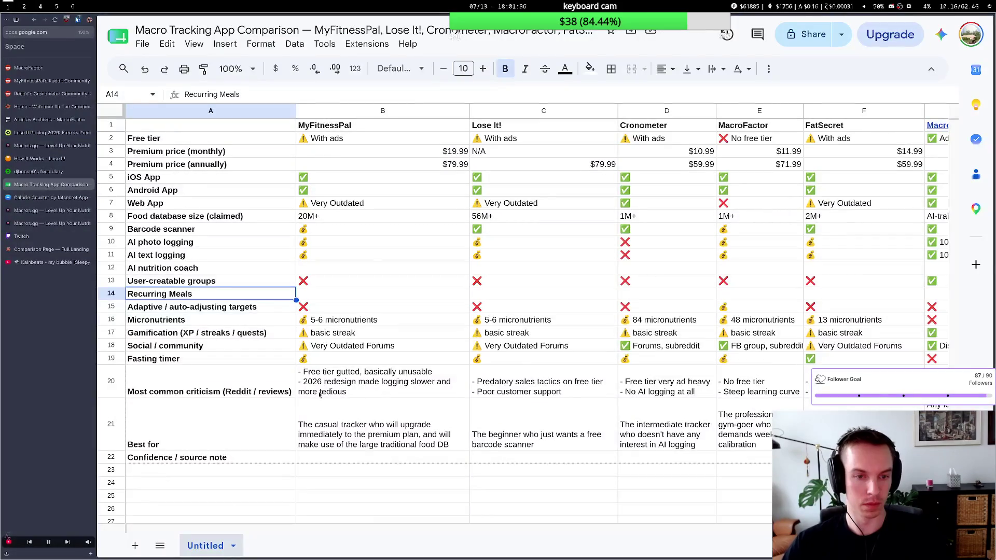
left_click(348, 193)
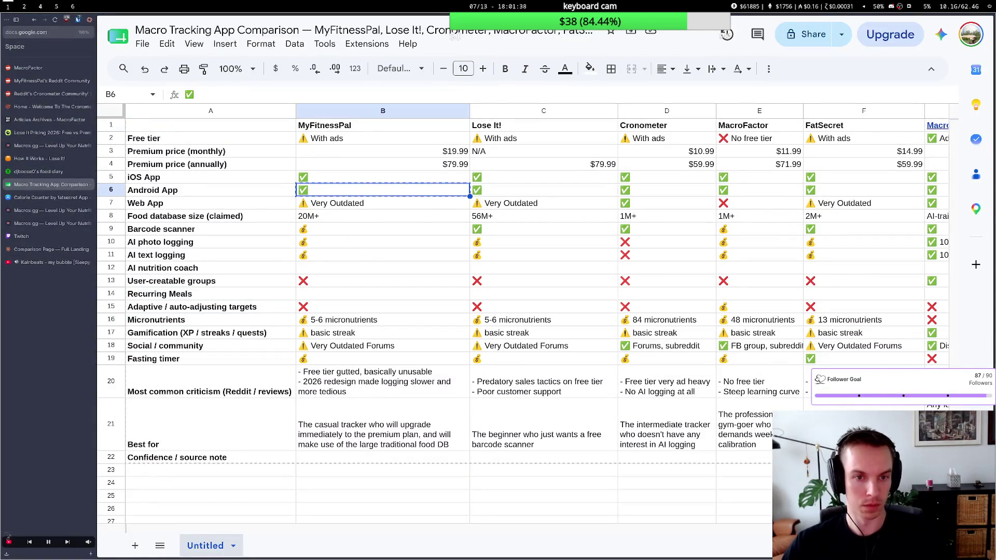
key("ctrl+c")
left_click(618, 299)
key("ctrl+v")
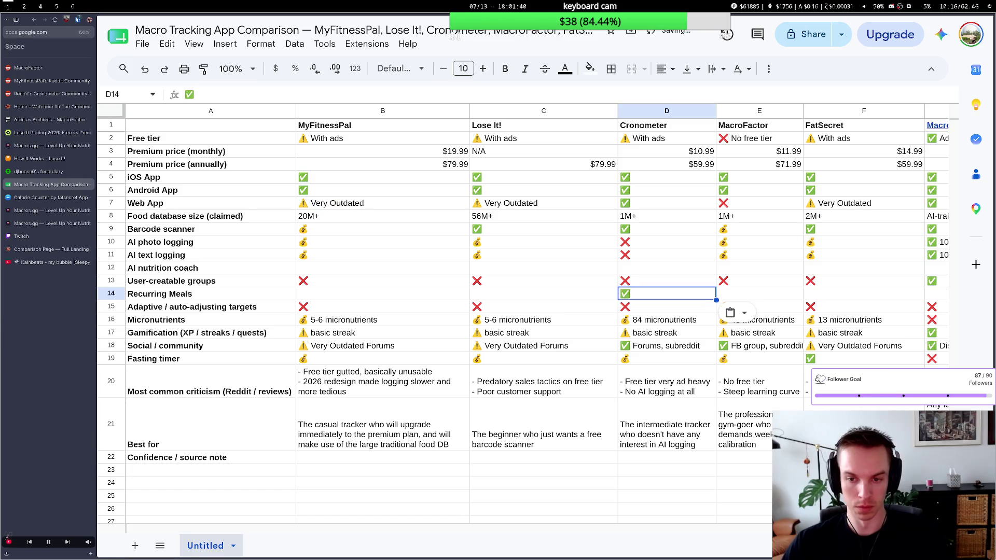
key("super+2")
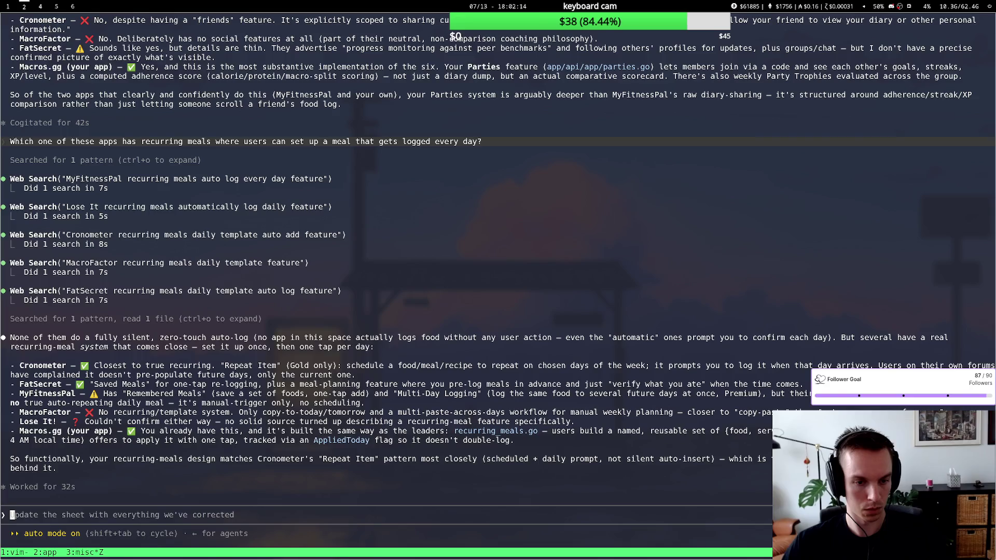
Mark MyFitnessPal, Lose It! and MacroFactor with ❌ for Recurring Meals.
key("super+1")
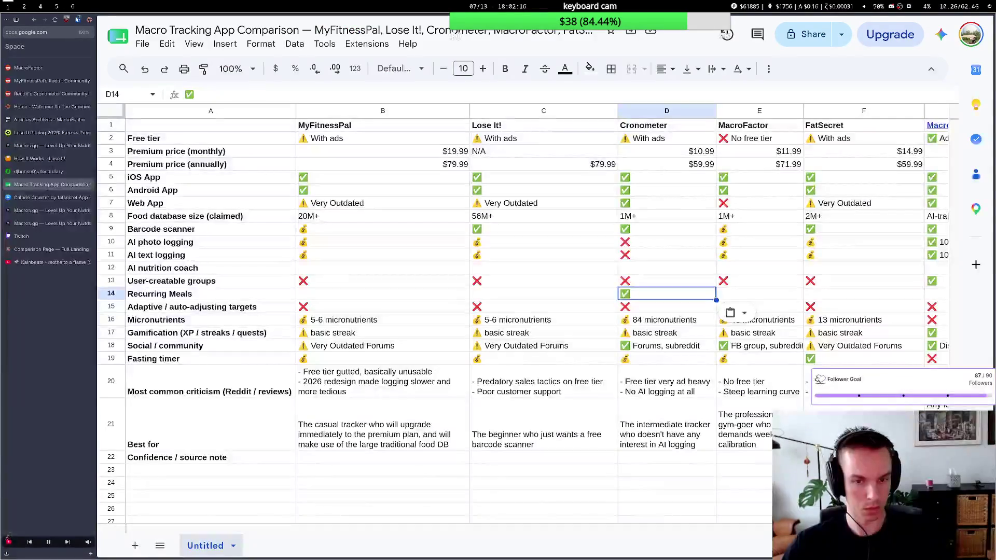
left_click(683, 280)
key("ctrl+c")
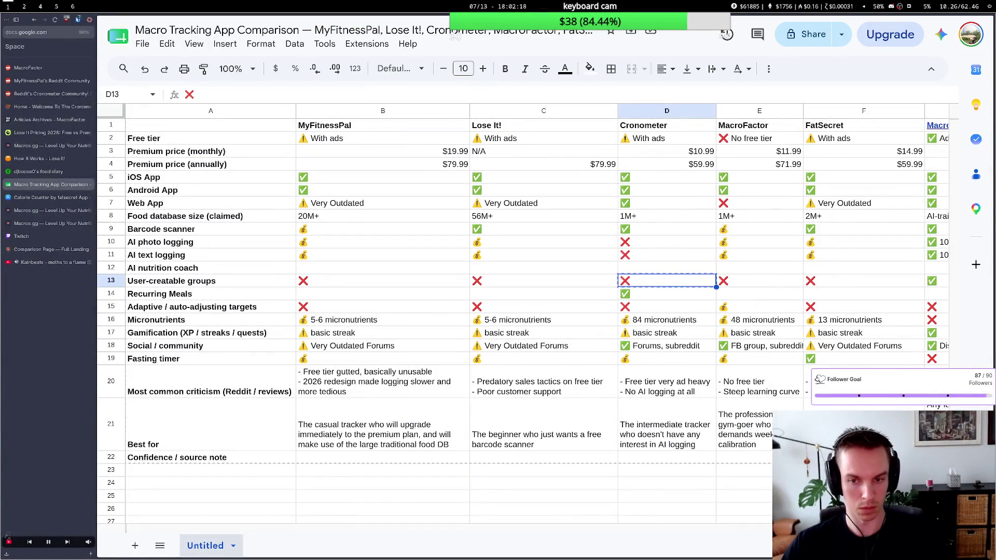
left_click(433, 296)
key("ctrl+v")
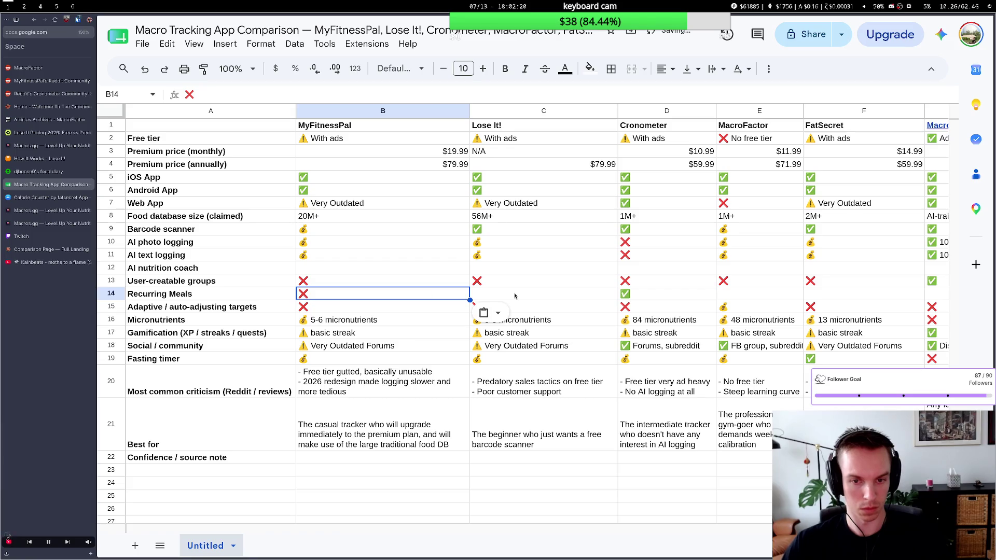
left_click(515, 296)
key("ctrl+v")
left_click(760, 294)
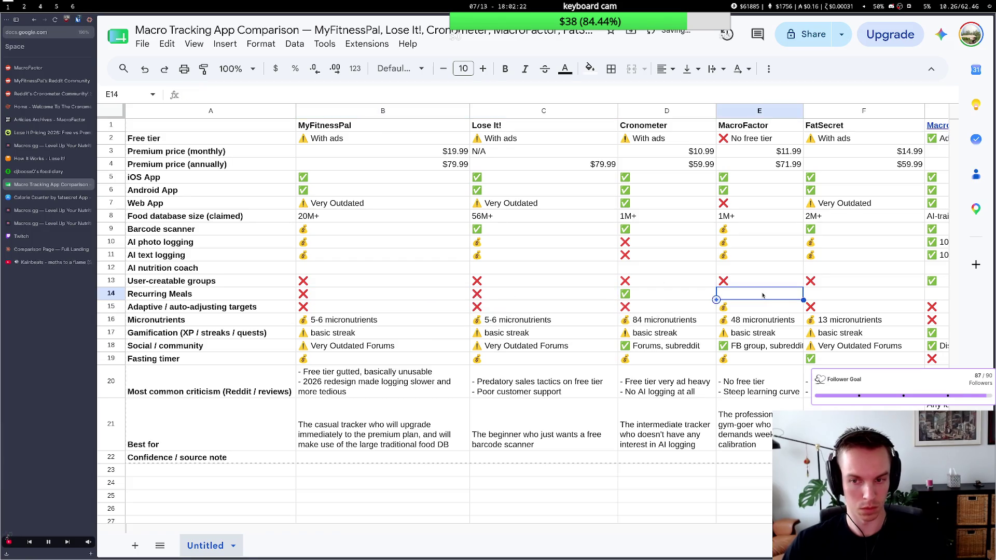
key("ctrl+v")
key("ctrl+v")
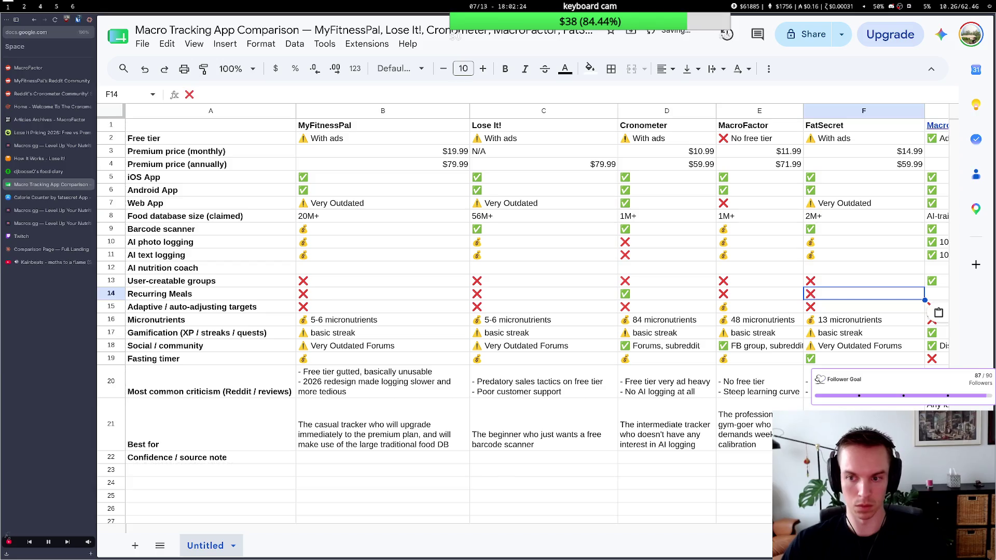
scroll(815, 310, "right", 3)
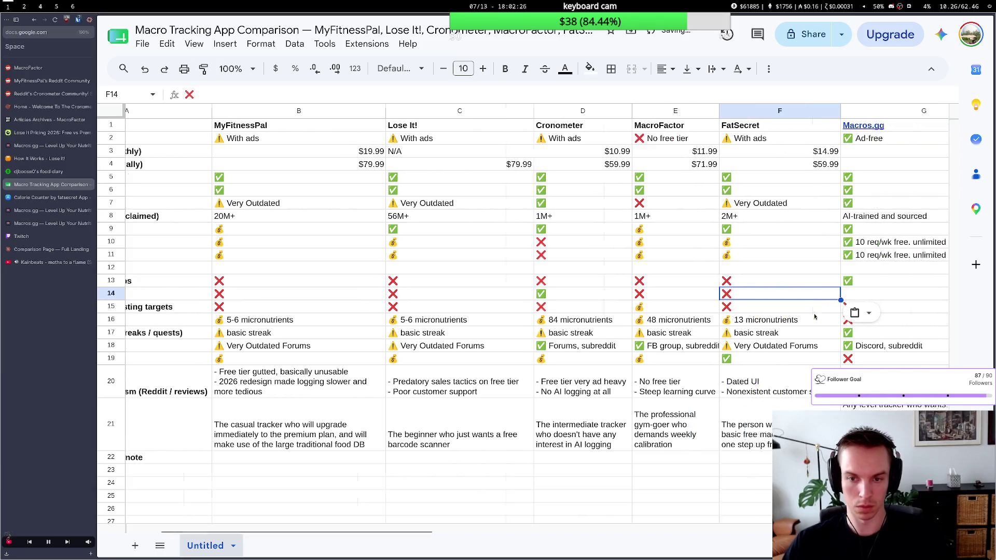
scroll(652, 314, "left", 3)
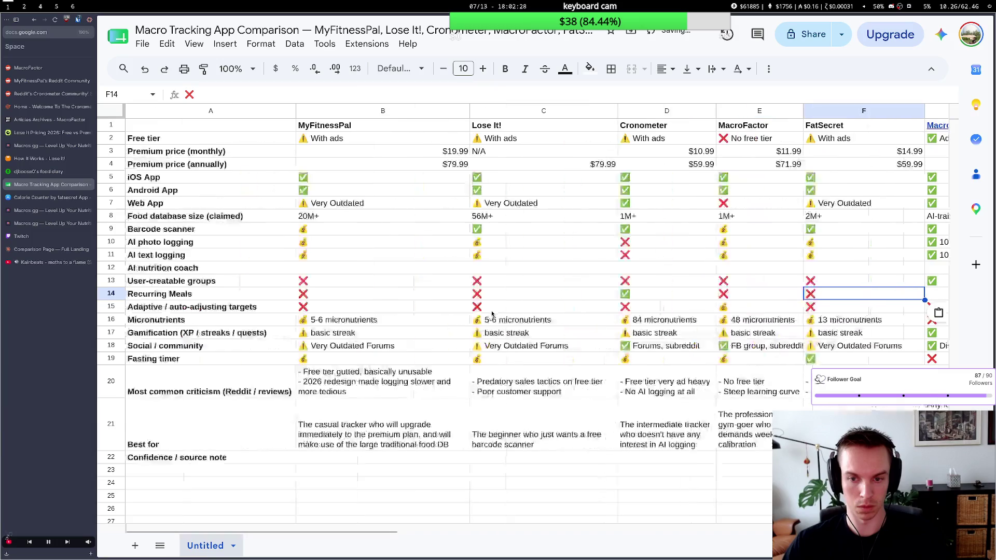
scroll(492, 313, "right", 2)
scroll(492, 314, "right", 2)
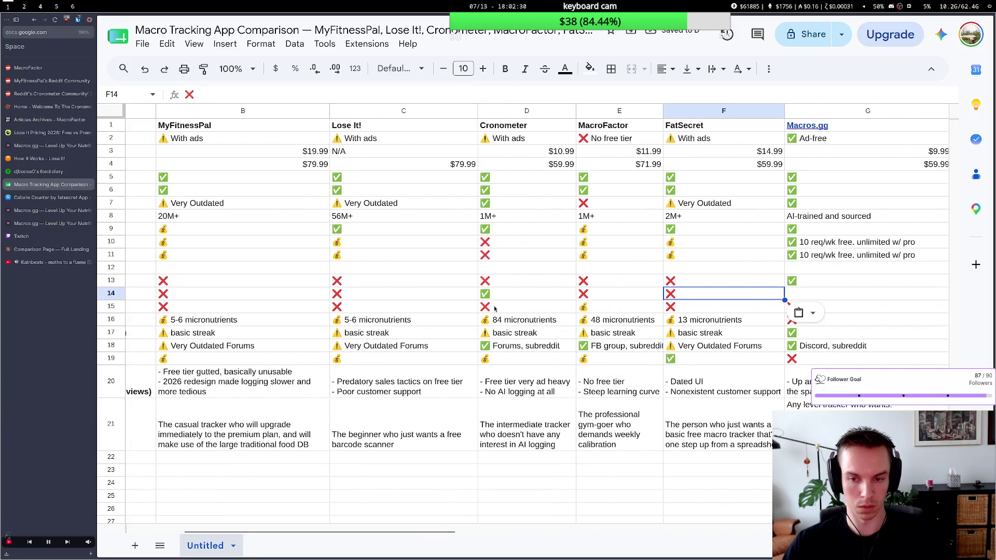
key("super+2")
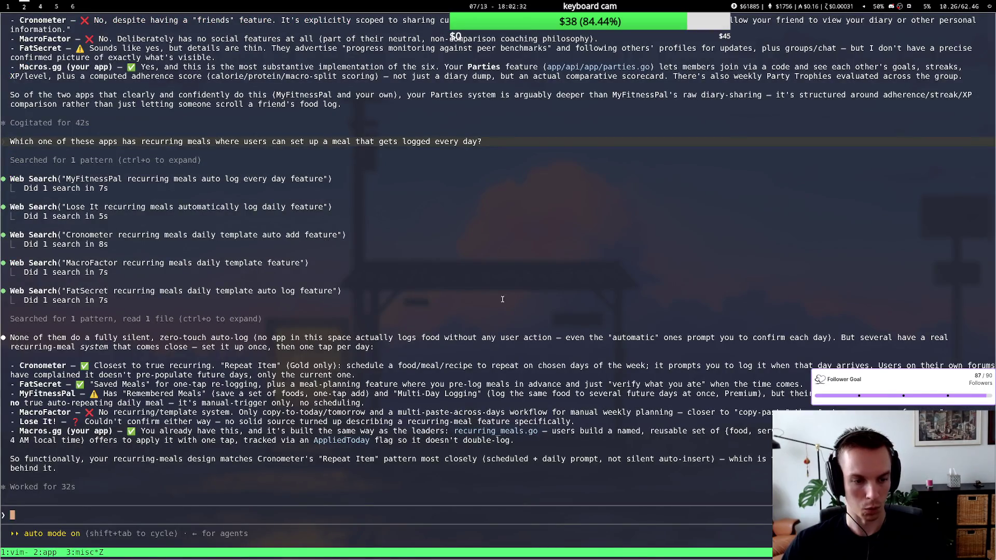
type("Which of these apps has")
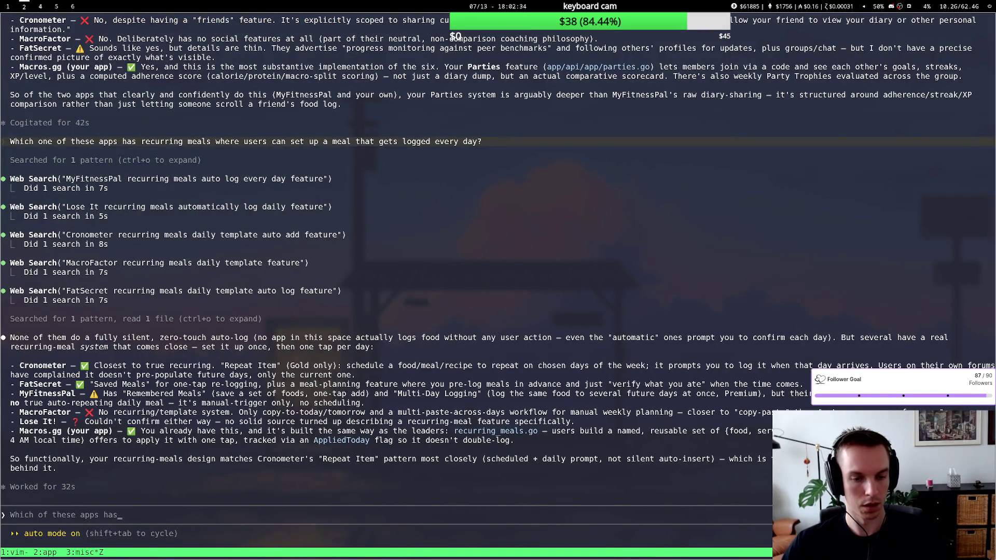
type(" some sort of AI")
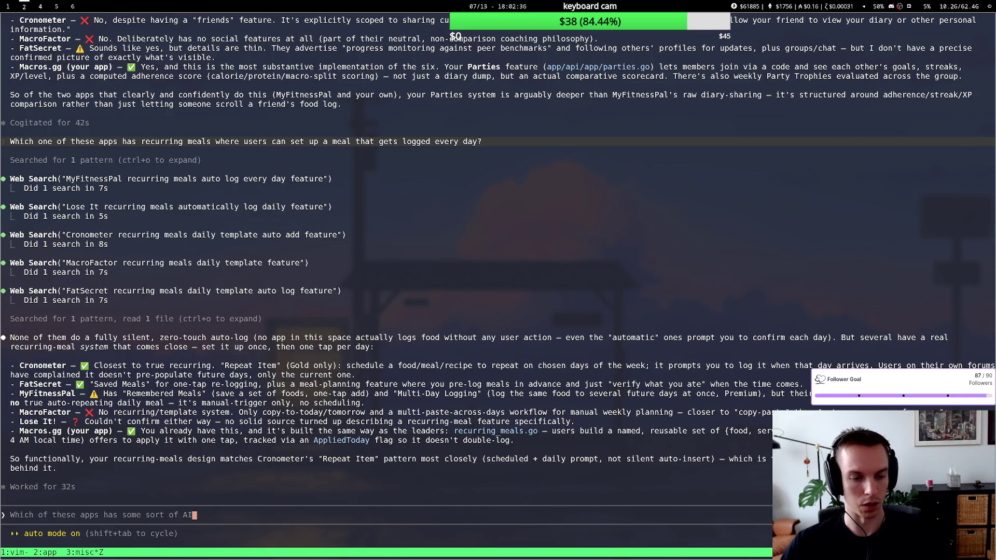
type(" neutral")
Send the AI nutrition coach question in Claude Code and return to the spreadsheet.
key("BackSpace")
key("BackSpace")
key("BackSpace")
type("utrition coach that you can chat with?")
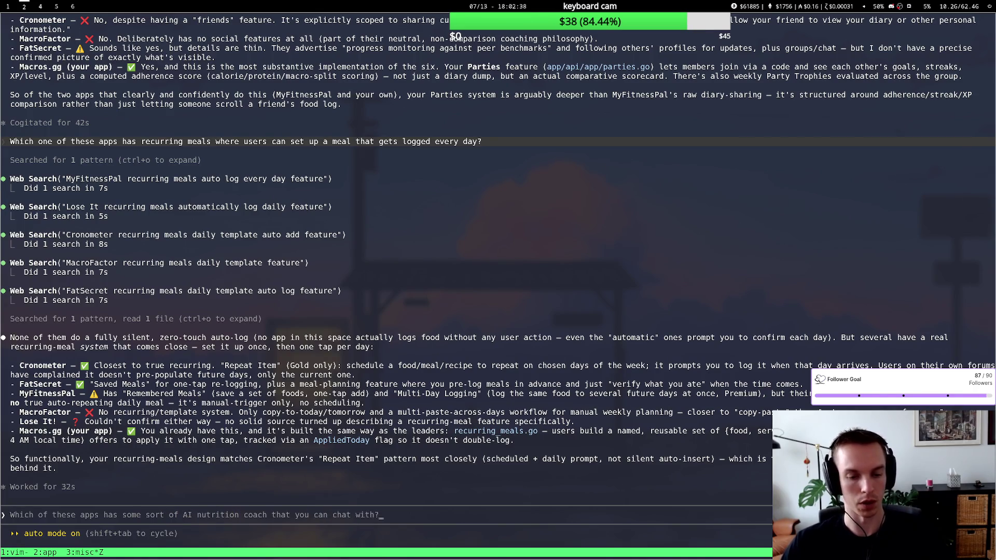
key("Return")
key("super+1")
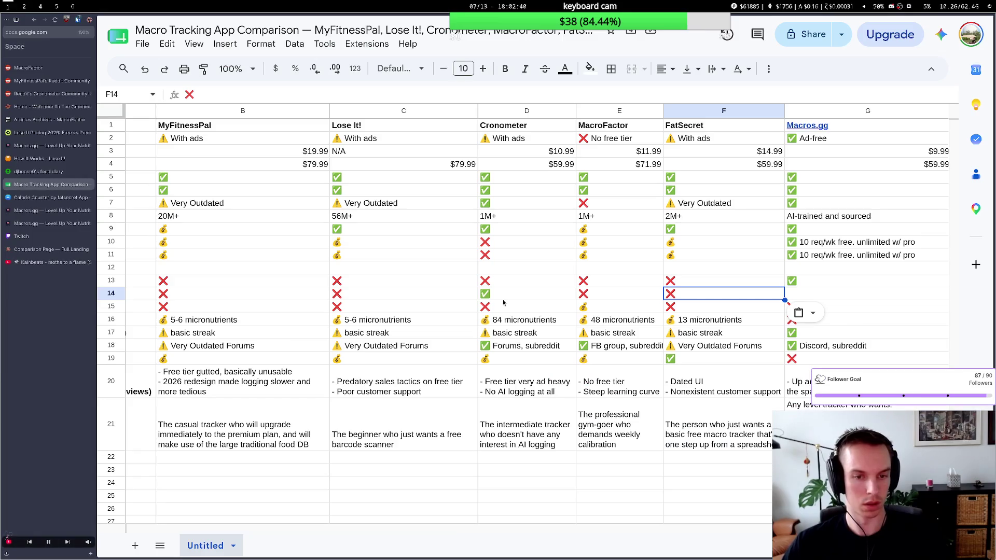
scroll(376, 348, "left", 2)
scroll(370, 352, "left", 2)
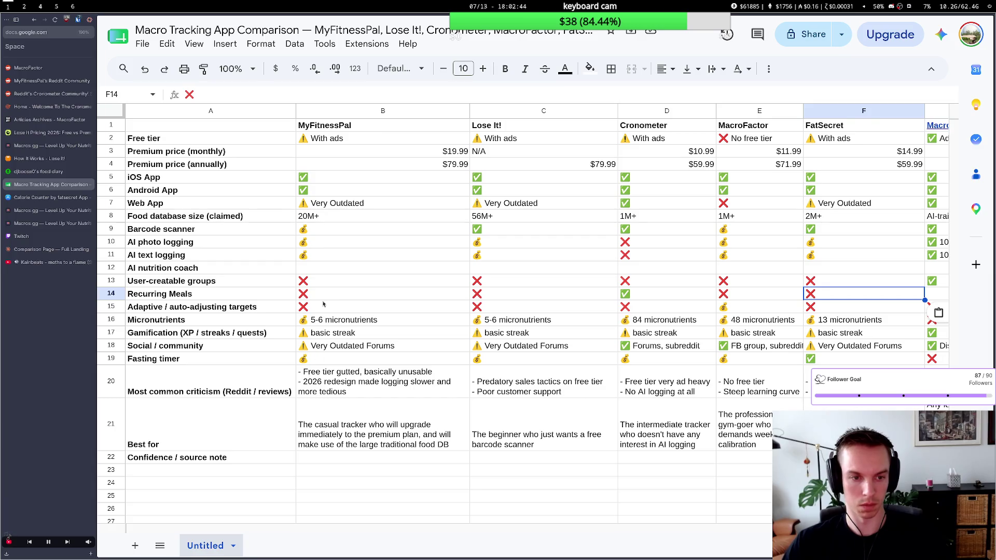
scroll(323, 296, "right", 2)
scroll(324, 296, "left", 2)
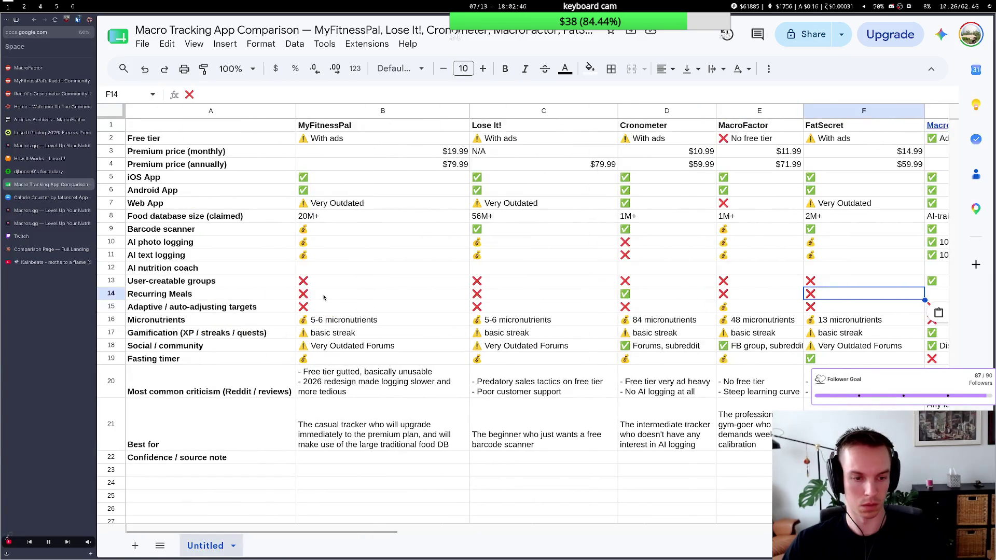
scroll(324, 297, "right", 2)
scroll(324, 297, "left", 2)
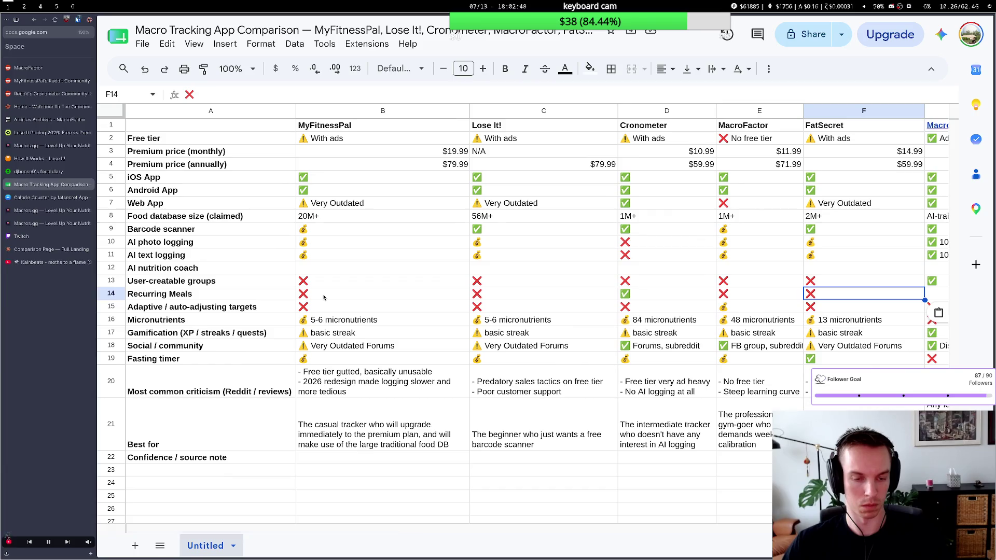
scroll(326, 295, "right", 3)
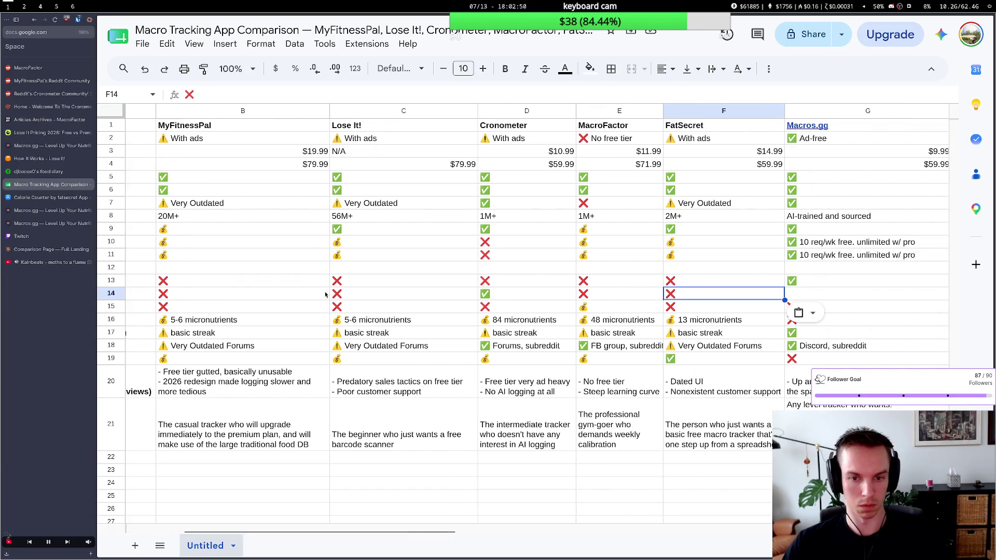
scroll(326, 294, "right", 2)
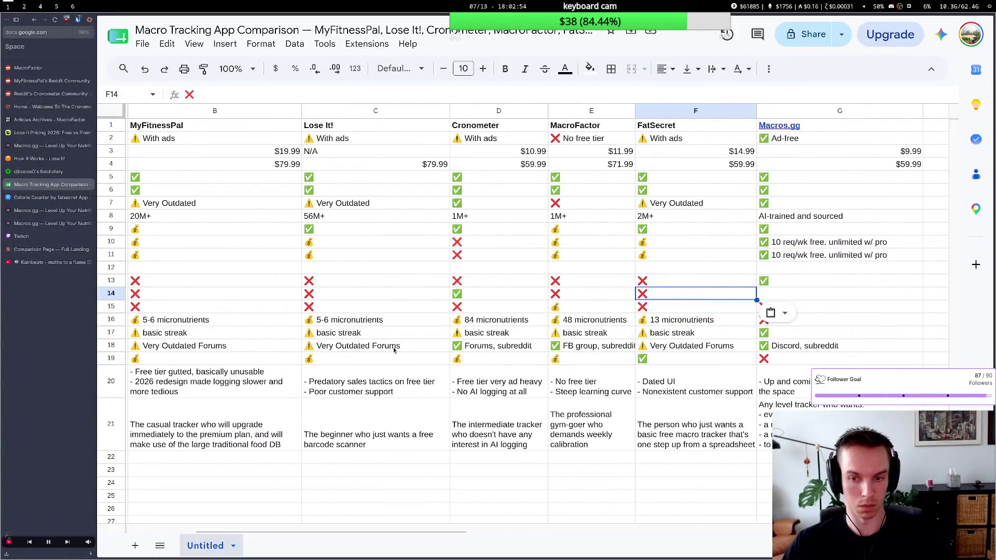
scroll(457, 354, "left", 5)
scroll(390, 345, "right", 1)
scroll(393, 350, "left", 1)
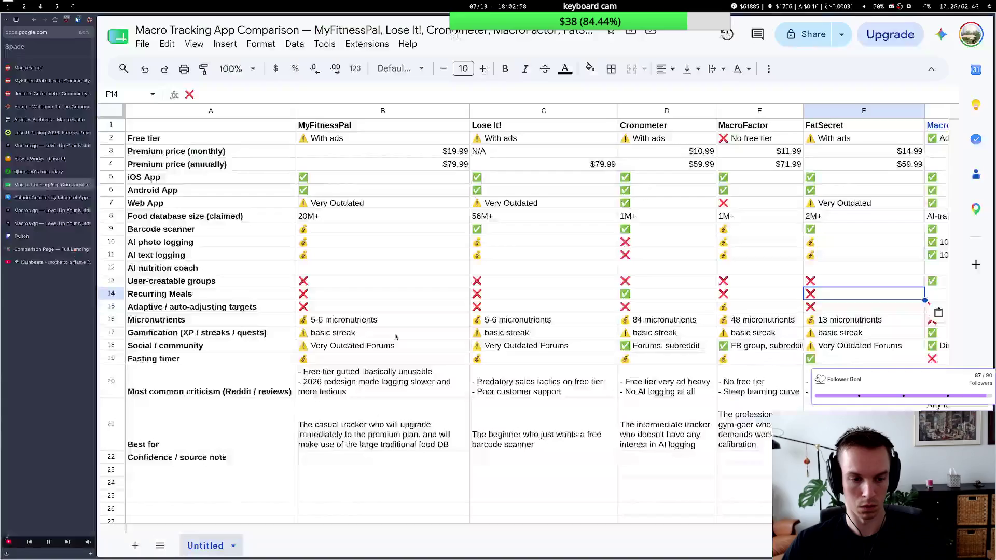
scroll(396, 336, "right", 5)
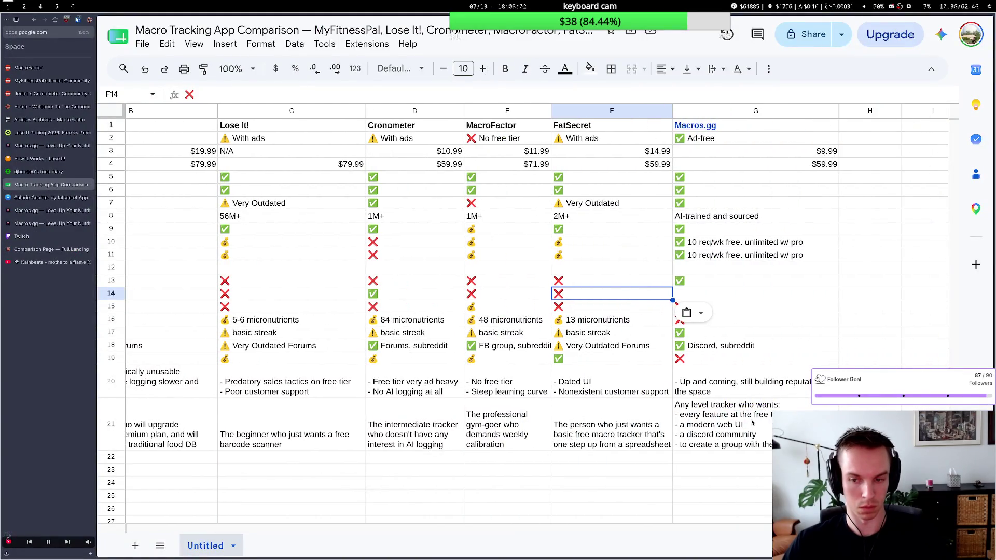
left_click(737, 414)
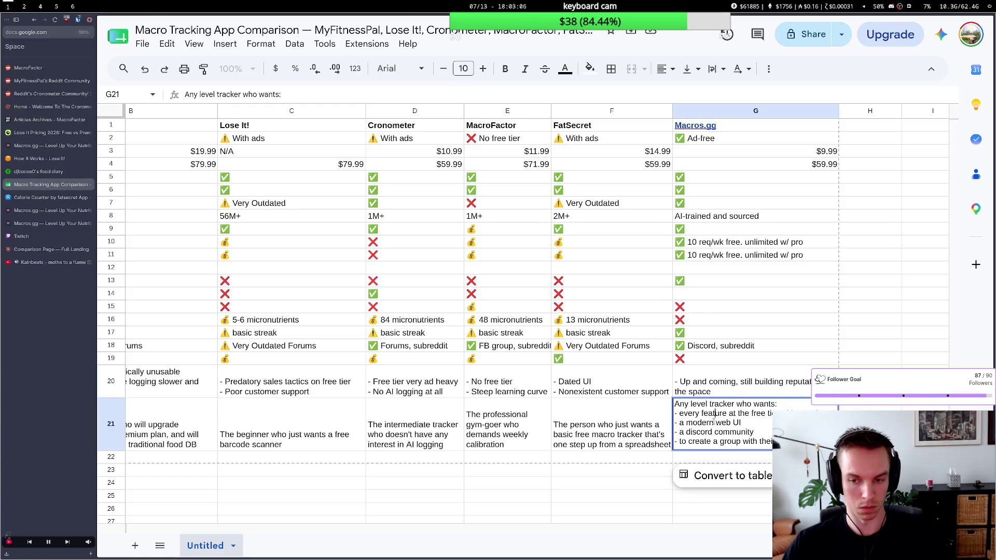
Delete the final group-creation bullet from the Macros.gg best-for description.
left_click(663, 463)
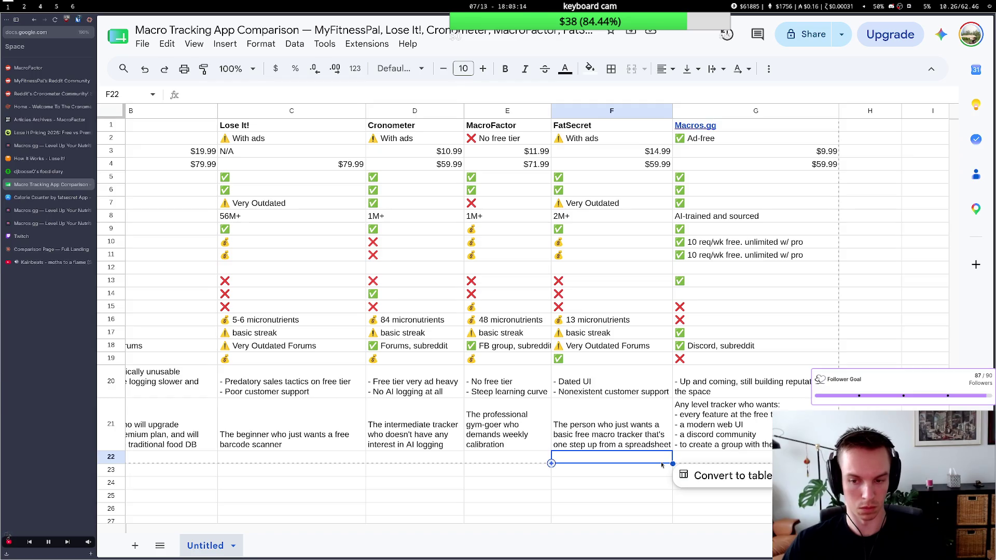
left_click(648, 436)
double_click(717, 443)
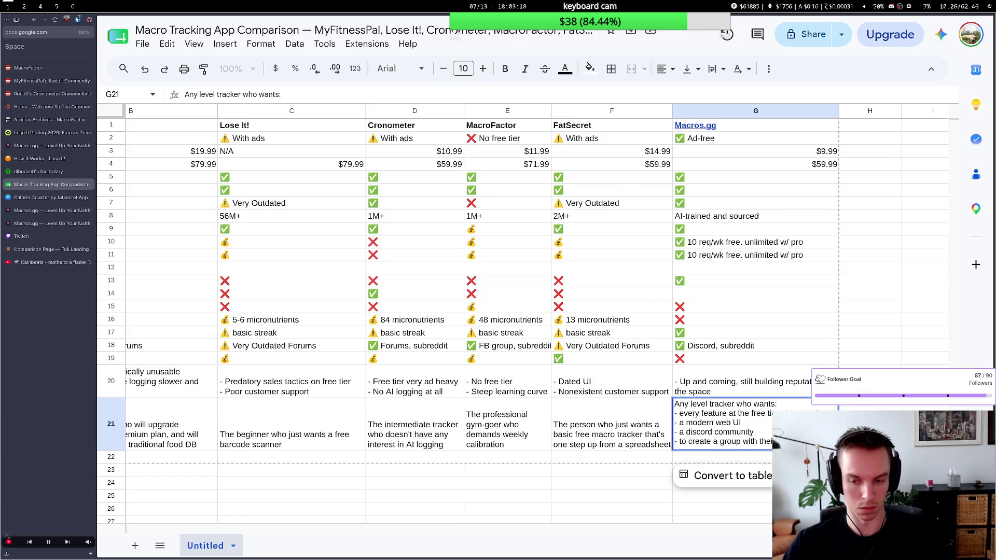
left_click_drag(778, 442, 682, 441)
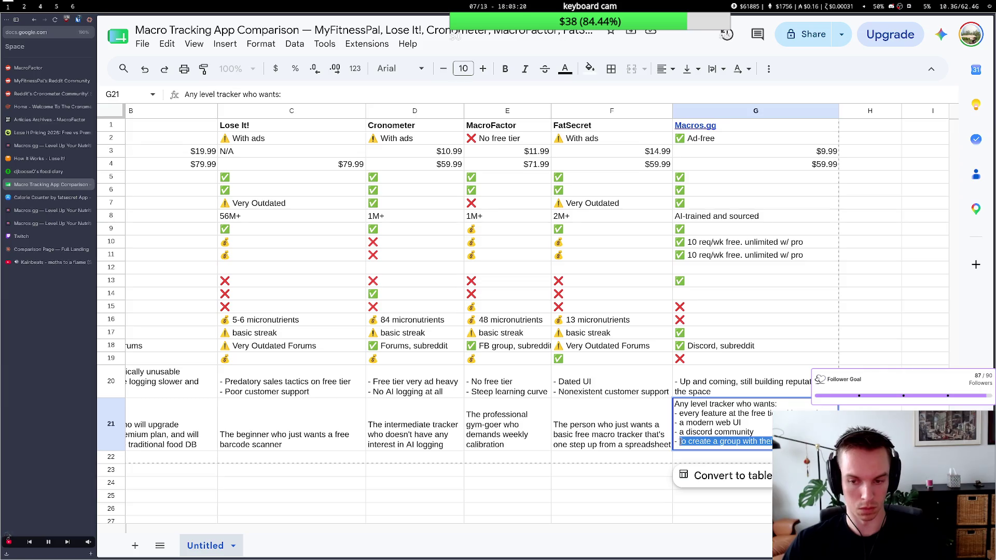
key("BackSpace")
key("BackSpace")
key("BackSpace")
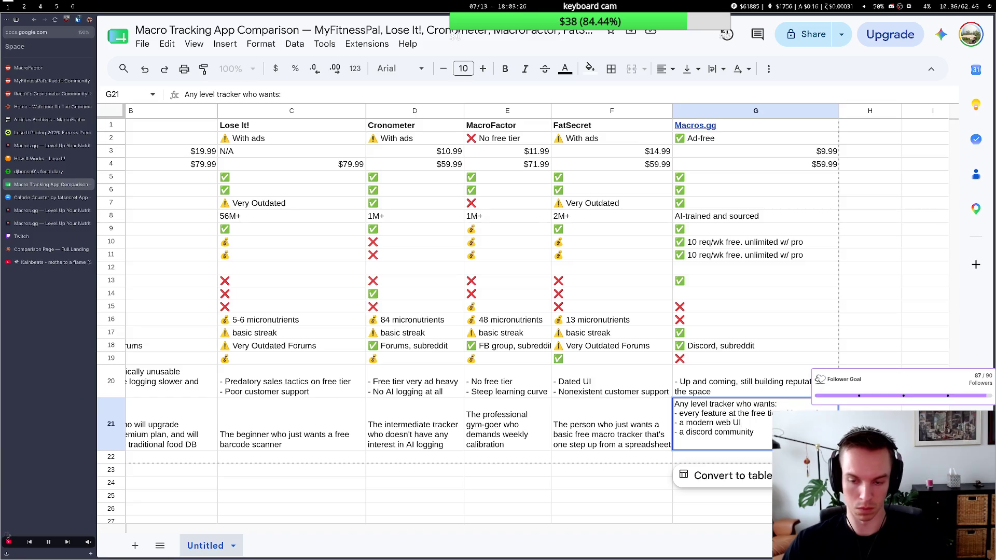
left_click(648, 424)
Check the terminal answer, then select MyFitnessPal's Android App check mark.
key("super+2")
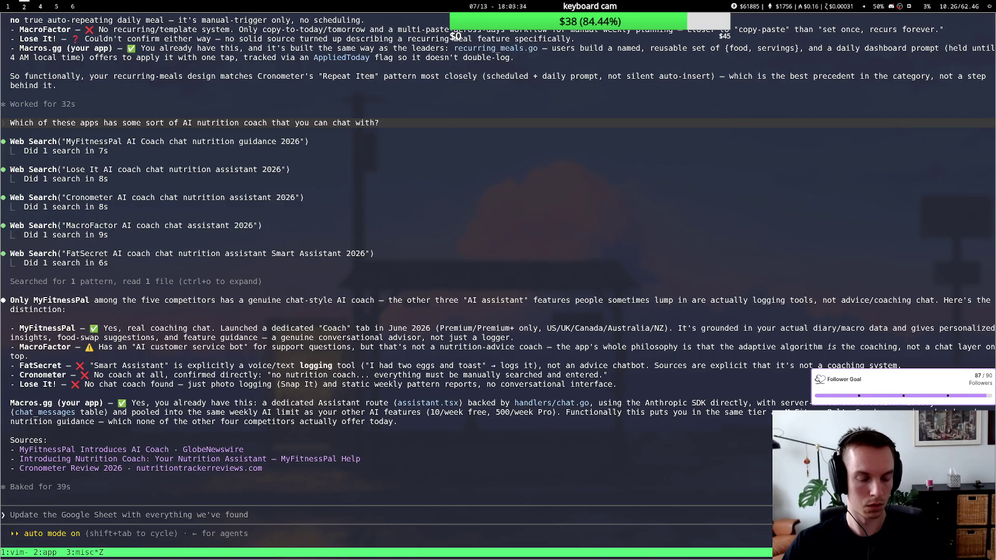
key("super+1")
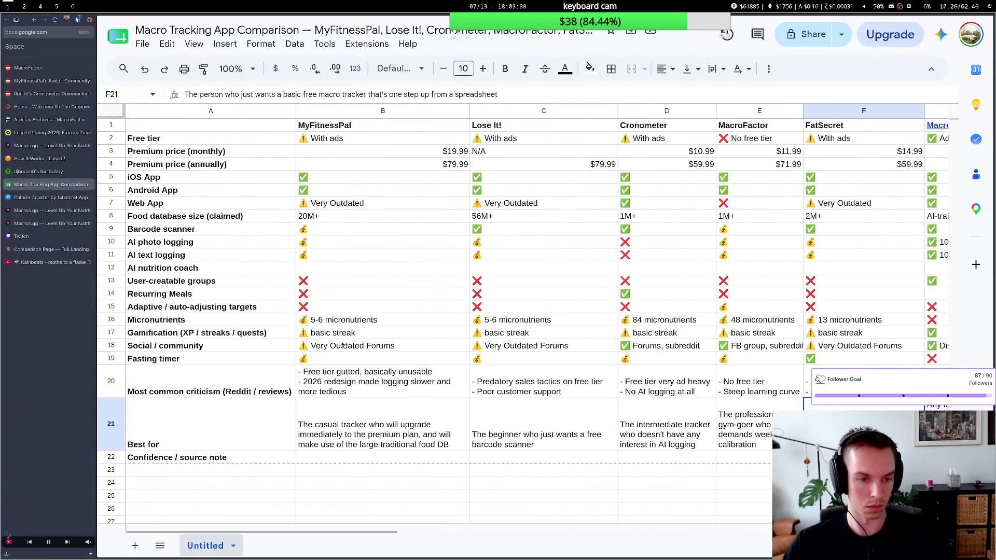
left_click(348, 195)
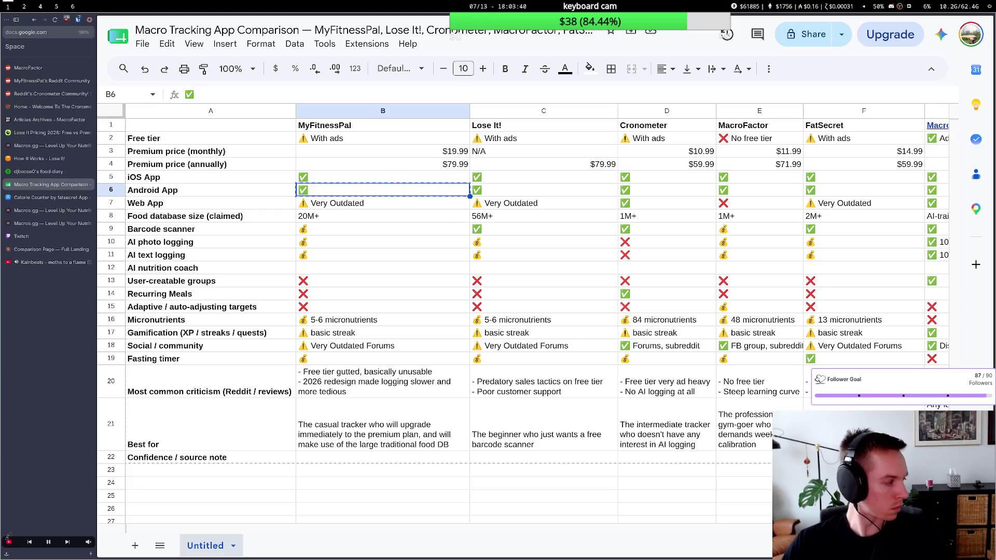
Jump to the far end of row 6 after copying MyFitnessPal's check mark.
key("ctrl+Right")
key("ctrl+Right")
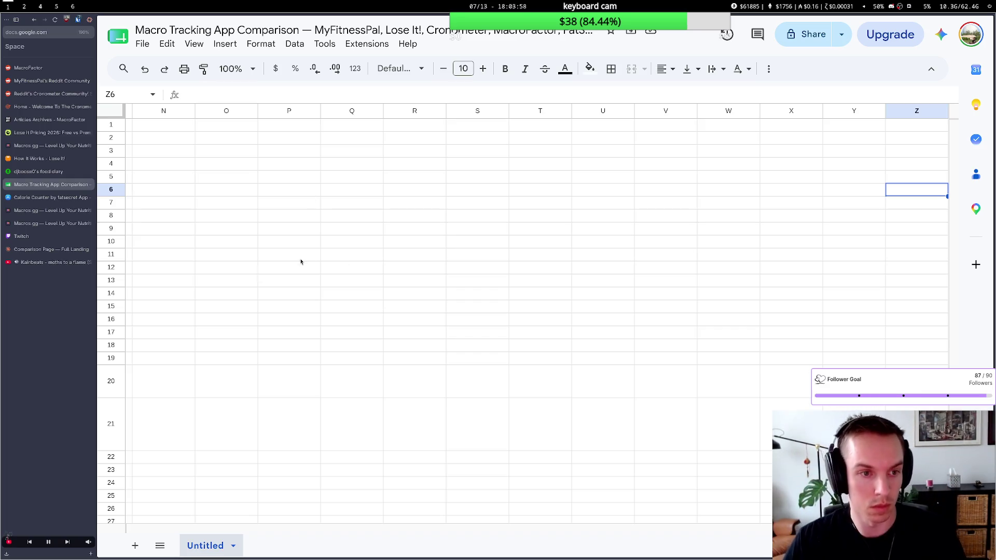
scroll(309, 241, "down", 3)
scroll(309, 241, "up", 3)
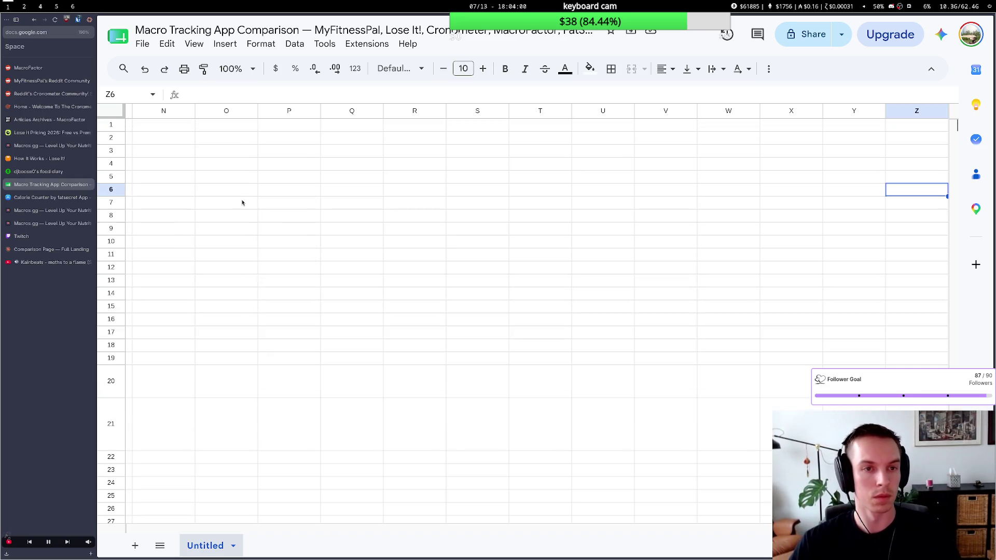
scroll(242, 205, "left", 2)
scroll(243, 202, "left", 5)
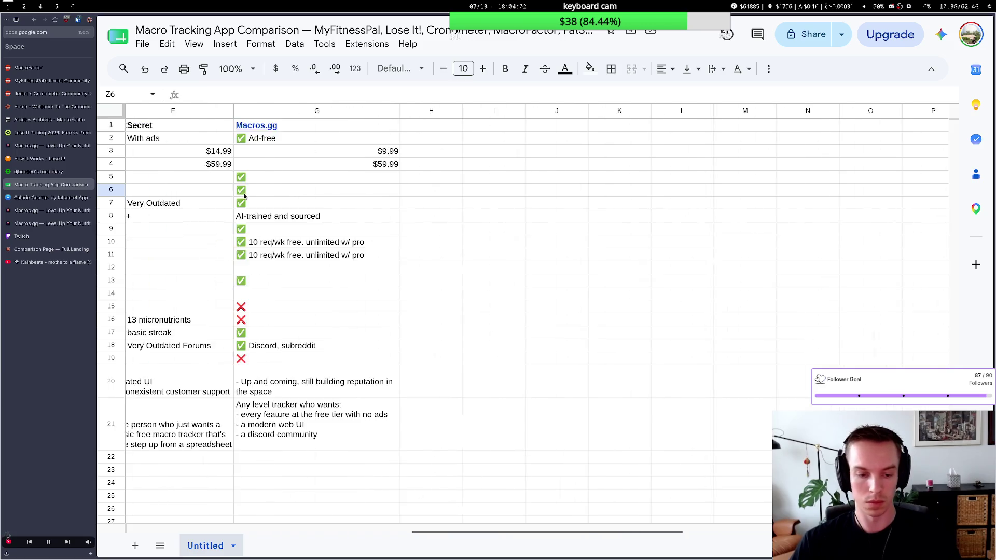
scroll(242, 204, "left", 3)
scroll(247, 228, "left", 2)
scroll(246, 228, "left", 3)
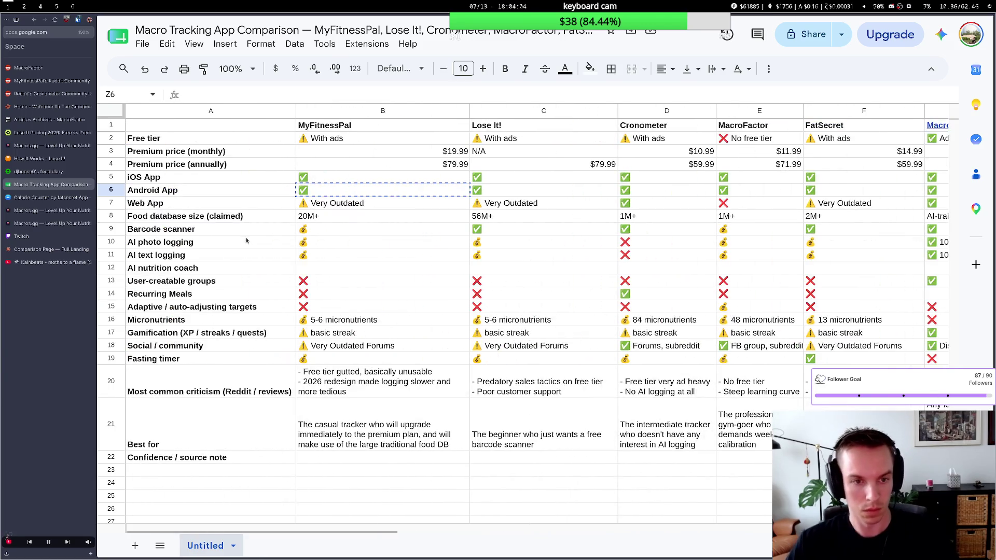
Fill MyFitnessPal's AI nutrition coach cell with the 💰 paid mark from AI text logging.
left_click(338, 283)
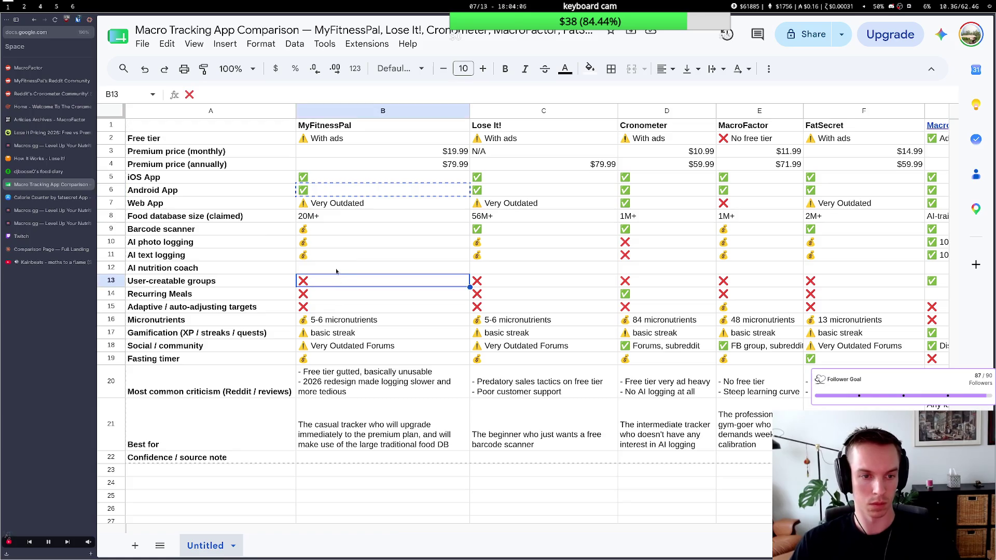
left_click(349, 193)
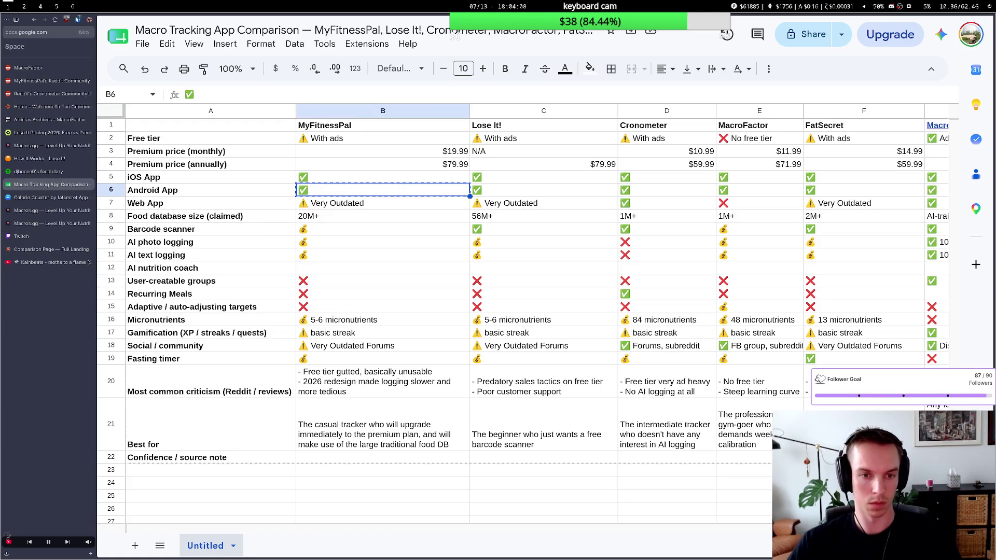
key("Down")
key("Down")
key("Down")
key("Down")
key("Down")
key("ctrl+v")
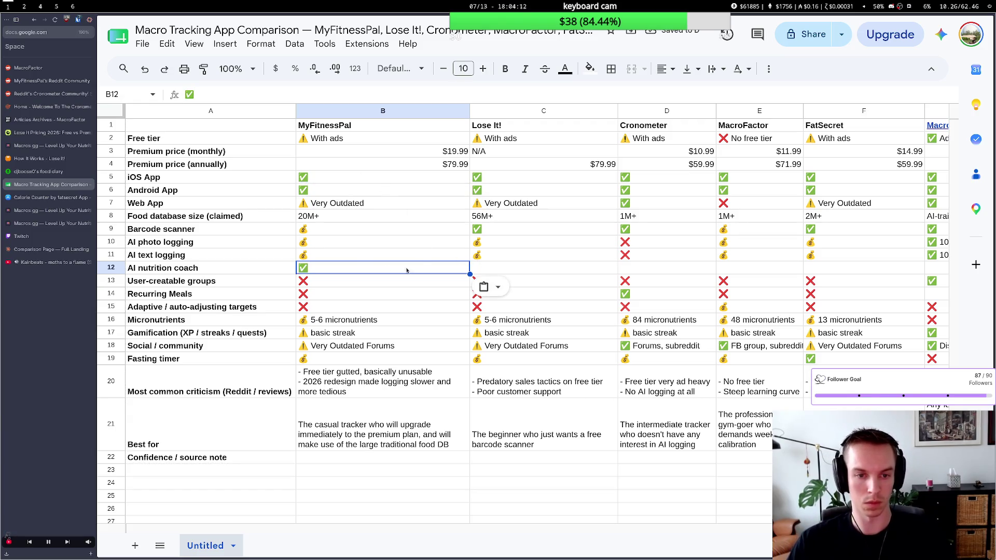
left_click(349, 260)
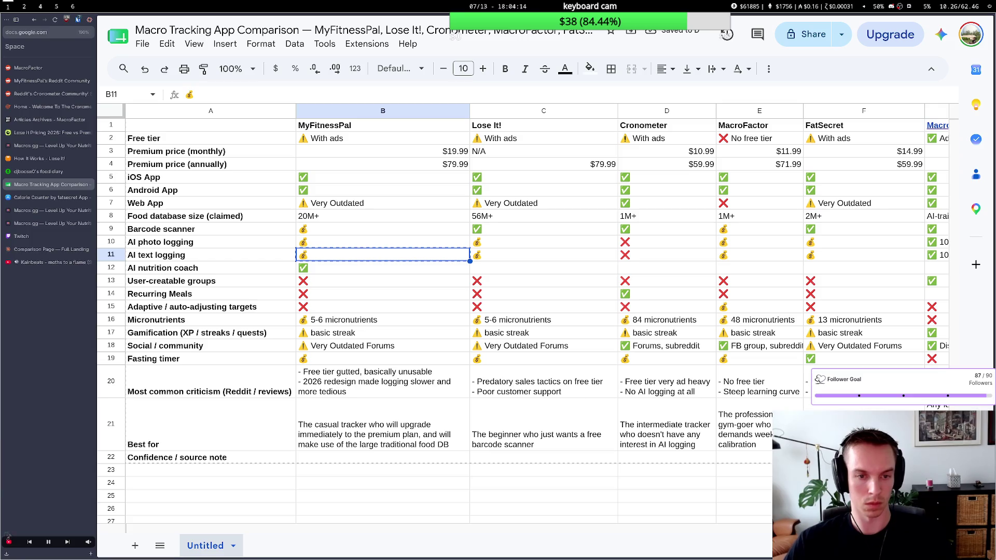
key("Down")
key("ctrl+v")
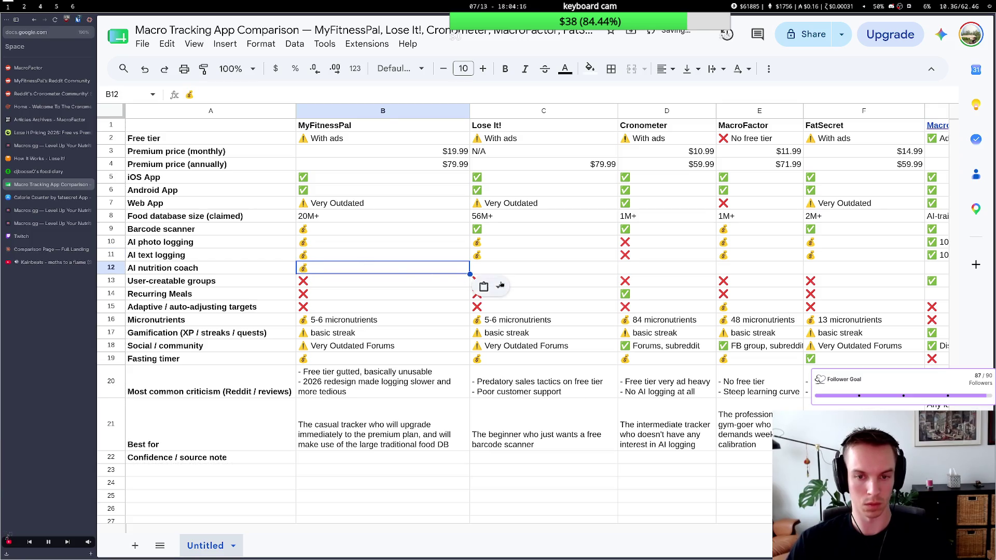
scroll(576, 261, "right", 2)
Copy Macros.gg's AI text logging ✅ note down into its AI nutrition coach cell.
left_click(791, 259)
key("ctrl+c")
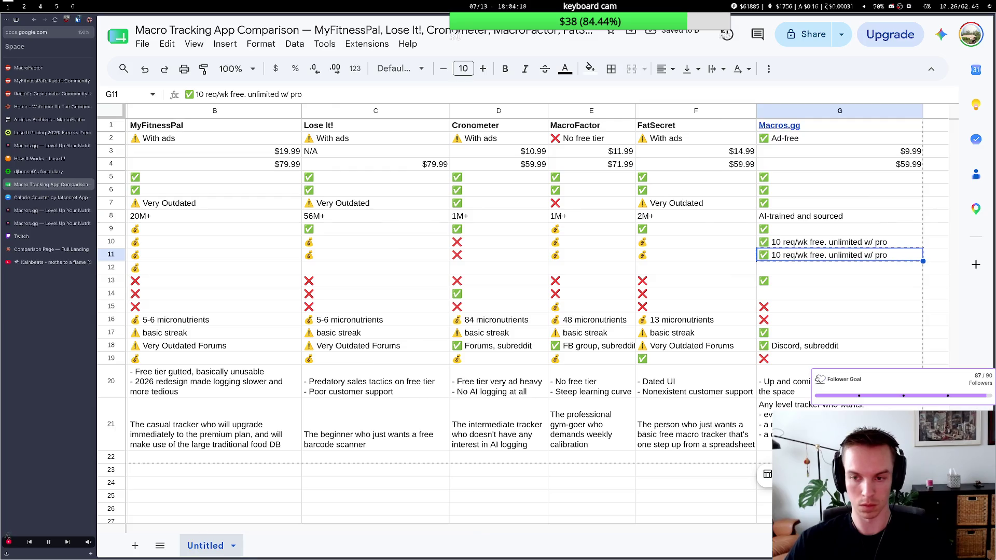
key("Down")
key("ctrl+v")
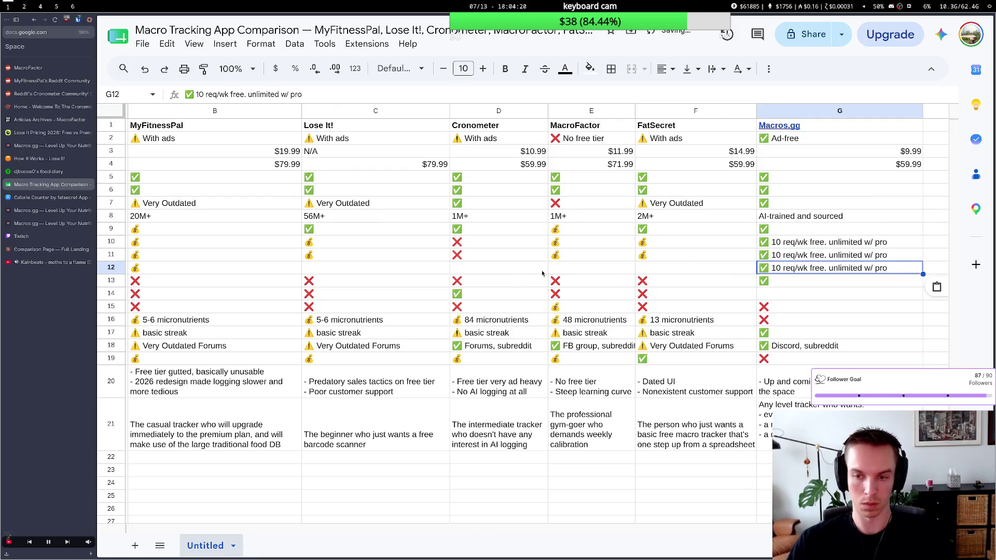
left_click(262, 273)
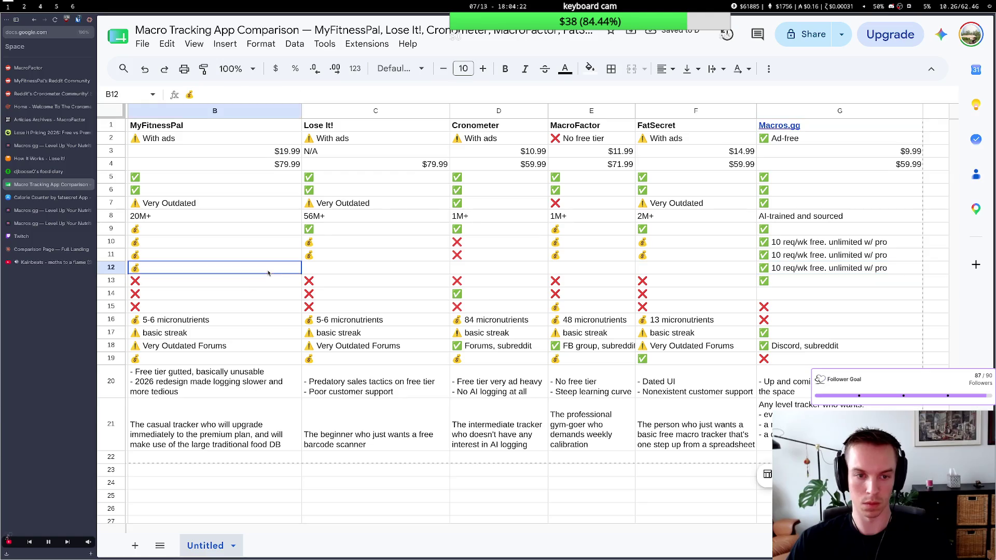
Mark Lose It!, Cronometer, MacroFactor and FatSecret with ❌ for AI nutrition coach.
left_click(460, 255)
key("ctrl+c")
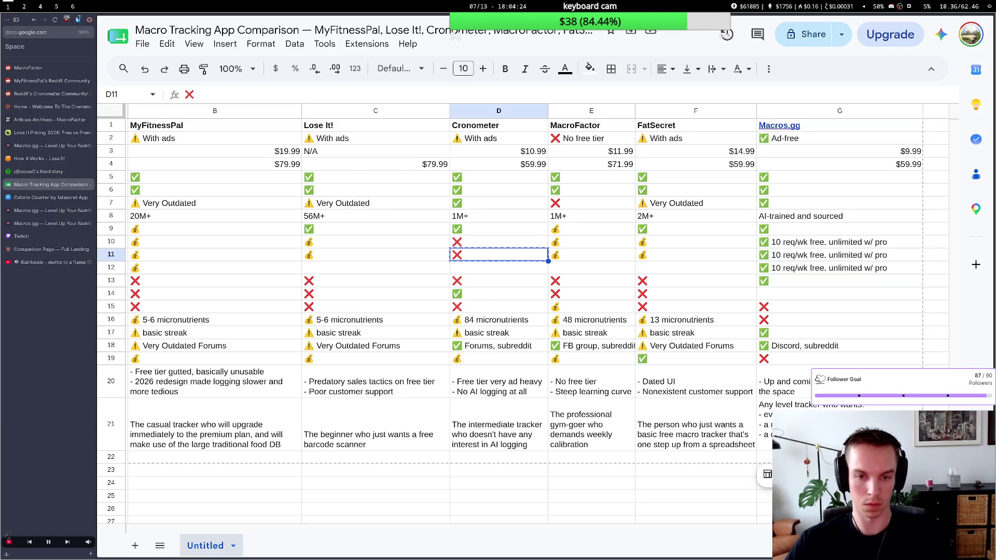
left_click(446, 269)
key("ctrl+v")
left_click(452, 271)
key("ctrl+v")
left_click(551, 268)
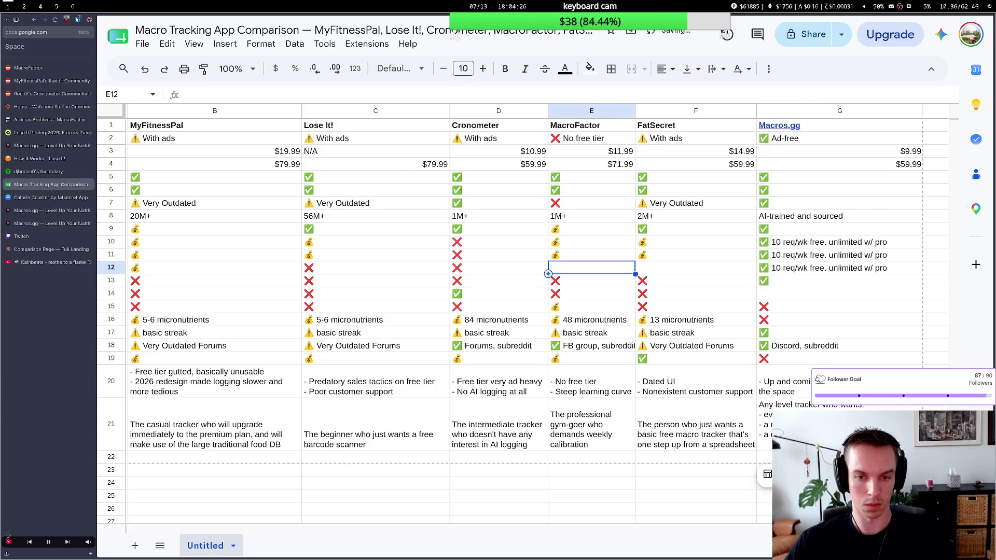
key("ctrl+v")
left_click(640, 269)
type("av")
key("BackSpace")
key("BackSpace")
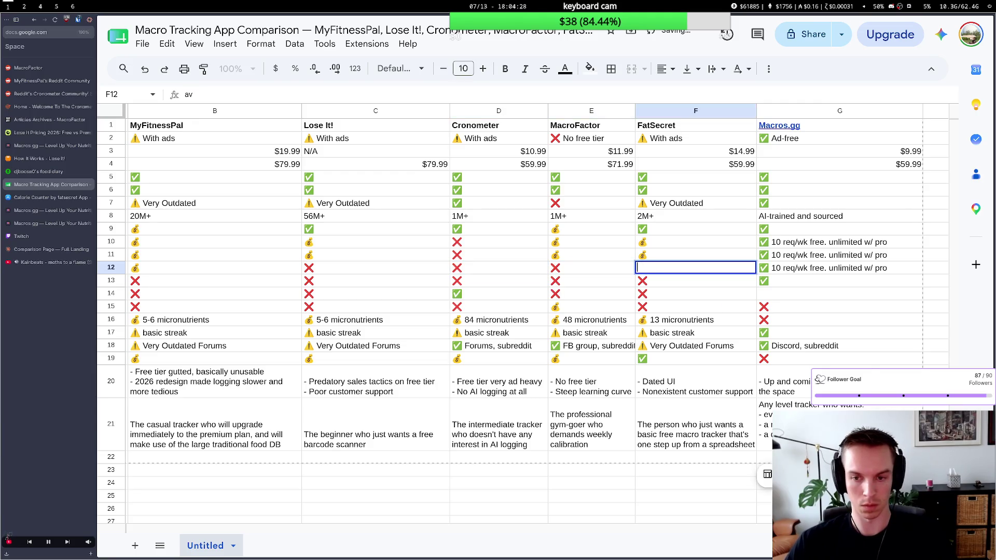
key("Escape")
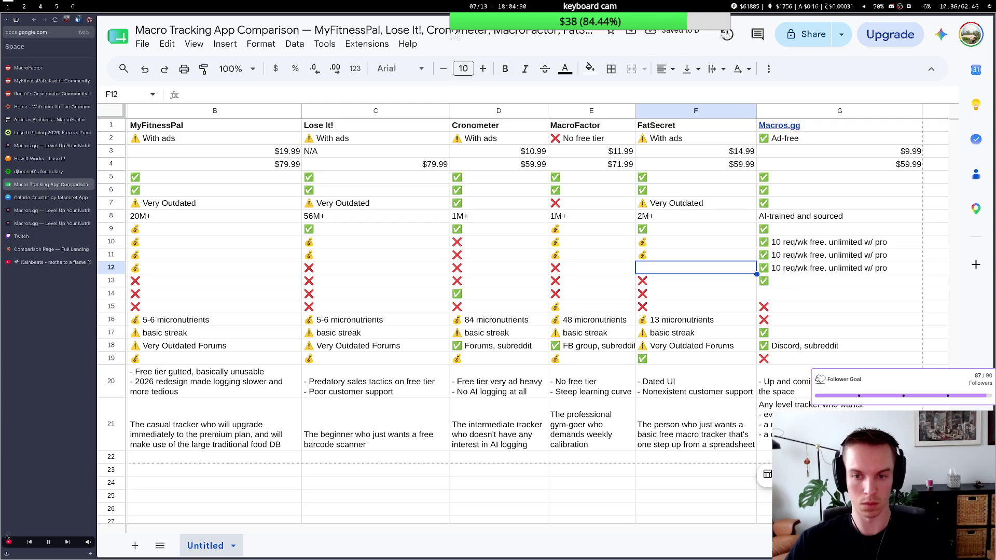
key("ctrl+v")
left_click(476, 383)
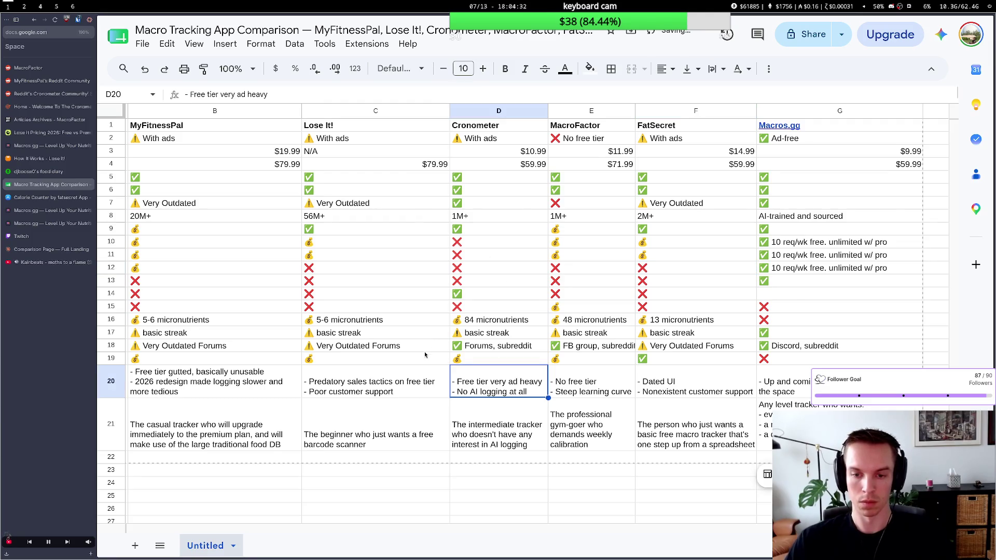
scroll(425, 355, "right", 1)
scroll(425, 356, "left", 3)
scroll(446, 343, "left", 3)
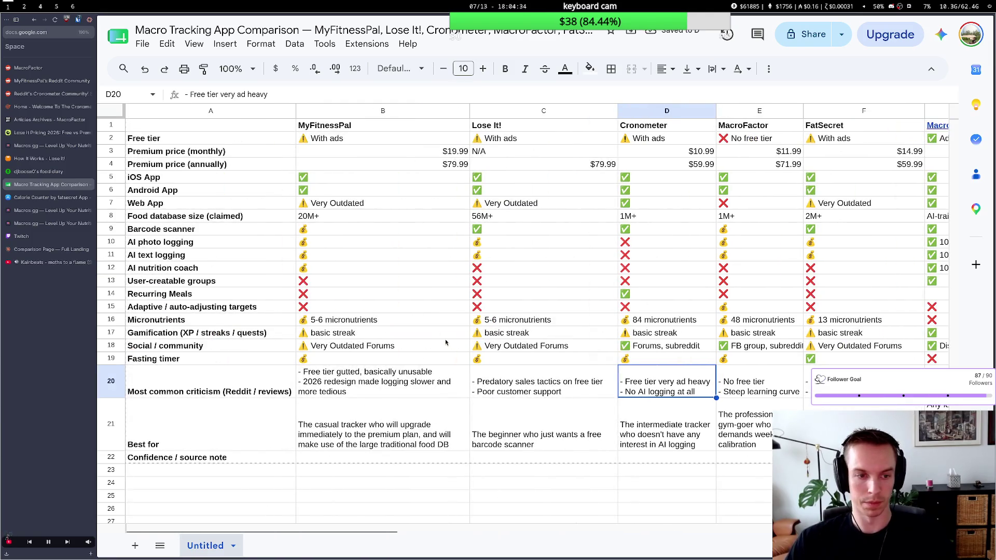
scroll(445, 342, "right", 3)
Paste a ✅ into Macros.gg's Recurring Meals cell from the row above.
left_click(786, 283)
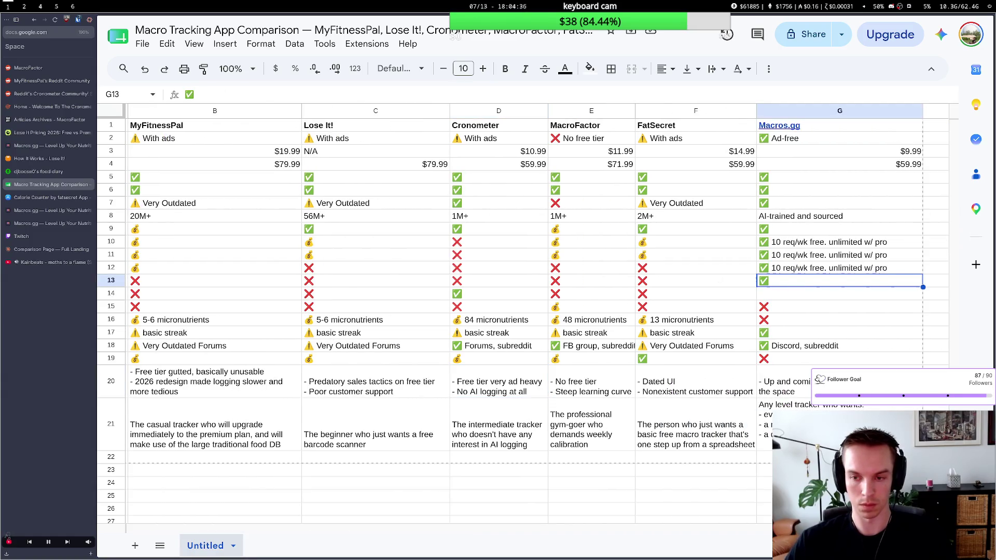
key("Down")
key("ctrl+v")
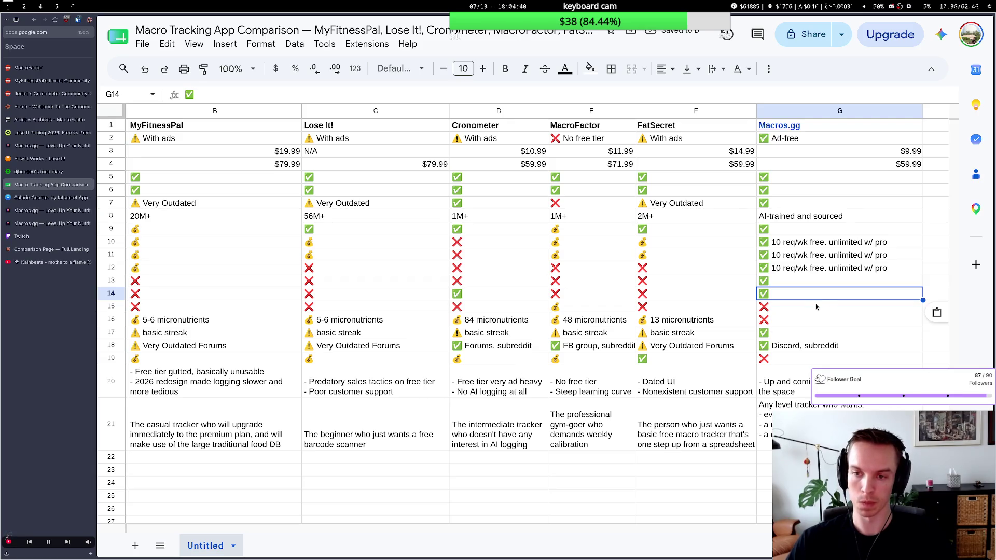
left_click(717, 371)
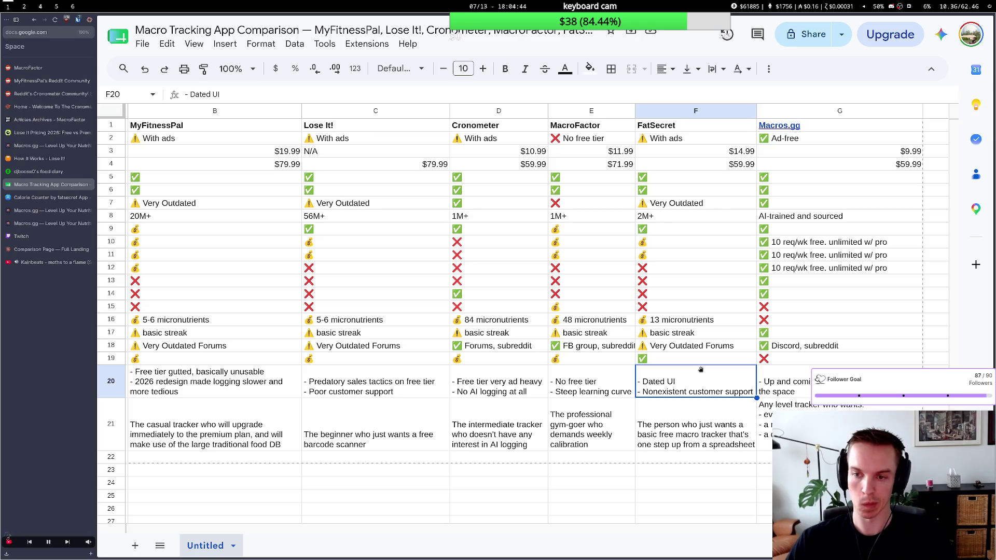
scroll(701, 371, "right", 3)
scroll(701, 371, "left", 3)
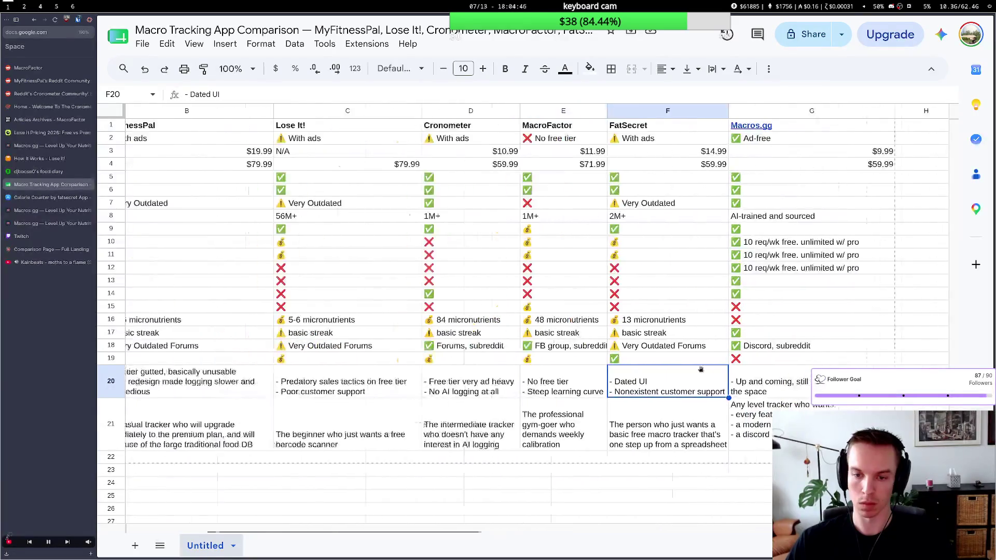
scroll(700, 371, "left", 1)
scroll(701, 370, "left", 3)
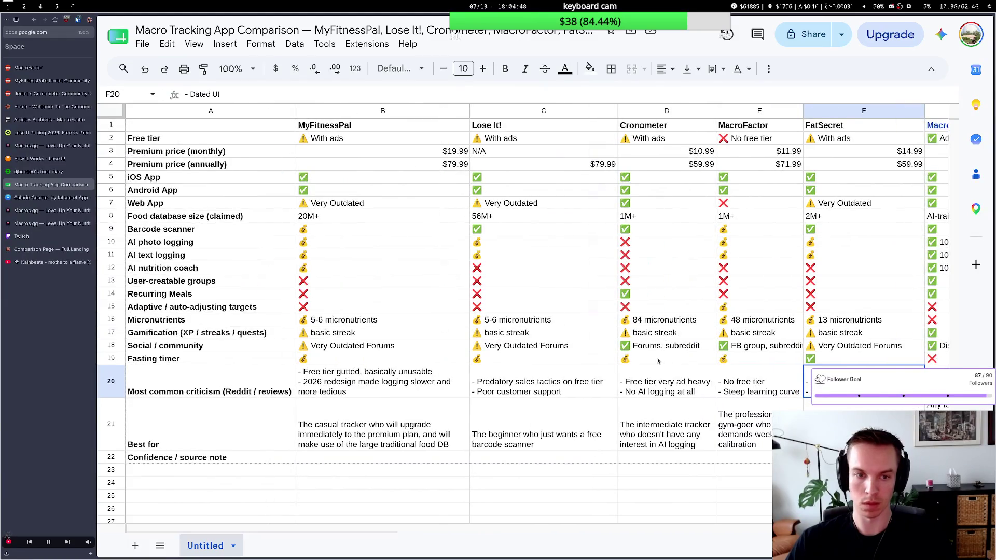
scroll(700, 370, "right", 2)
scroll(657, 359, "right", 2)
scroll(657, 359, "right", 2)
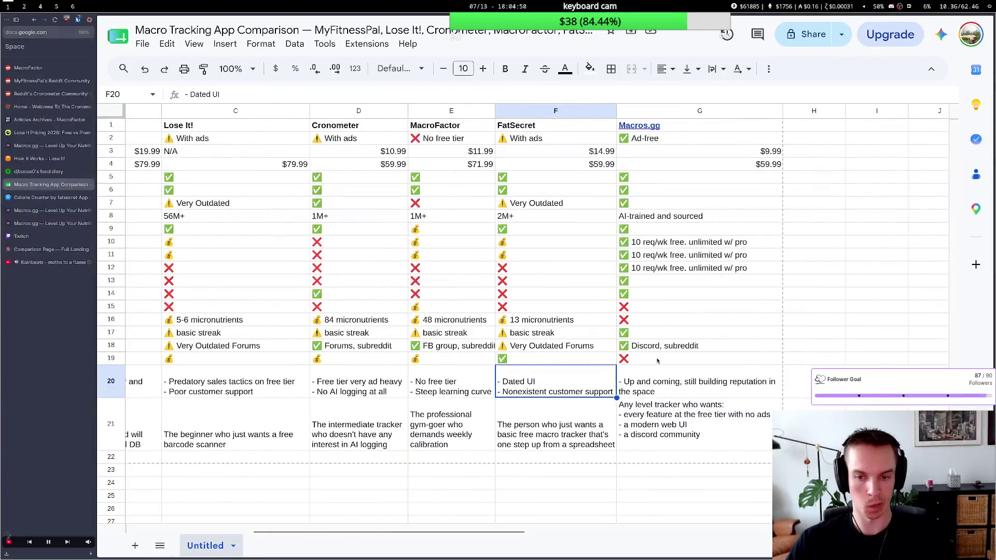
scroll(657, 359, "left", 3)
scroll(658, 360, "left", 2)
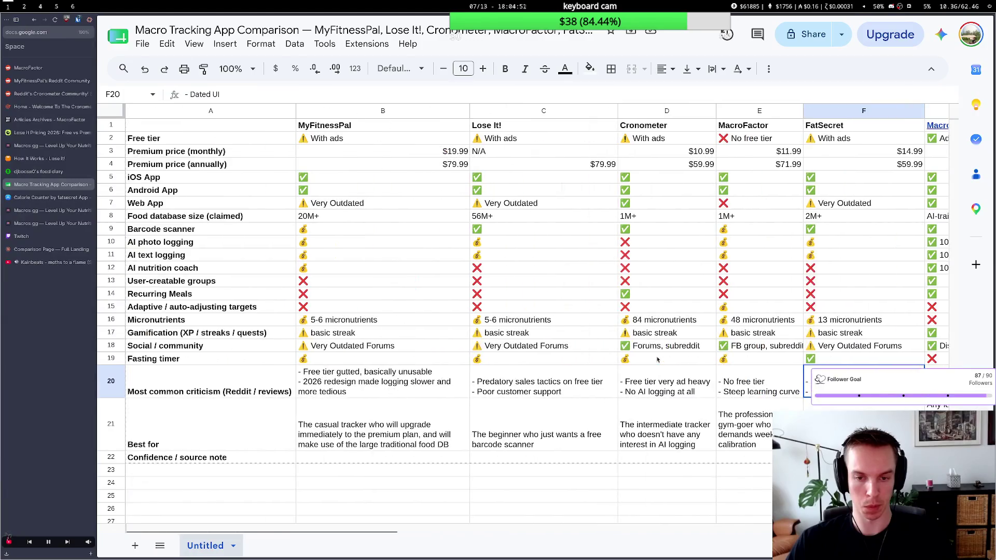
Change MyFitnessPal's gamification entry from 'basic streak' to 'streak only'.
left_click(407, 335)
double_click(360, 340)
left_click_drag(355, 332, 313, 333)
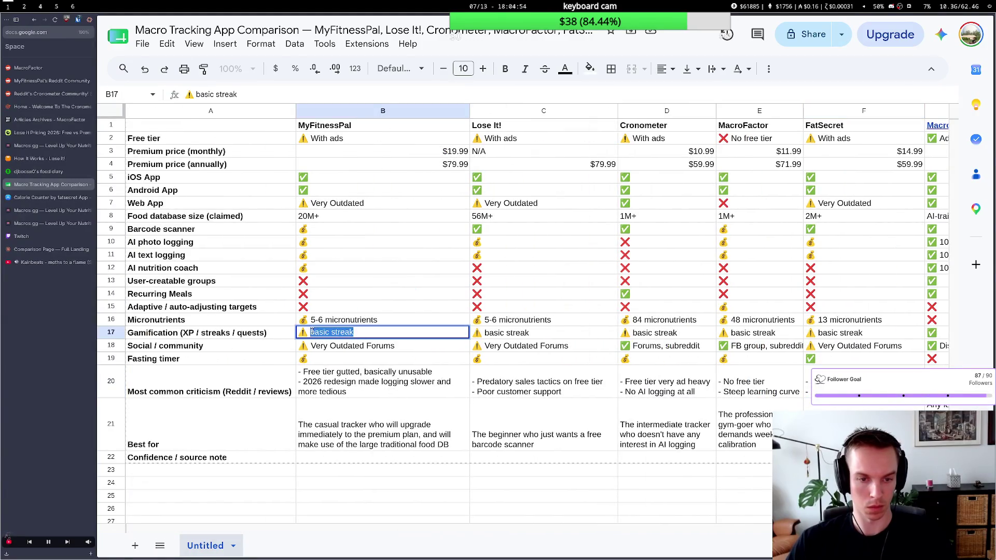
type("streak only")
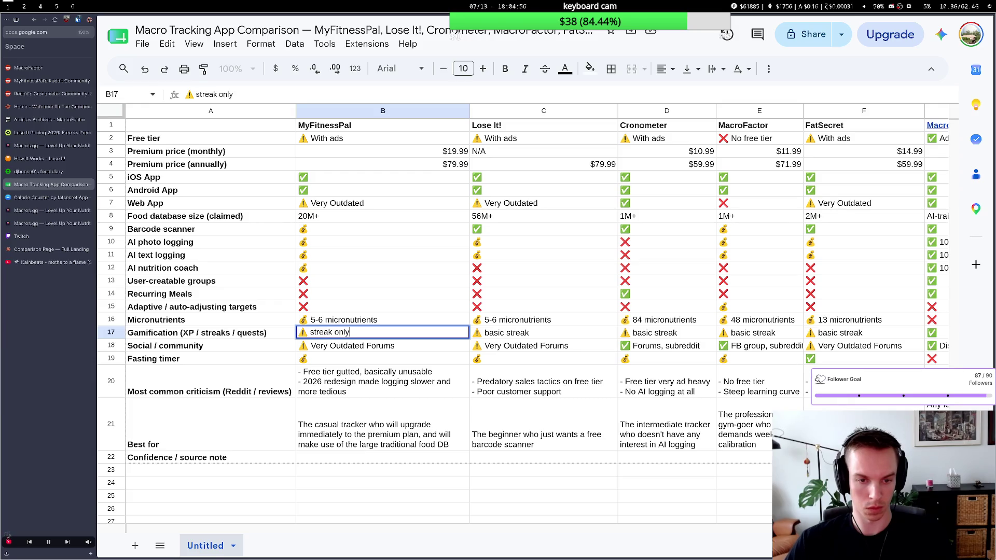
left_click_drag(350, 333, 313, 333)
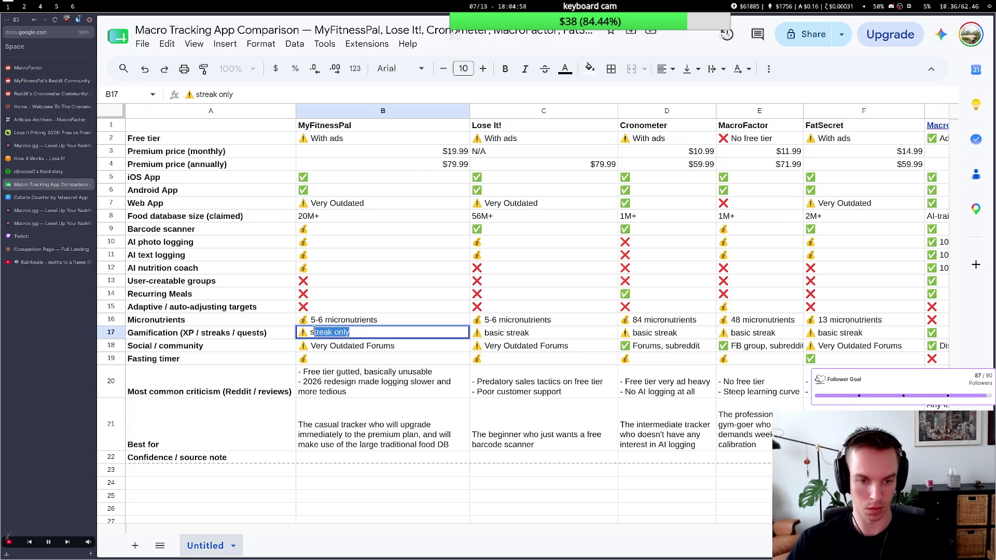
right_click(315, 332)
left_click(335, 368)
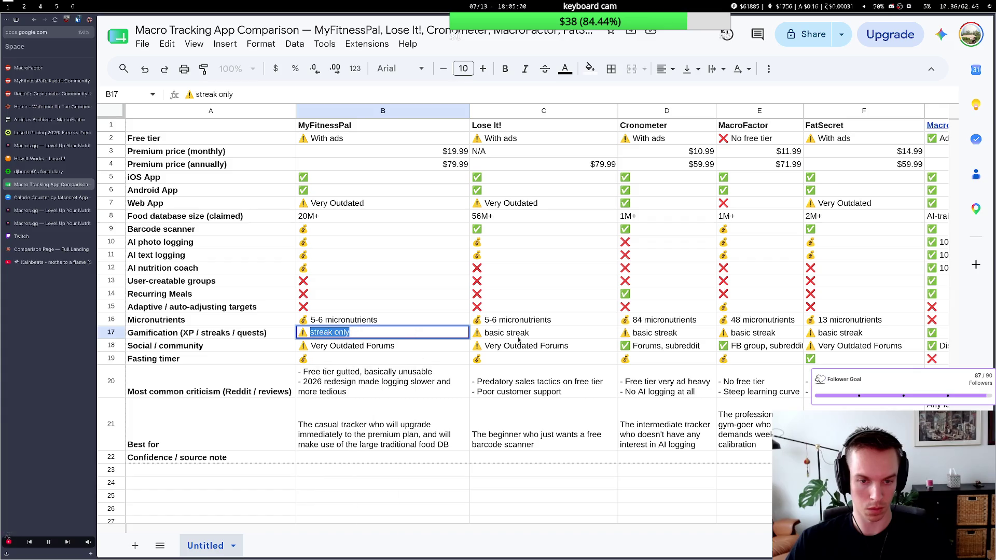
double_click(528, 332)
left_click_drag(528, 332, 484, 333)
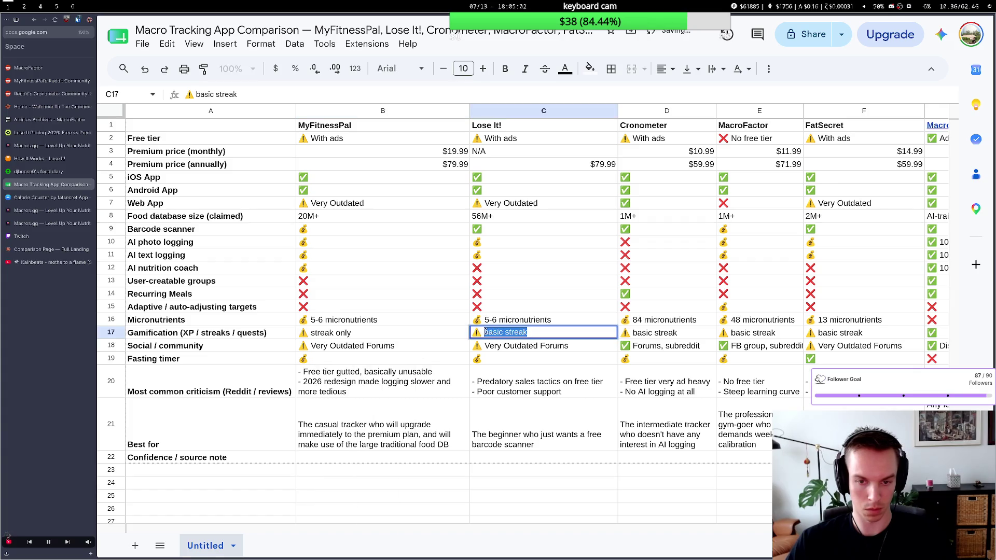
Paste the 'streak only' entry into Lose It!, Cronometer, MacroFactor and FatSecret's gamification cells.
left_click(390, 335)
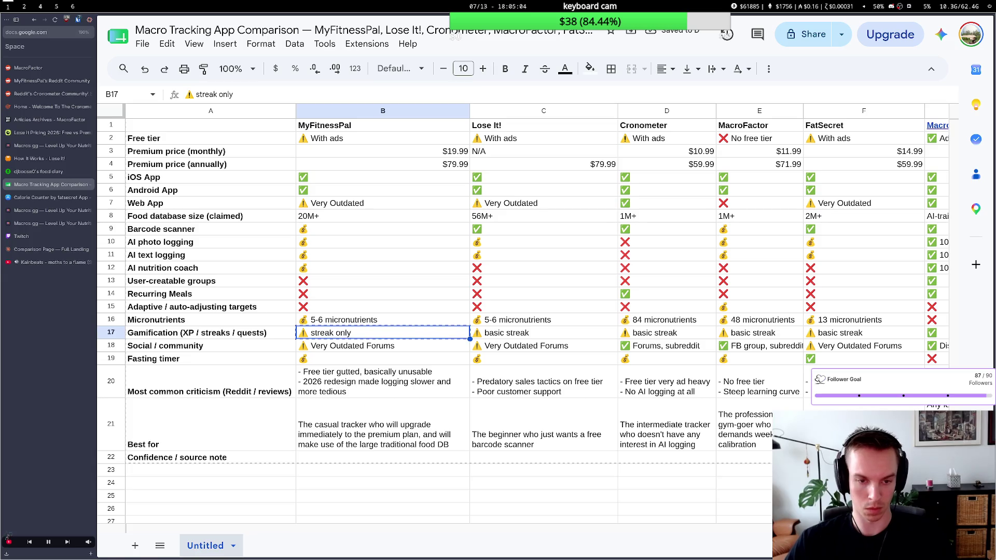
key("Right")
key("ctrl+v")
key("Right")
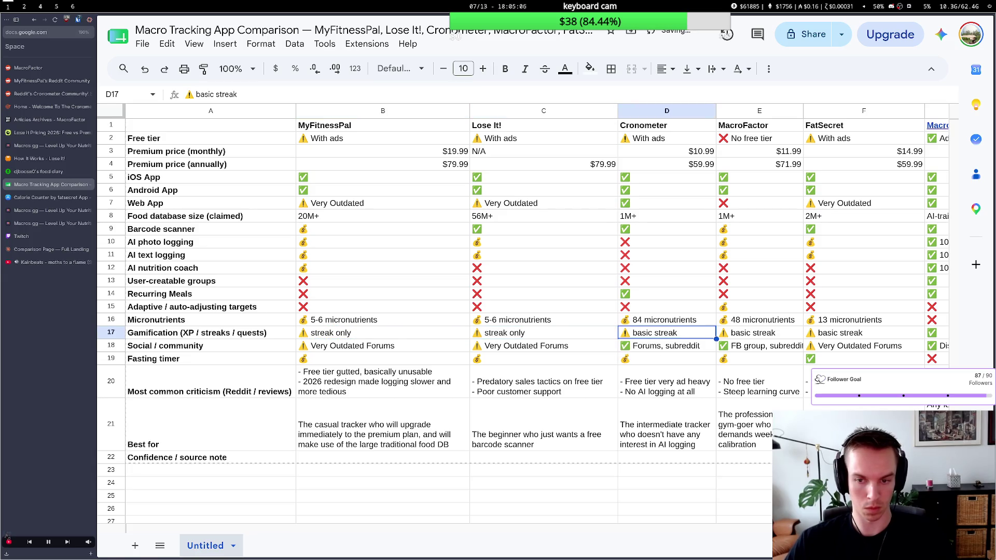
key("ctrl+v")
key("Right")
key("ctrl+v")
key("Right")
key("ctrl+v")
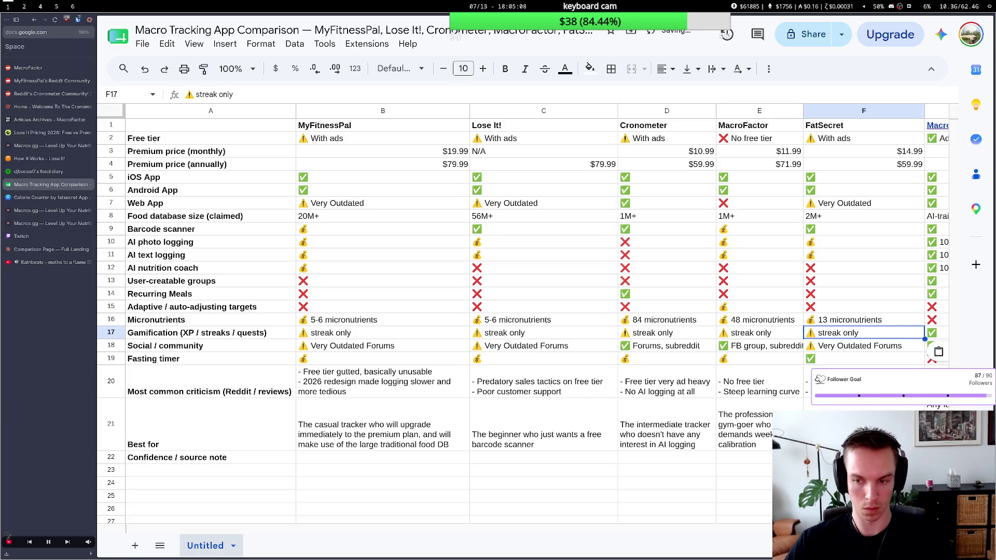
left_click(425, 338)
scroll(436, 335, "right", 3)
scroll(444, 335, "right", 3)
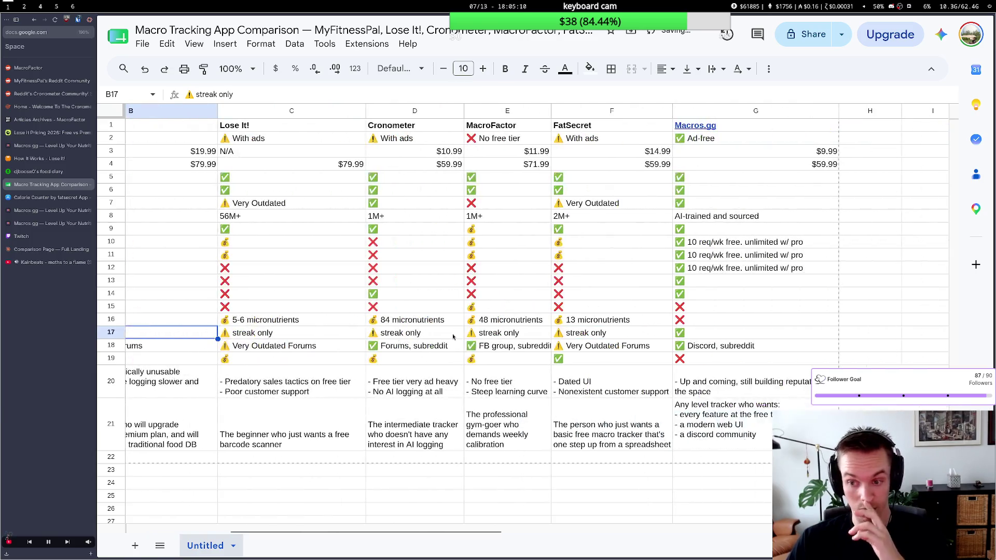
scroll(454, 334, "left", 1)
scroll(454, 334, "left", 2)
scroll(452, 333, "right", 1)
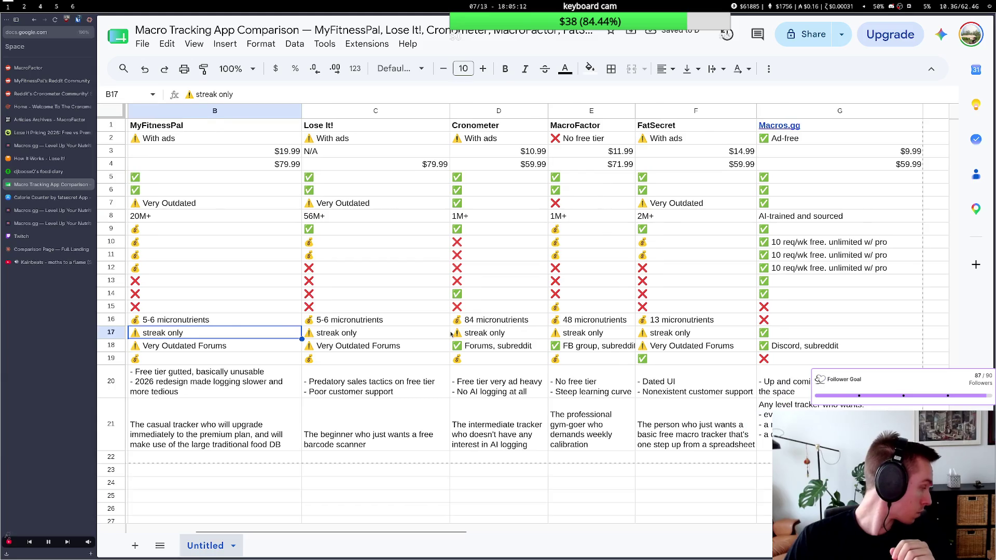
scroll(451, 334, "right", 1)
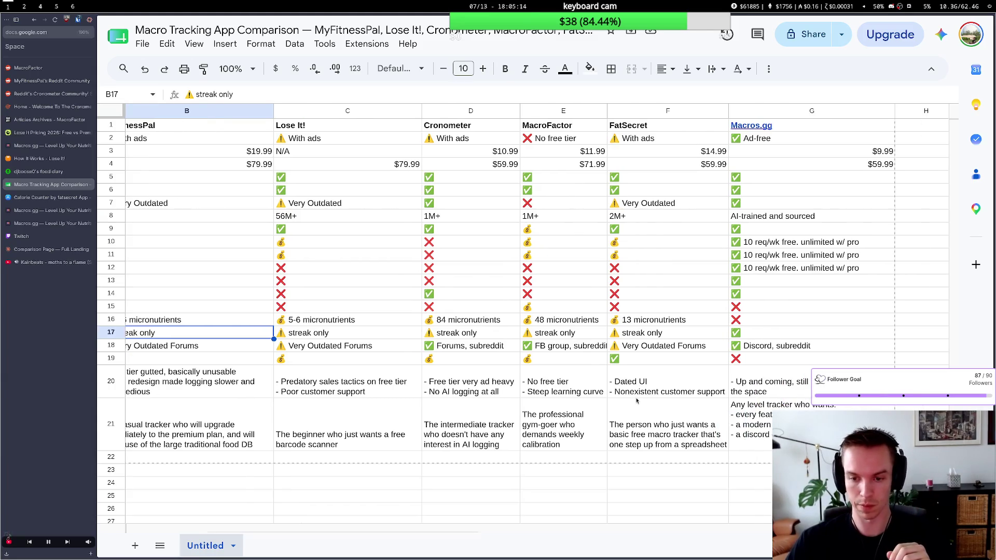
left_click(611, 420)
key("Left")
key("Right")
key("Right")
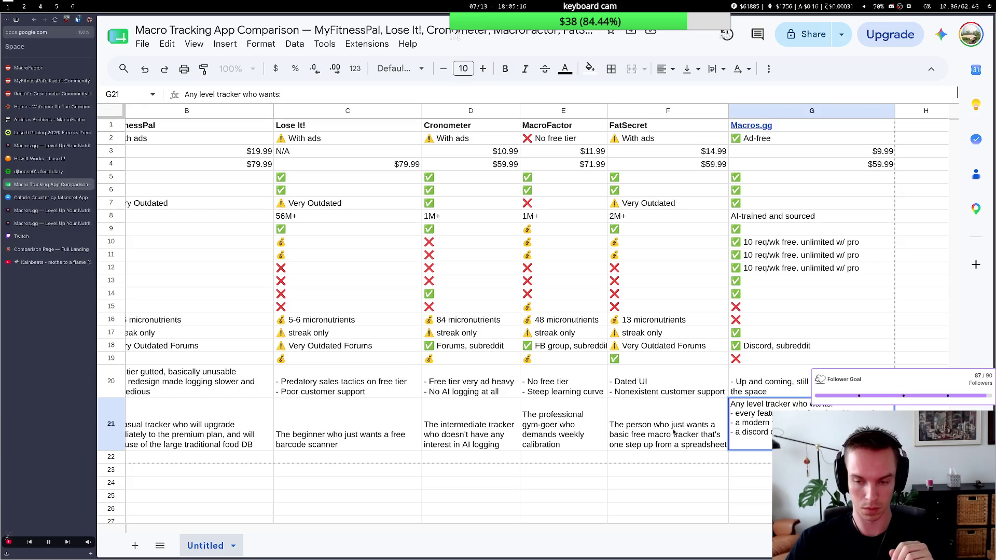
key("Left")
key("Left")
key("Right")
key("Right")
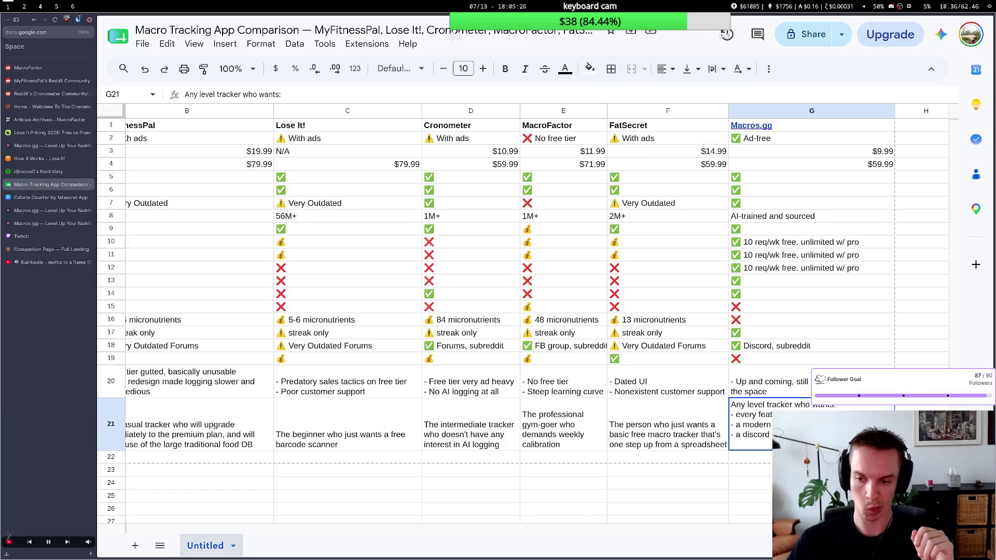
double_click(846, 409)
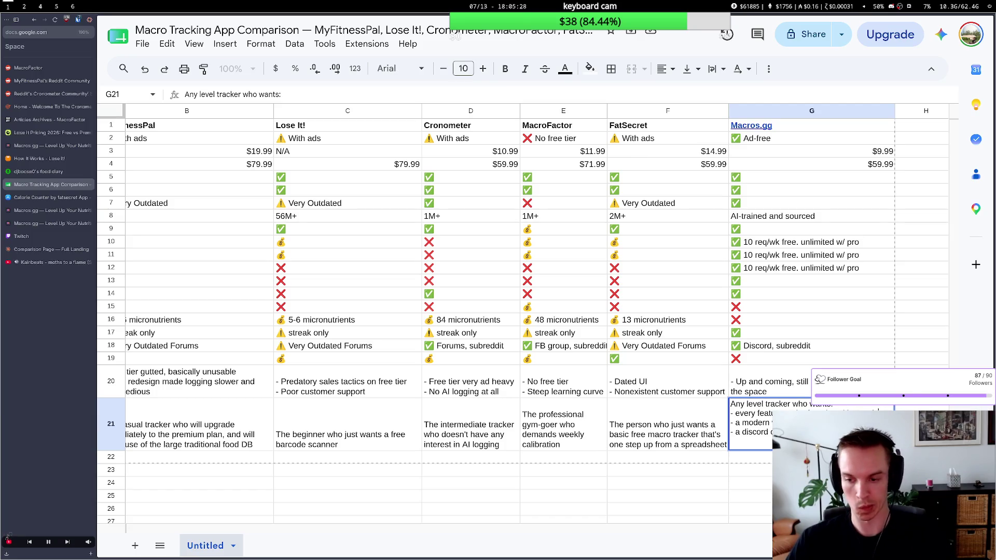
key("shift+Return")
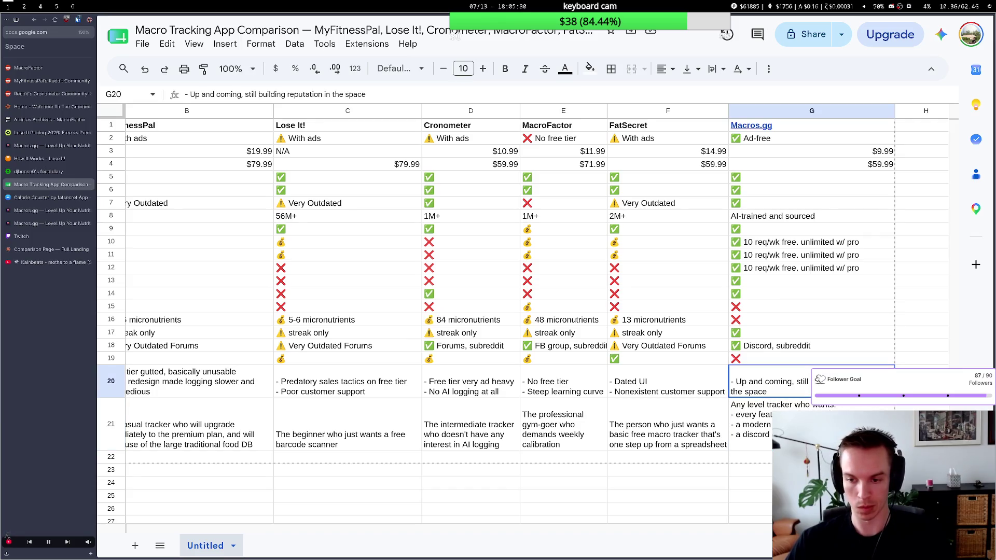
key("Down")
key("Return")
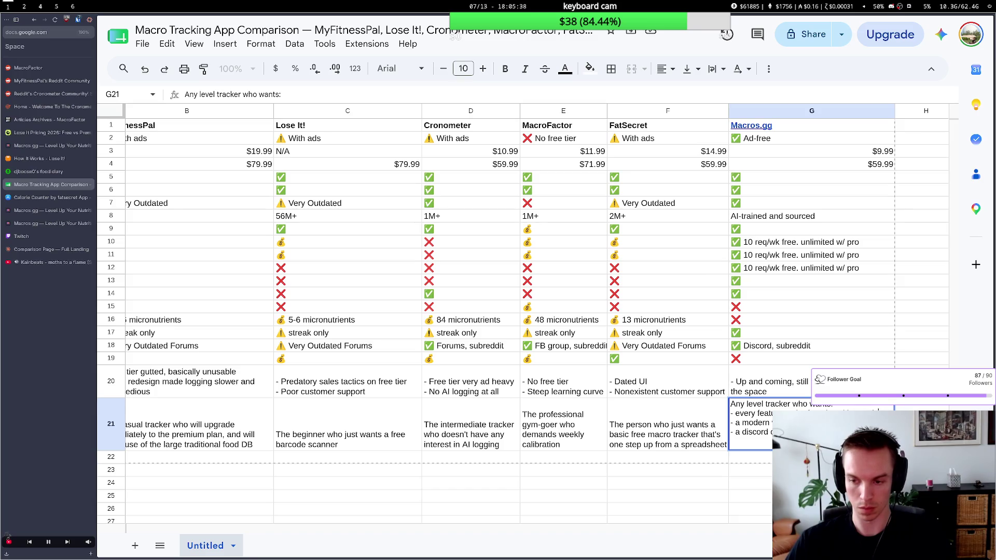
key("Escape")
key("Up")
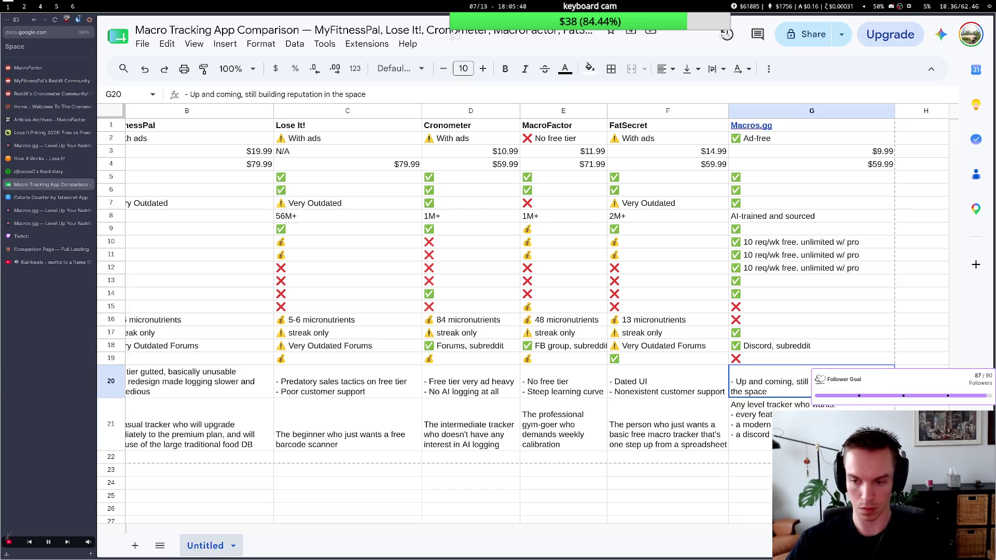
key("Down")
key("Return")
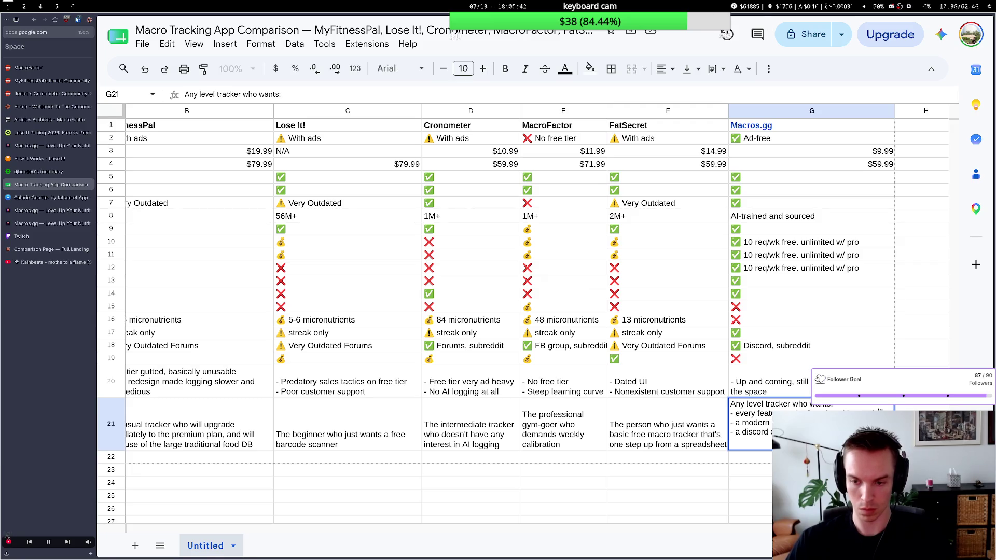
scroll(569, 383, "left", 3)
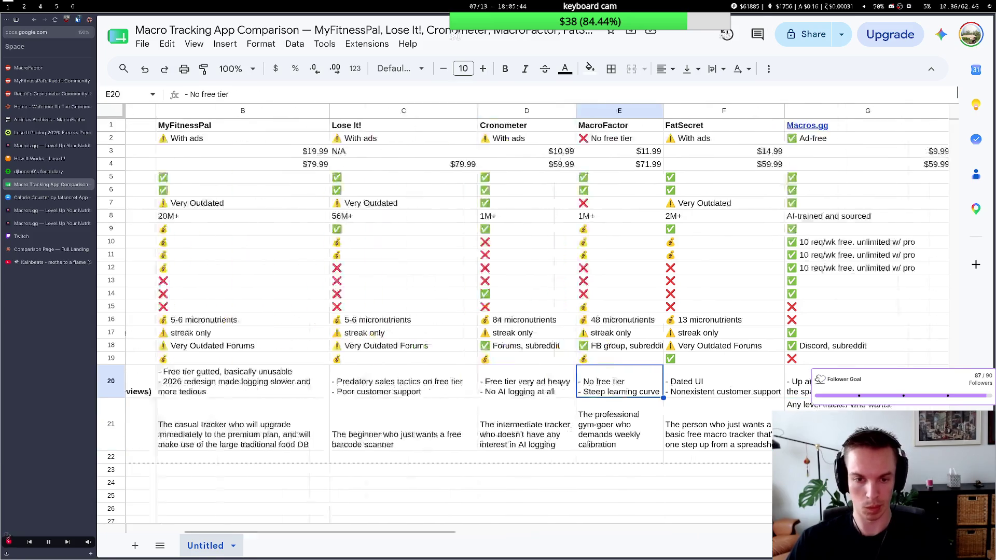
scroll(560, 382, "left", 2)
scroll(559, 381, "right", 3)
scroll(558, 379, "right", 4)
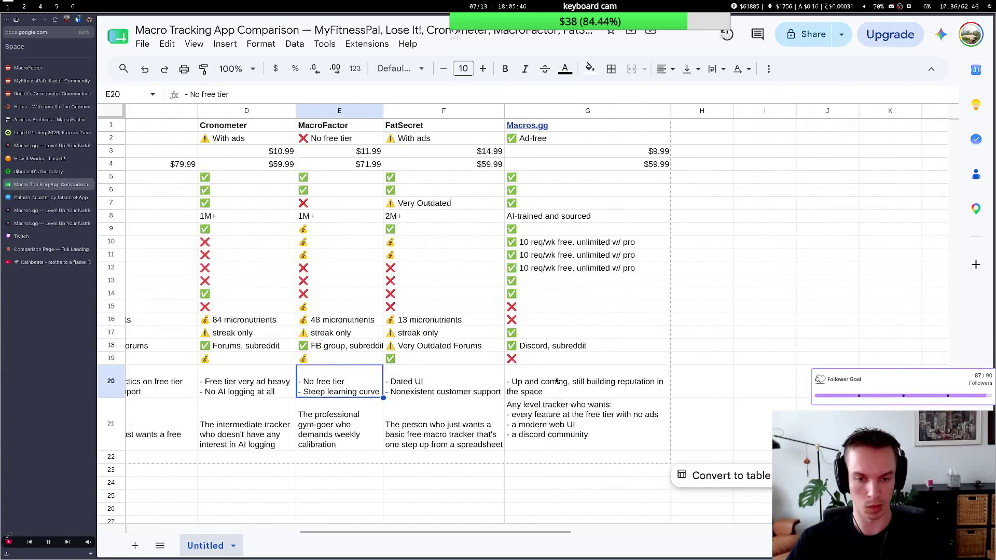
scroll(555, 378, "left", 2)
scroll(555, 375, "left", 5)
key("super+2")
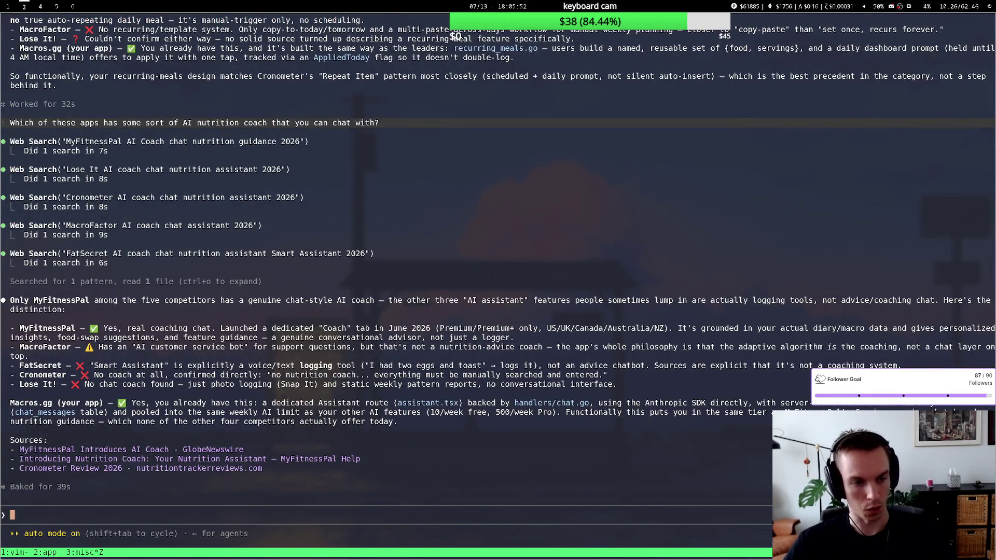
type("Which of these apps allows you")
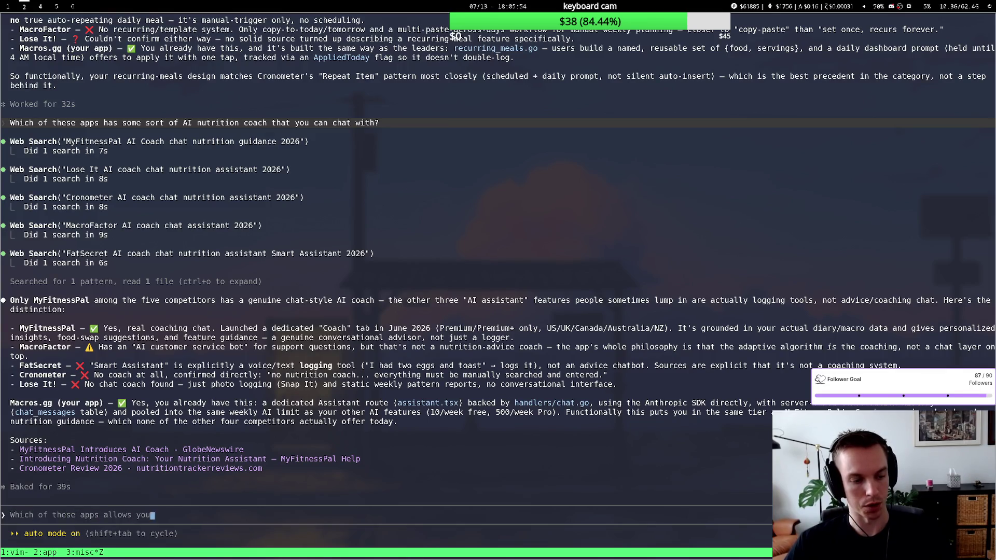
type(" to import data from")
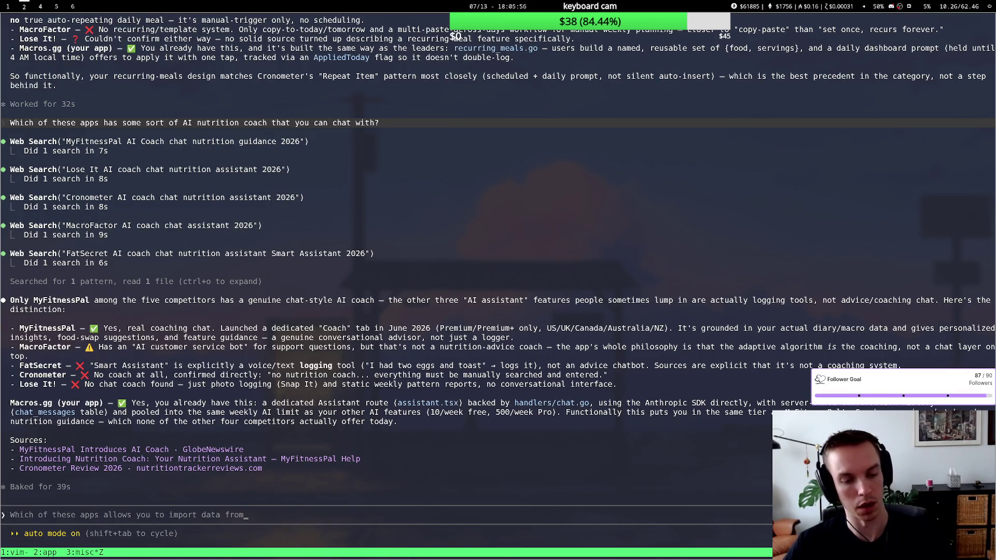
type(" other macro tracking apps")
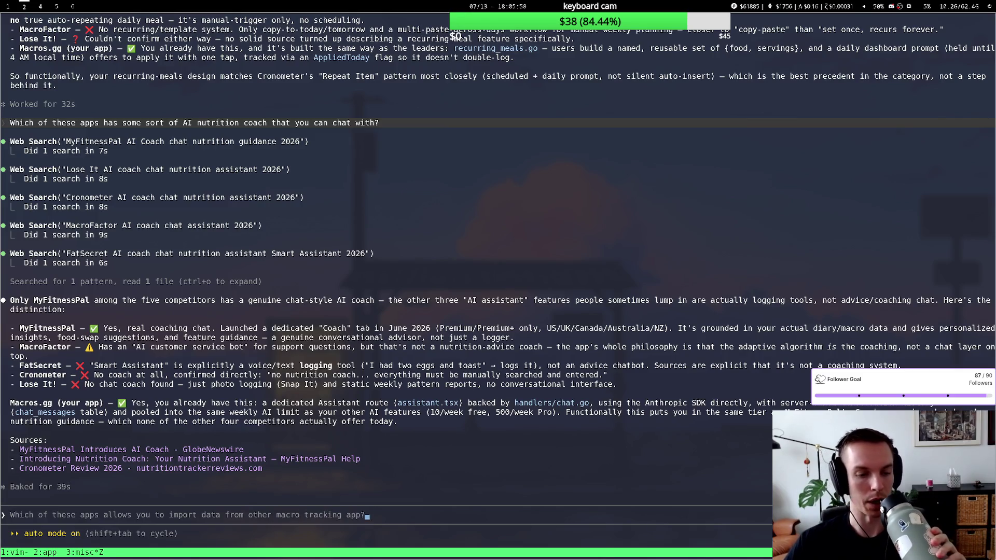
type("?")
Submit the data-import question in Claude Code and review the FatSecret part of the answer.
key("Return")
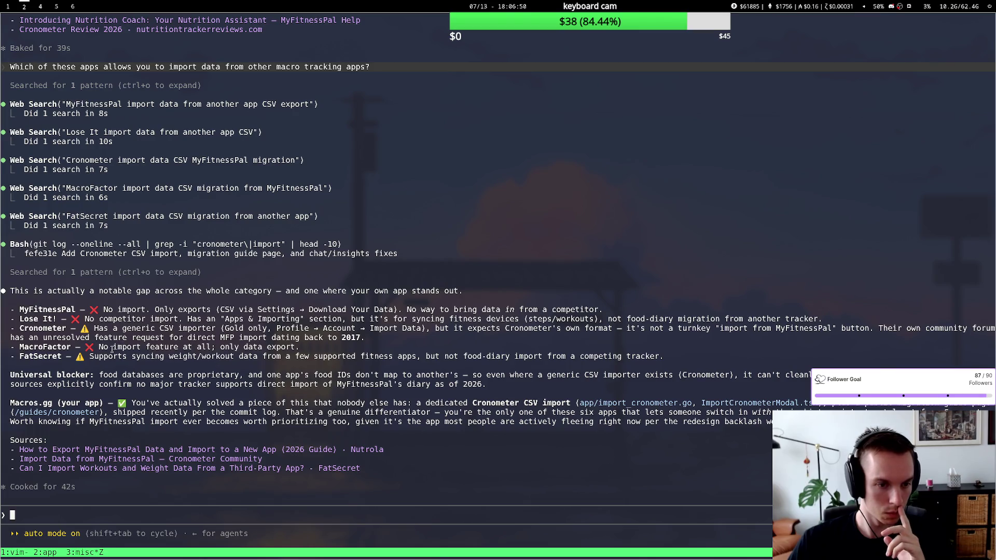
left_click_drag(154, 357, 400, 363)
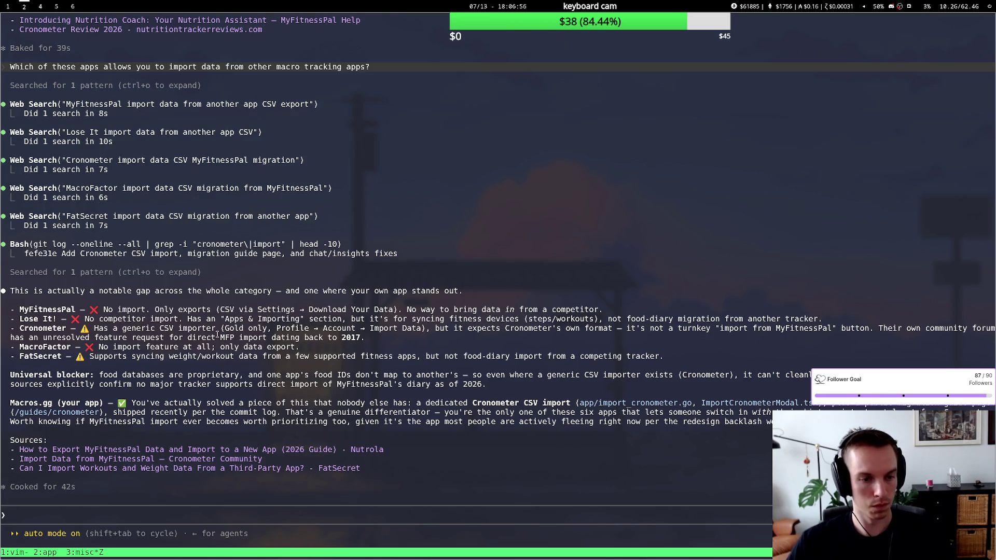
key("super+1")
key("super+2")
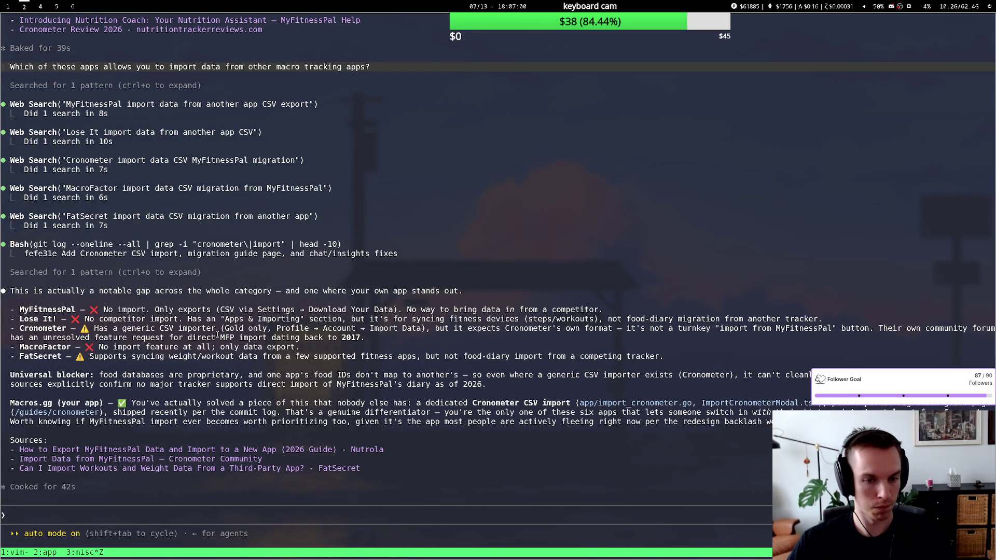
key("super+1")
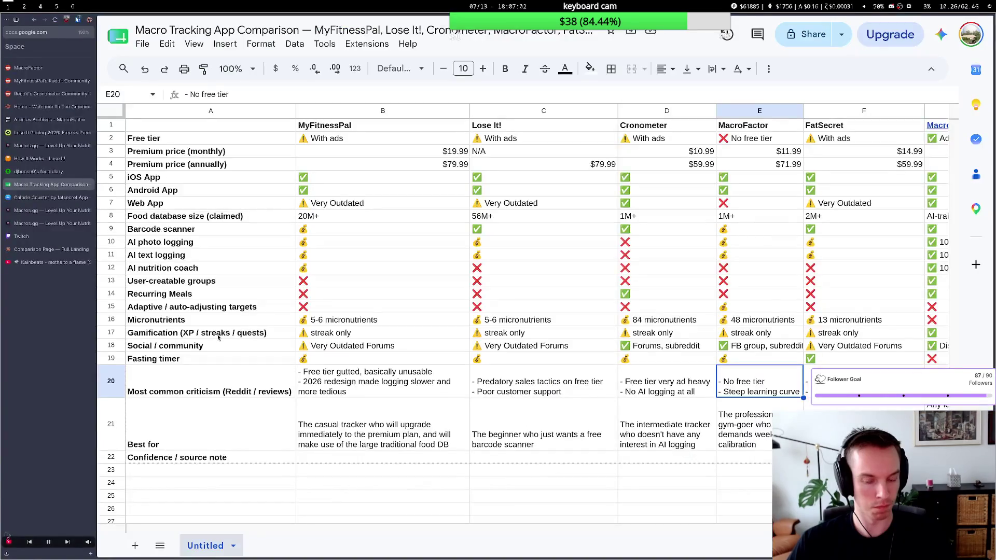
Insert a labelled row directly below Adaptive / auto-adjusting targets.
key("super+2")
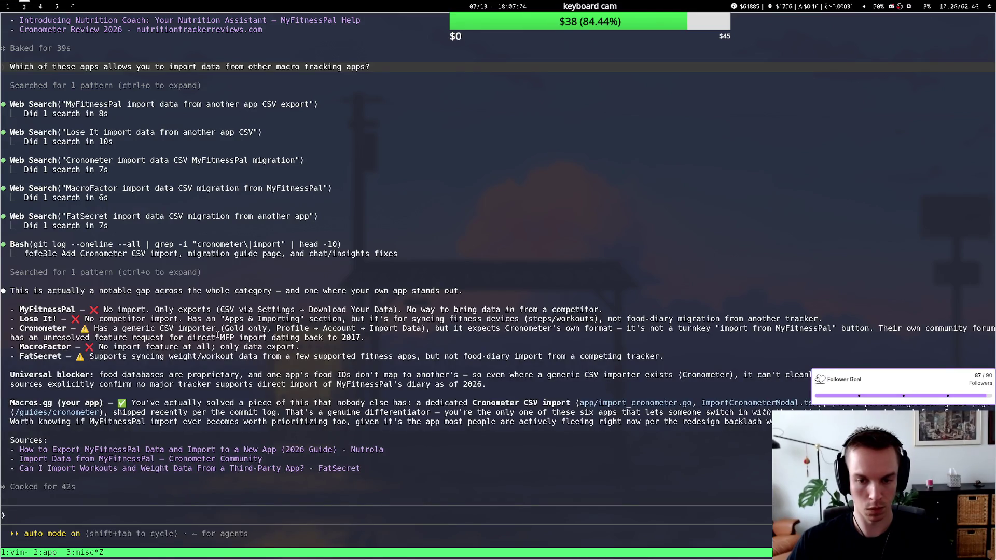
key("super+1")
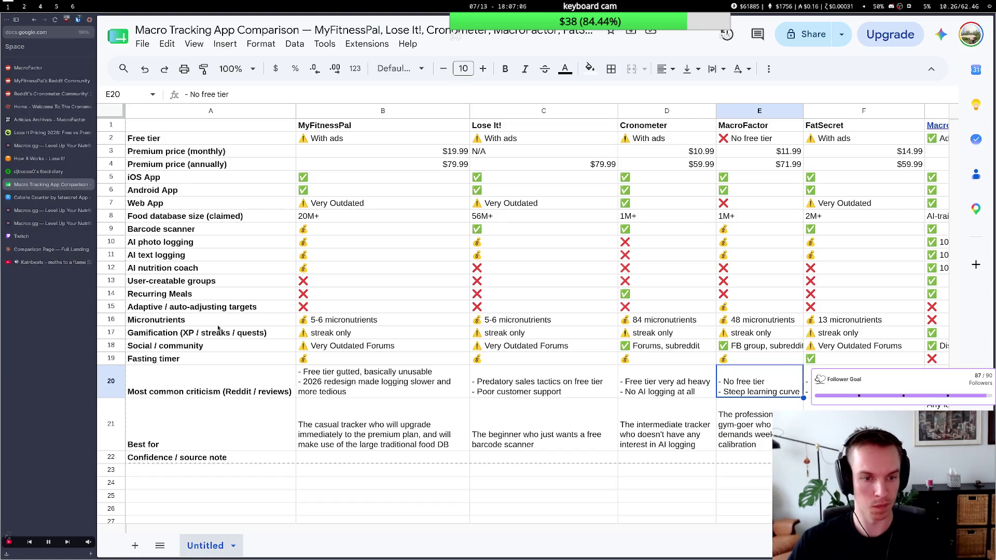
left_click(214, 308)
left_click(111, 306)
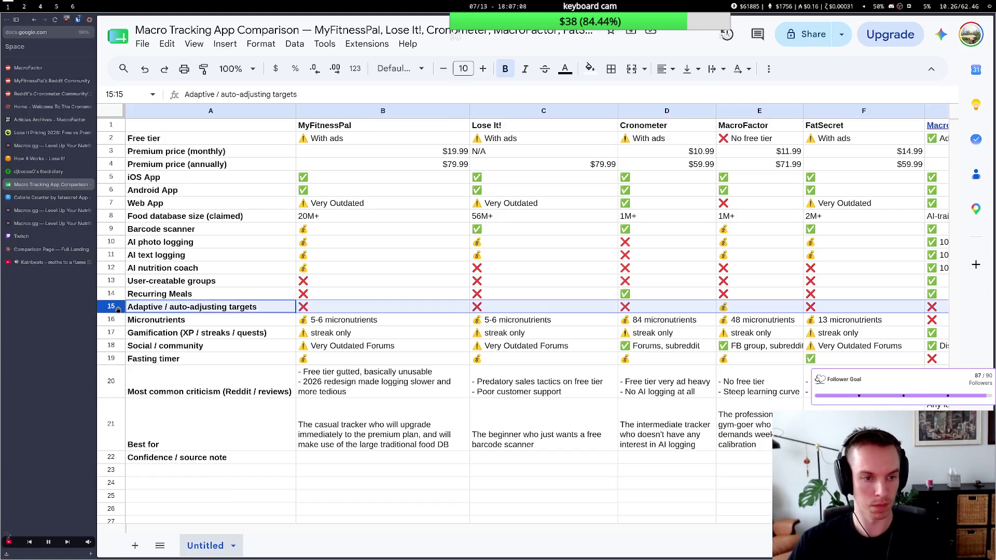
right_click(110, 306)
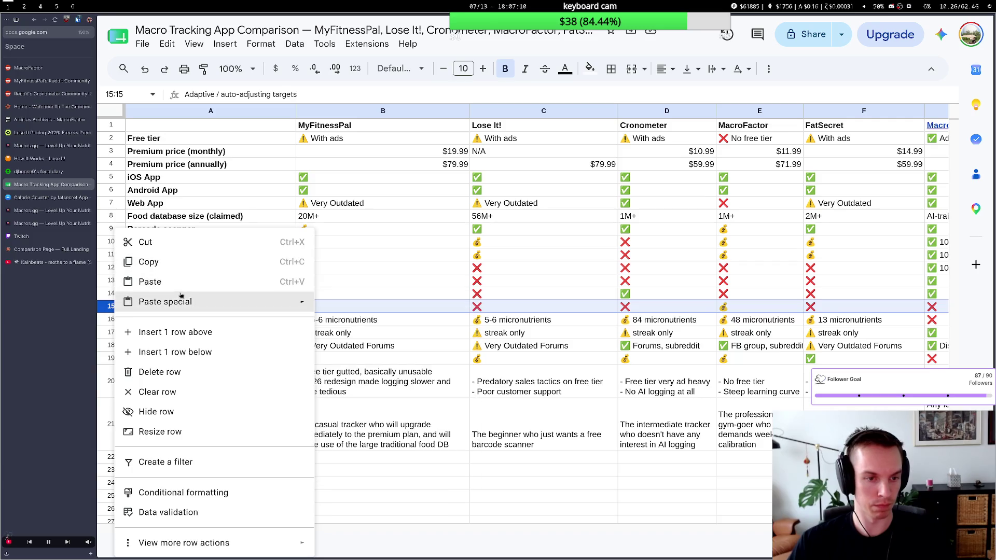
left_click(188, 351)
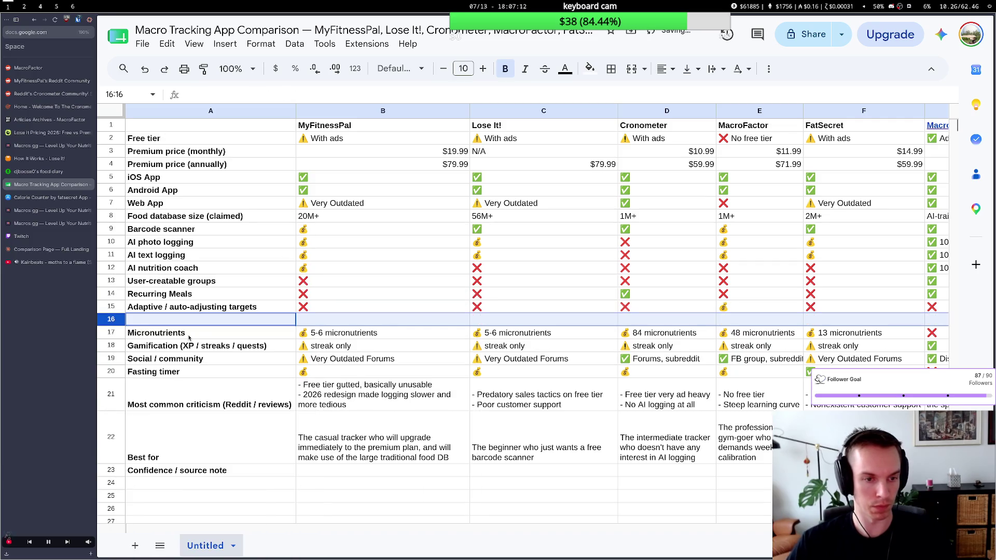
type("Auto-i")
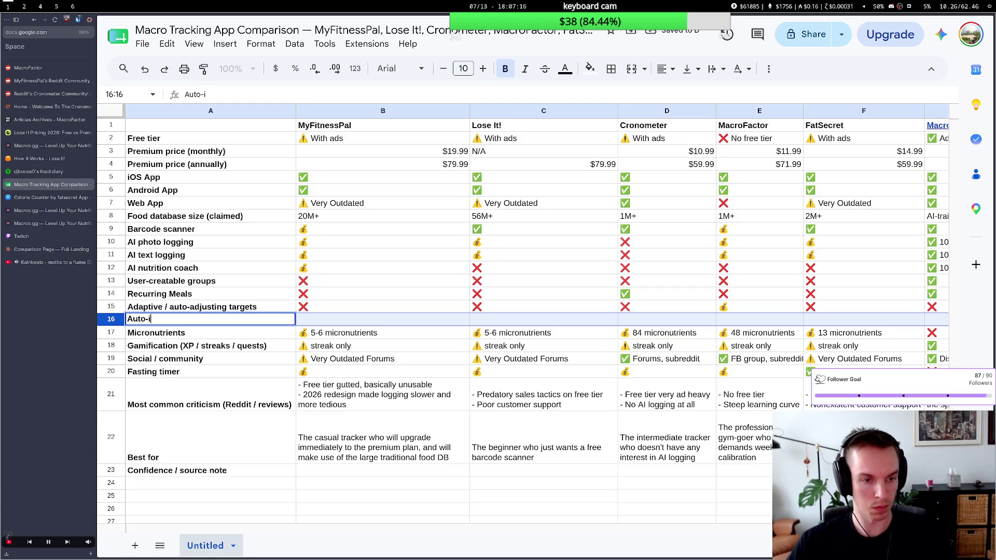
type("mport data from ot")
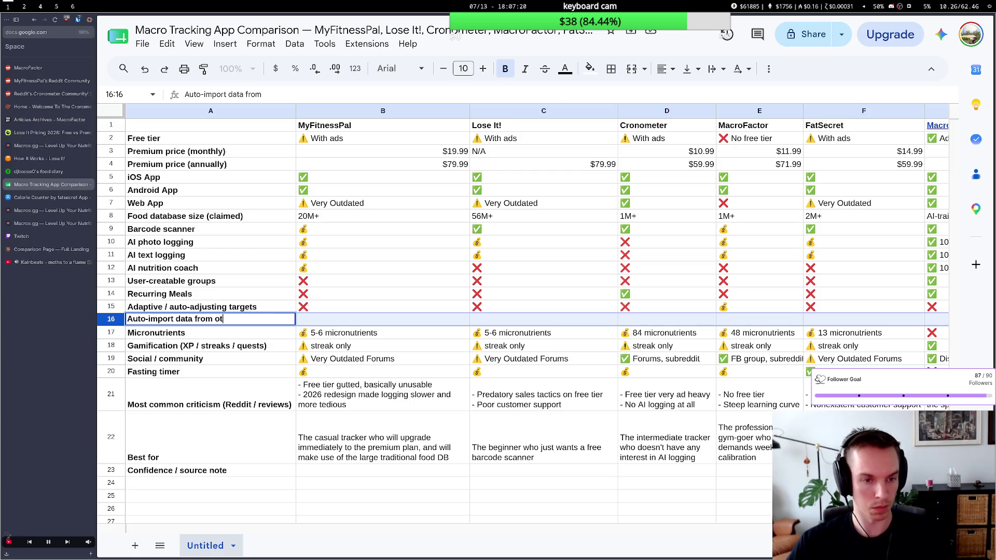
type("her apps")
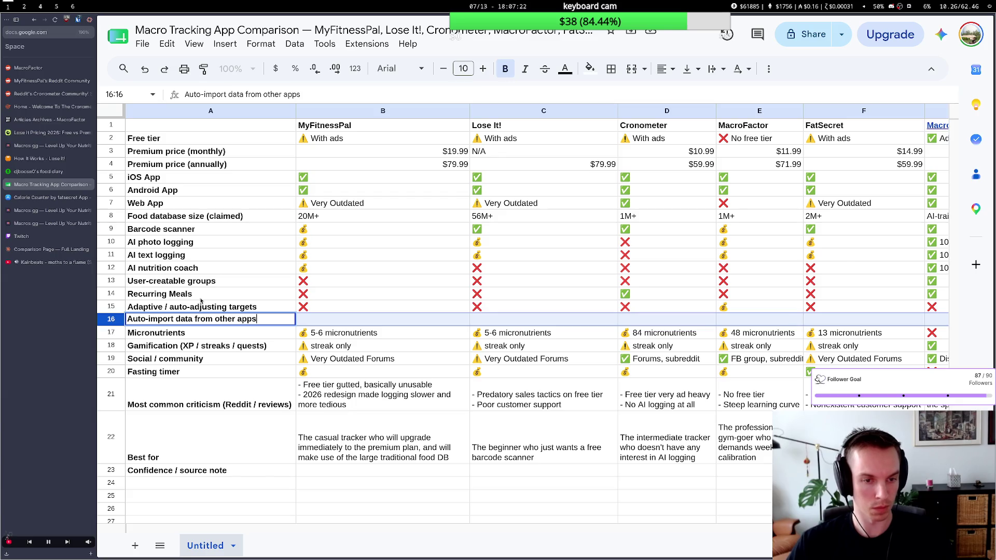
left_click(200, 297)
left_click(285, 322)
left_click(315, 309)
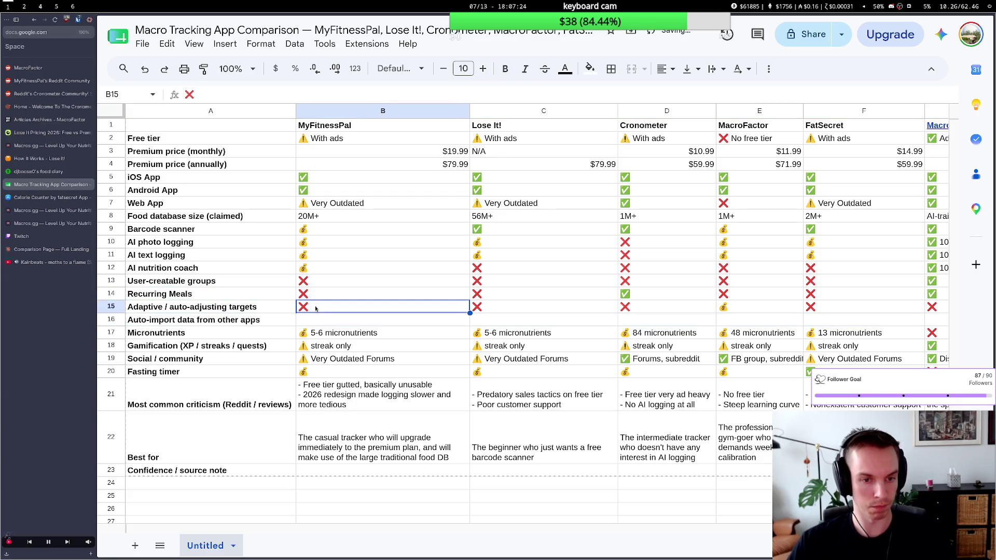
Reword the new label to 'Auto-import data from other apps' and pick the ❌ in B15.
double_click(174, 320)
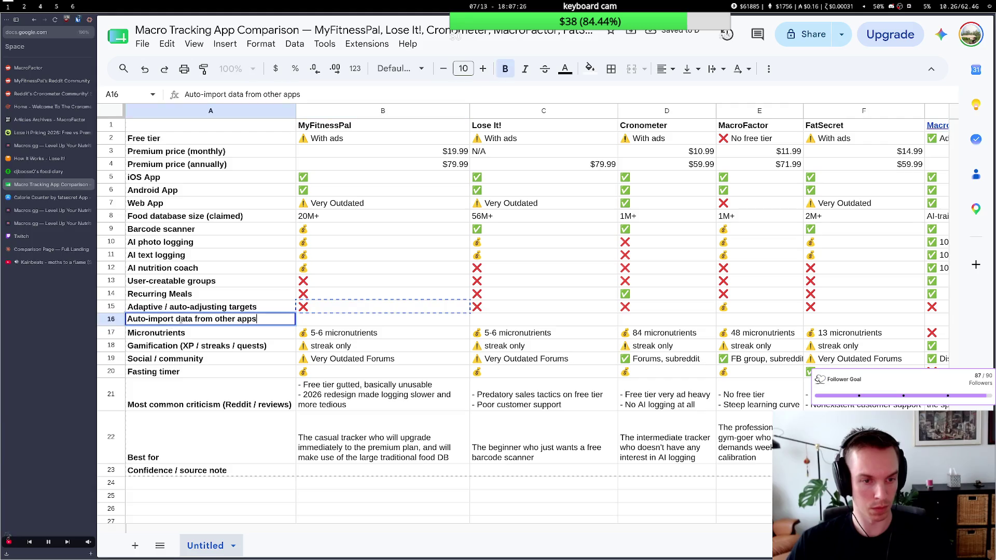
type("histo")
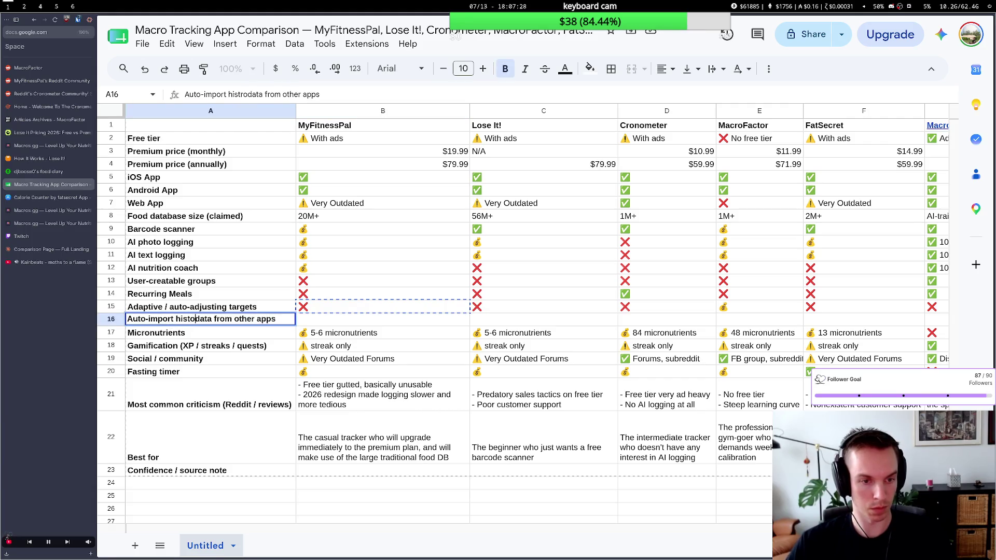
type("ry")
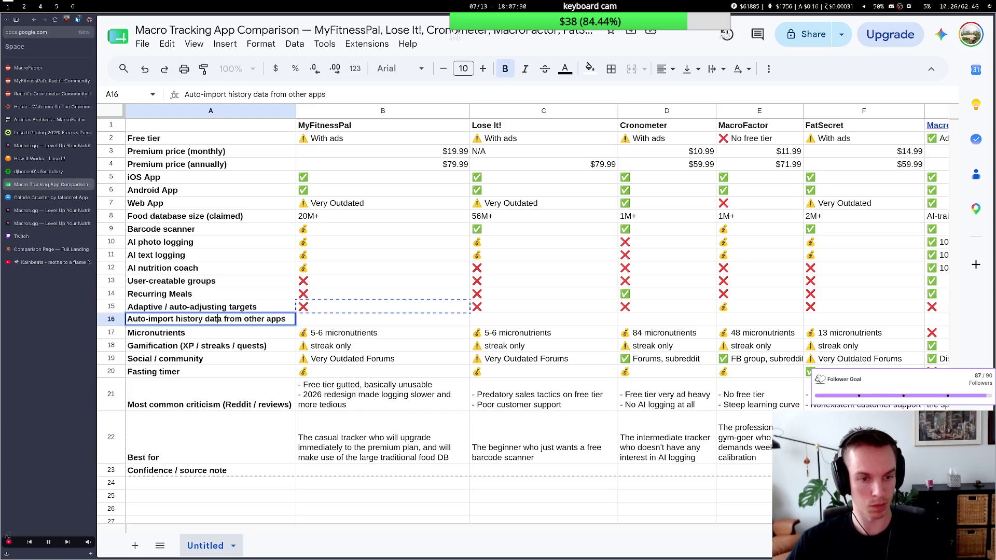
key("BackSpace")
key("BackSpace")
key("BackSpace")
key("BackSpace")
key("BackSpace")
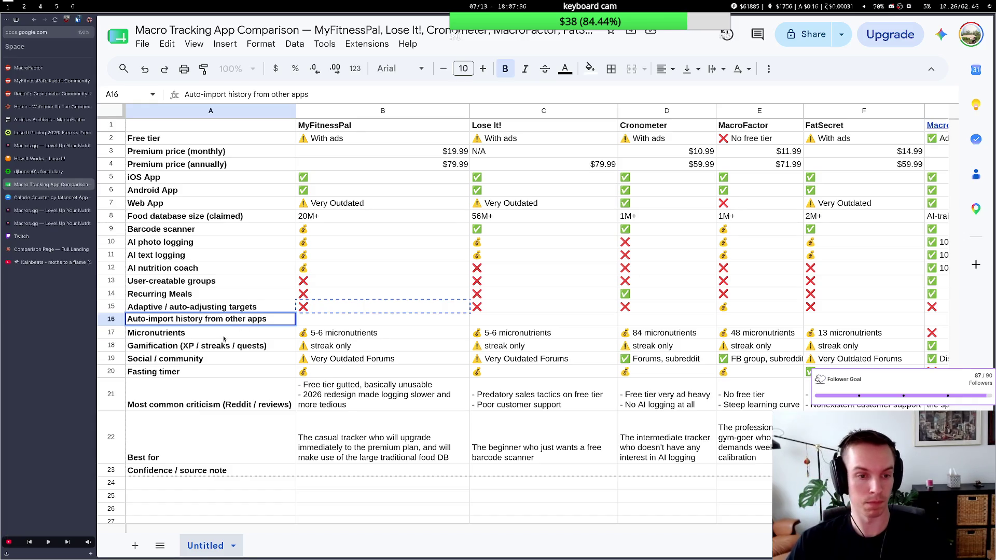
key("Return")
key("Up")
key("Return")
mouse_move(268, 319)
left_mouse_down()
mouse_move(162, 319)
mouse_move(176, 319)
left_mouse_up()
key("BackSpace")
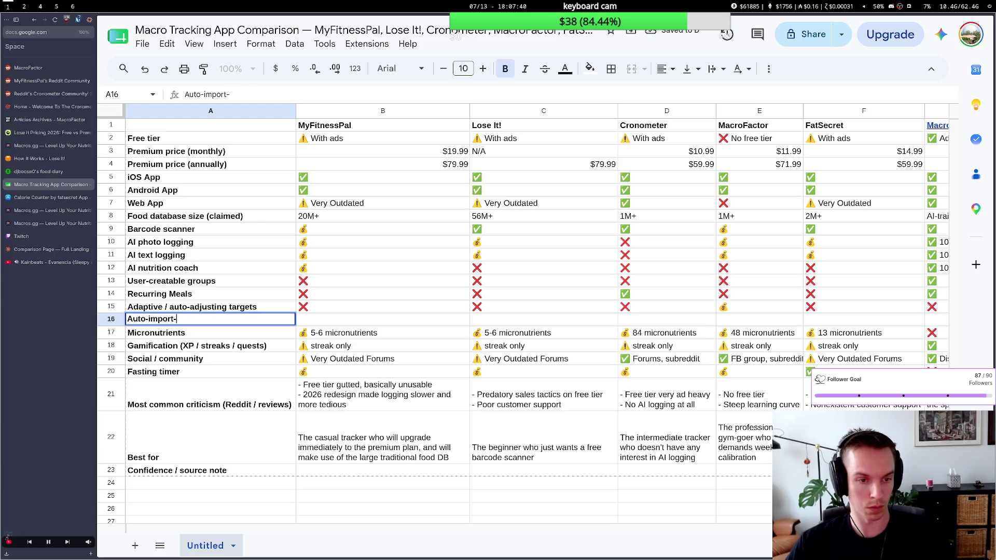
type("data")
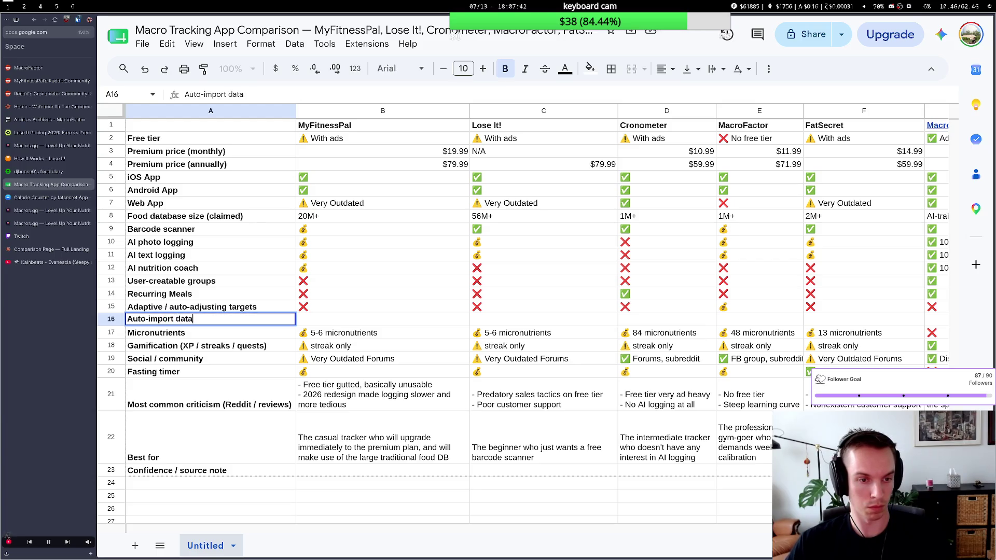
type(" from other dat")
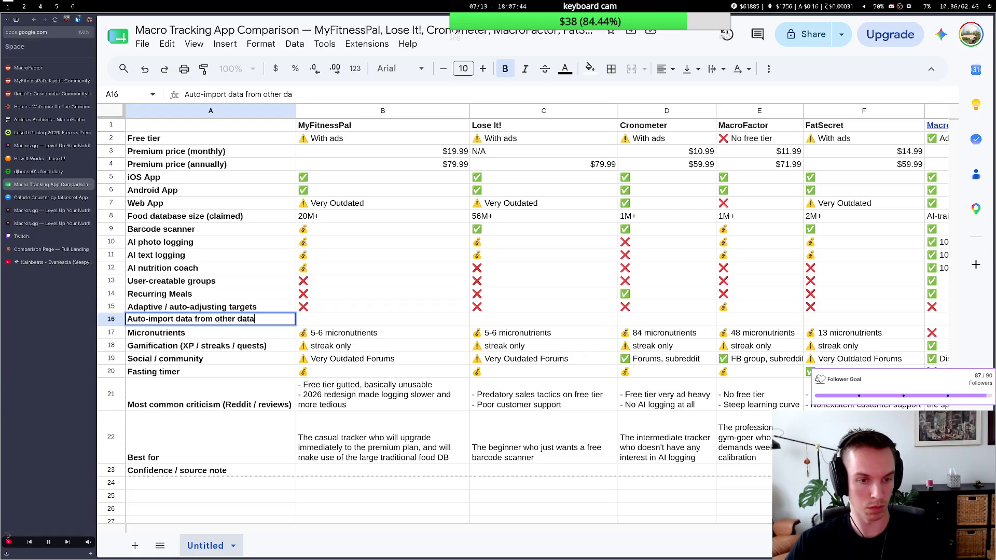
type("a")
left_click(294, 311)
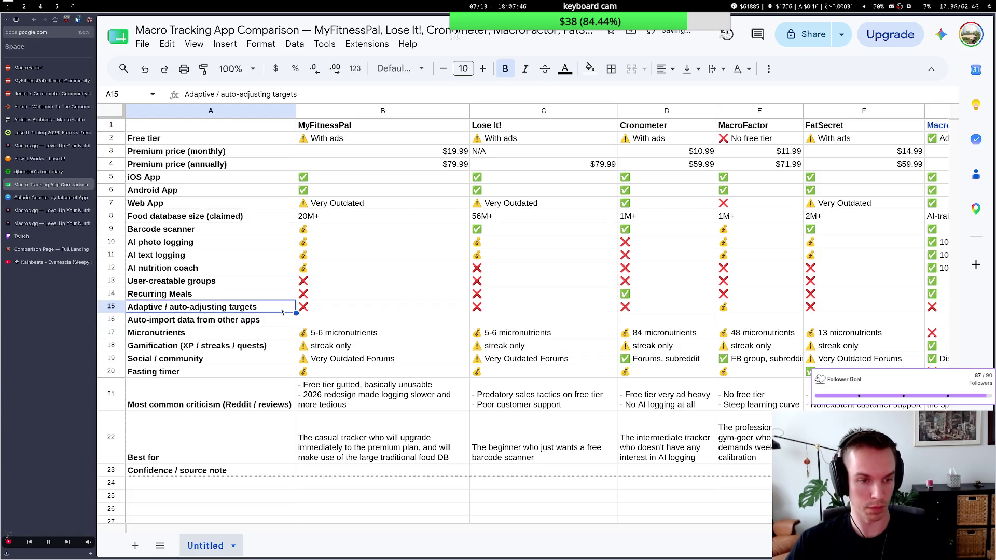
key("Down")
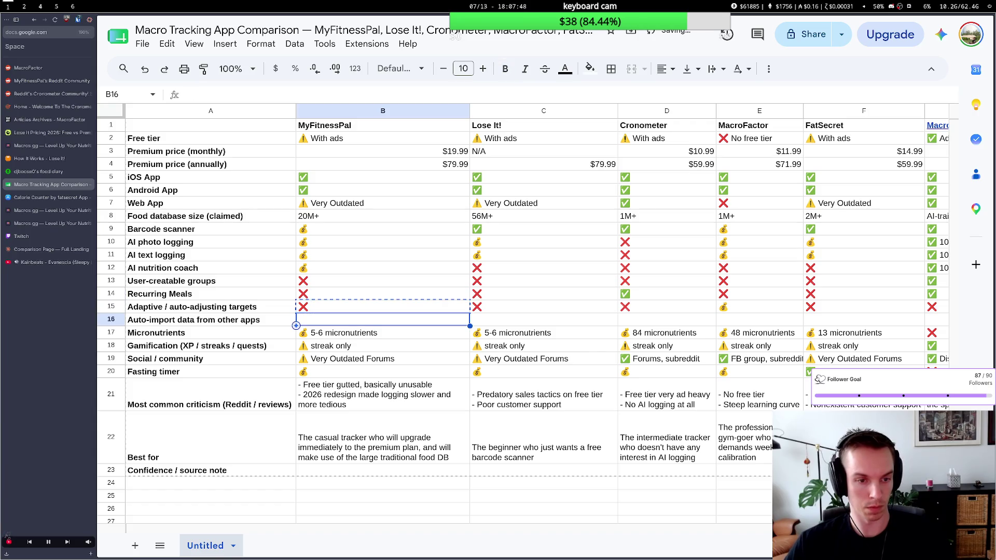
Mark MyFitnessPal, Lose It!, Cronometer, MacroFactor and FatSecret ❌ for auto-import data.
type("❌")
key("Right")
type("❌")
key("Right")
type("❌")
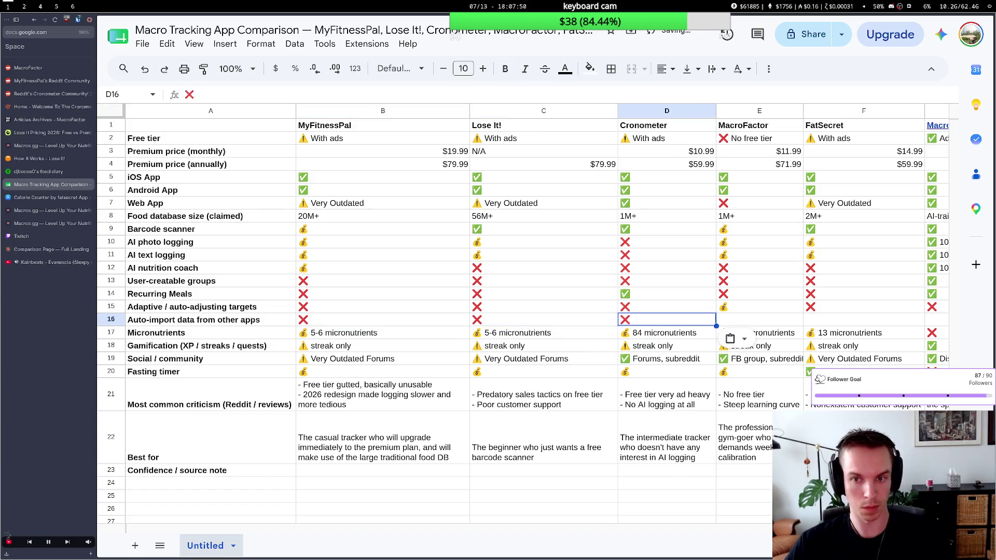
key("Right")
type("❌")
key("Right")
type("❌")
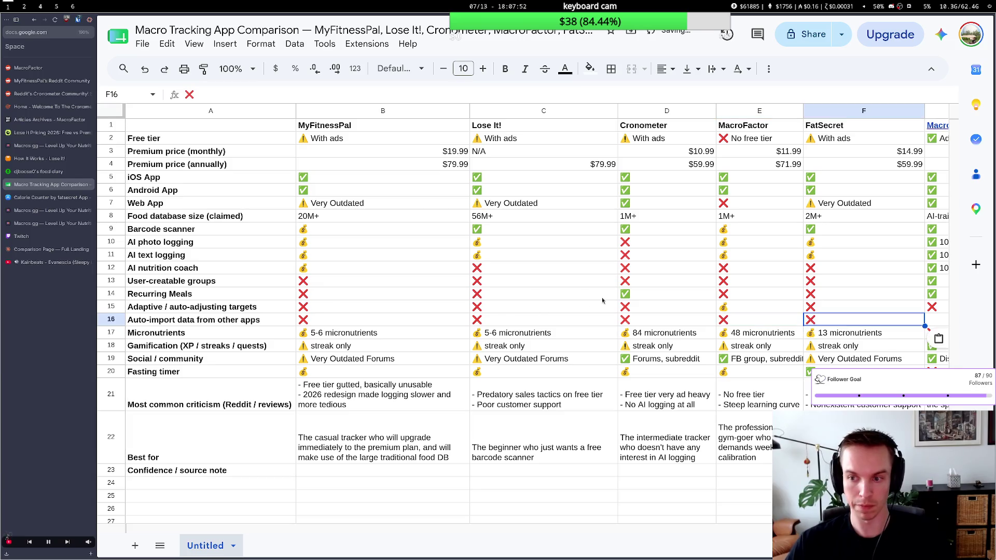
key("Right")
Mark Macros.gg ✅ for auto-import with the note 'Cronometer supported'.
left_click(818, 294)
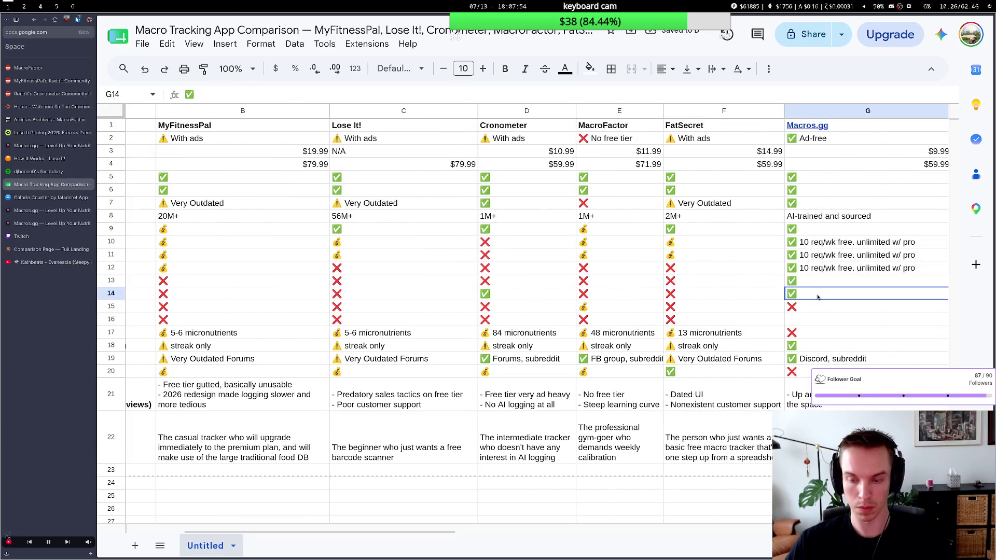
key("Down")
key("Down")
type("✅")
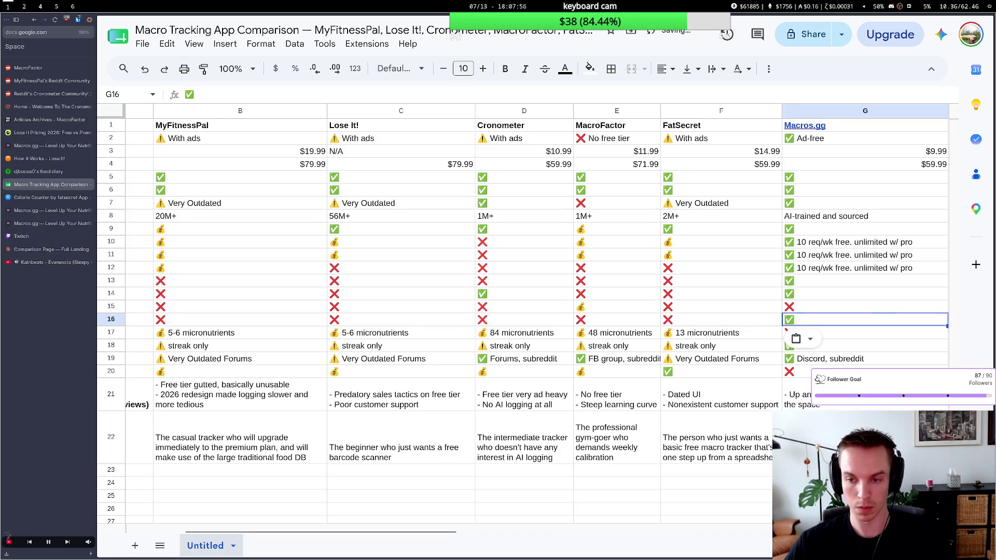
double_click(806, 320)
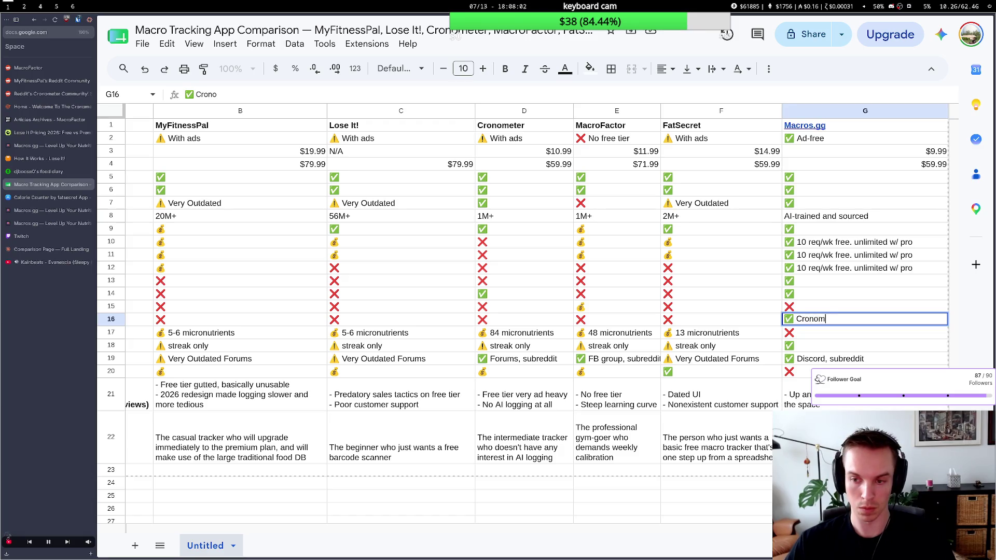
type("eter supp")
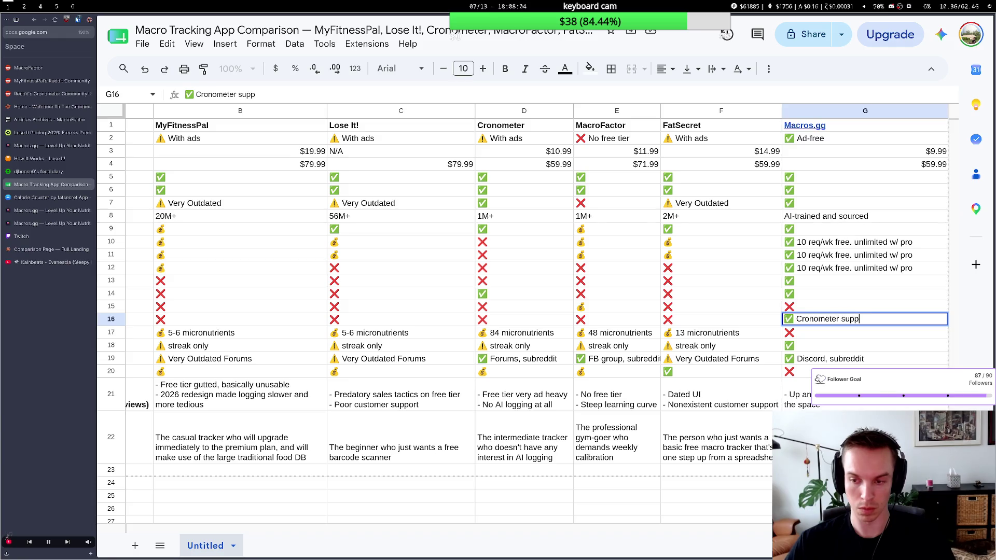
type("orted")
key("shift+Tab")
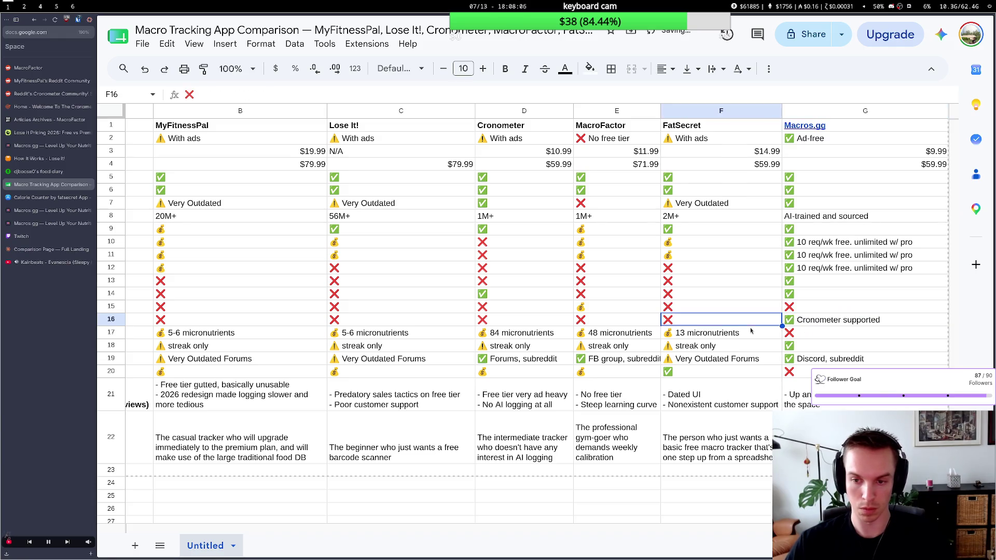
scroll(546, 333, "right", 2)
scroll(463, 332, "left", 5)
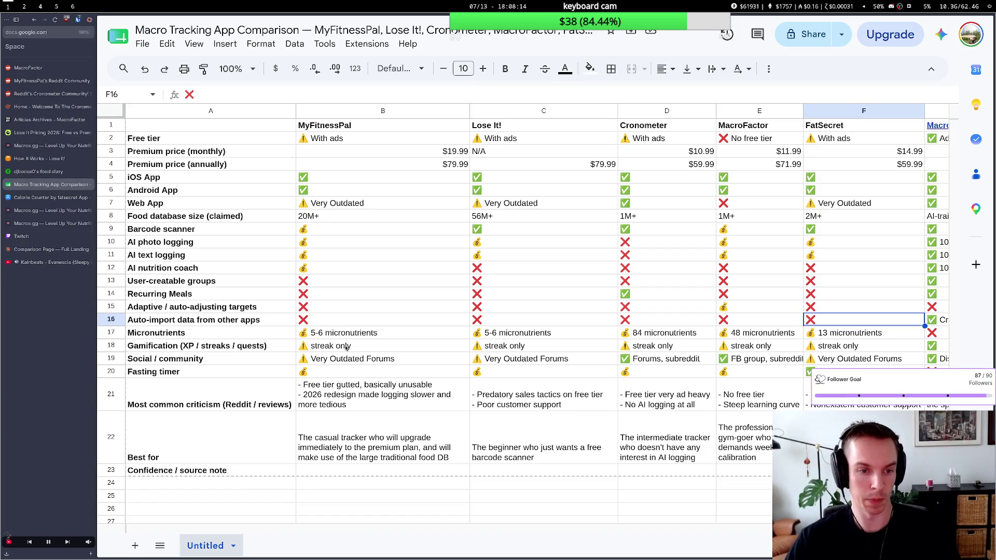
scroll(446, 314, "right", 3)
scroll(446, 314, "right", 3)
scroll(446, 314, "left", 2)
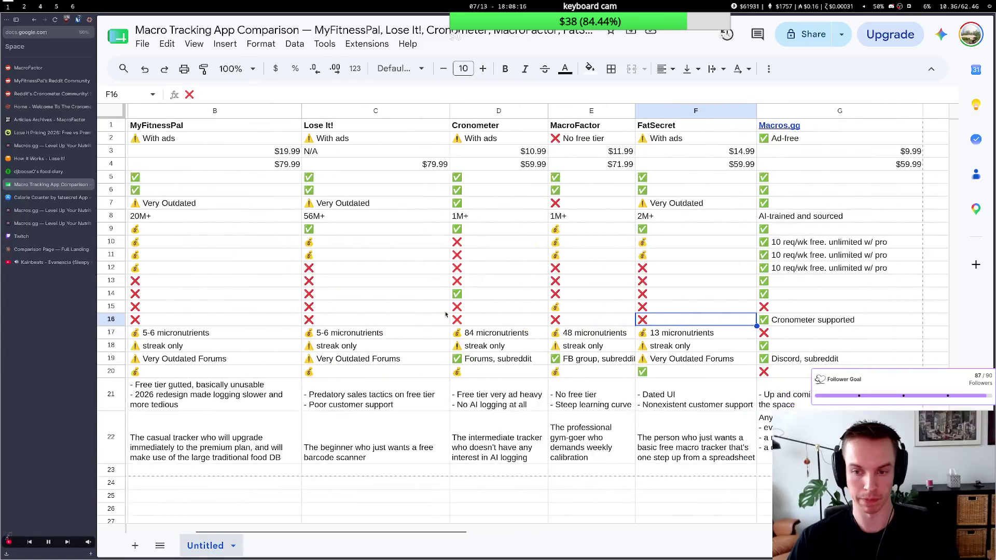
scroll(446, 314, "right", 1)
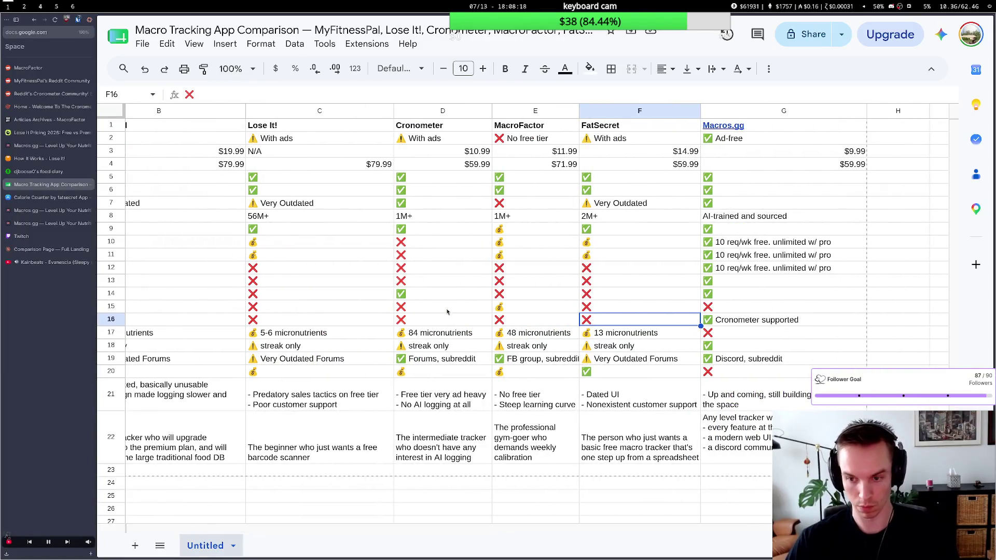
Extend Macros.gg's auto-import note to 'Cronometer supported, more coming', then go to the Claude Code terminal.
double_click(805, 314)
type(", more coming")
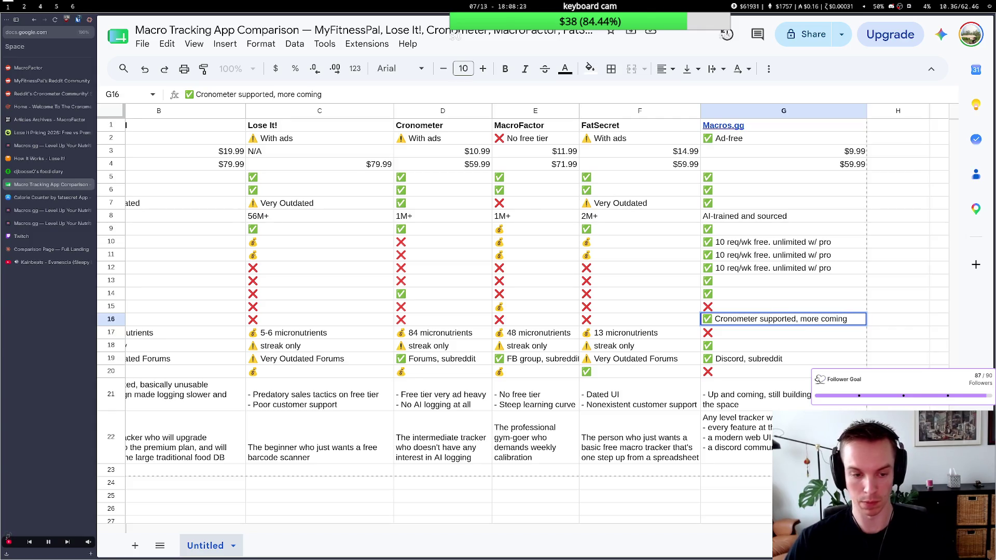
key("Return")
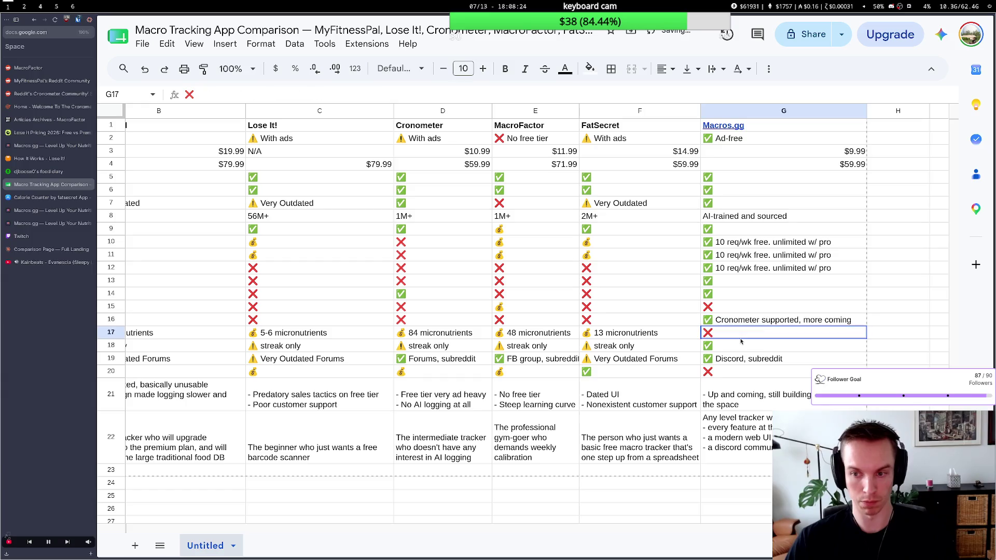
left_click(628, 346)
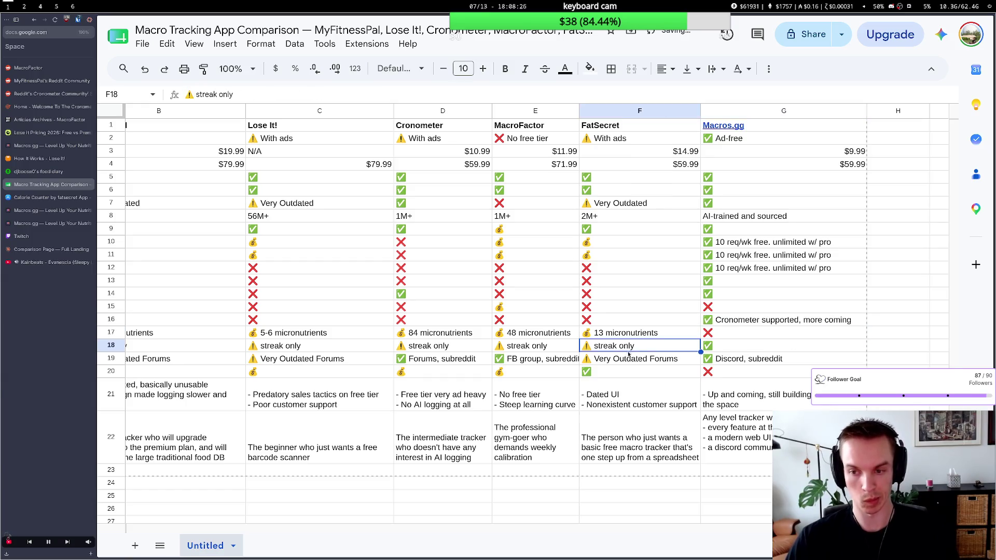
key("super+2")
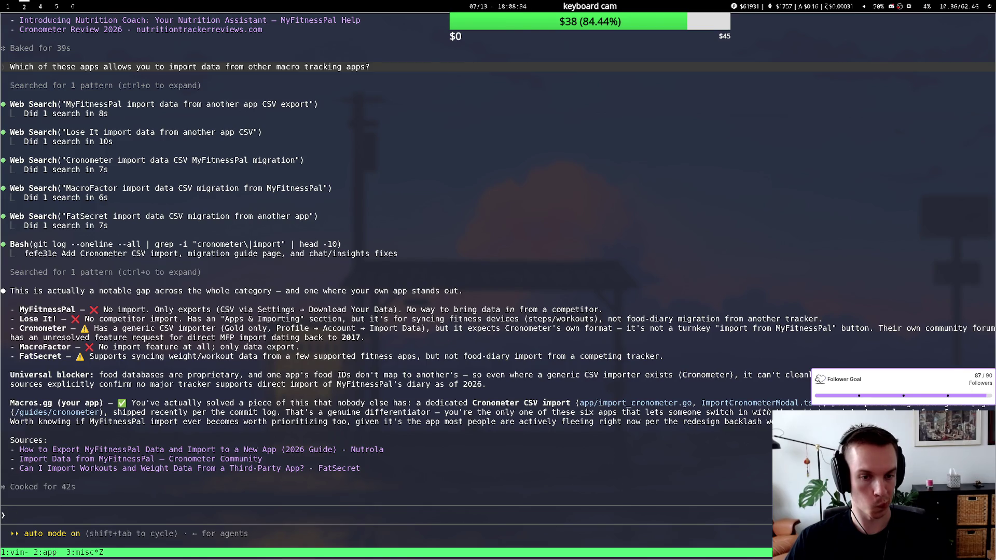
key("super+1")
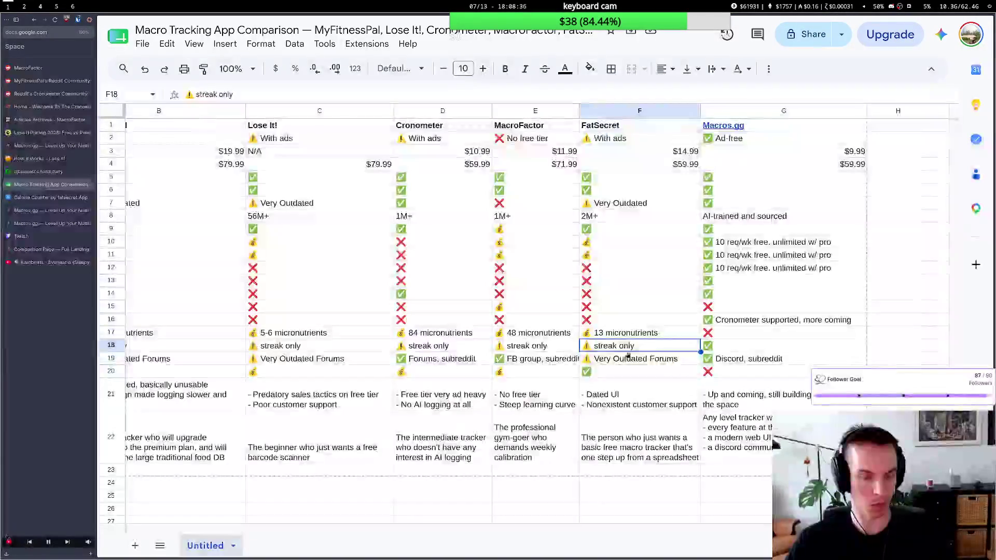
scroll(274, 277, "left", 3)
scroll(274, 277, "left", 2)
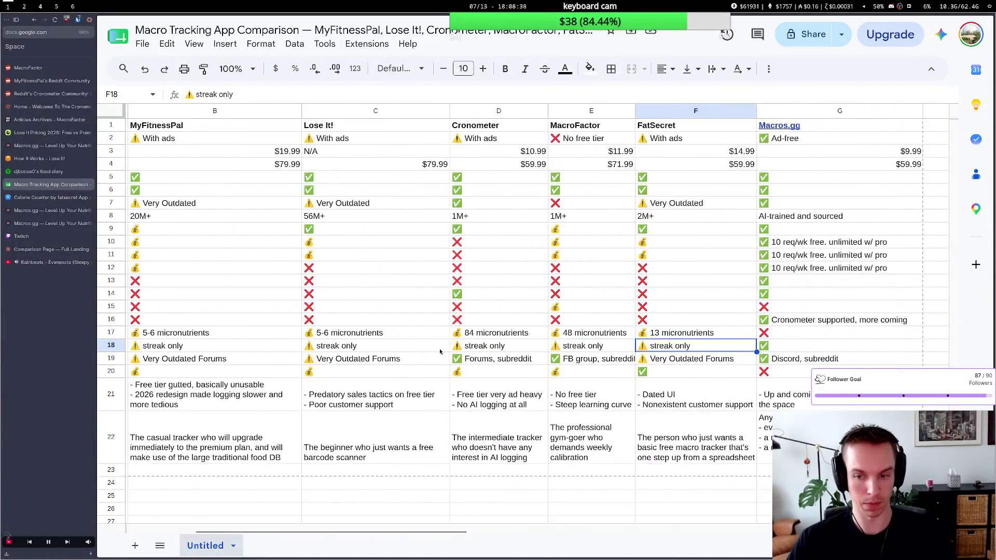
scroll(272, 277, "left", 3)
scroll(757, 411, "right", 4)
left_click(760, 405)
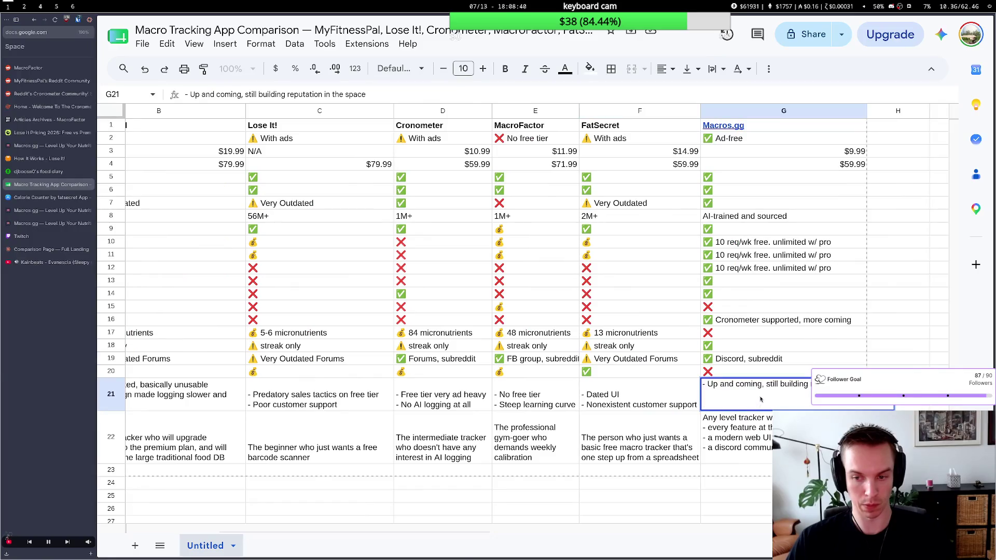
scroll(726, 401, "right", 2)
scroll(727, 401, "left", 2)
left_click(576, 391)
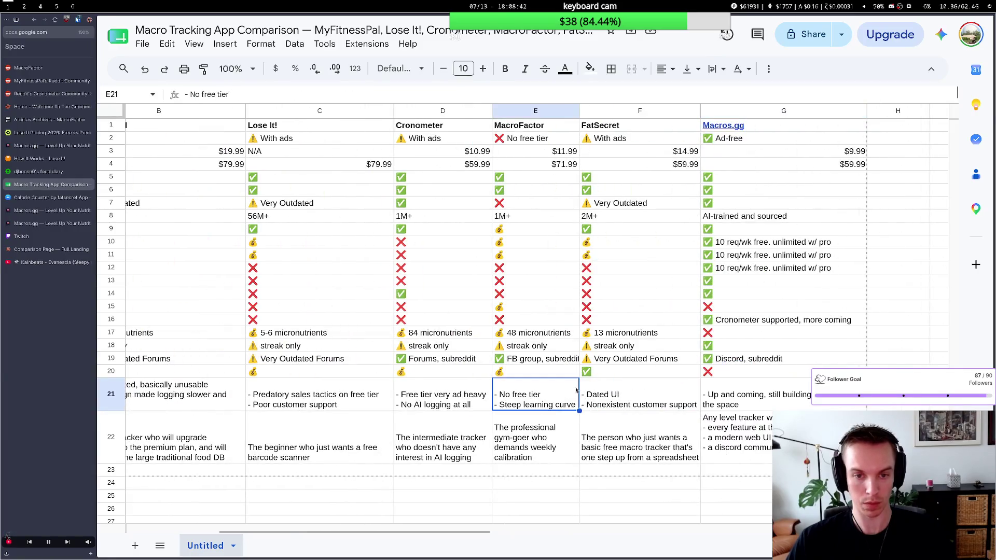
key("super+2")
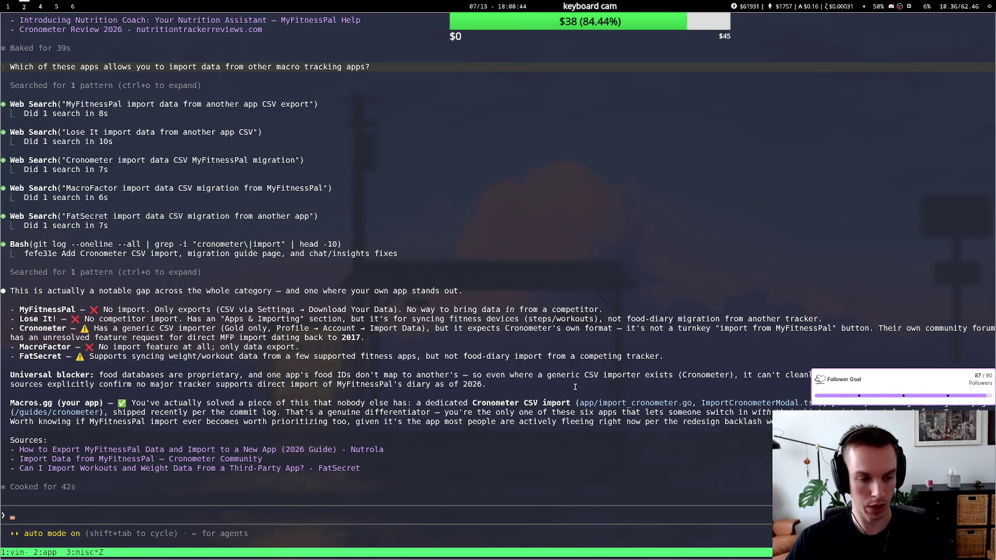
type("Which of these apps")
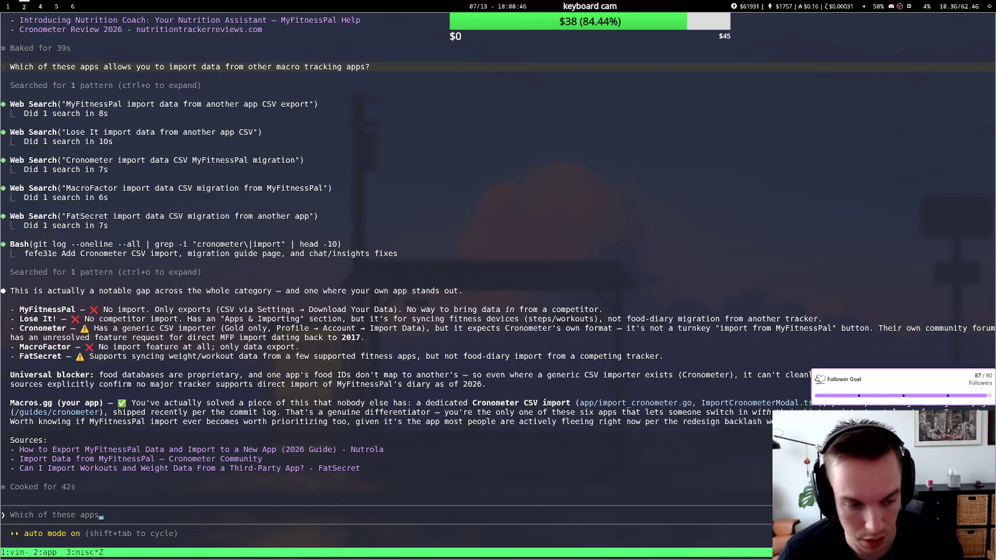
type(" syncs with your")
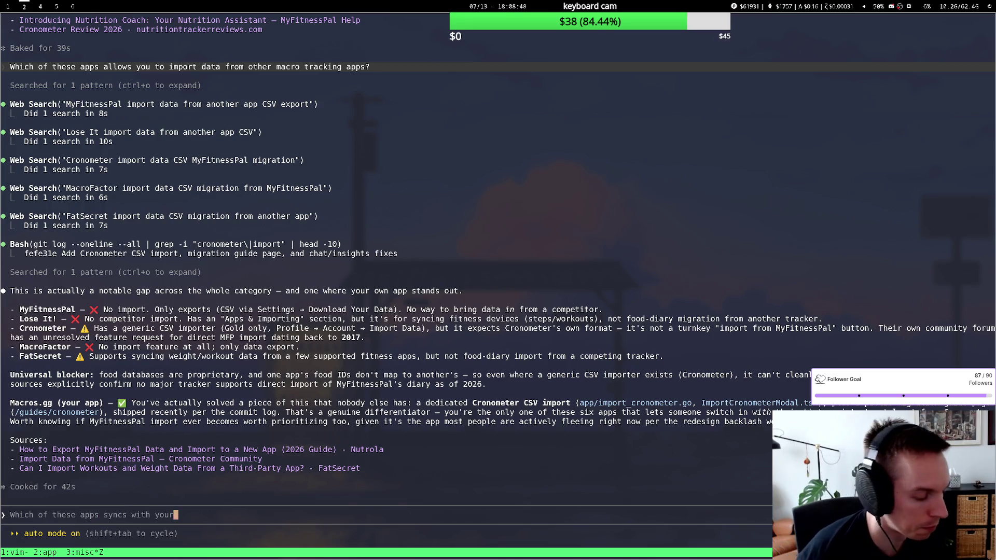
type(" phone fitness data, lik")
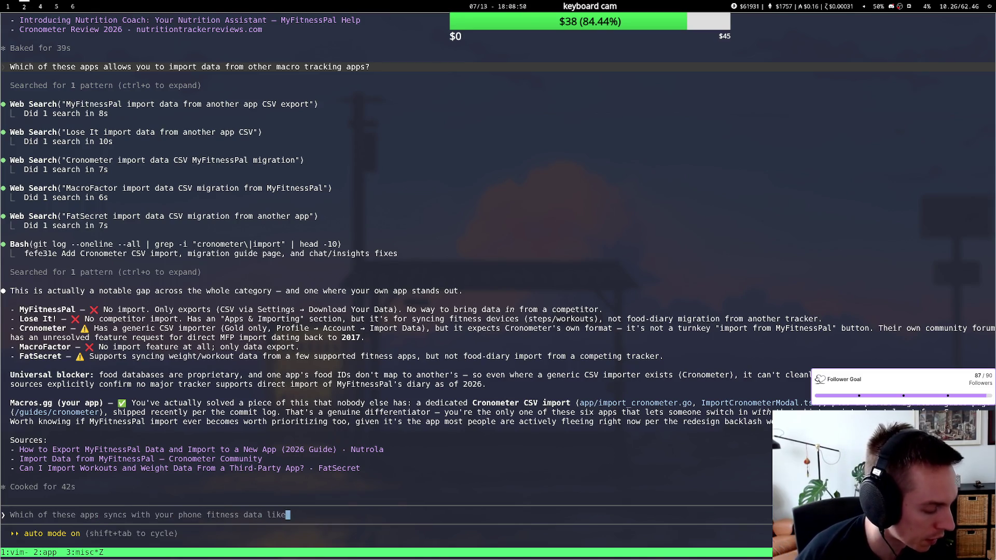
type("e, Gong")
Submit the question about which apps sync with Garmin or Apple Health, then return to the sheet.
key("BackSpace")
key("BackSpace")
key("BackSpace")
key("BackSpace")
key("BackSpace")
key("BackSpace")
type("like Garmin or Apple Health")
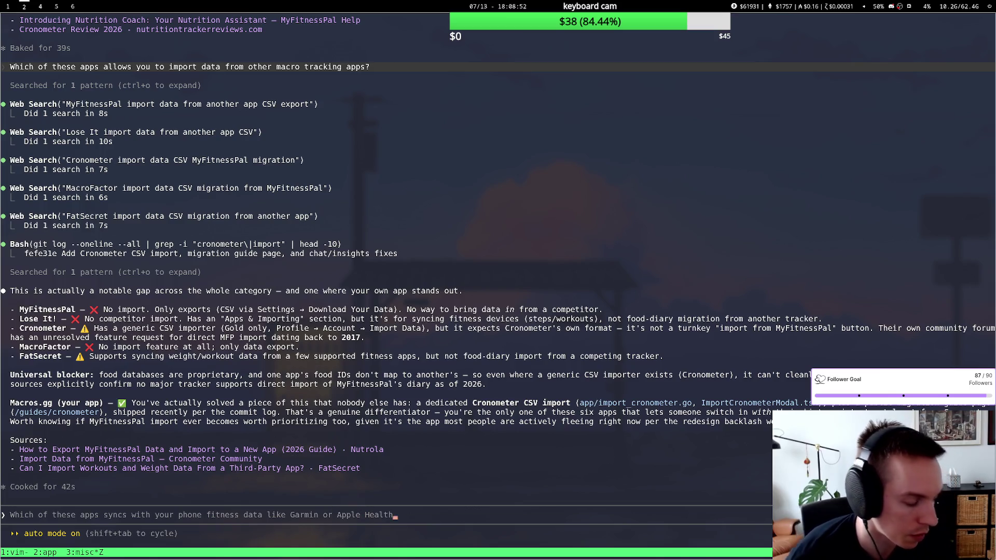
type("?")
key("BackSpace")
type("or things like that?")
key("Return")
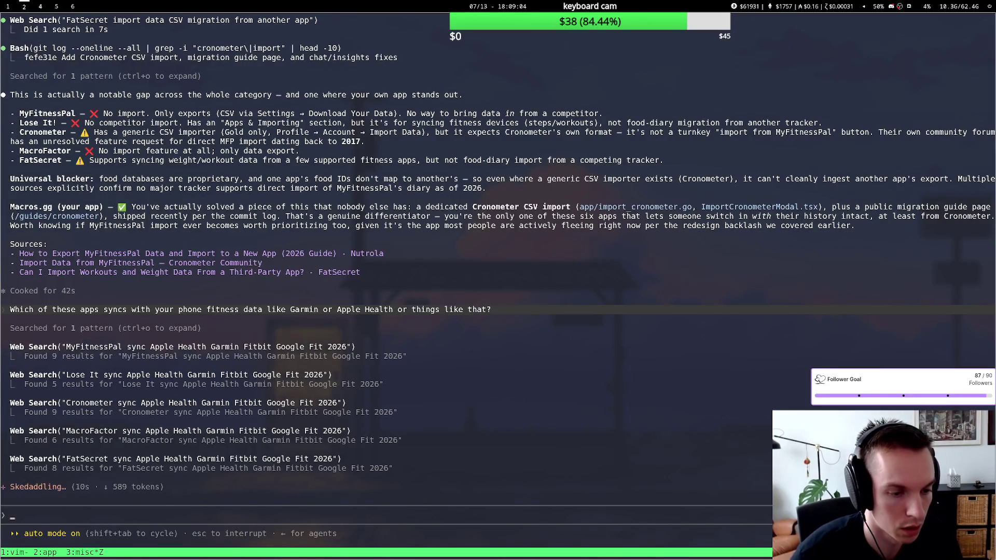
key("super+1")
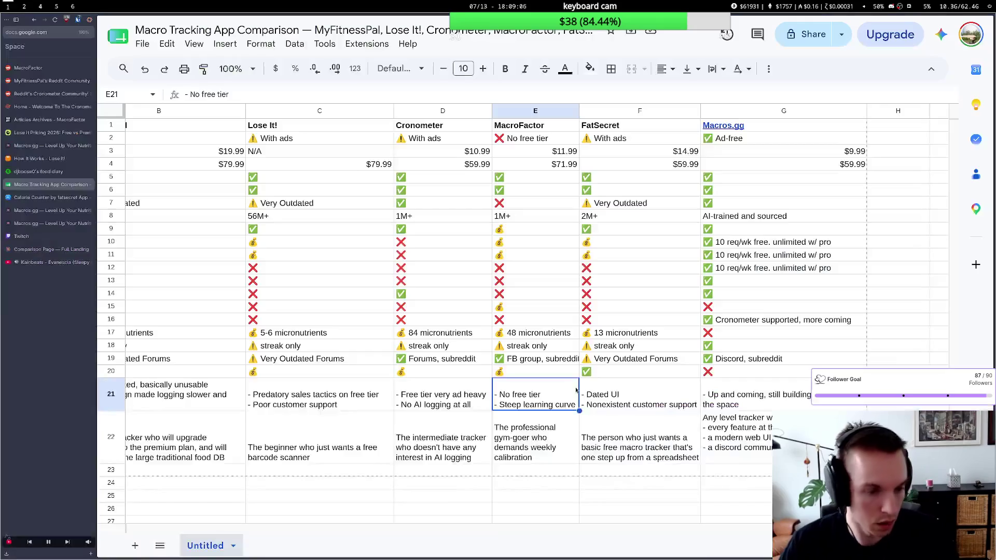
scroll(535, 360, "left", 3)
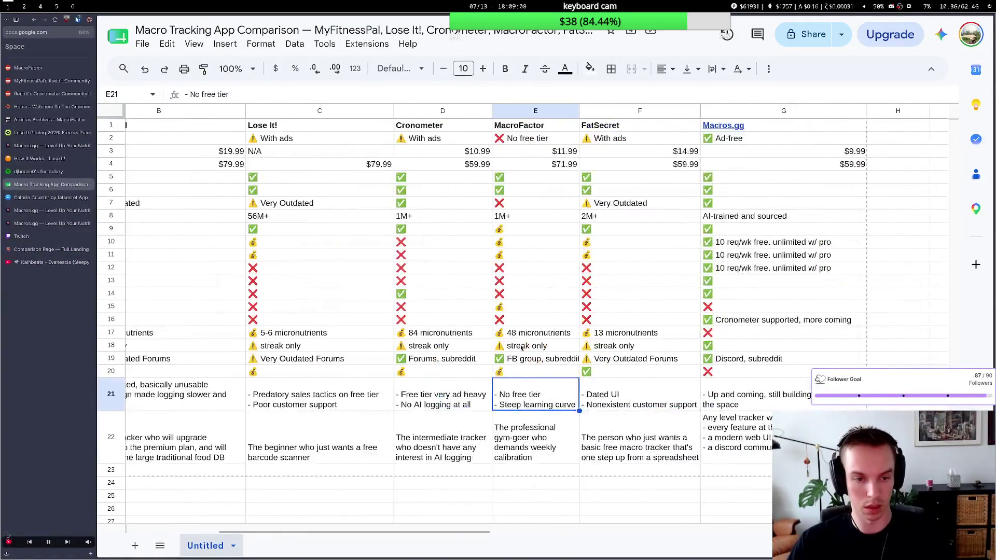
scroll(522, 349, "left", 5)
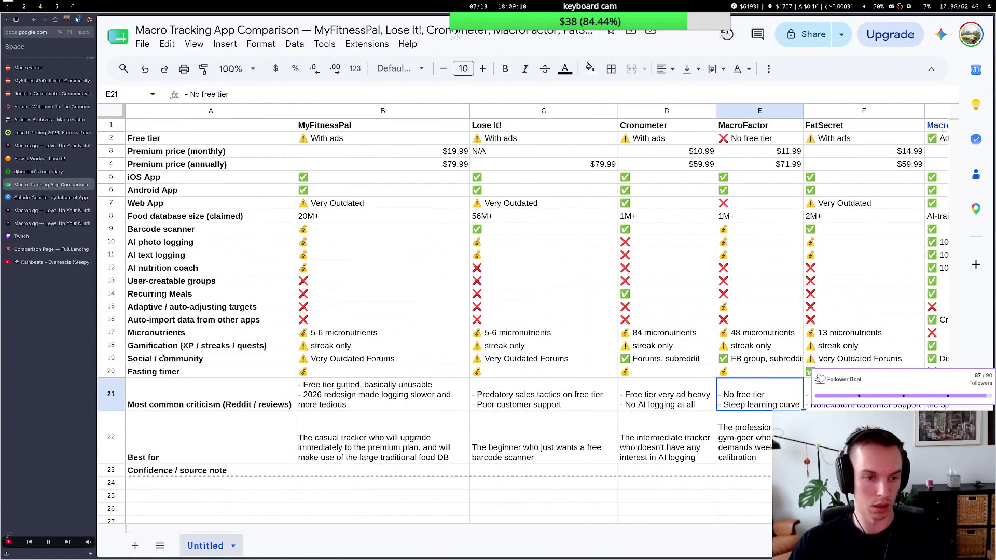
Select the Auto-import data row and look at its row actions without changing anything.
left_click(128, 371)
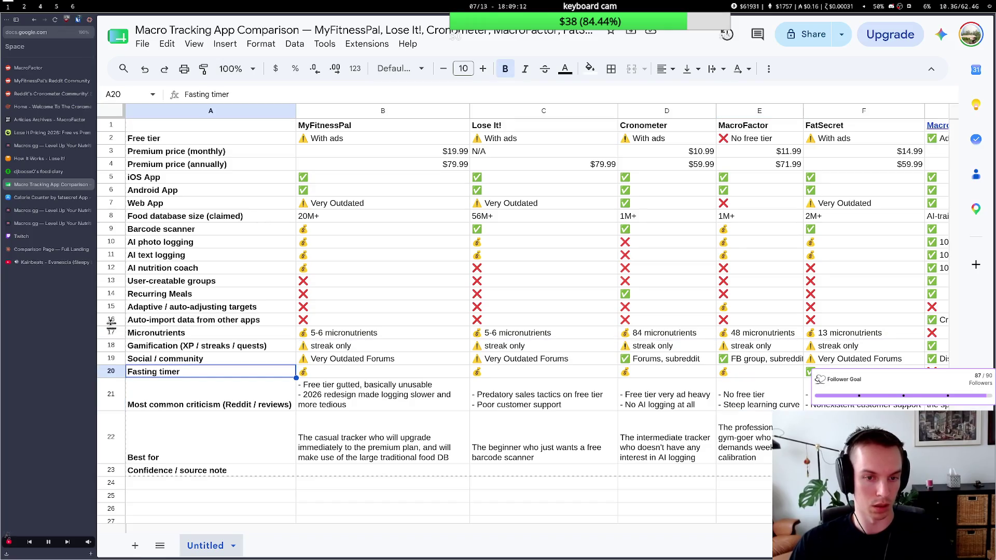
scroll(491, 328, "right", 3)
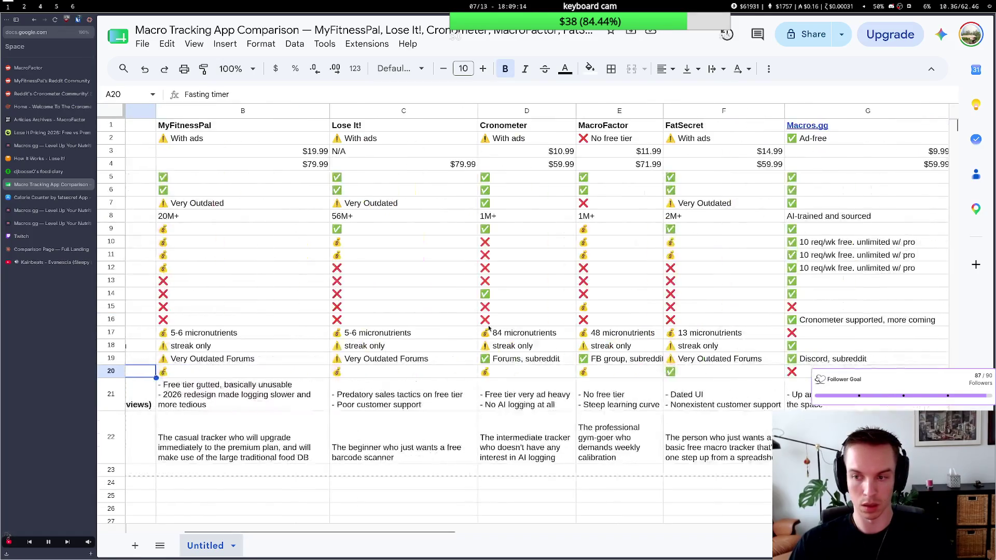
scroll(488, 331, "left", 3)
left_click(111, 320)
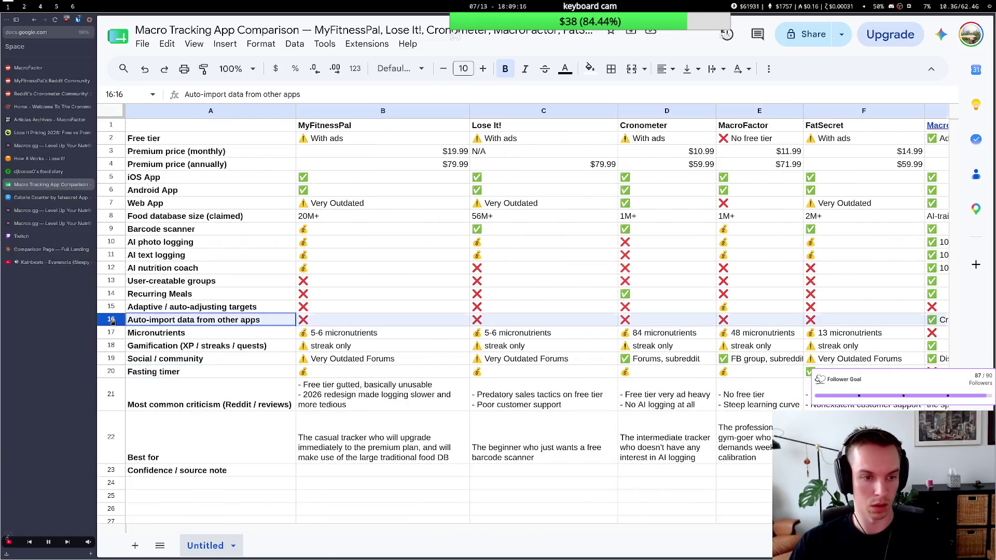
right_click(112, 320)
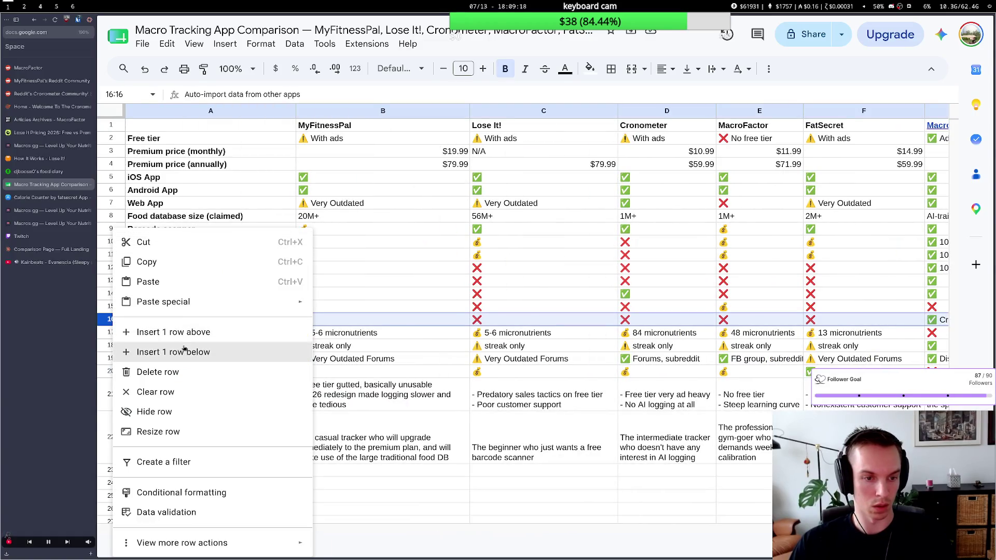
left_click(176, 190)
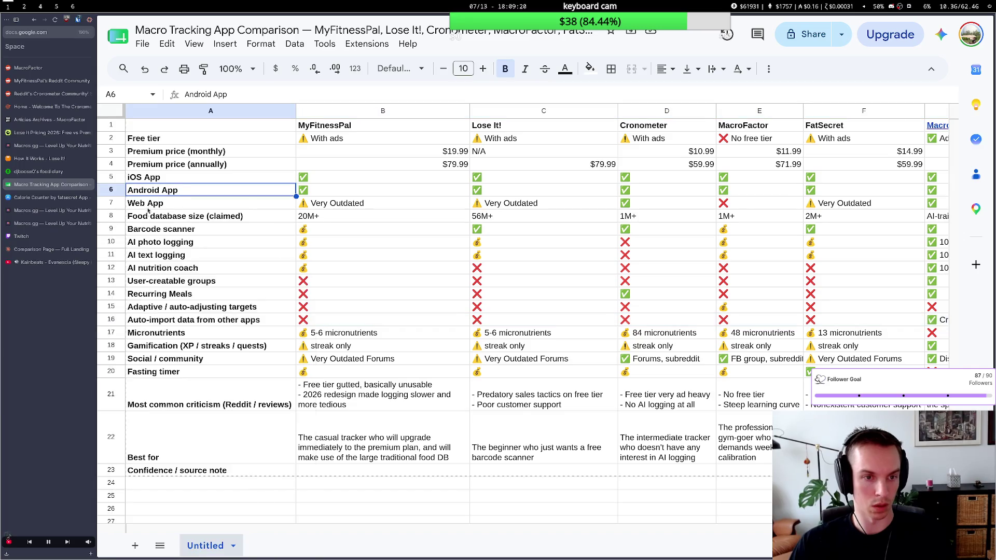
scroll(332, 249, "right", 3)
scroll(332, 250, "right", 2)
scroll(332, 250, "left", 2)
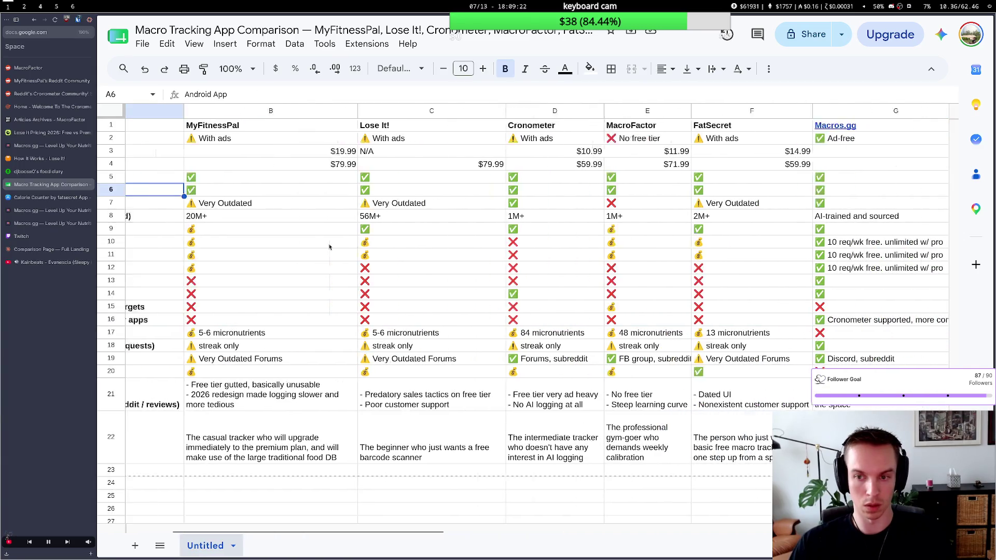
scroll(329, 247, "left", 2)
scroll(329, 248, "left", 1)
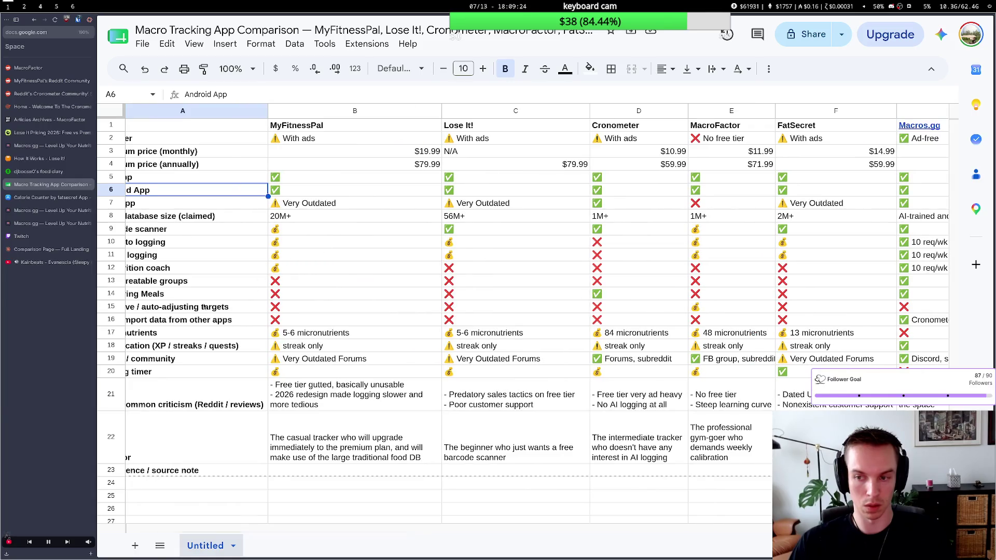
scroll(201, 304, "right", 2)
scroll(156, 312, "left", 2)
scroll(117, 319, "left", 1)
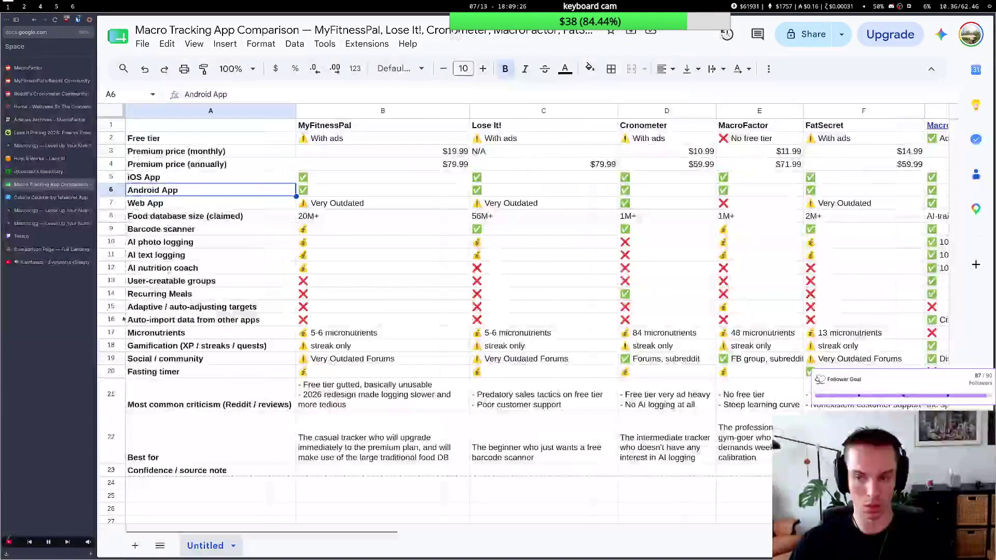
Insert one empty row below the Auto-import data row, pushing Micronutrients down.
left_click(107, 320)
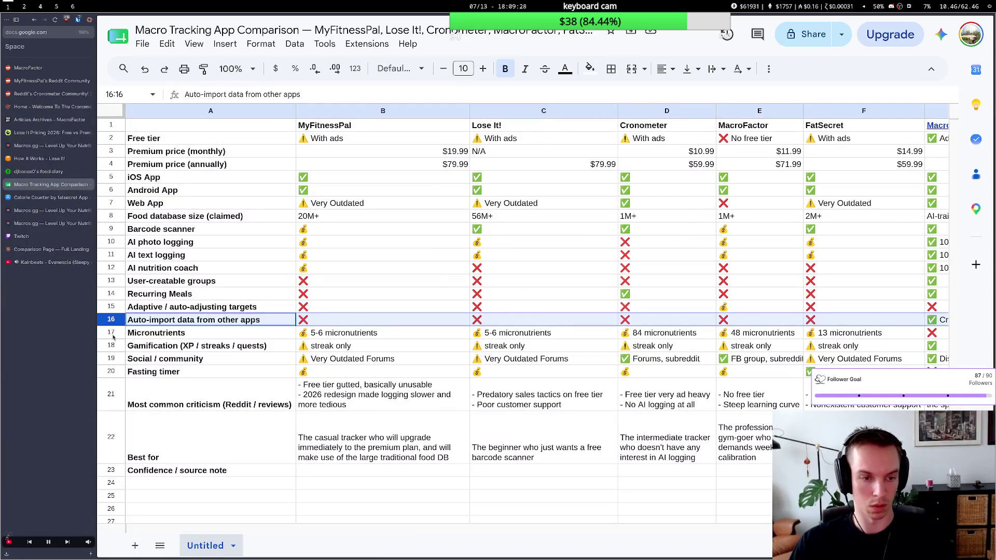
left_click(111, 333)
left_click(112, 320)
right_click(111, 320)
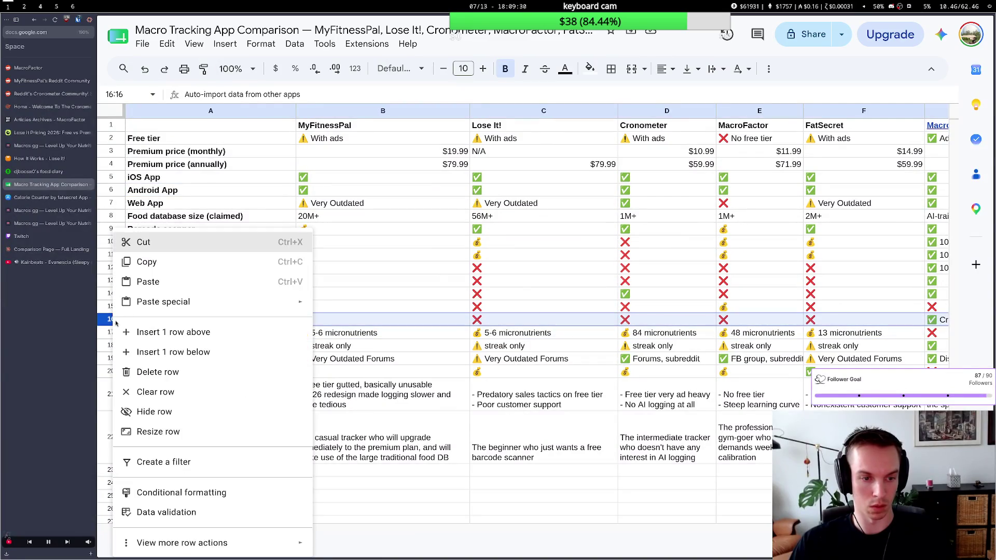
left_click(178, 349)
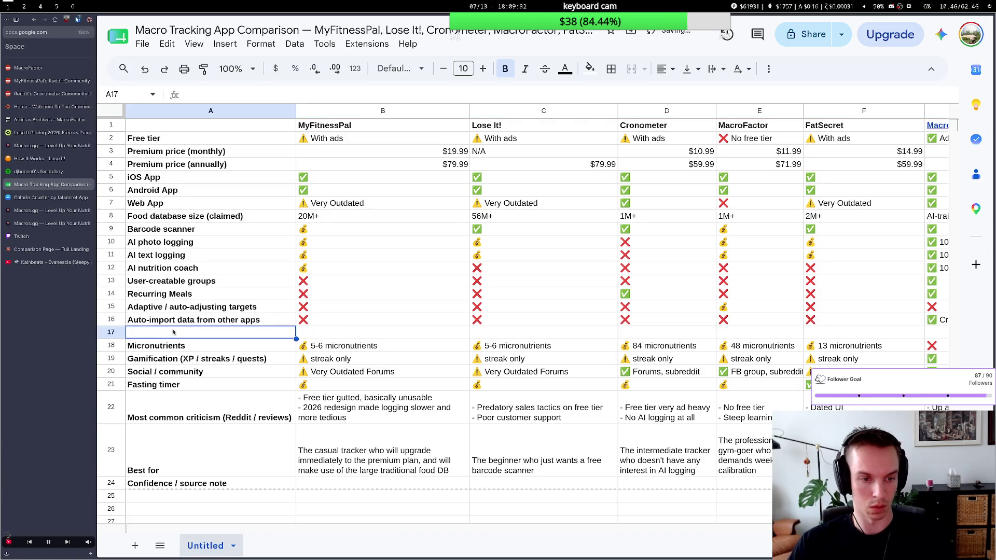
type("Weacr")
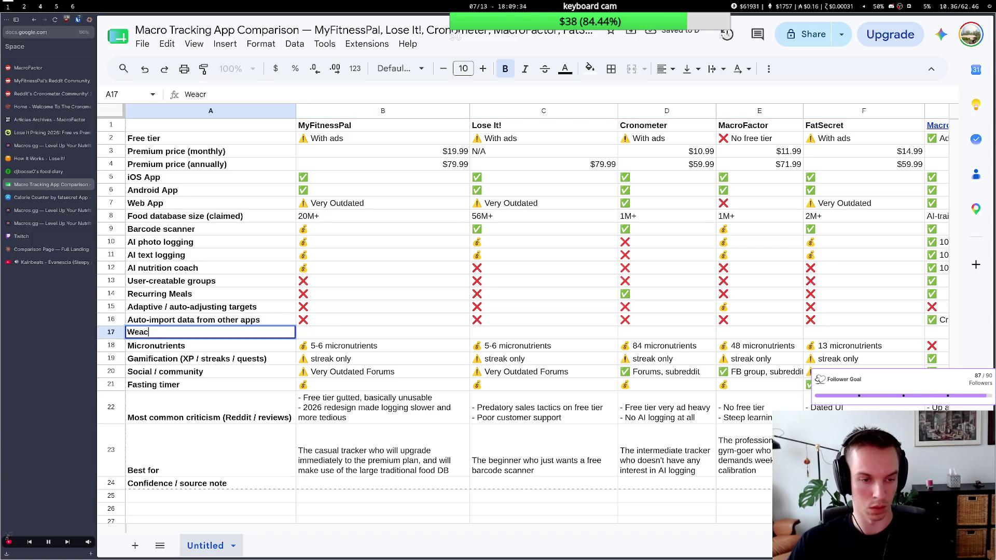
Start the row 17 label, checking the terminal's integration summary along the way.
key("BackSpace")
type("rab")
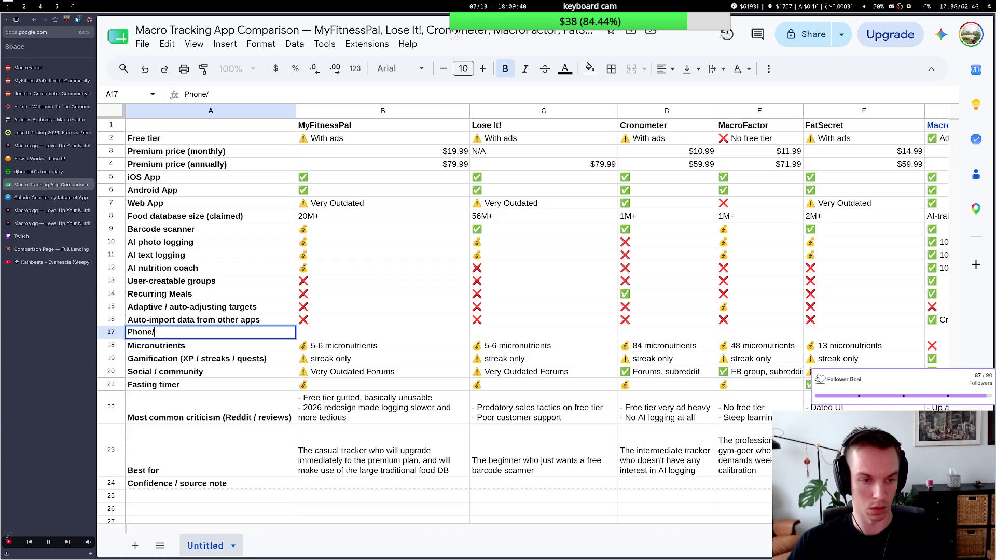
key("super+2")
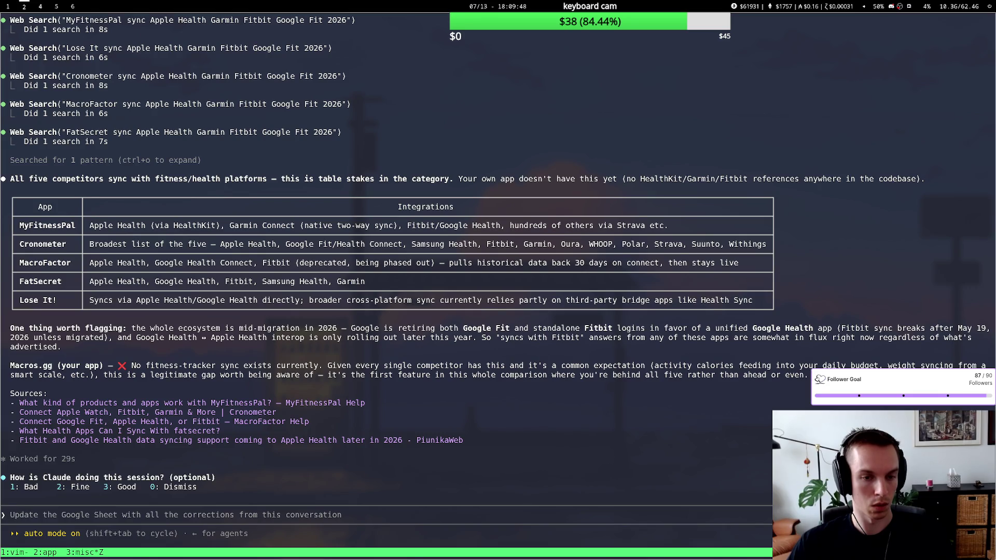
key("super+1")
type("Ph")
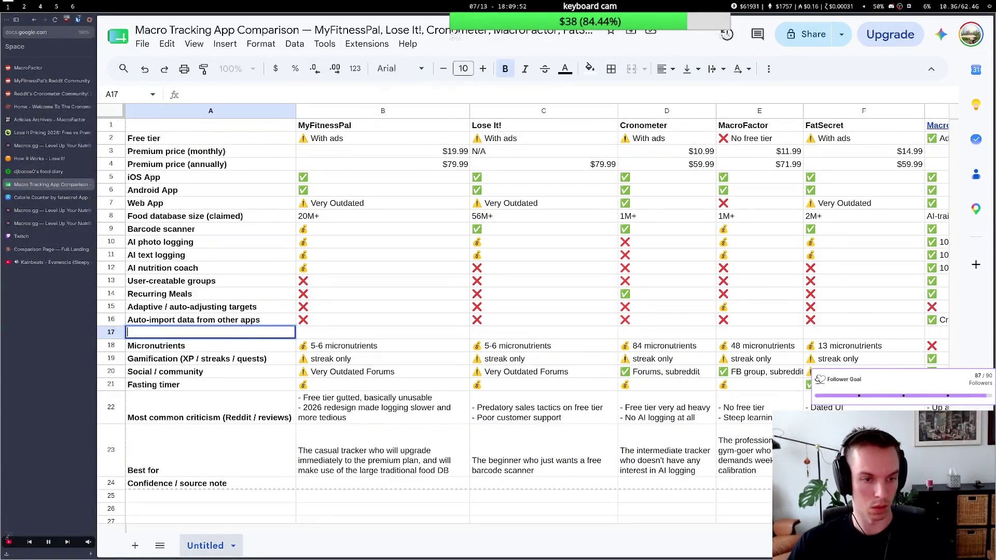
type("ewea")
type("Wearable integrations (")
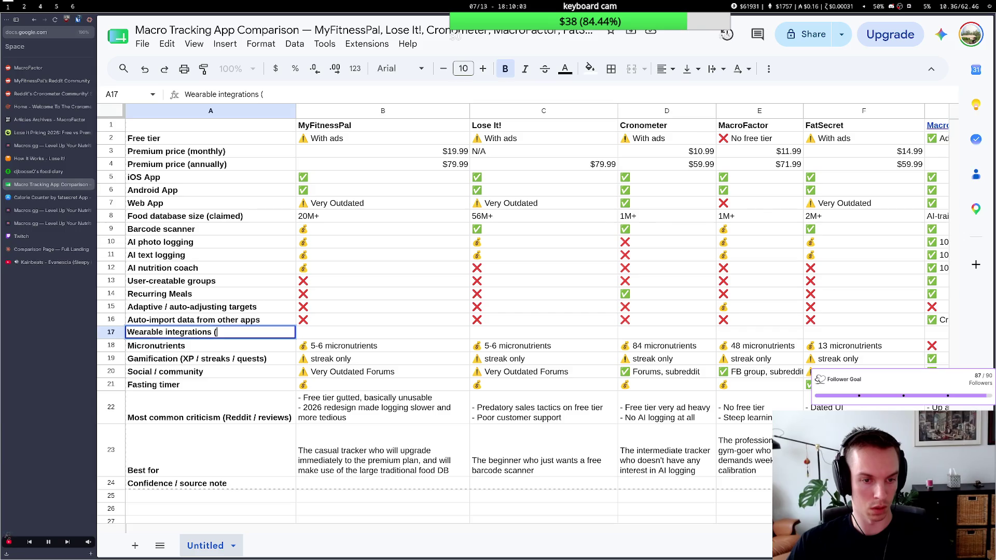
key("ctrl+Return")
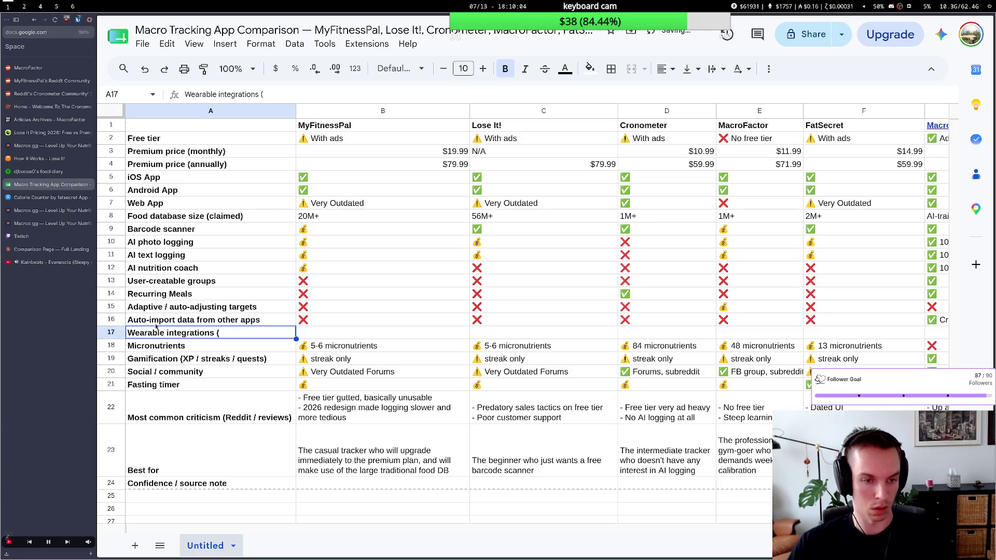
Rewrite A17 as 'Fitness integrations (Apple health, garmin, fitbit, etc)' and widen column A to fit it.
double_click(230, 334)
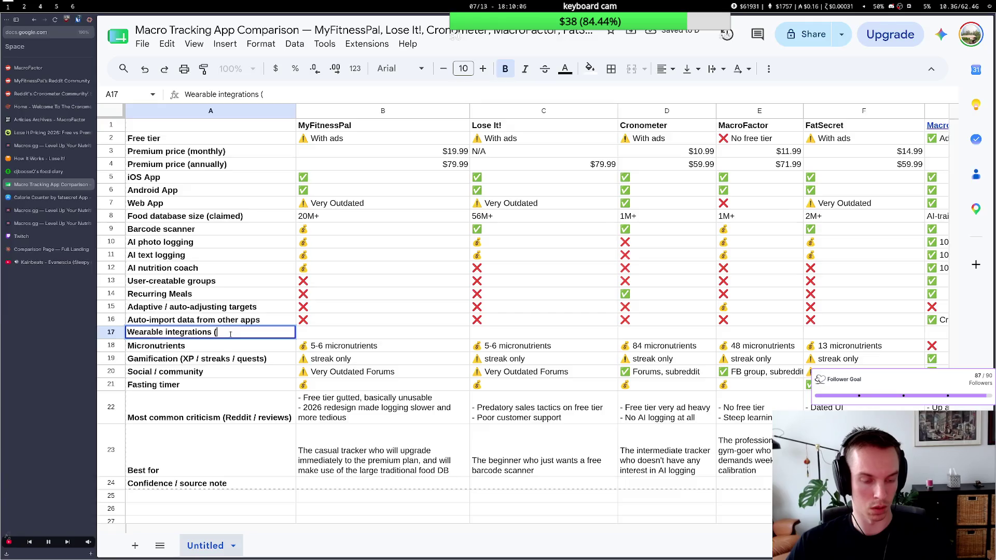
key("super+2")
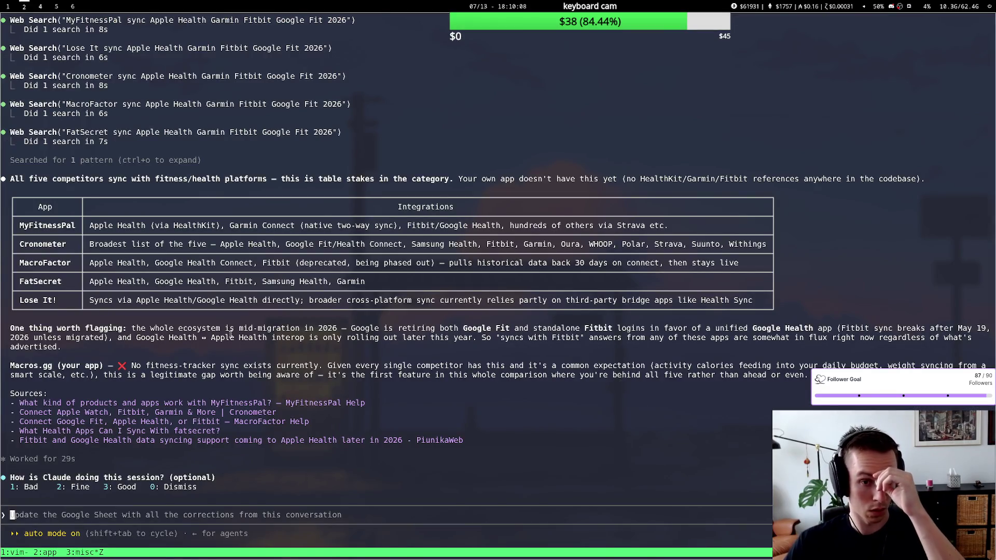
key("super+1")
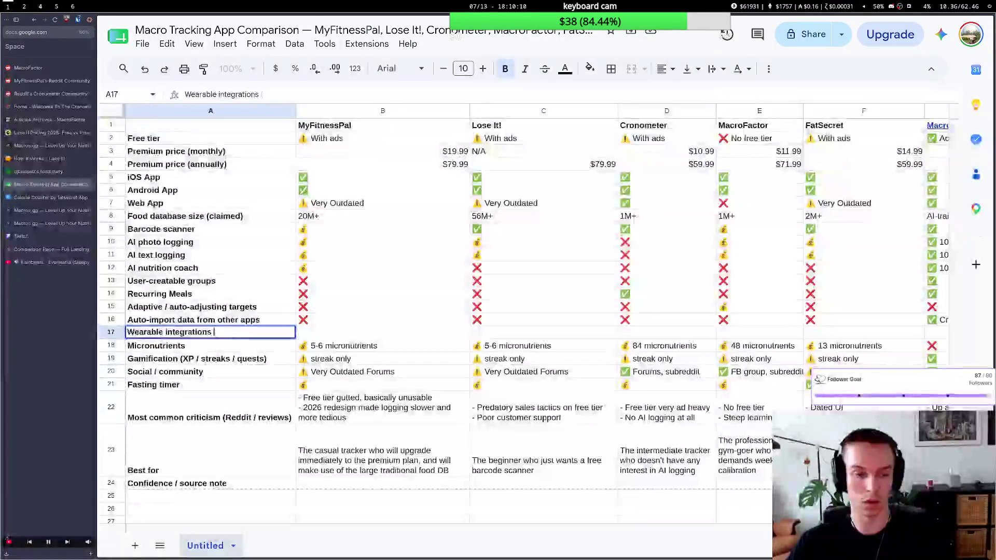
key("BackSpace")
key("BackSpace")
key("BackSpace")
key("BackSpace")
key("BackSpace")
key("BackSpace")
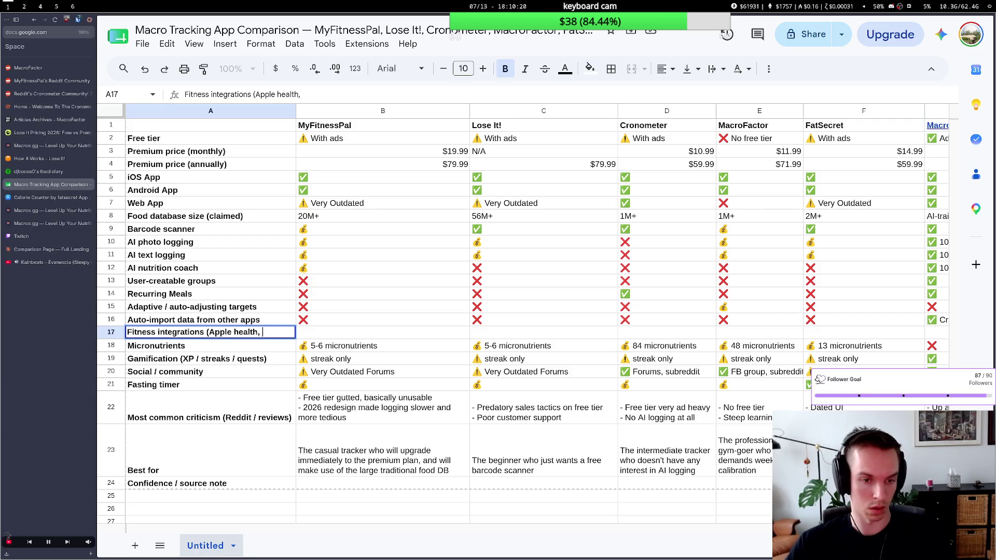
type("garmin, fitbit, etc")
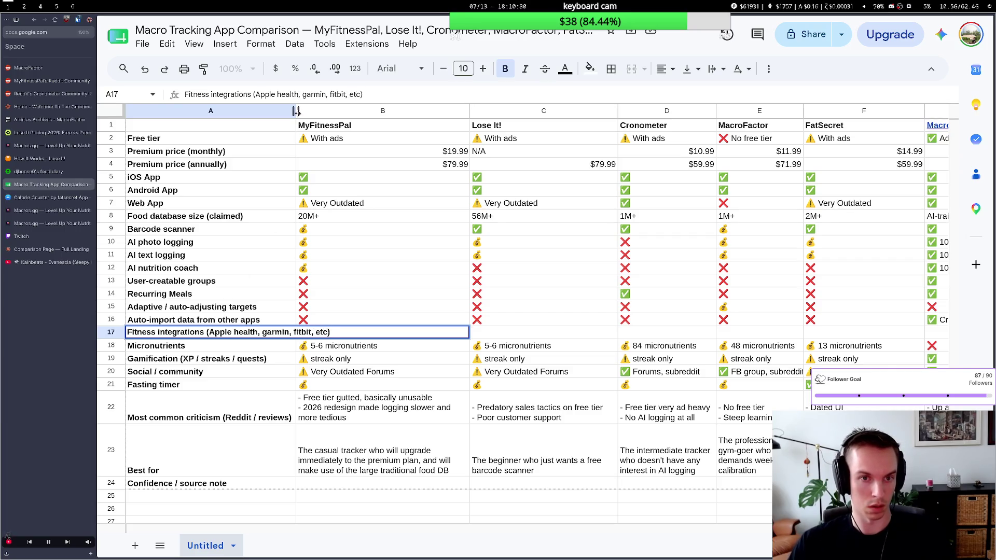
left_click_drag(297, 110, 344, 111)
Mark MyFitnessPal ✅ for fitness integrations in B17, checking the terminal results.
left_click(366, 320)
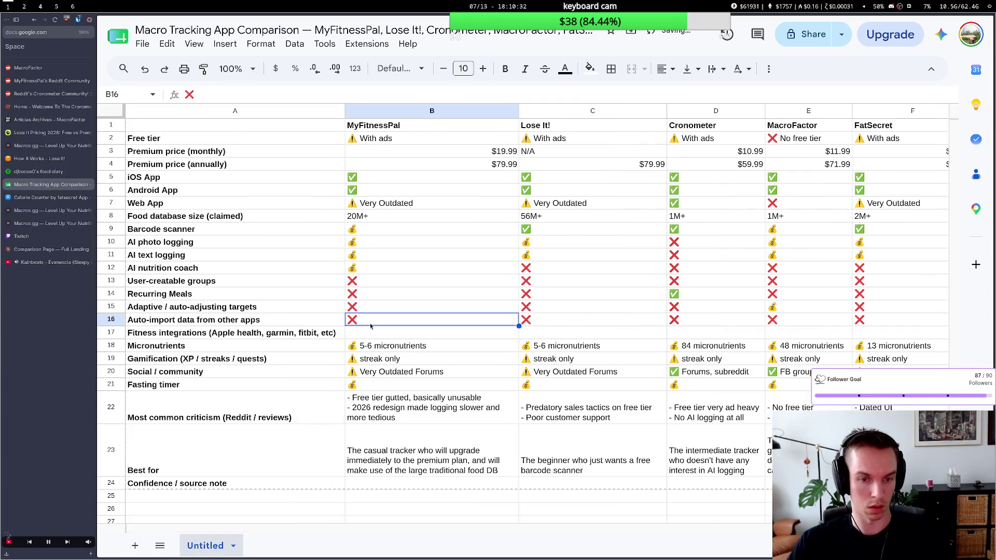
left_click(374, 191)
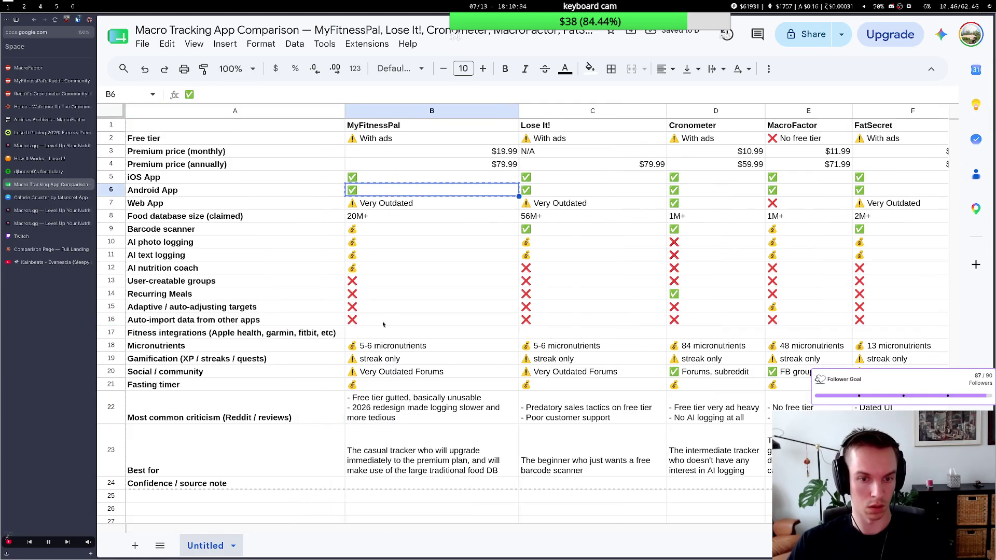
left_click(506, 333)
key("ctrl+v")
left_click(548, 334)
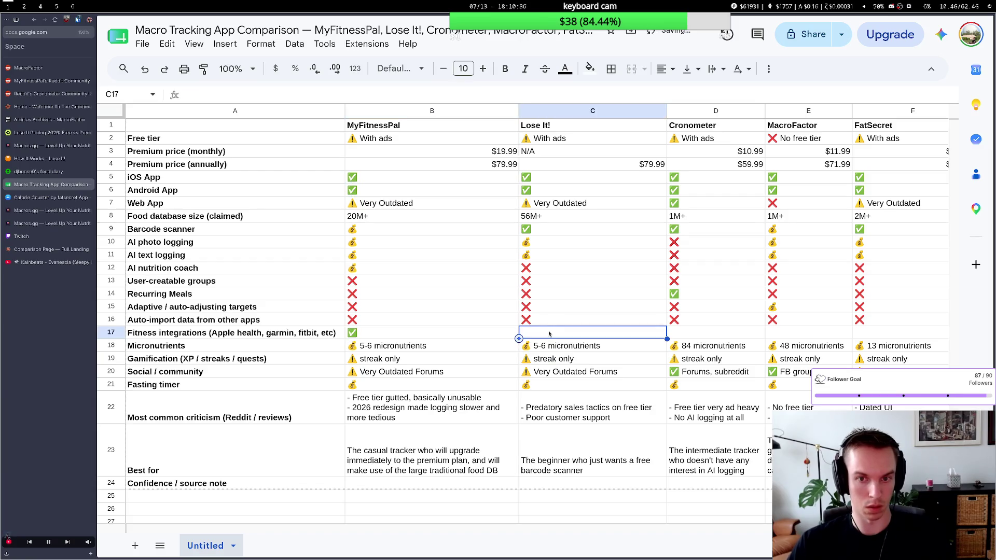
key("super+2")
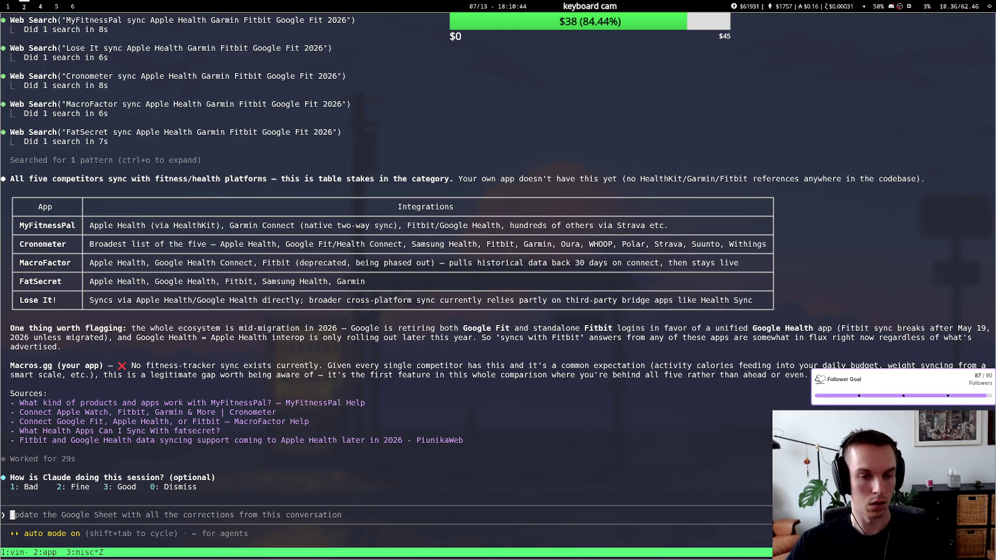
key("super+1")
Fill ✅ for Lose It!, Cronometer, MacroFactor and FatSecret across C17:F17.
key("Right")
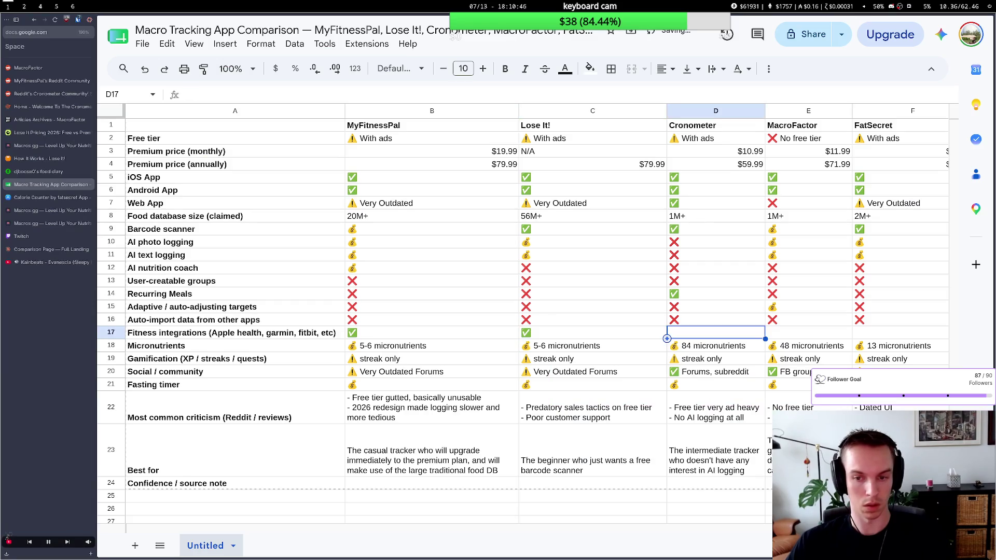
key("Right")
key("ctrl+v")
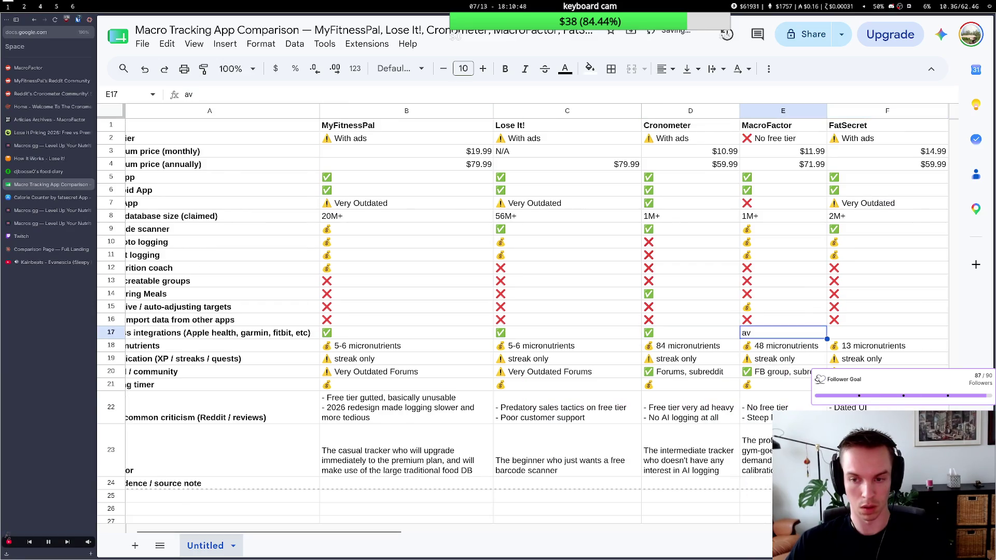
key("Right")
key("ctrl+v")
key("Right")
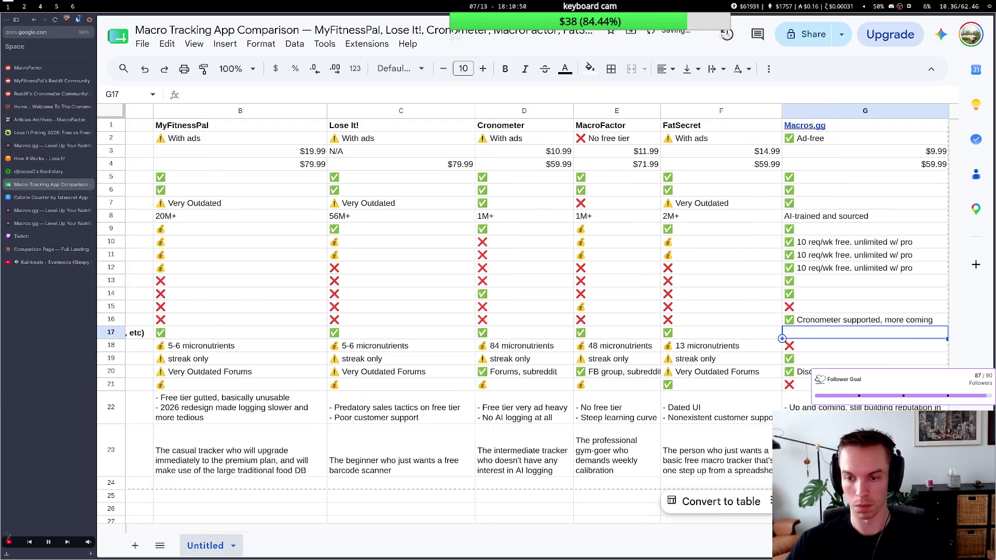
Mark Macros.gg ❌ for fitness integrations in G17, then switch to the Claude Code terminal.
key("Down")
key("ctrl+c")
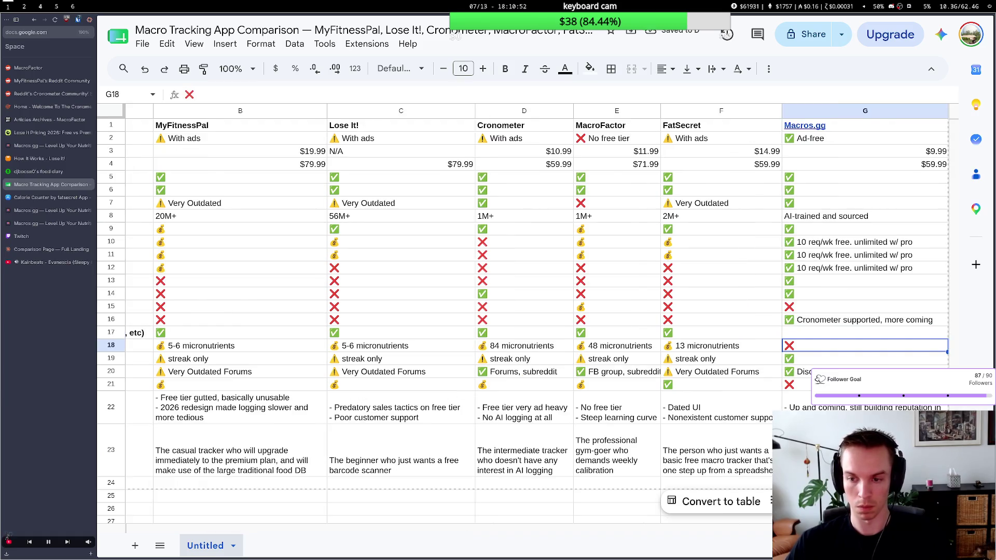
key("Left")
key("Down")
key("Up")
key("Up")
key("Right")
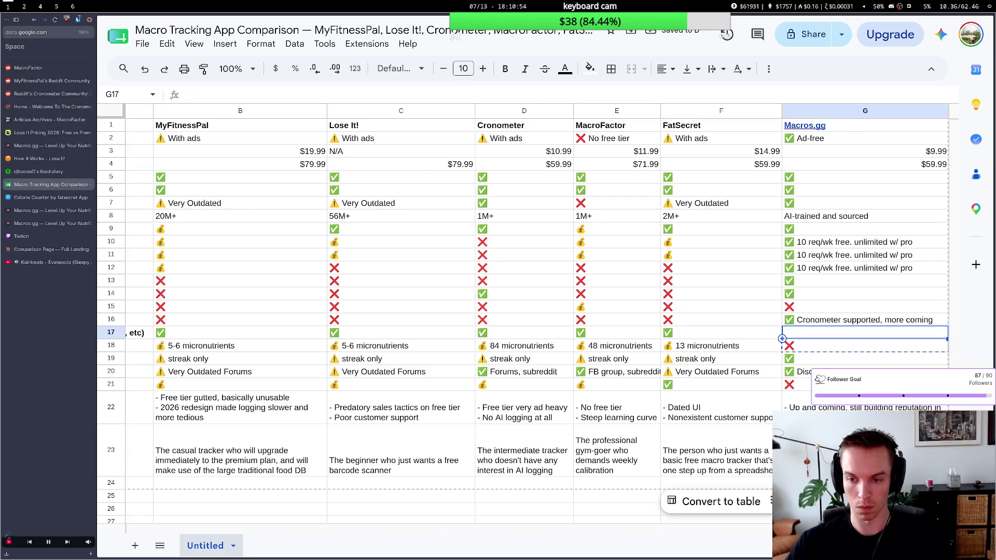
key("ctrl+v")
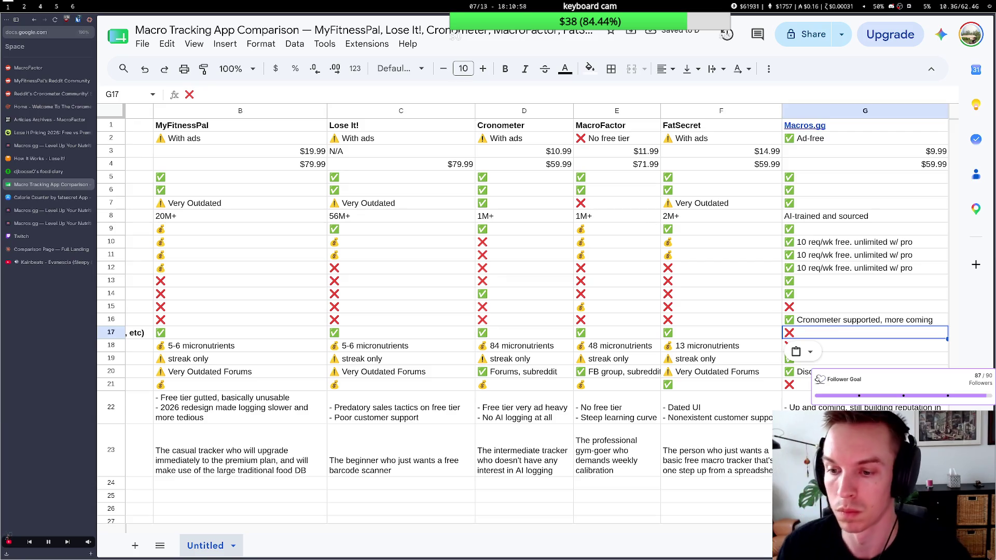
left_click(494, 296)
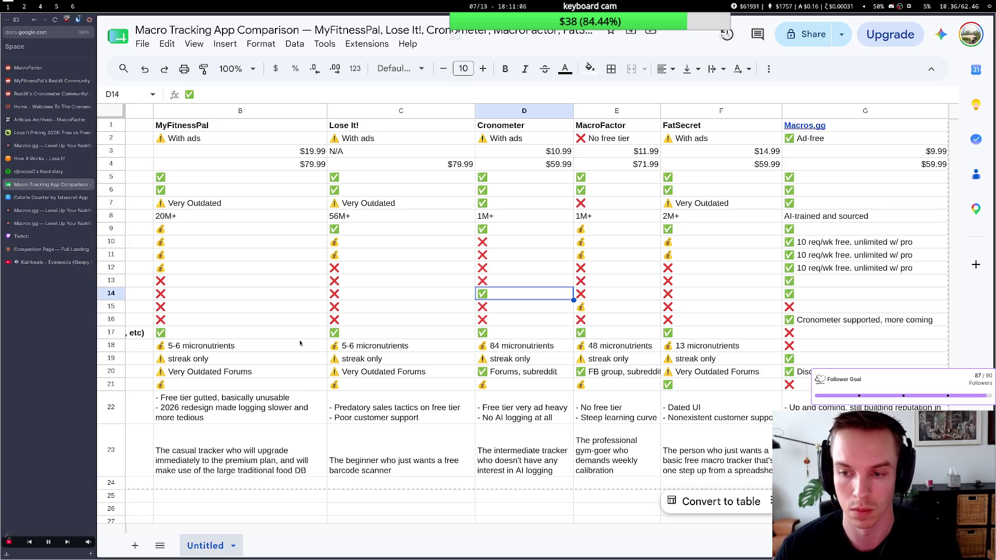
key("super+2")
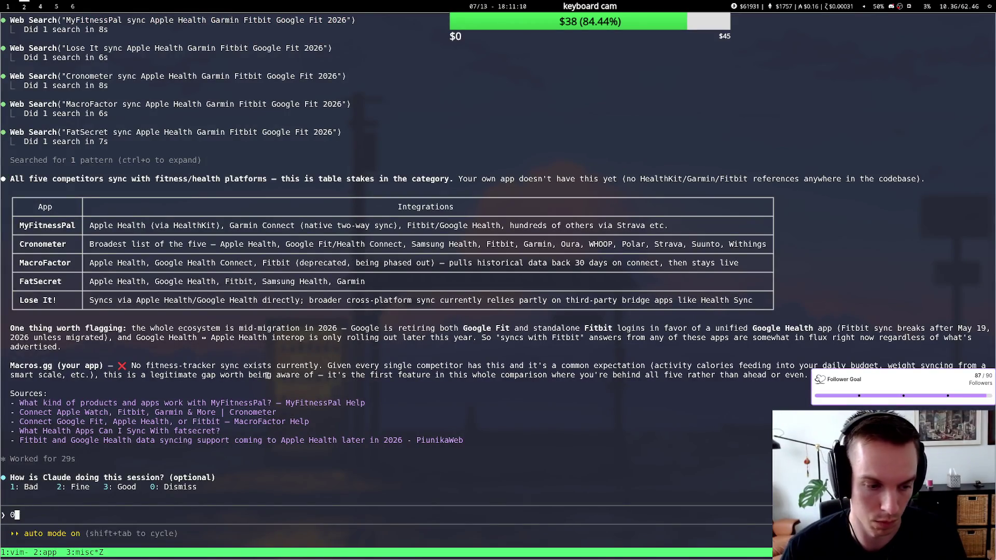
Dismiss Claude's rating prompt and bring the comparison sheet back to review row 17.
key("0")
key("super+1")
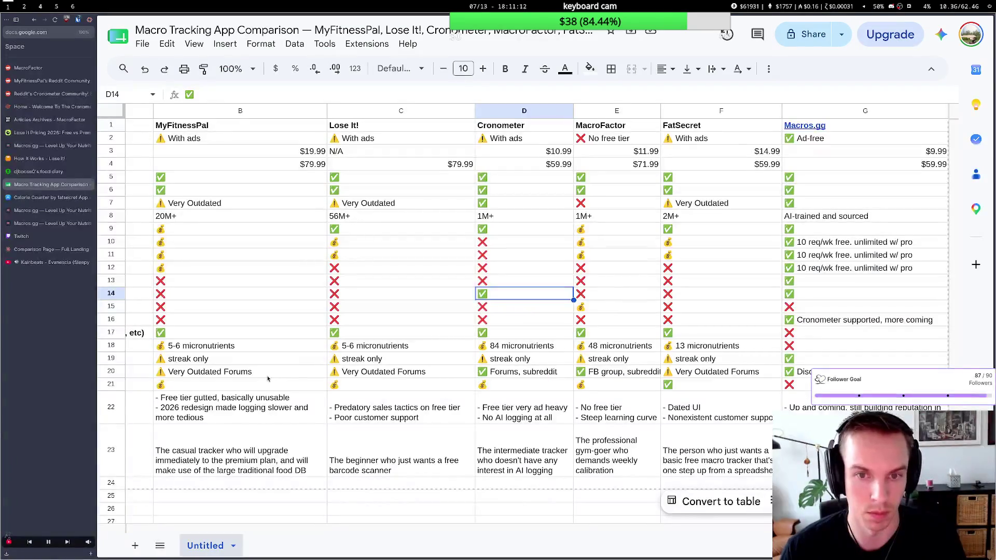
scroll(356, 330, "right", 2)
scroll(356, 330, "left", 2)
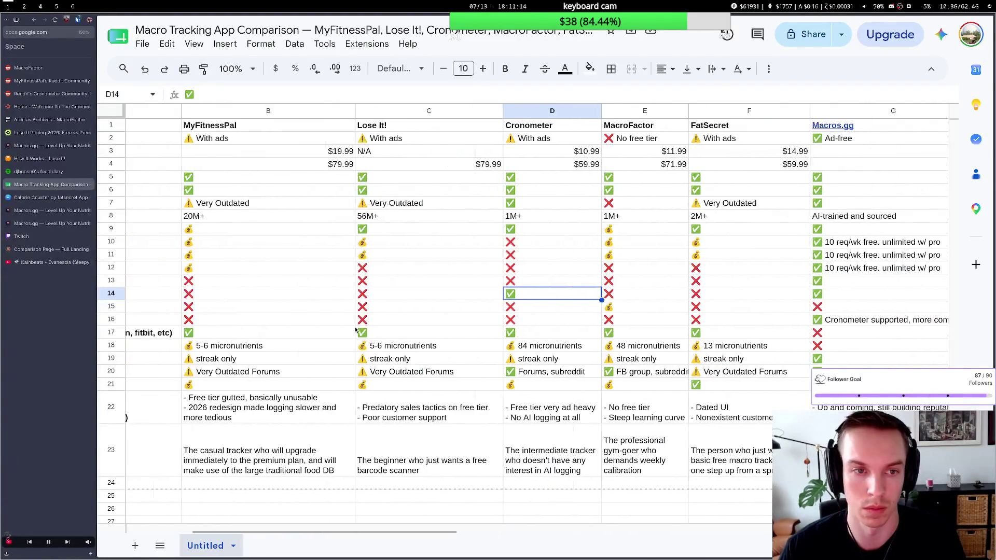
scroll(356, 330, "left", 2)
scroll(355, 330, "left", 2)
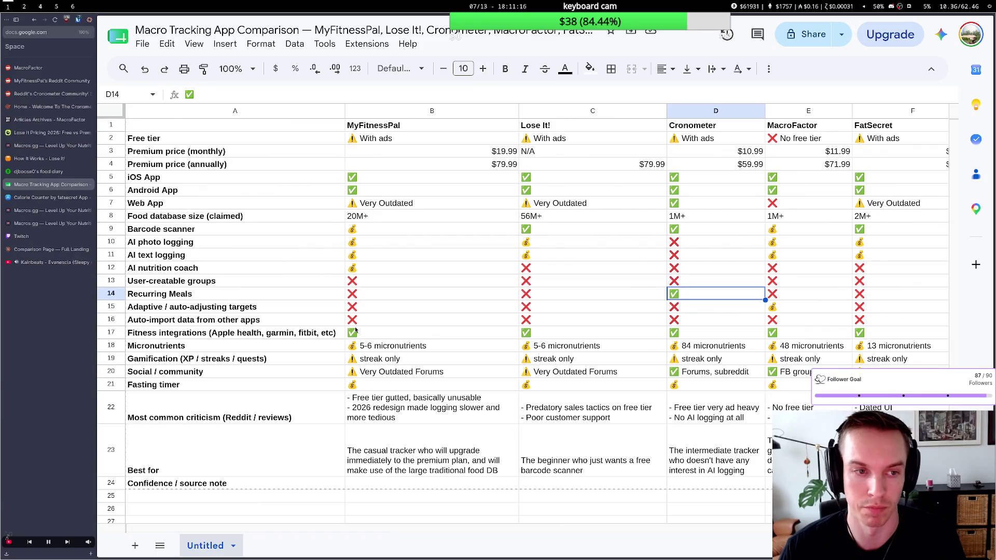
scroll(356, 330, "right", 2)
scroll(356, 330, "left", 2)
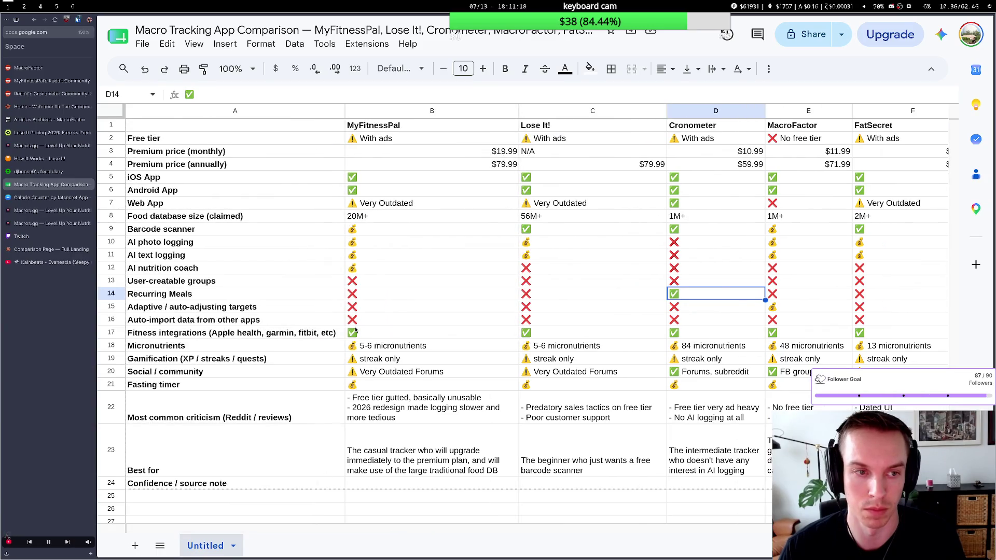
scroll(356, 330, "right", 2)
scroll(356, 331, "right", 3)
scroll(356, 330, "right", 1)
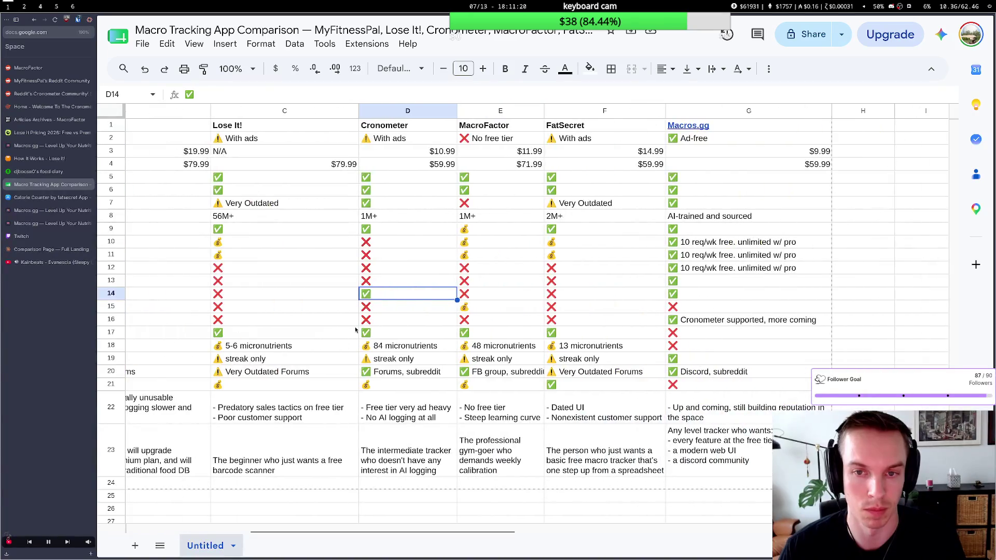
scroll(356, 330, "right", 5)
scroll(355, 330, "left", 2)
scroll(356, 330, "left", 2)
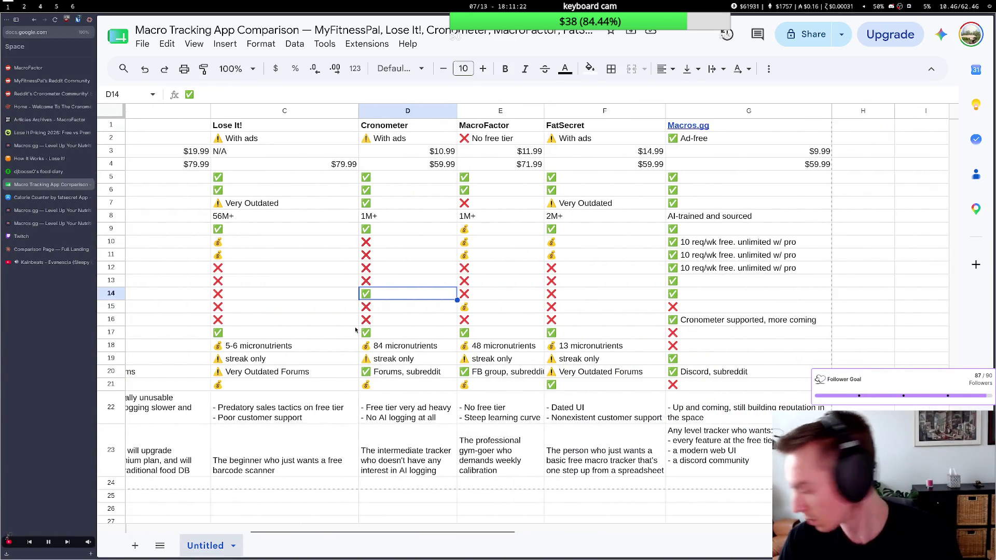
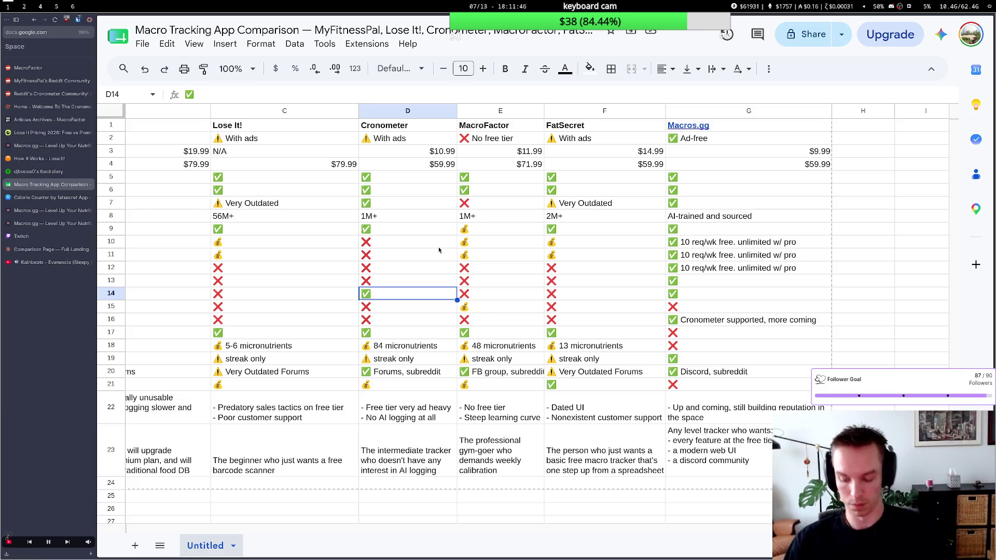
Glance at the empty rows below the table and reselect MyFitnessPal's barcode scanner cell B9.
key("Page_Down")
right_click(439, 249)
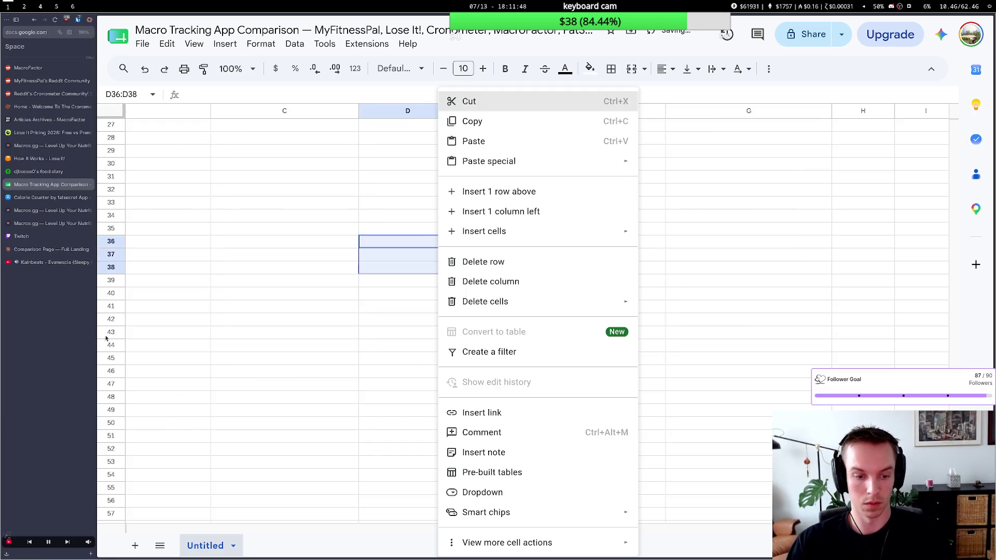
left_click(293, 280)
scroll(293, 279, "up", 10)
scroll(181, 356, "left", 5)
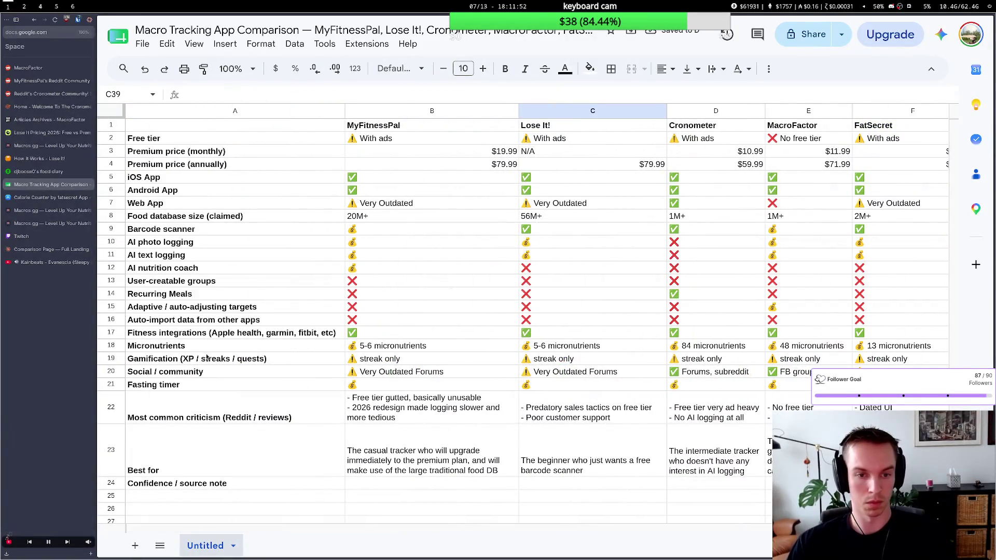
scroll(343, 401, "right", 3)
scroll(343, 400, "right", 1)
scroll(343, 401, "right", 4)
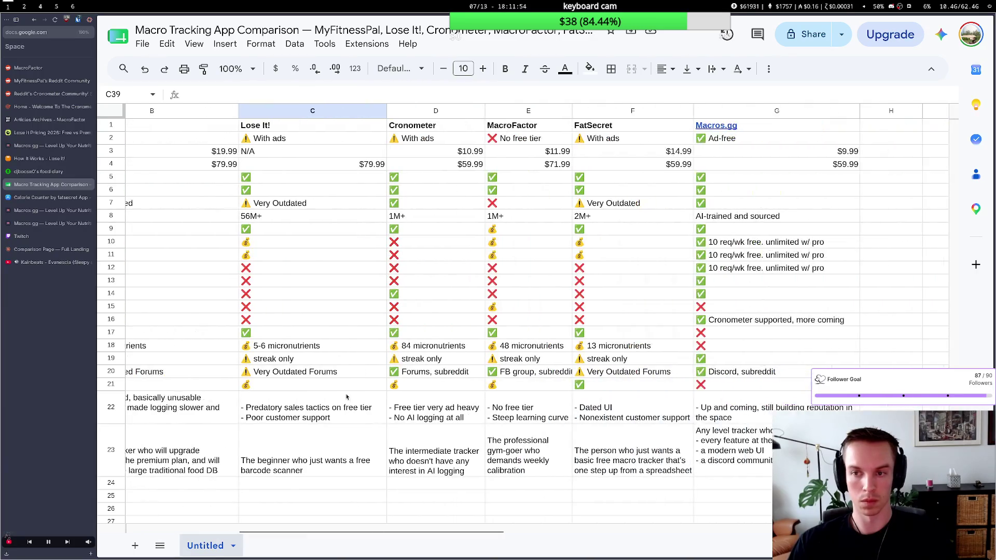
scroll(343, 400, "left", 6)
scroll(343, 401, "left", 2)
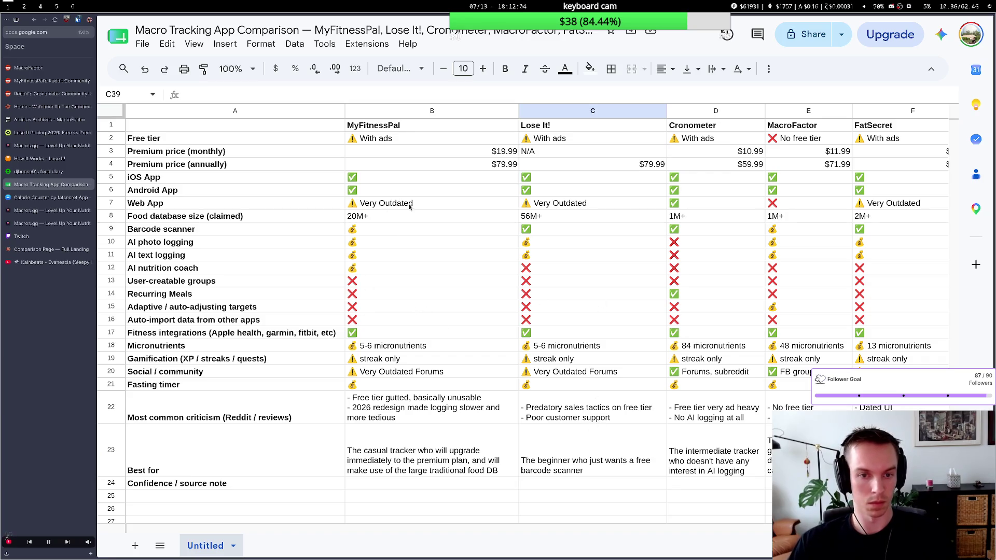
left_click(373, 229)
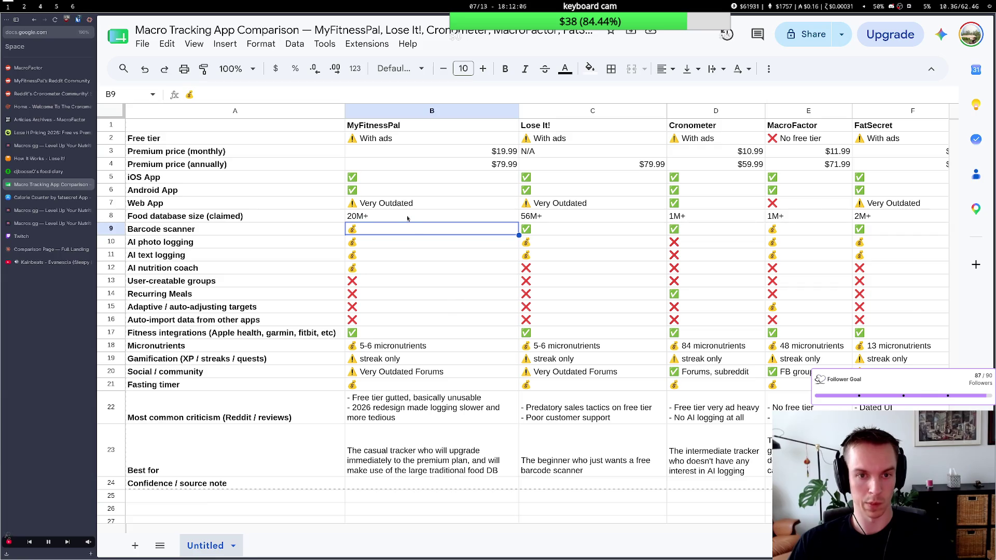
scroll(417, 460, "down", 2)
Rename the Untitled sheet tab to 'Macro Tracking App Comparison'.
double_click(218, 545)
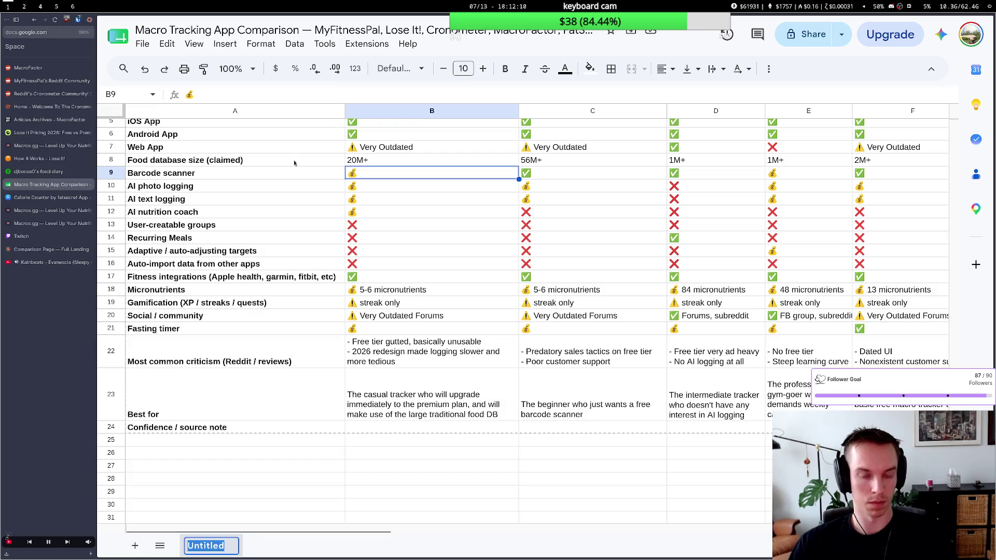
type("Macro et")
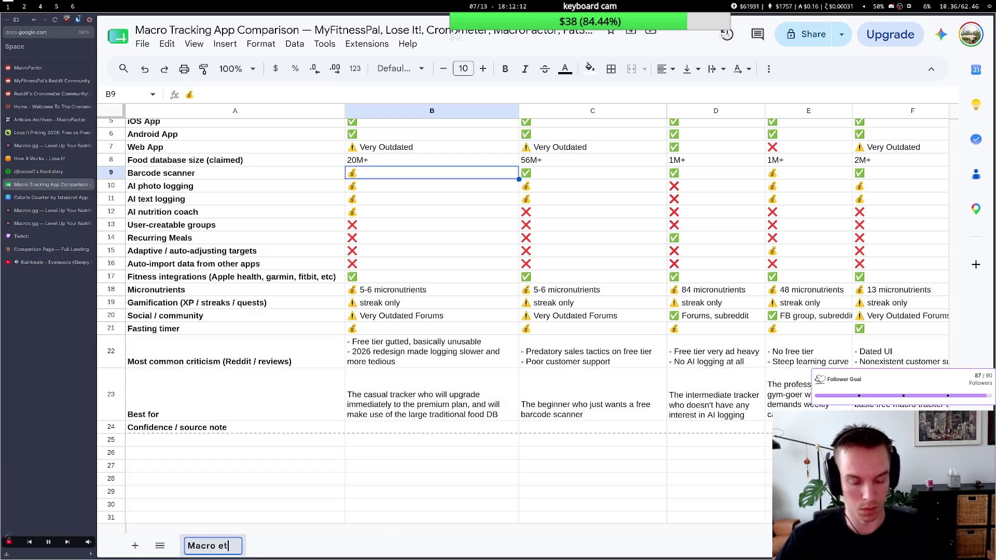
key("BackSpace")
key("BackSpace")
type("Tracking")
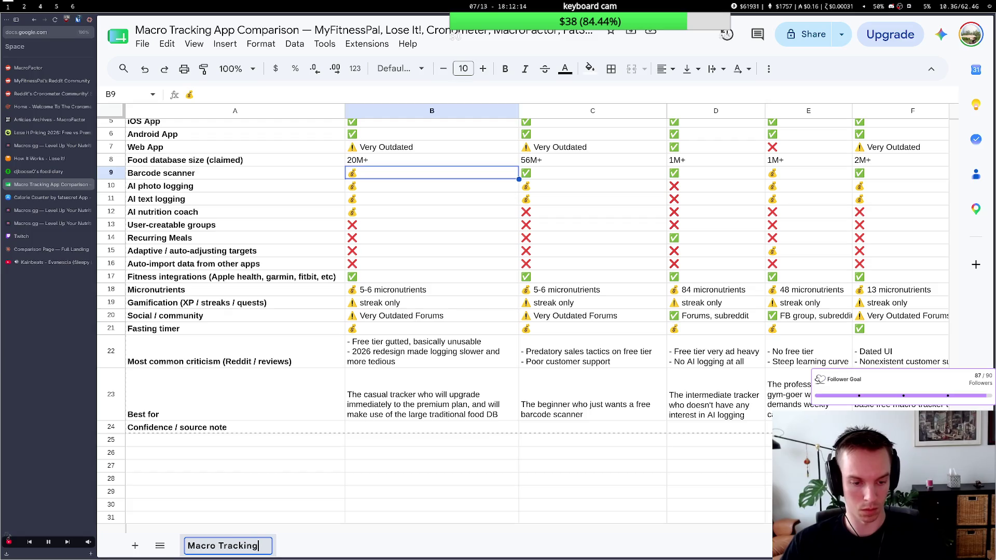
type(" App Comp")
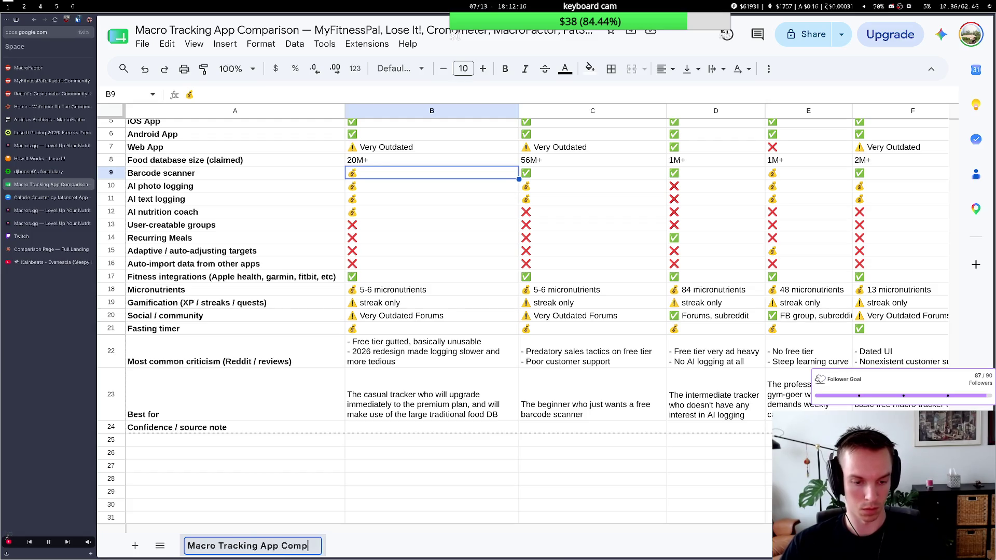
type("arison")
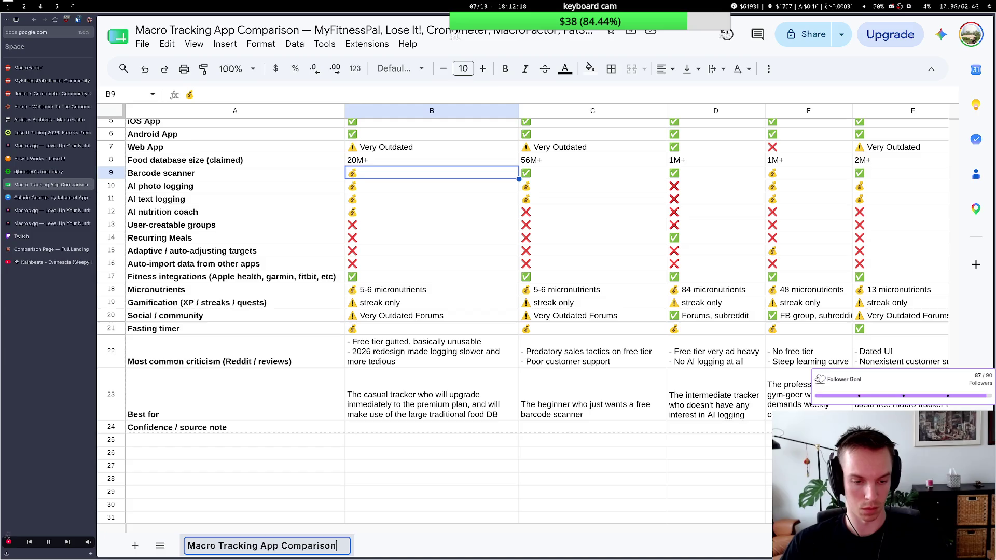
left_click(384, 319)
scroll(501, 359, "down", 4)
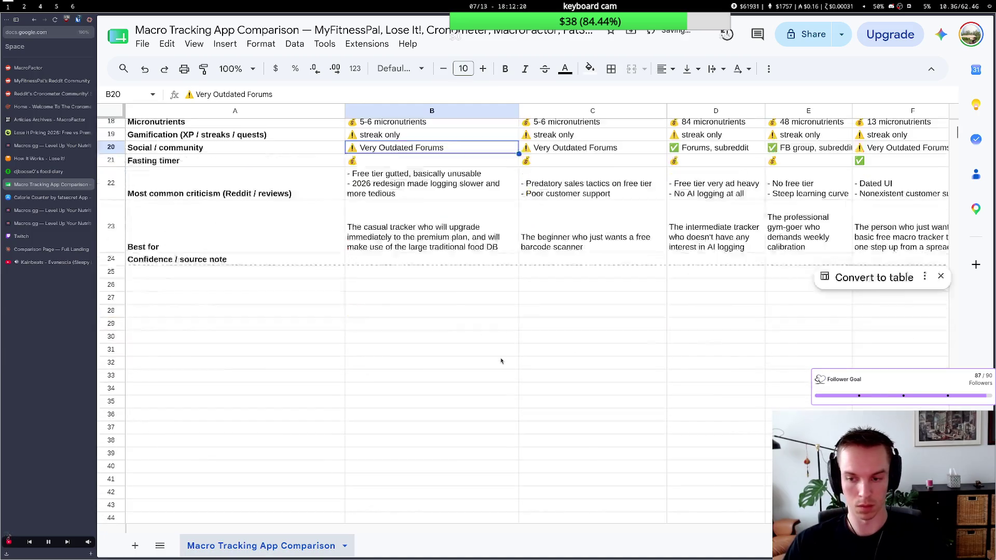
scroll(500, 360, "up", 3)
scroll(529, 343, "right", 1)
scroll(559, 310, "right", 3)
scroll(559, 310, "right", 2)
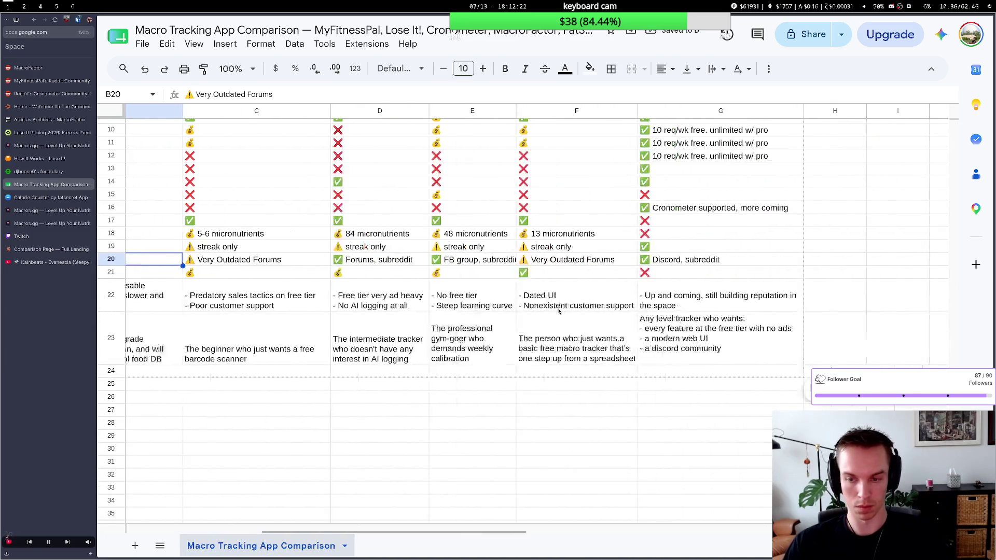
Add '- No health integrations yet' as a new first line in Macros.gg's criticism cell G22.
left_click(724, 302)
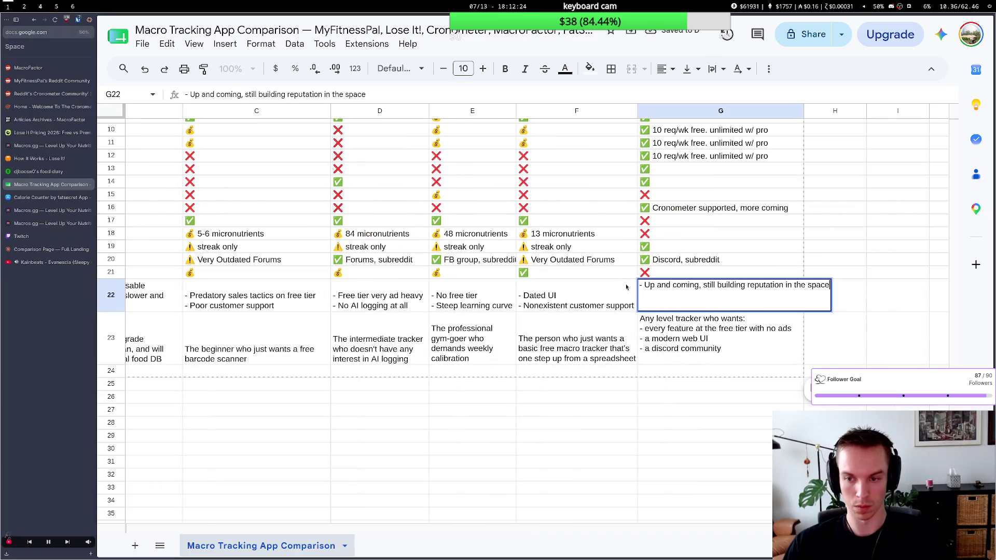
key("Return")
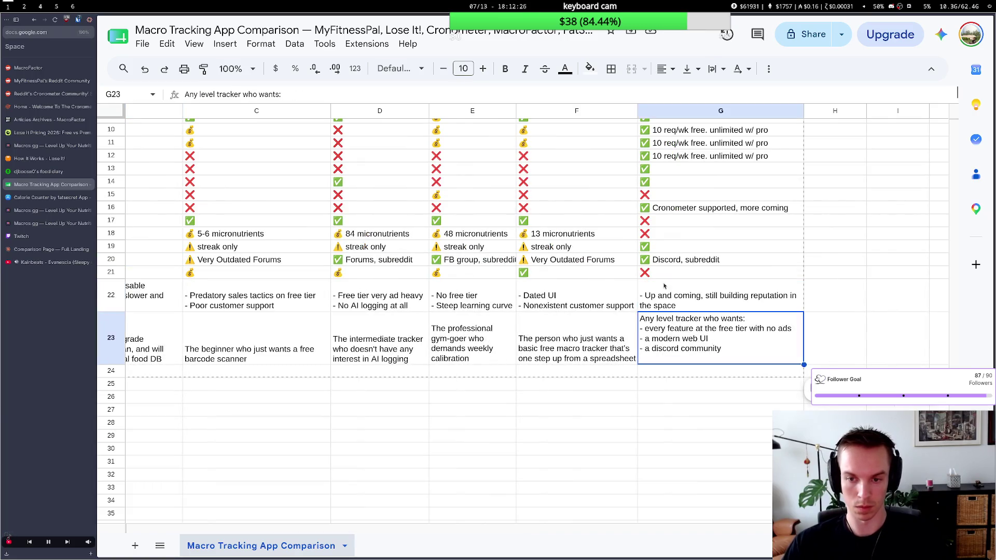
left_click(664, 286)
key("Return")
left_click(645, 285)
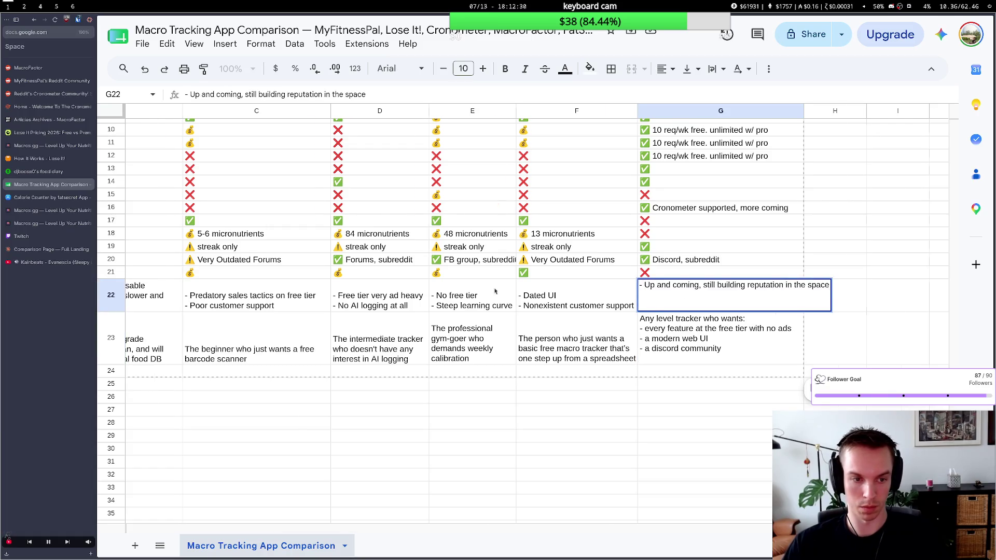
scroll(495, 291, "left", 5)
scroll(420, 288, "right", 8)
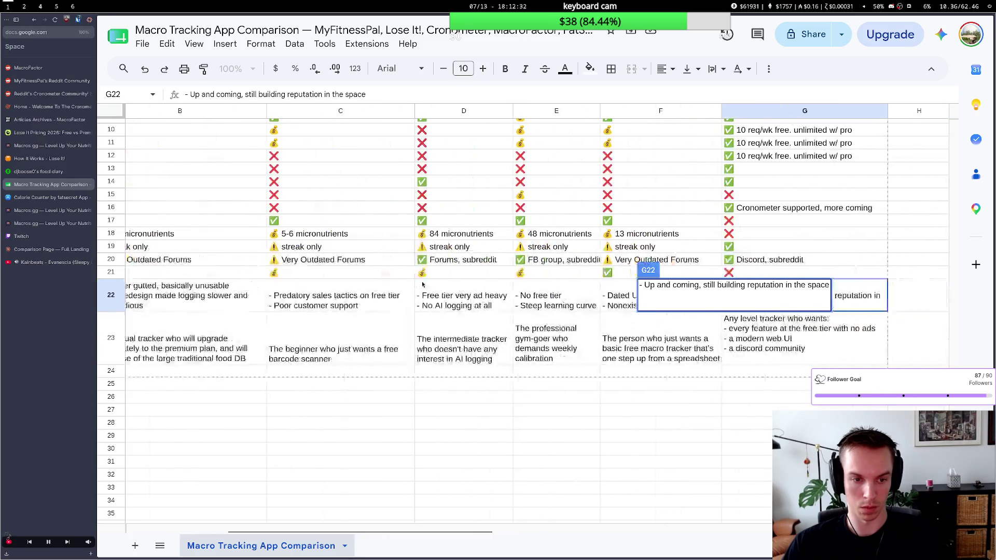
key("Escape")
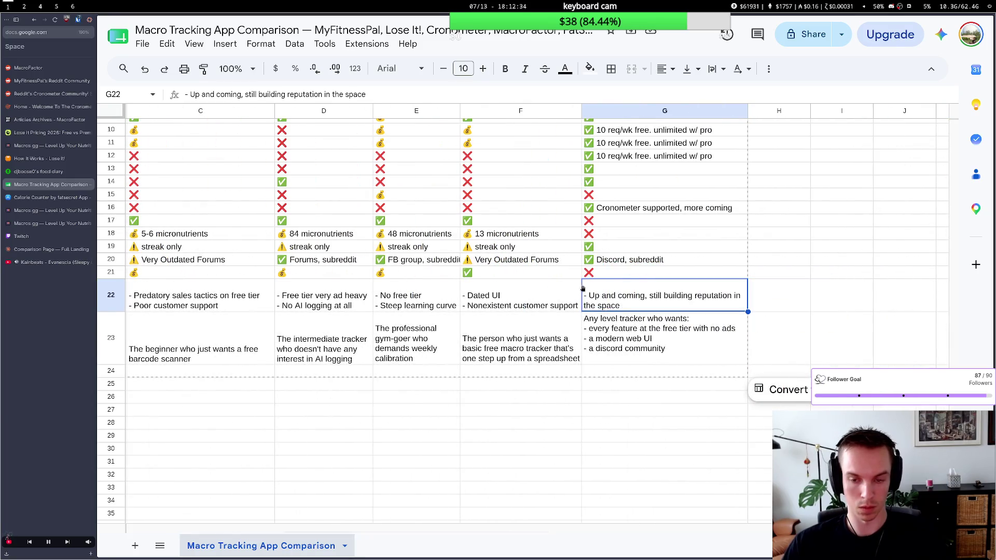
double_click(595, 288)
key("alt+Return")
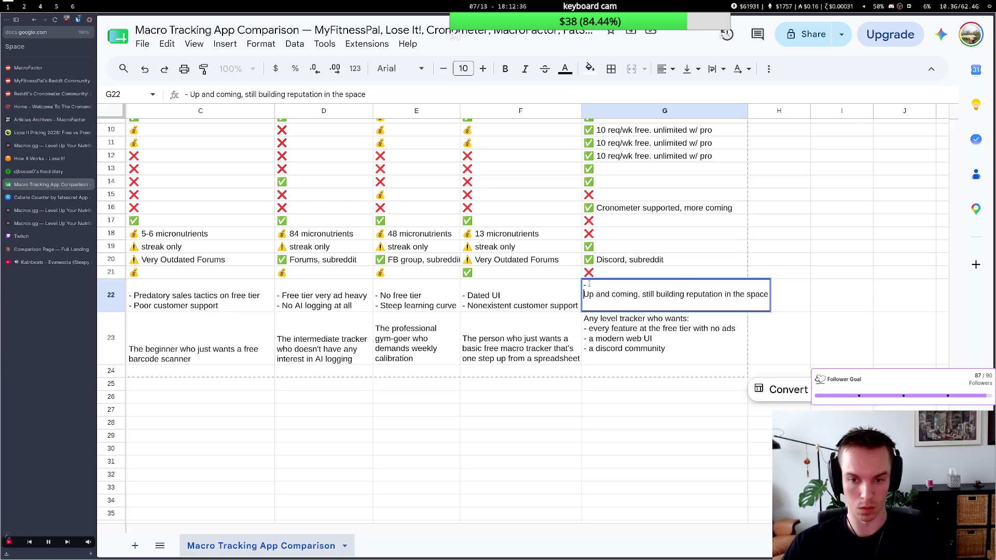
type("- ")
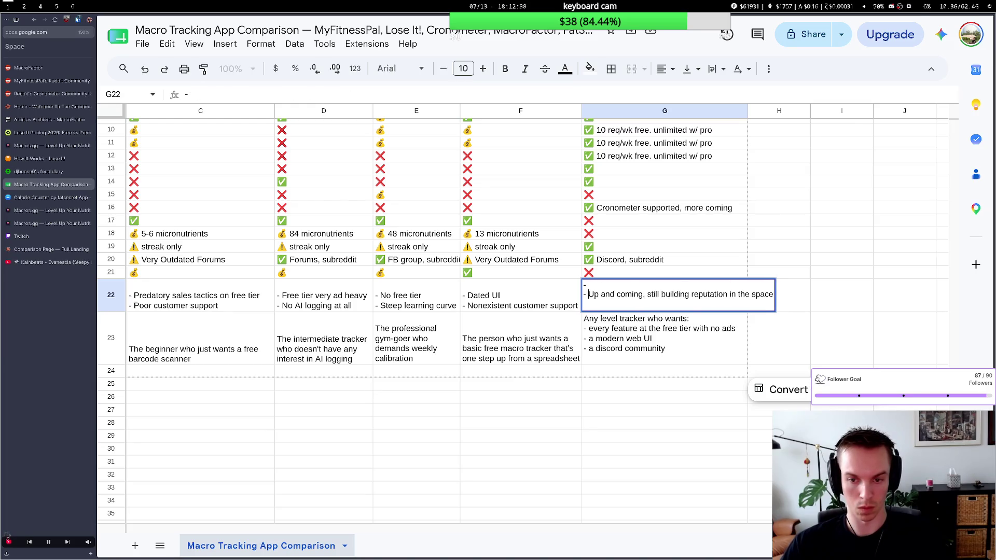
type("No ")
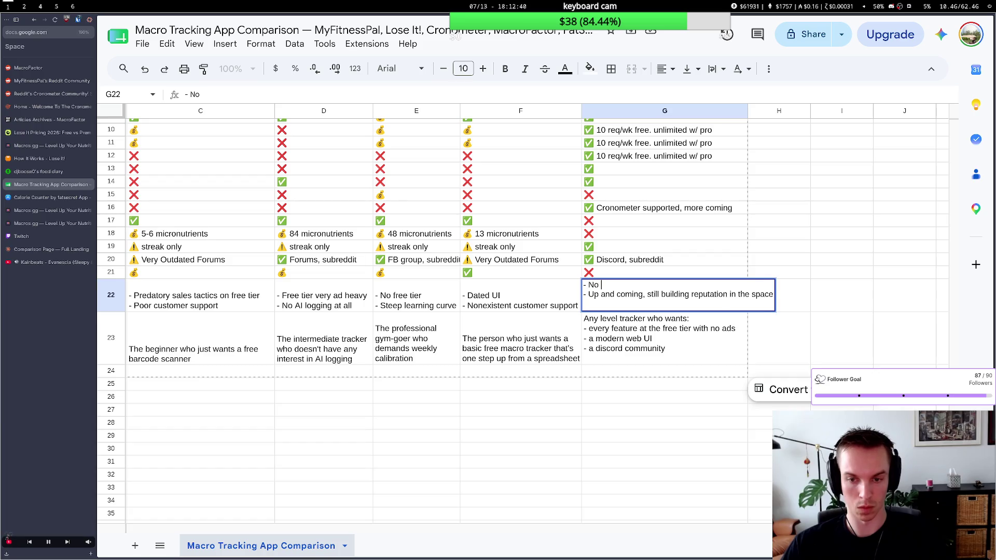
type("health in")
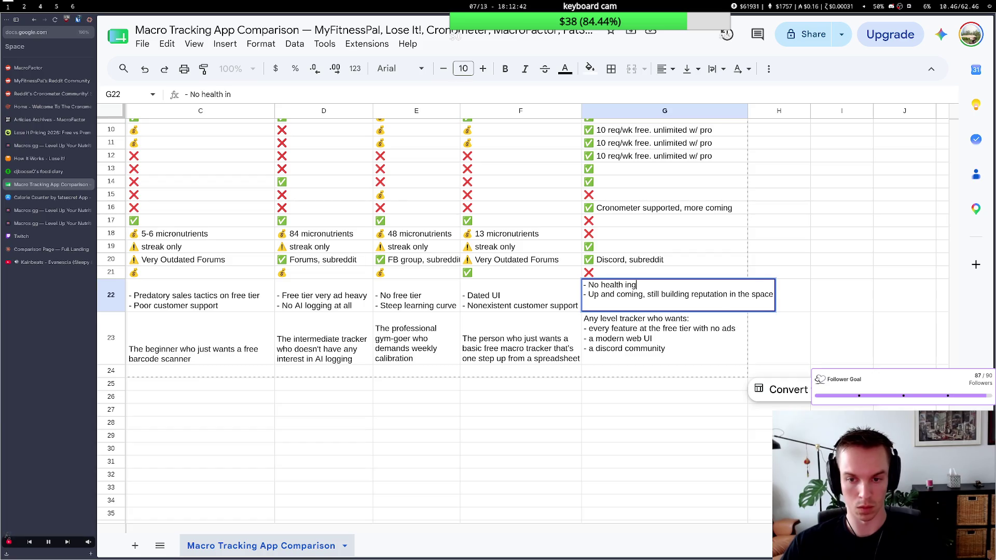
type("ta")
key("BackSpace")
type("egr")
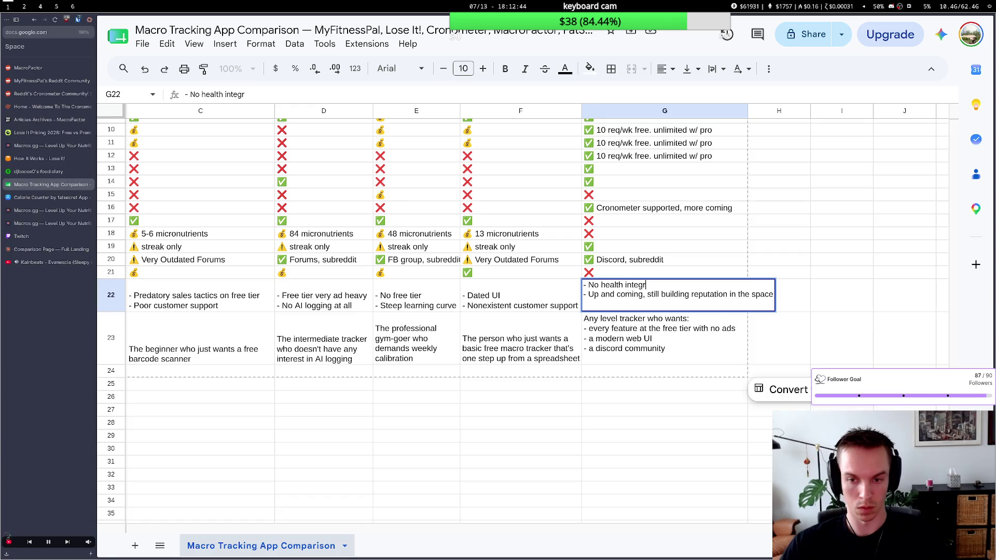
type("ations yet")
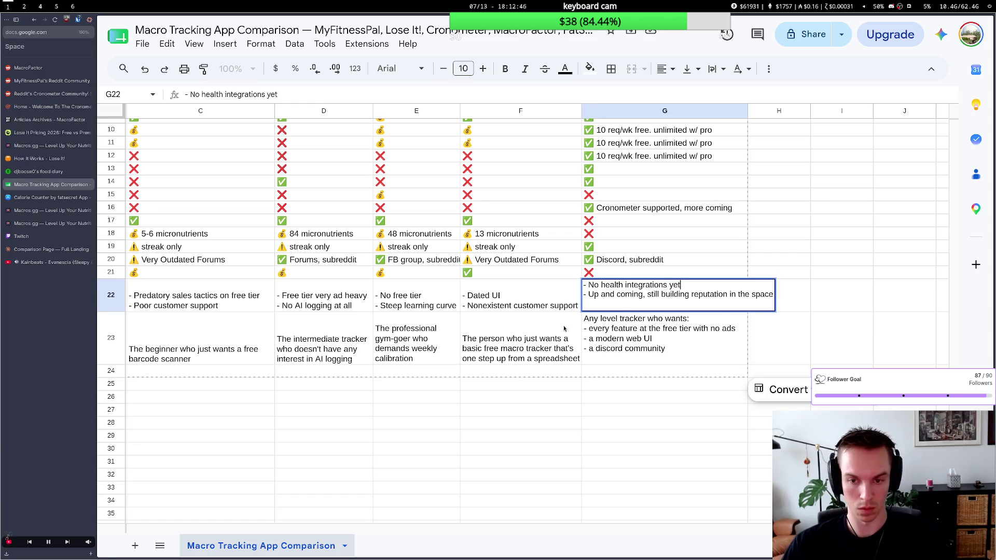
left_click(493, 349)
scroll(493, 350, "left", 1)
scroll(493, 349, "left", 4)
scroll(494, 349, "left", 3)
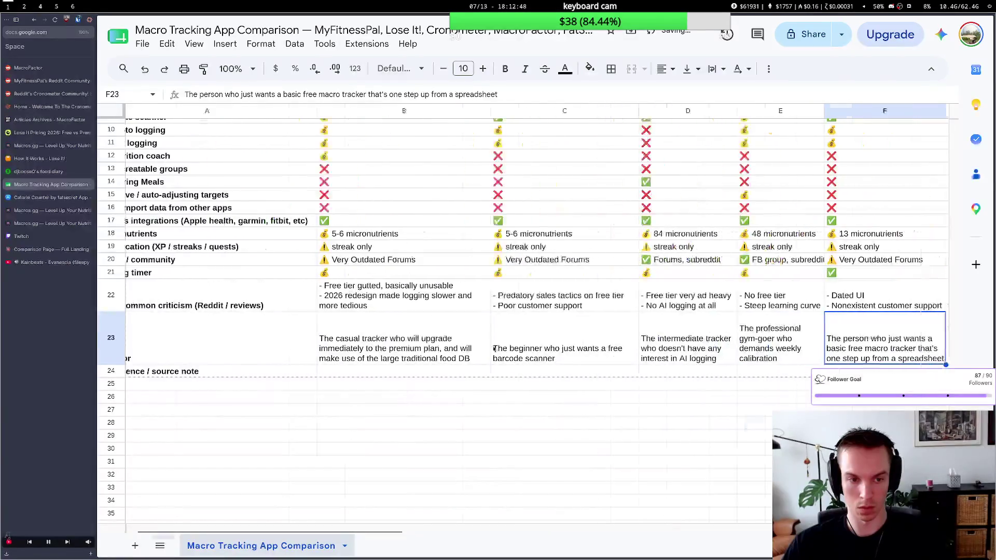
scroll(494, 350, "left", 1)
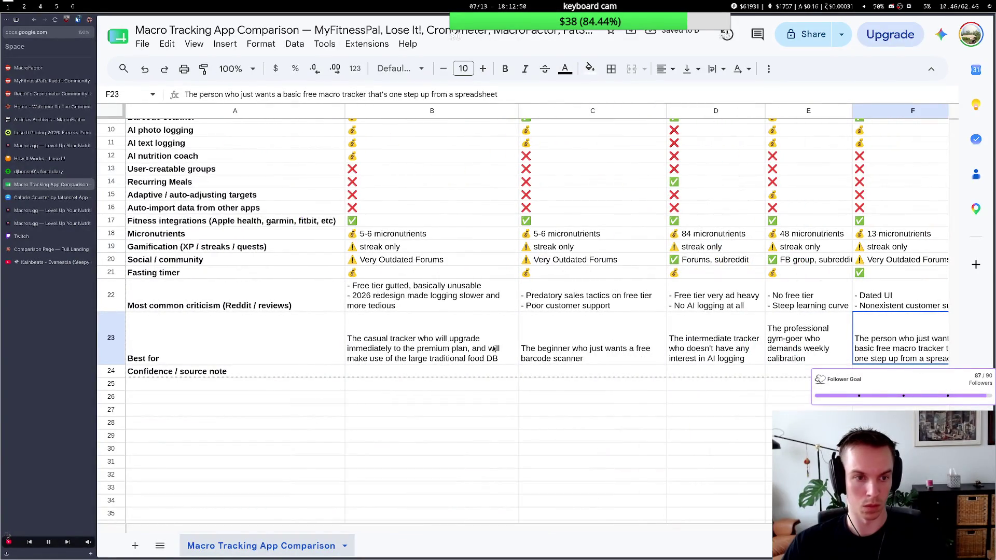
scroll(494, 349, "right", 2)
scroll(146, 223, "left", 2)
left_click(147, 223)
double_click(146, 223)
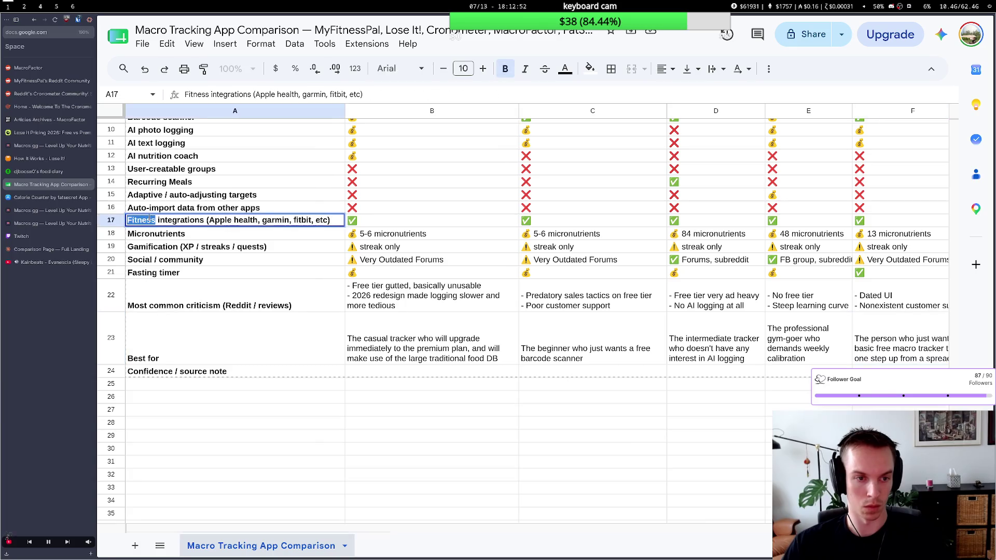
type("Health")
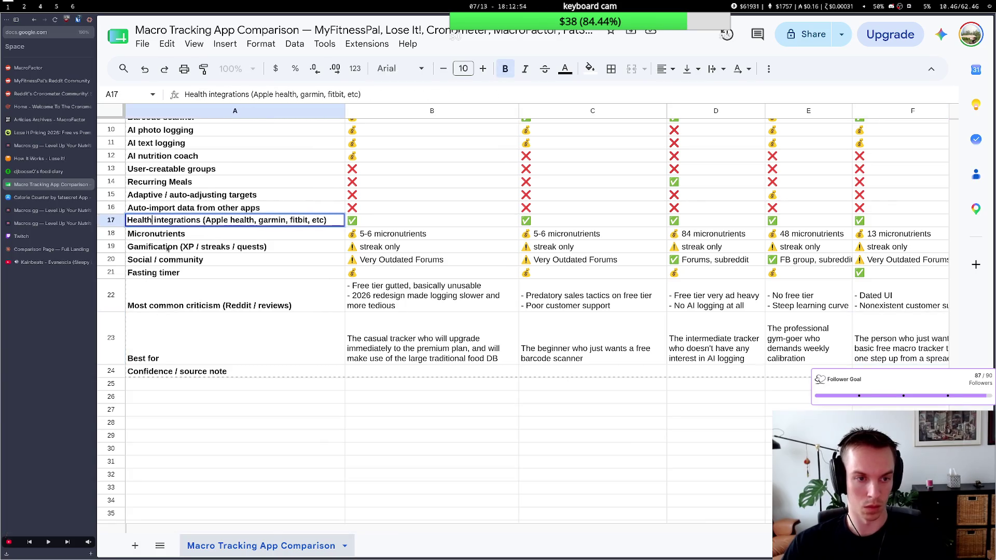
left_click(175, 248)
scroll(323, 301, "right", 1)
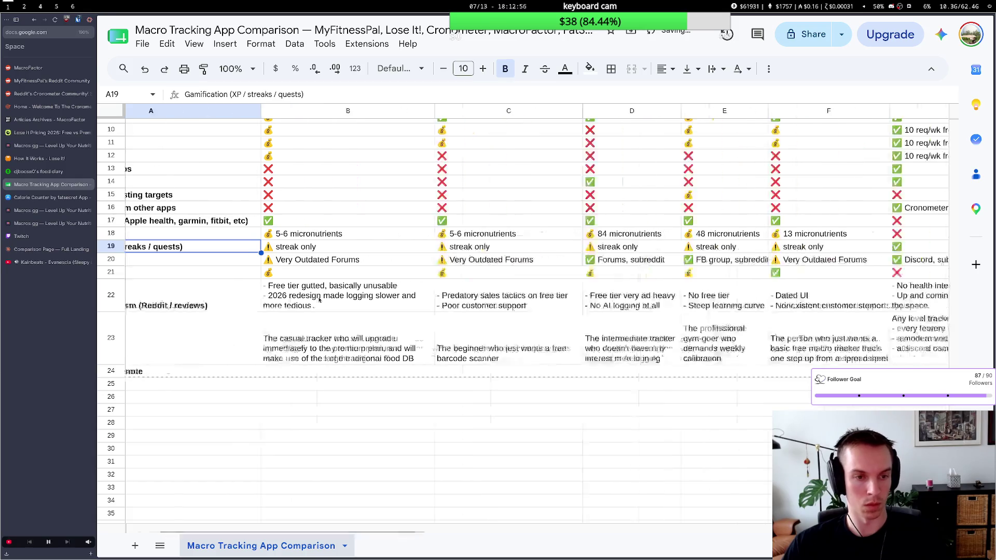
scroll(321, 301, "right", 2)
scroll(318, 301, "right", 1)
scroll(319, 300, "right", 2)
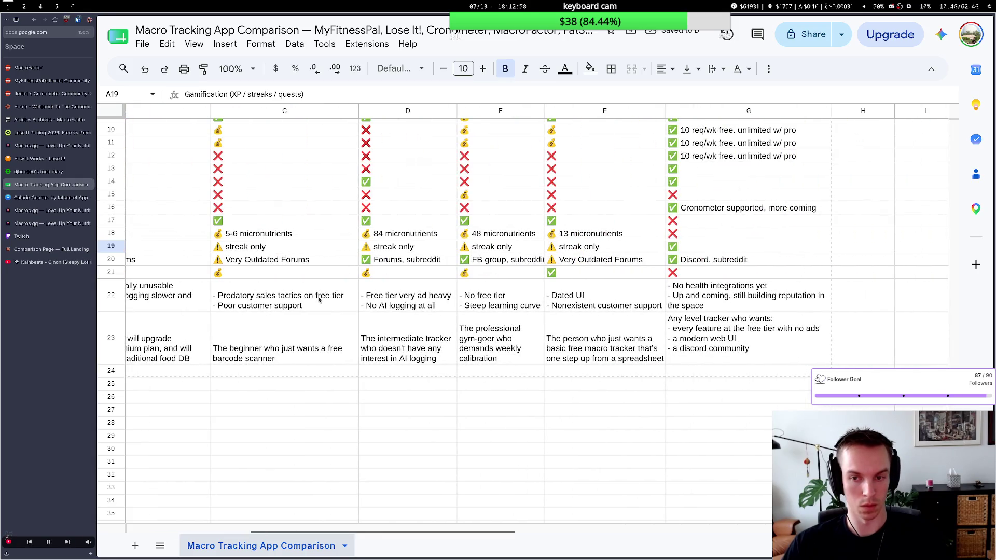
scroll(318, 301, "right", 1)
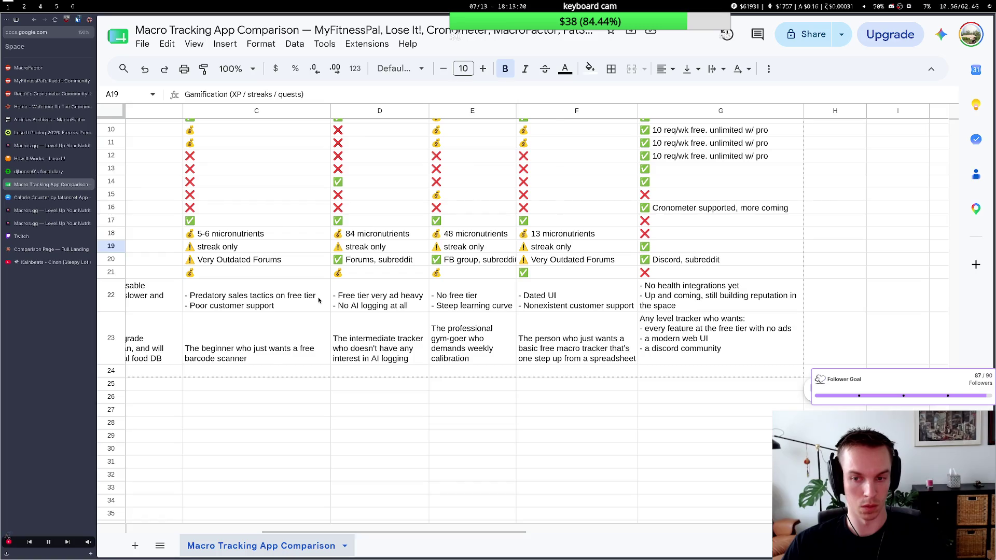
scroll(318, 301, "left", 1)
scroll(318, 302, "left", 2)
scroll(317, 304, "left", 2)
scroll(316, 306, "right", 1)
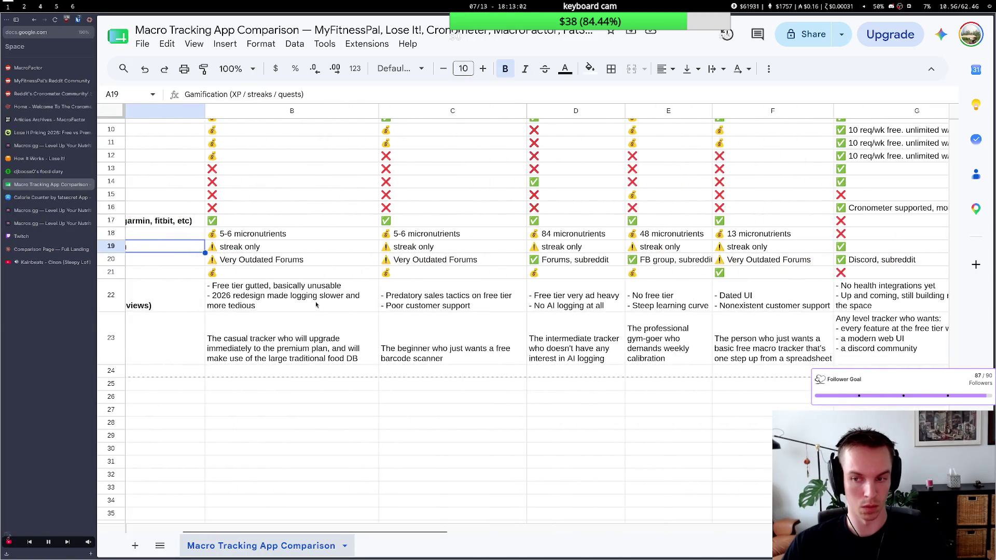
scroll(316, 306, "right", 3)
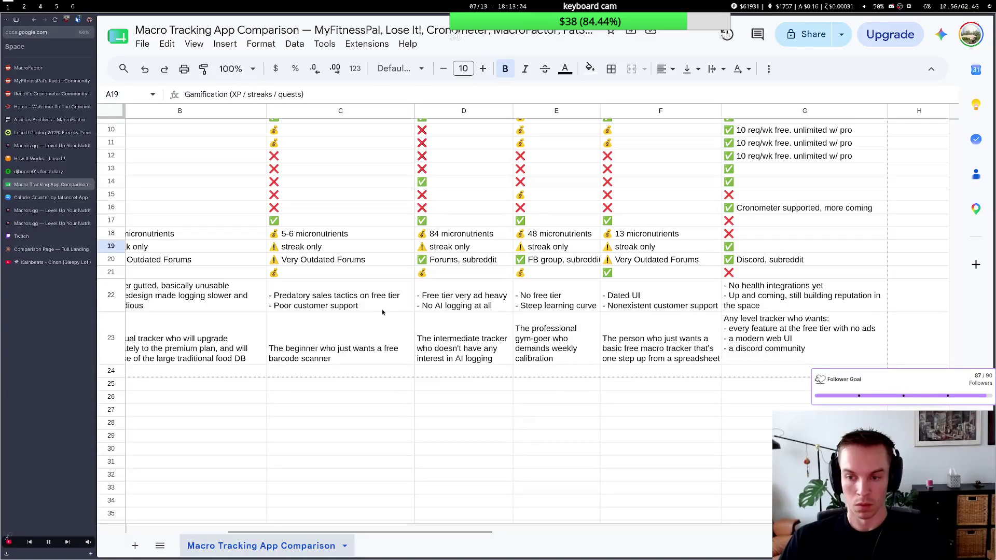
scroll(348, 304, "up", 3)
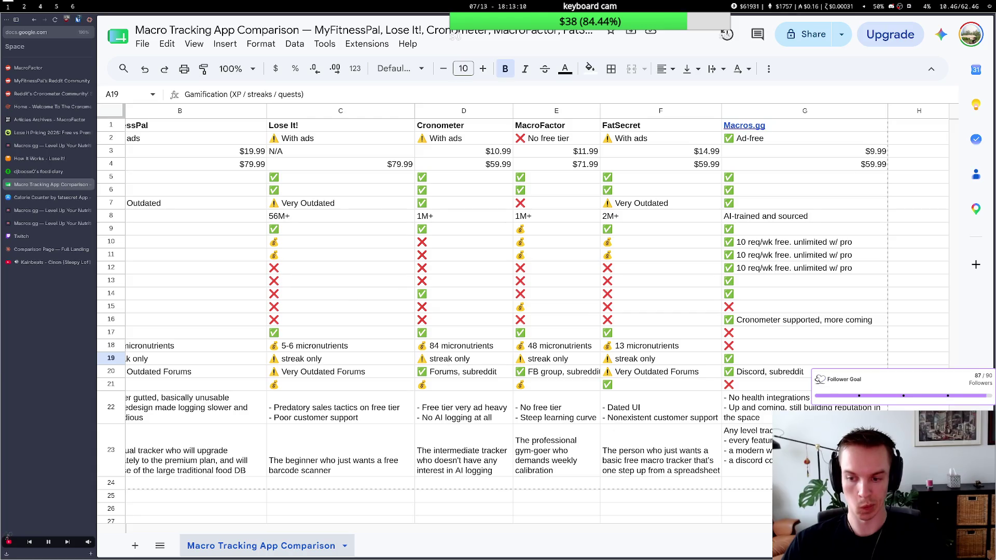
key("ctrl+End")
double_click(764, 447)
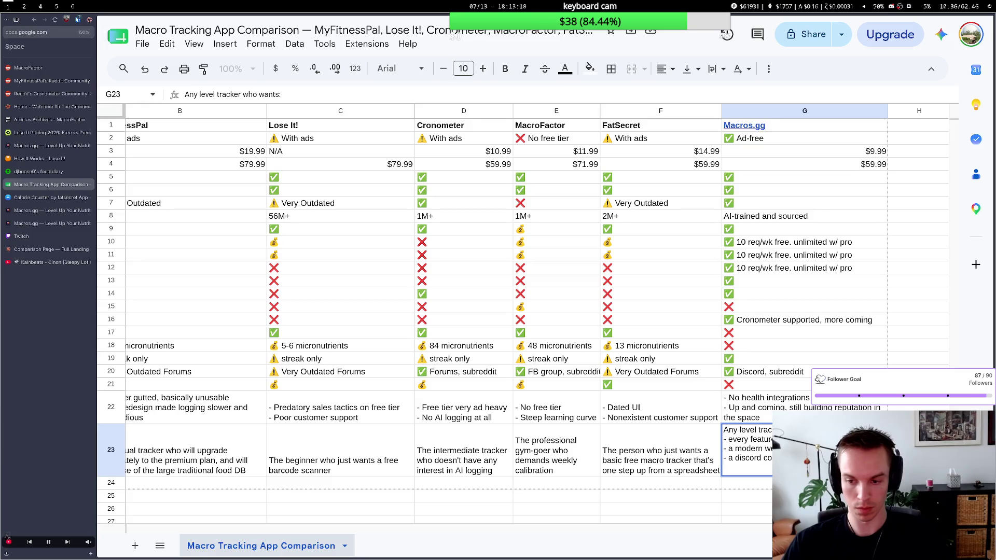
left_click(703, 465)
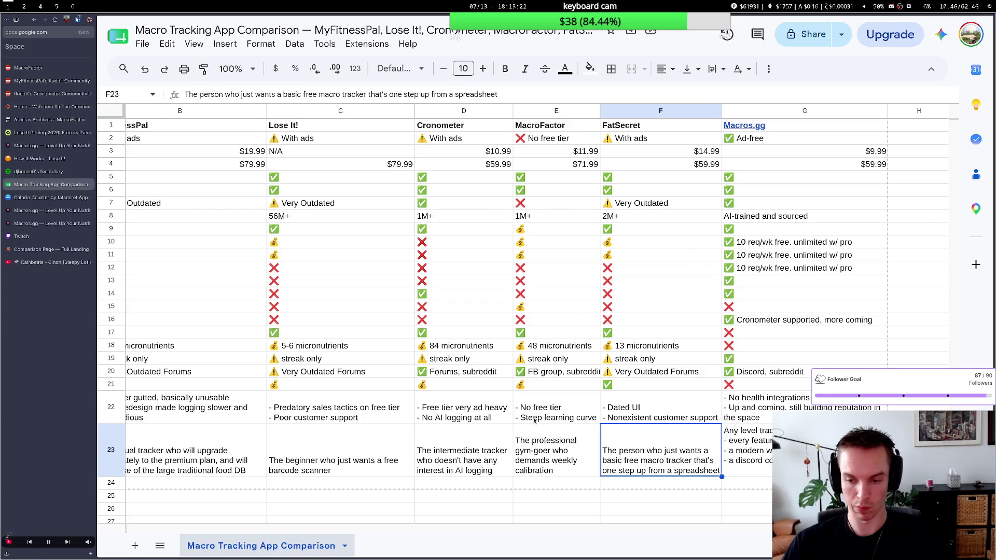
scroll(535, 420, "right", 2)
scroll(535, 420, "left", 3)
scroll(535, 420, "left", 3)
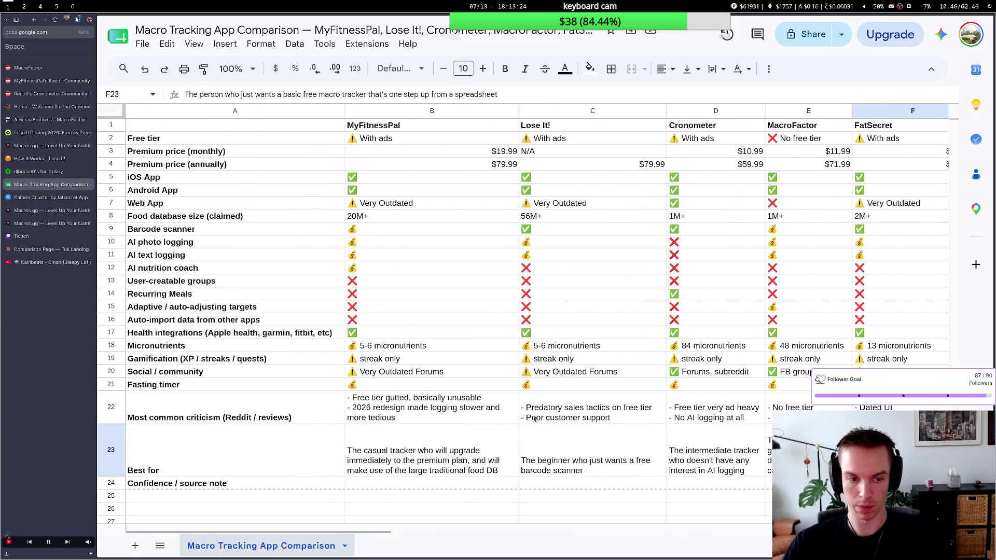
scroll(534, 420, "right", 3)
scroll(535, 420, "right", 3)
scroll(522, 419, "right", 1)
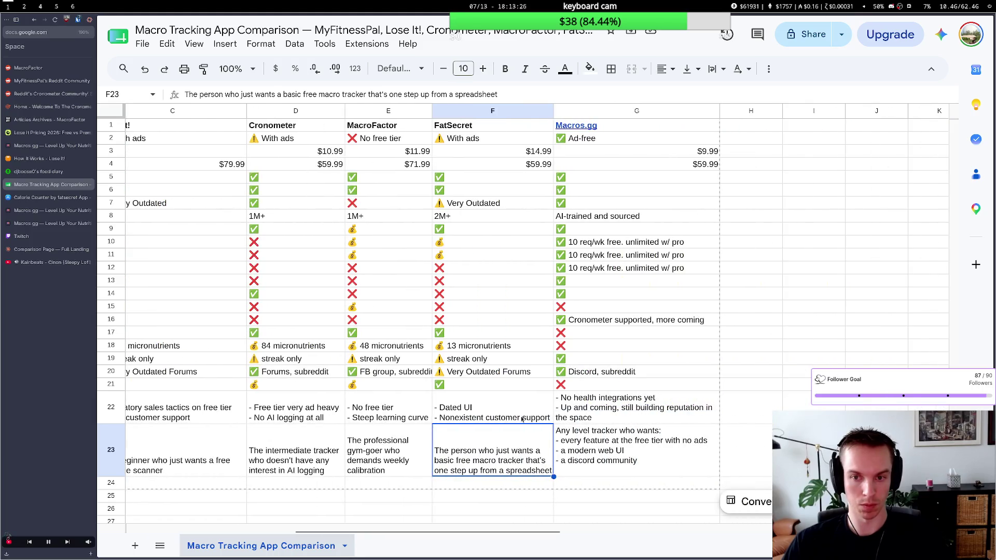
scroll(522, 419, "left", 3)
scroll(522, 419, "left", 3)
scroll(521, 418, "left", 1)
scroll(519, 418, "right", 1)
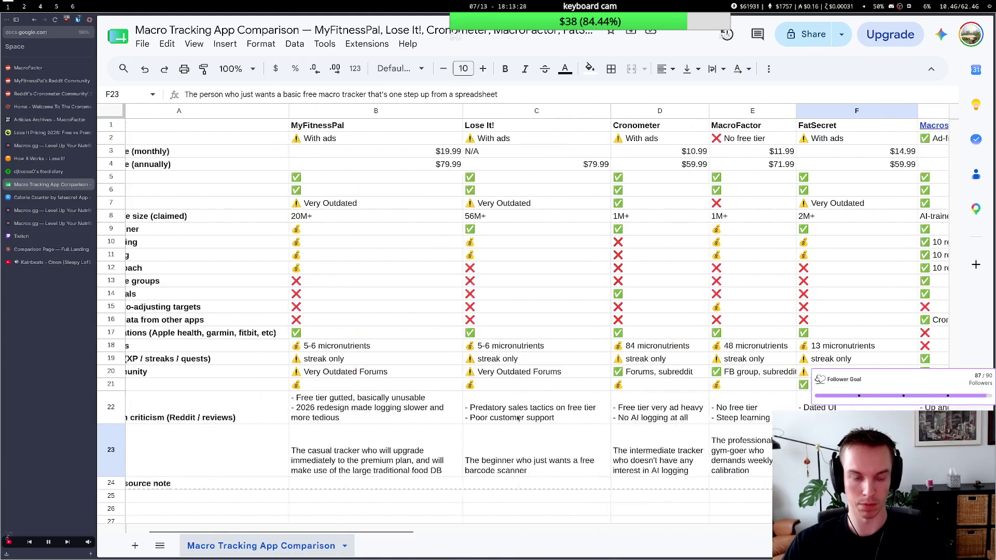
scroll(519, 419, "right", 2)
scroll(519, 419, "left", 2)
scroll(517, 416, "left", 1)
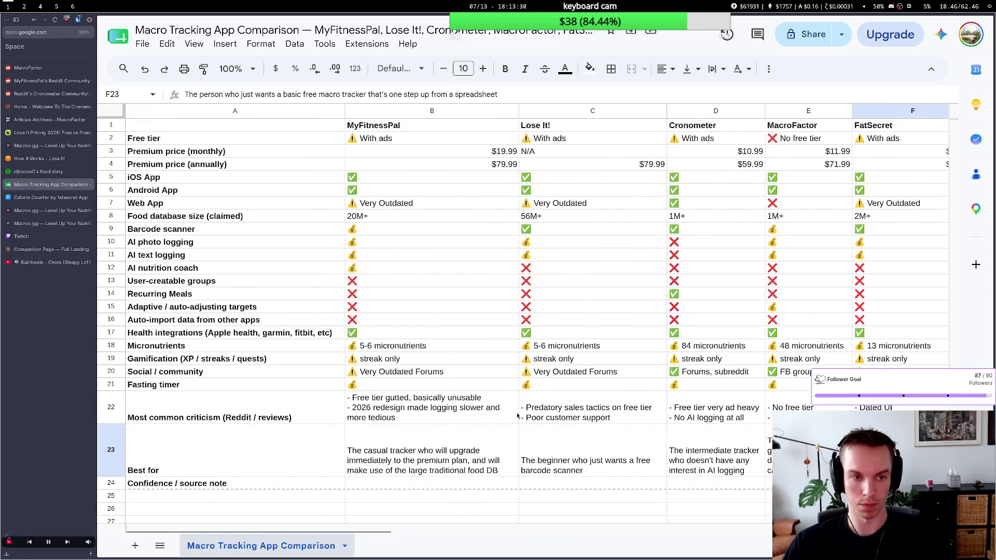
mouse_move(47, 172)
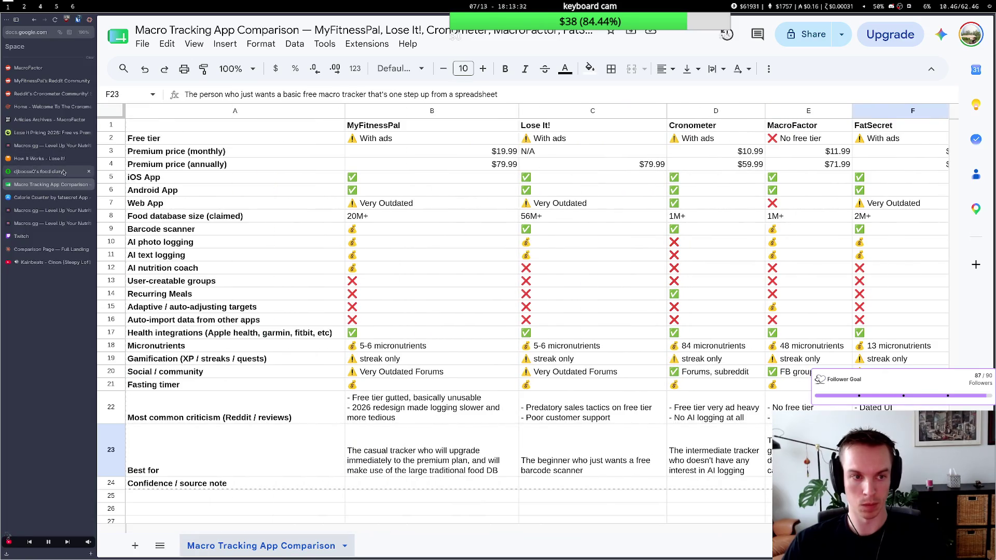
Close the fatsecret diary and Lose It! How It Works tabs, return to the sheet, then the agent session.
left_click(66, 171)
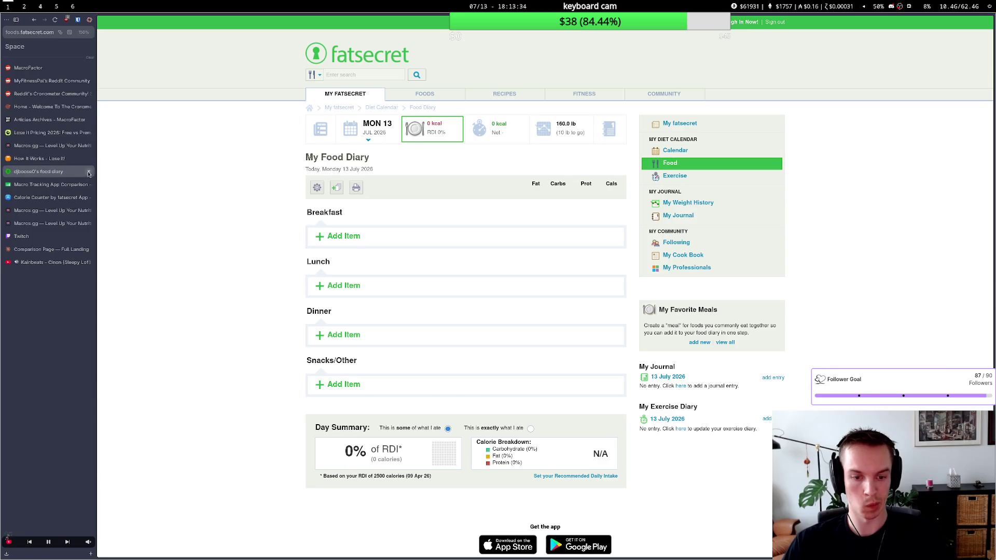
left_click(88, 172)
left_click(88, 158)
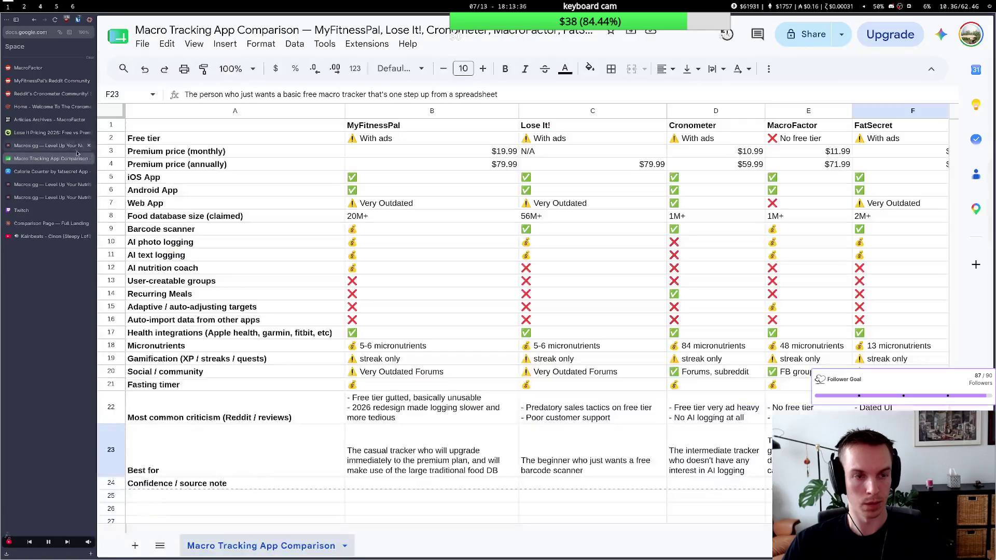
left_click(67, 134)
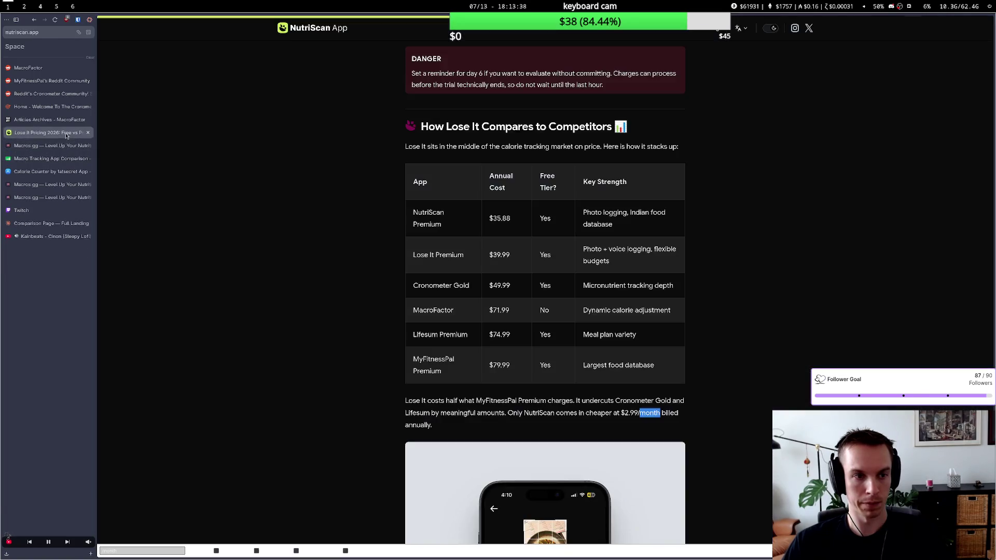
left_click(65, 159)
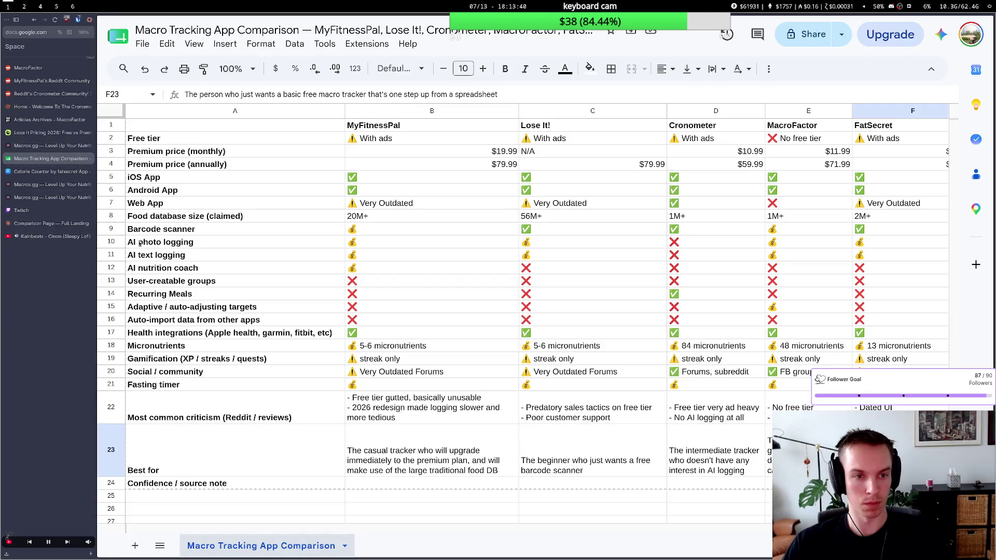
key("super+2")
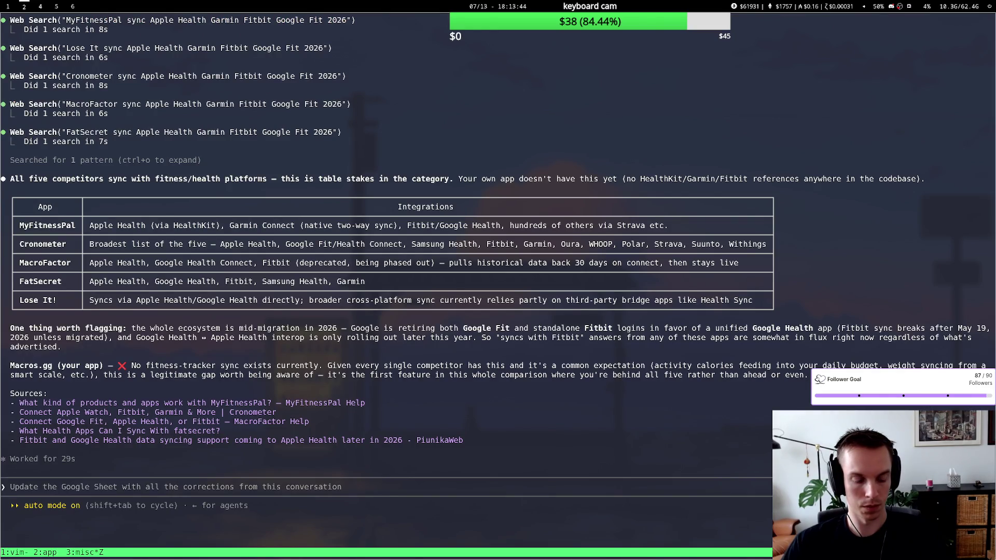
Ask the agent which apps offer in-depth trend data on macro logging over time, then return to the sheet.
key("Escape")
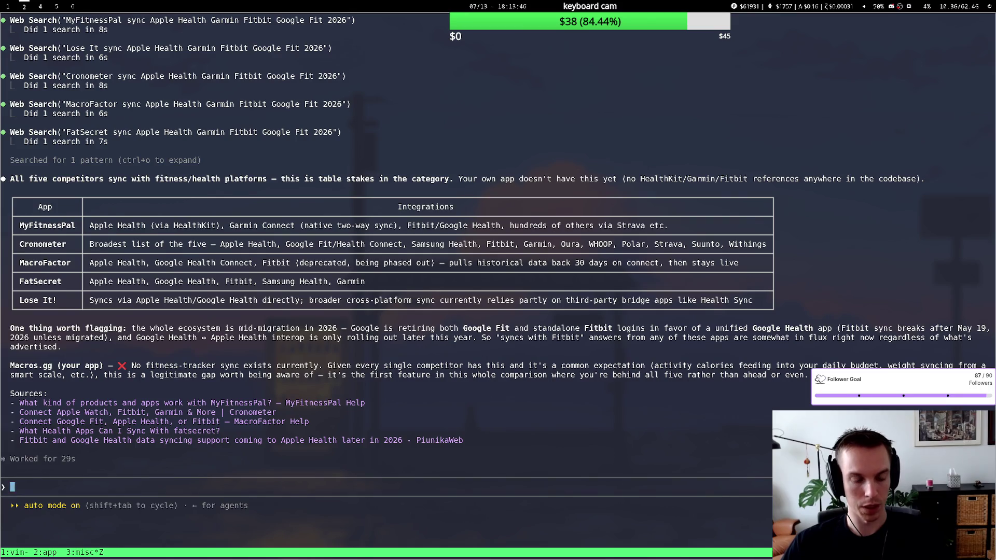
type("Which of these apps offers")
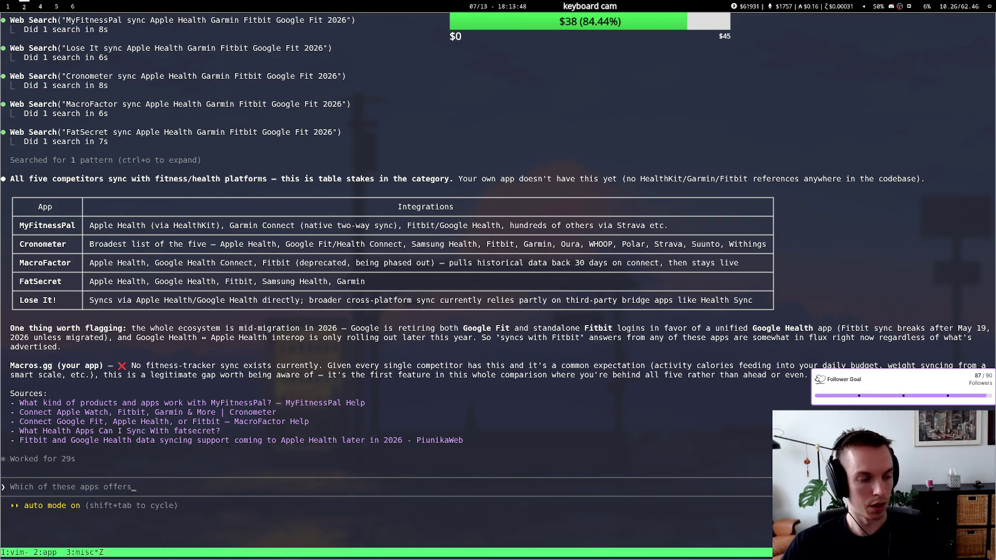
type(" in-depth trends")
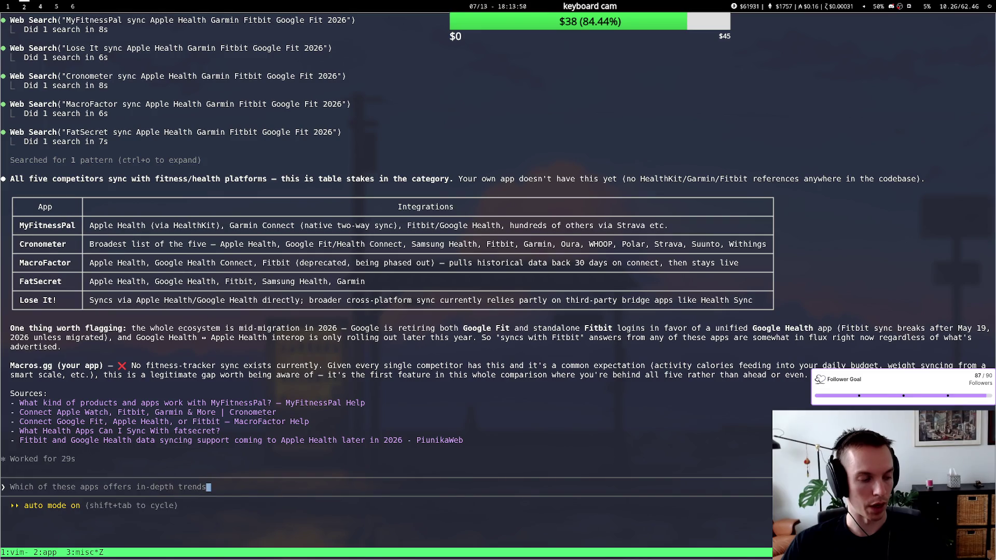
key("BackSpace")
type(" day")
key("BackSpace")
type("ta")
type(" over time")
key("BackSpace")
type("of")
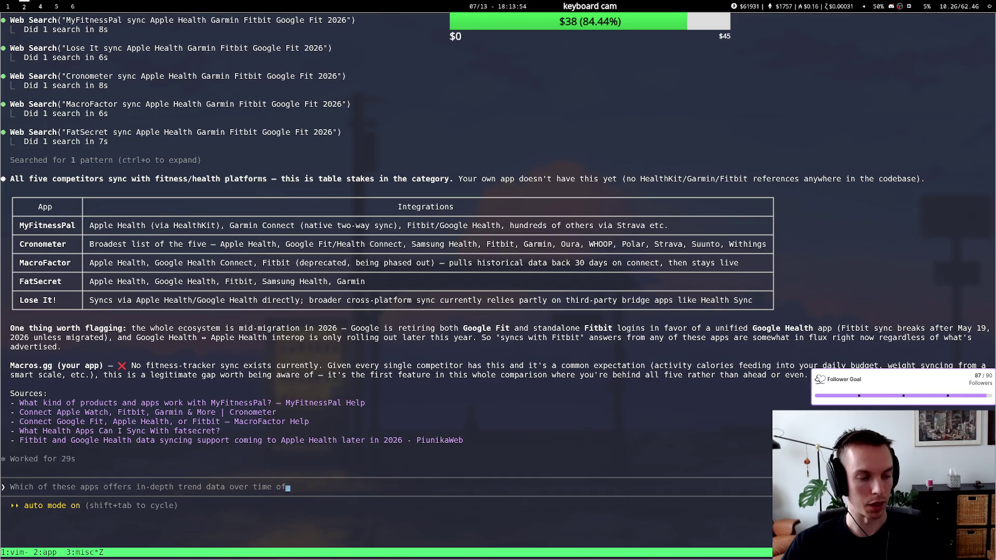
type(", like, your")
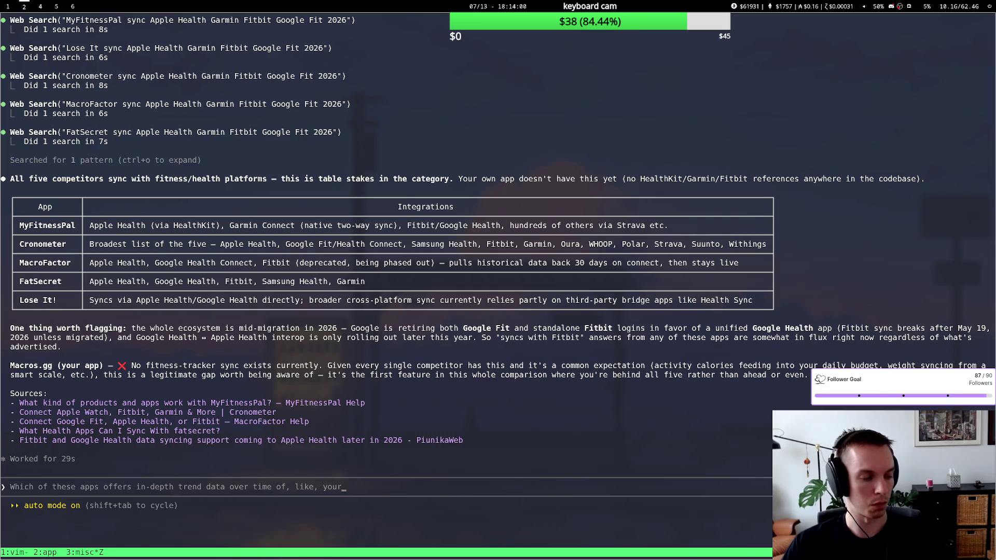
type(", uh, macro ")
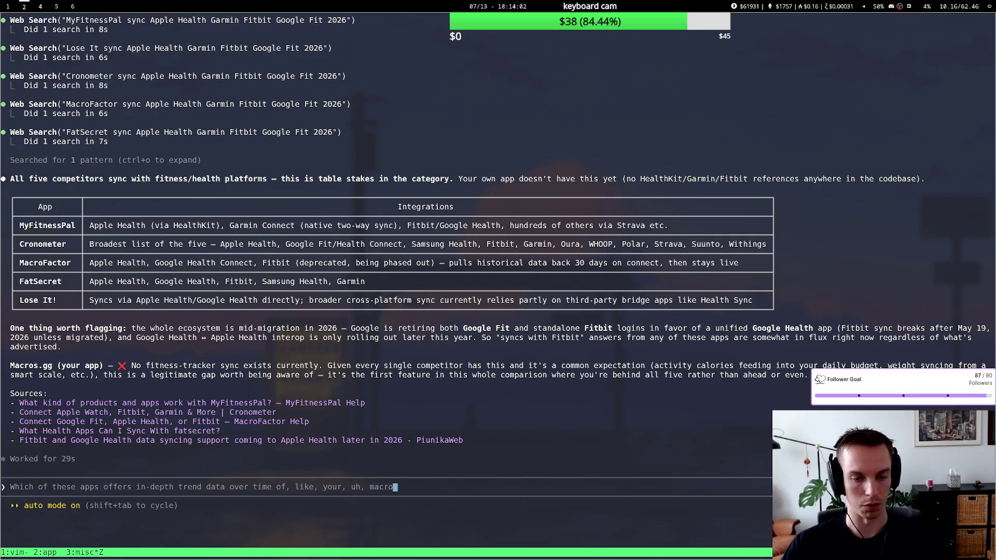
type("logging performance?")
key("Return")
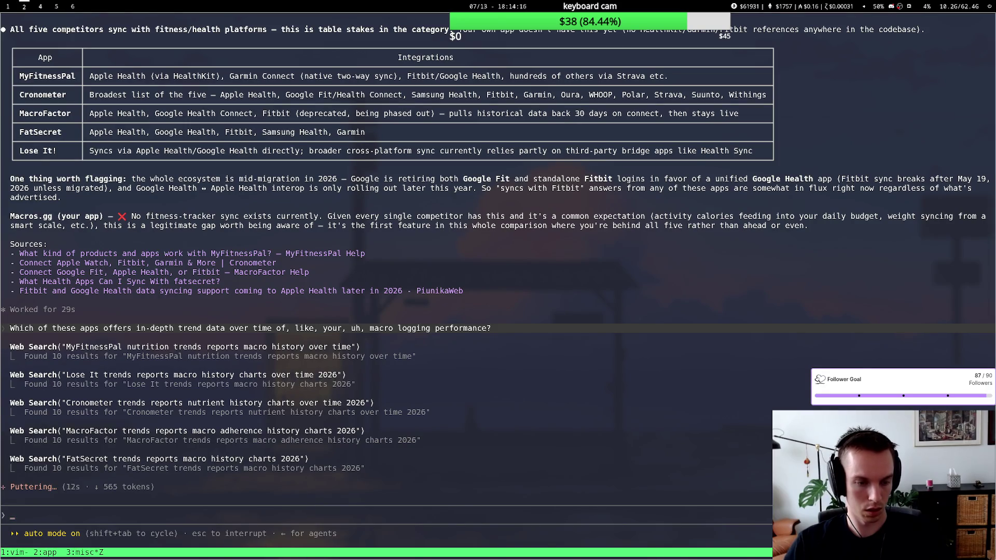
key("super+1")
scroll(403, 340, "right", 5)
scroll(404, 340, "left", 4)
scroll(404, 340, "left", 1)
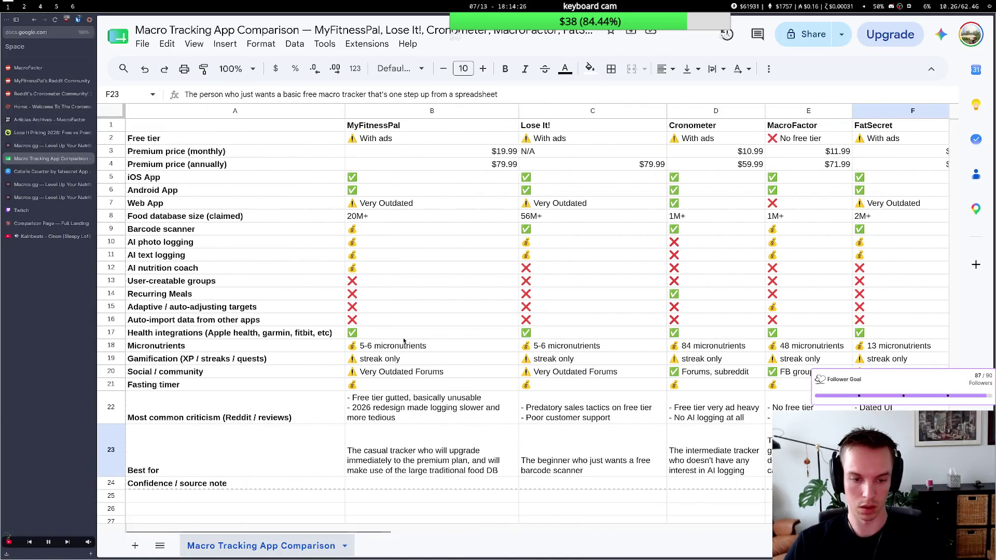
scroll(404, 340, "right", 2)
scroll(404, 341, "right", 3)
scroll(405, 341, "left", 5)
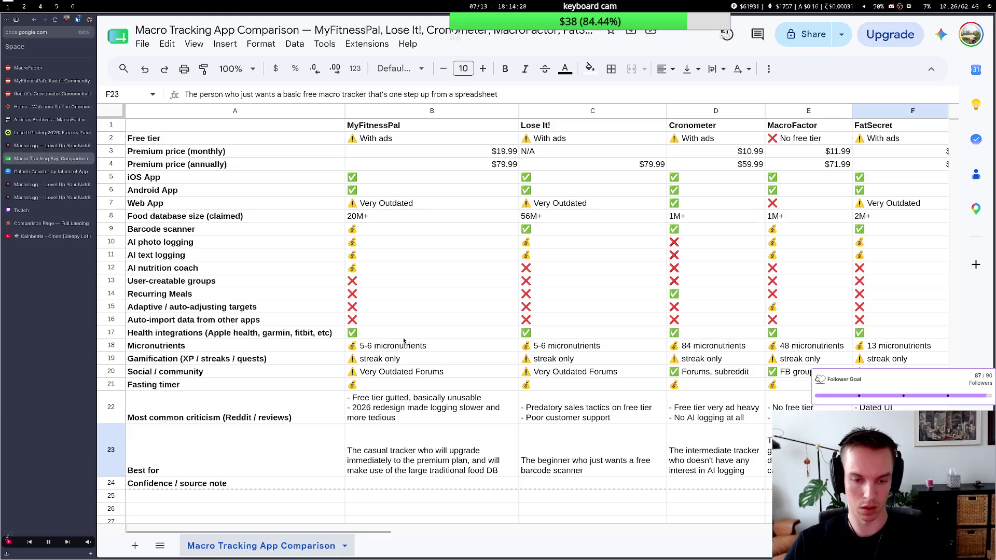
Delete the Confidence / source note row 24 and switch back to the agent session.
right_click(112, 483)
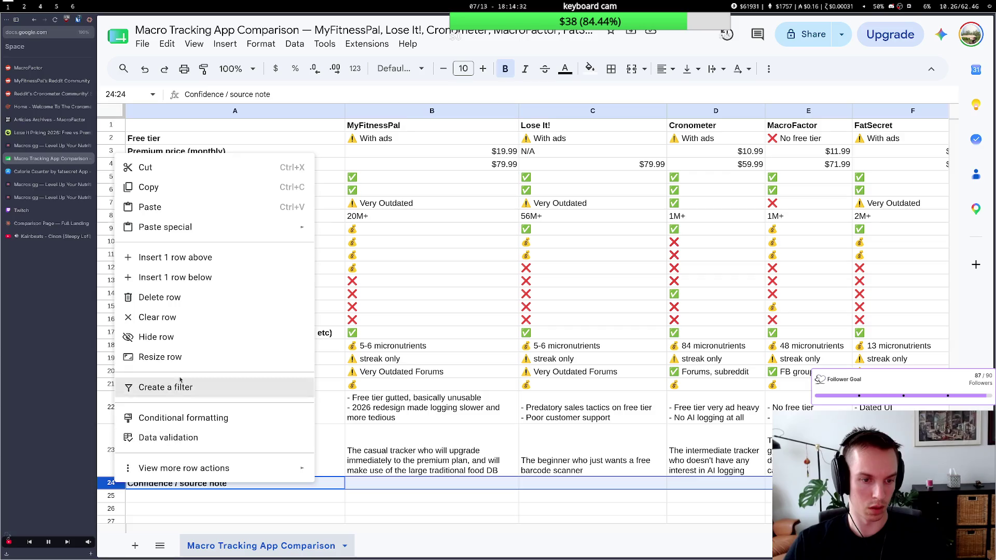
left_click(186, 303)
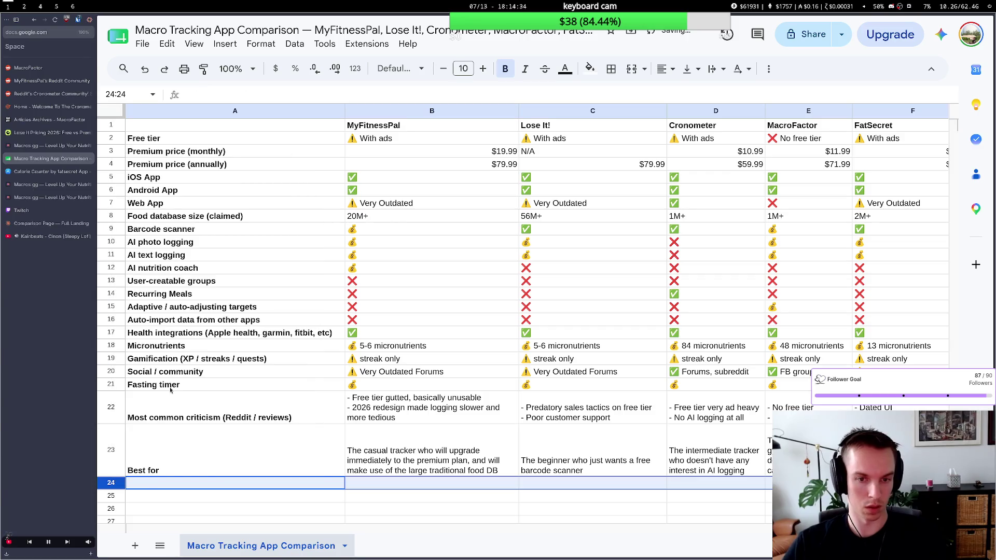
key("super+2")
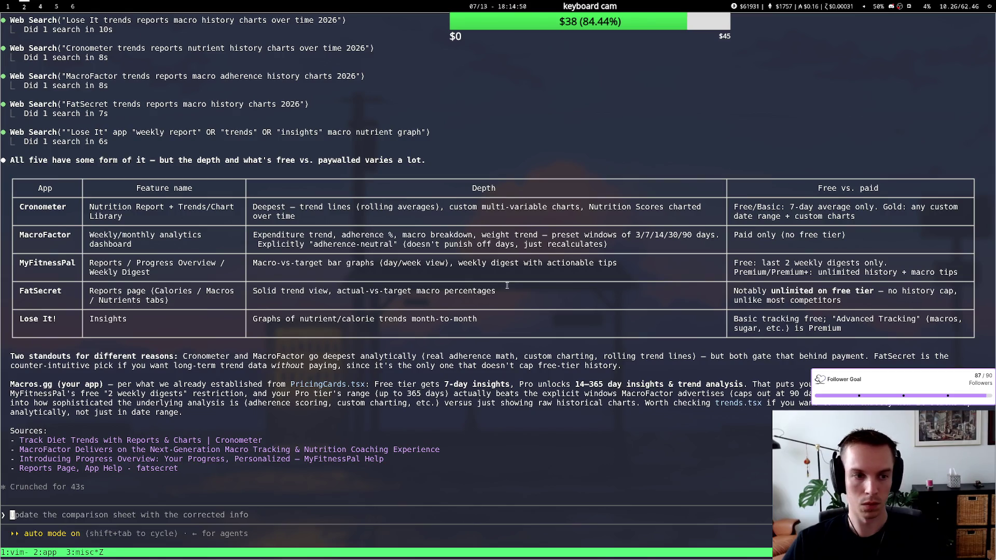
Insert a row below User-creatable groups and label it 'User trend graphs'.
key("super+1")
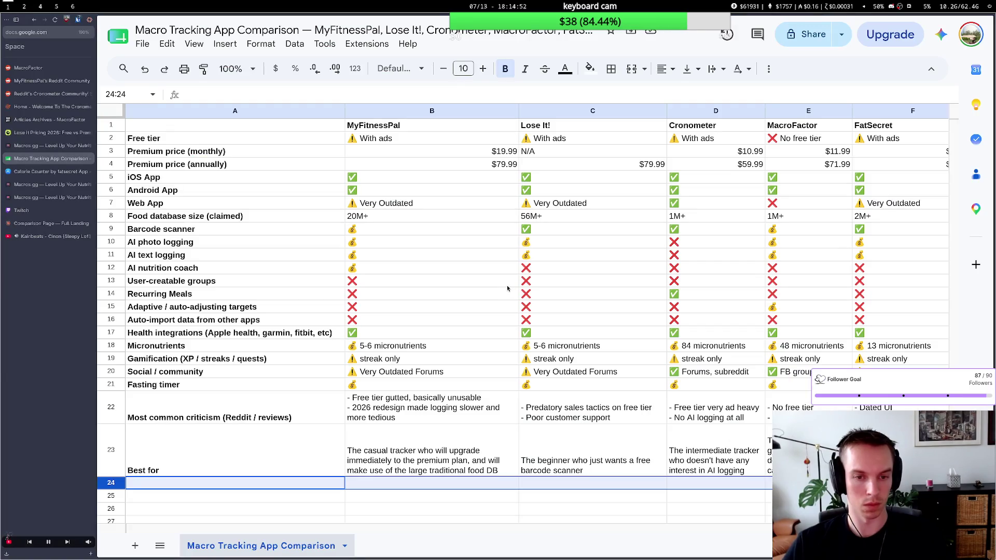
left_click(110, 284)
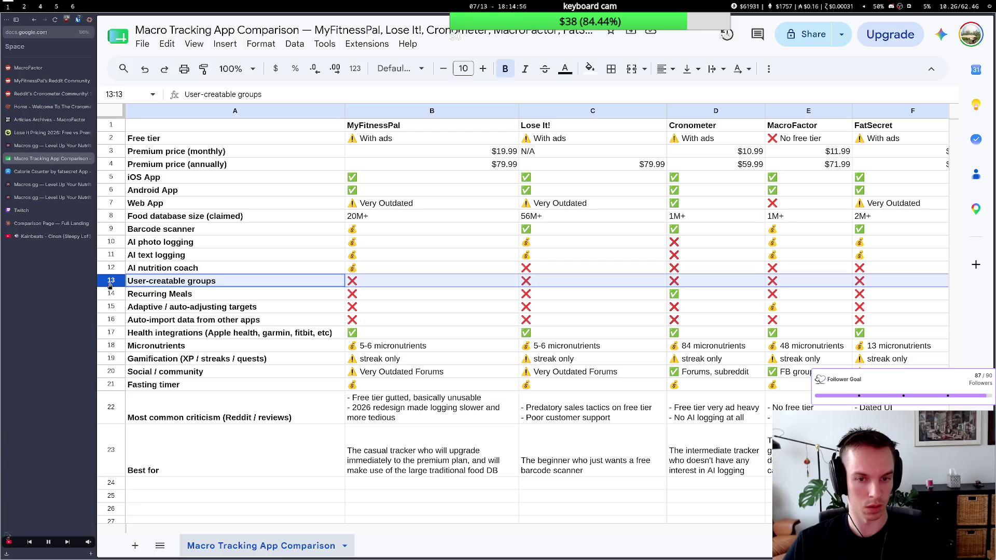
right_click(111, 284)
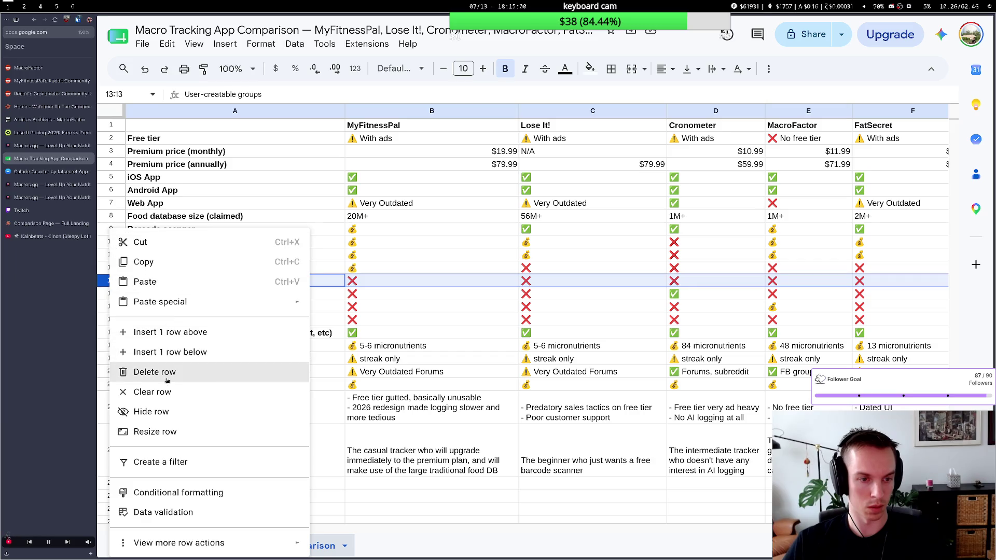
left_click(170, 352)
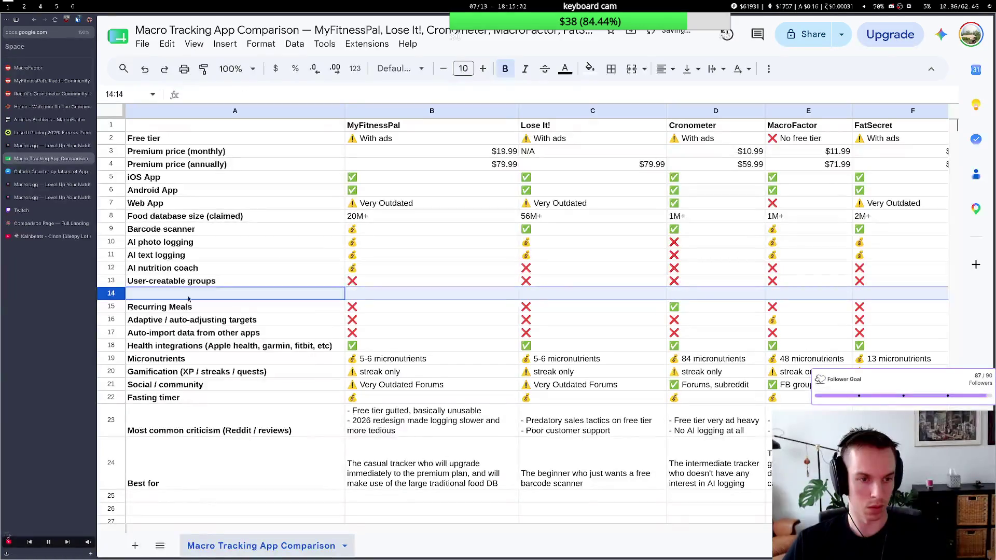
type("Use")
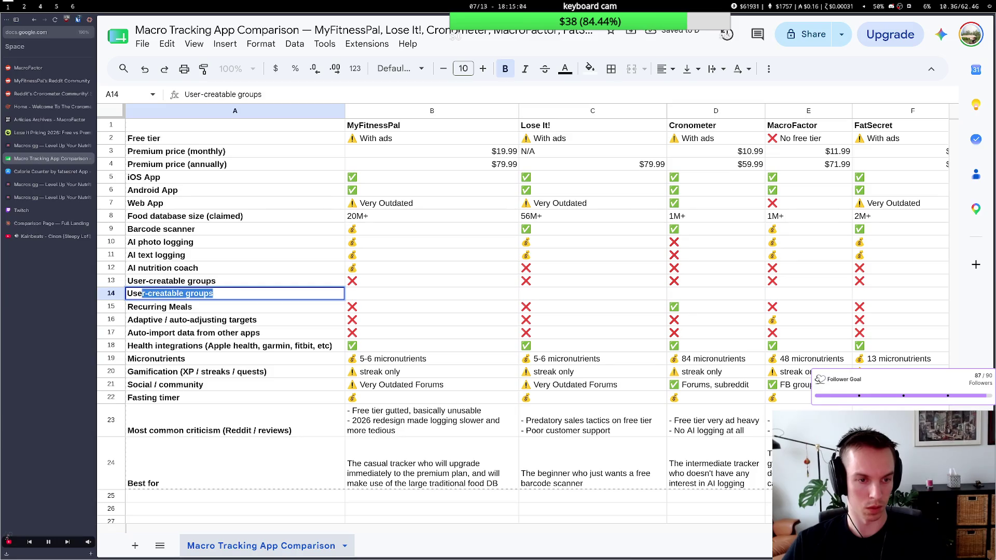
type("r trend dat")
key("BackSpace")
key("BackSpace")
key("BackSpace")
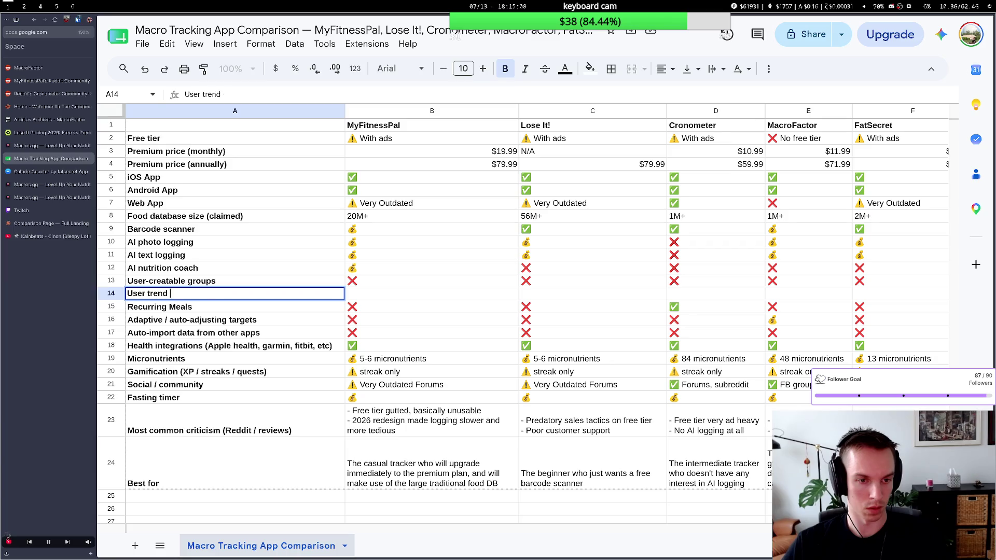
type("graphs")
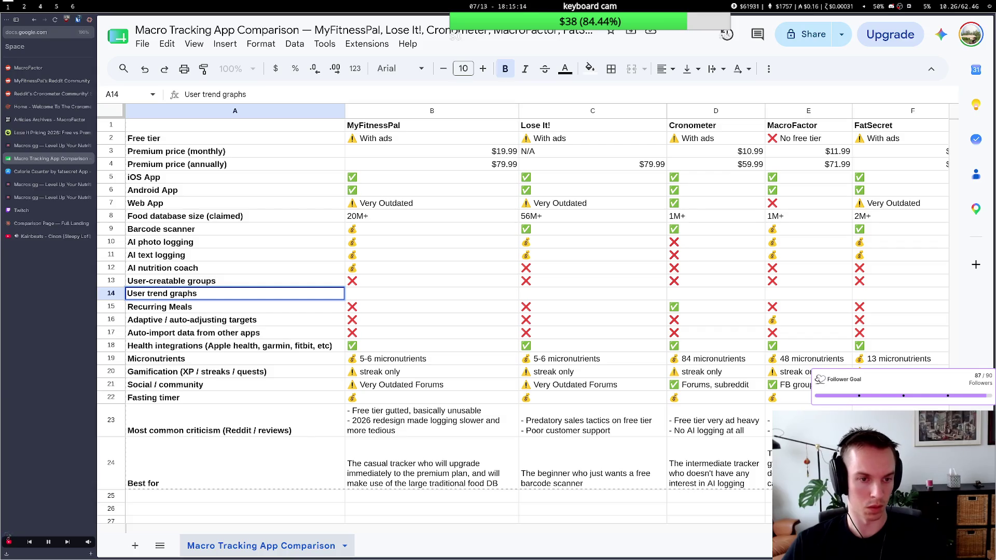
left_click(202, 284)
Shorten the new row label to 'Trend graphs' and check the agent's research.
key("super+2")
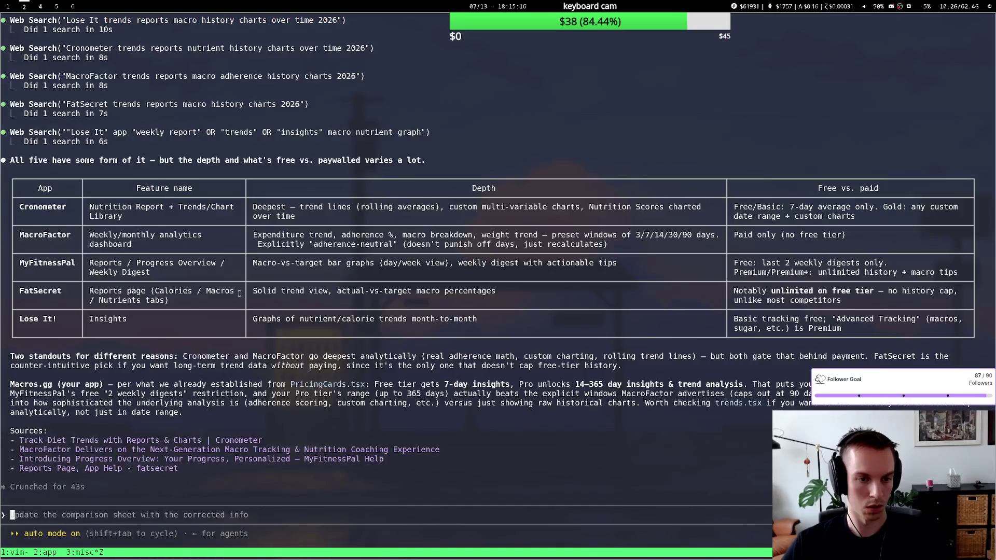
key("super+1")
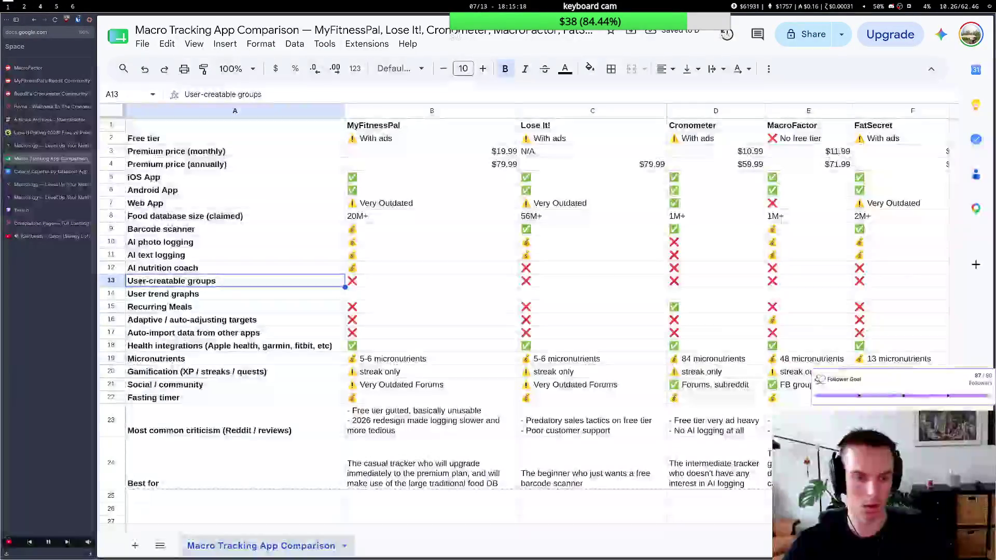
double_click(152, 294)
left_click_drag(151, 294, 123, 297)
type("T")
left_click(384, 293)
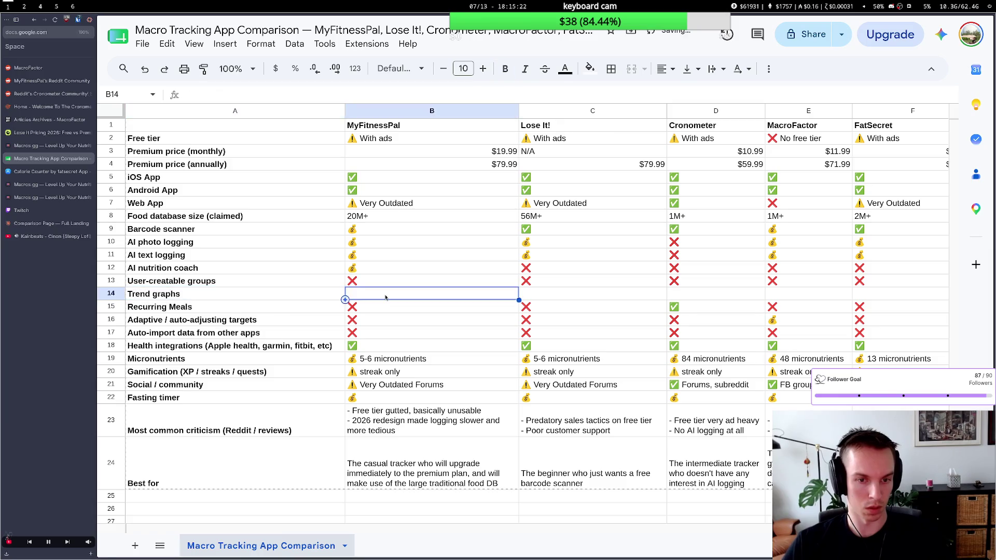
key("super+2")
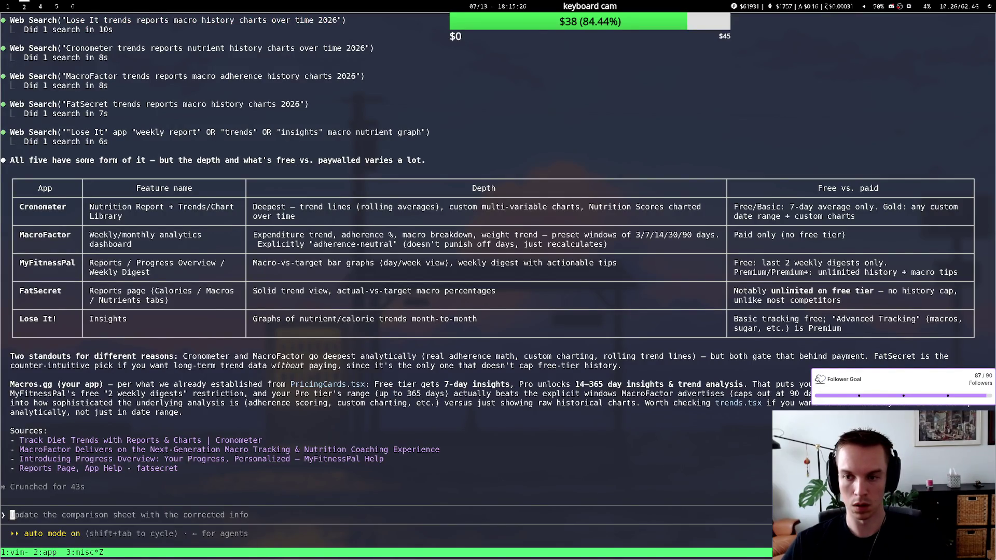
Read the agent's trend-graph findings, flipping between the terminal and the sheet.
key("super+1")
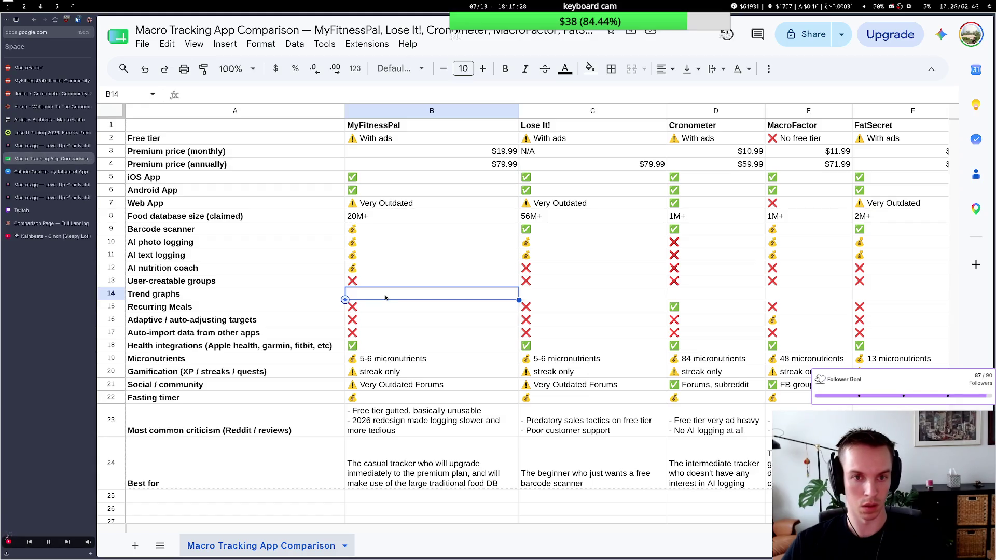
key("super+2")
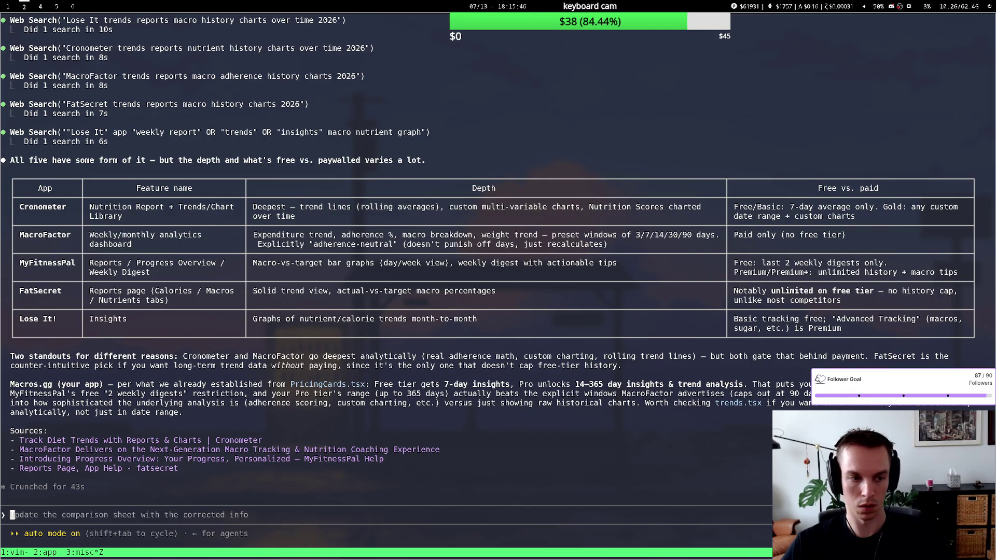
key("super+1")
key("super+2")
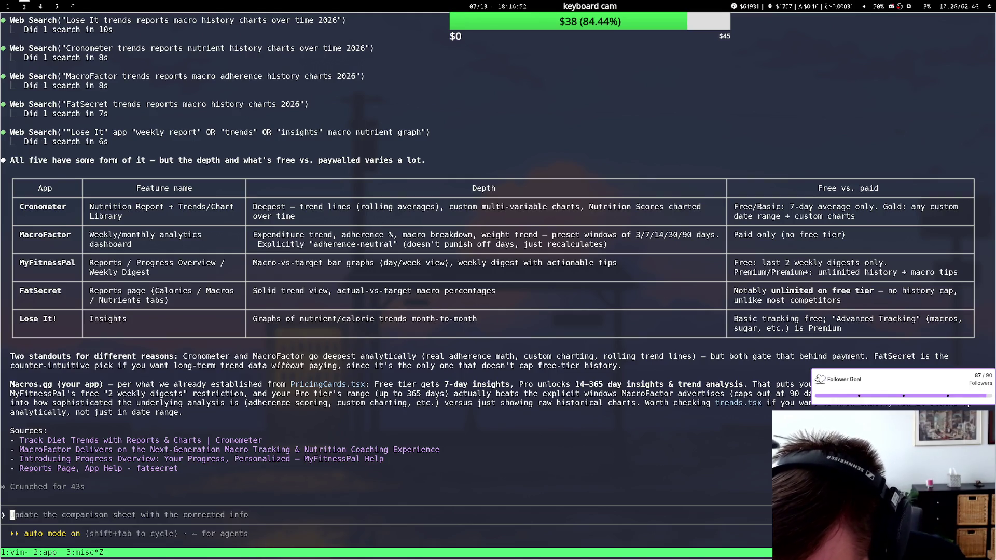
key("super+1")
key("super+2")
key("super+1")
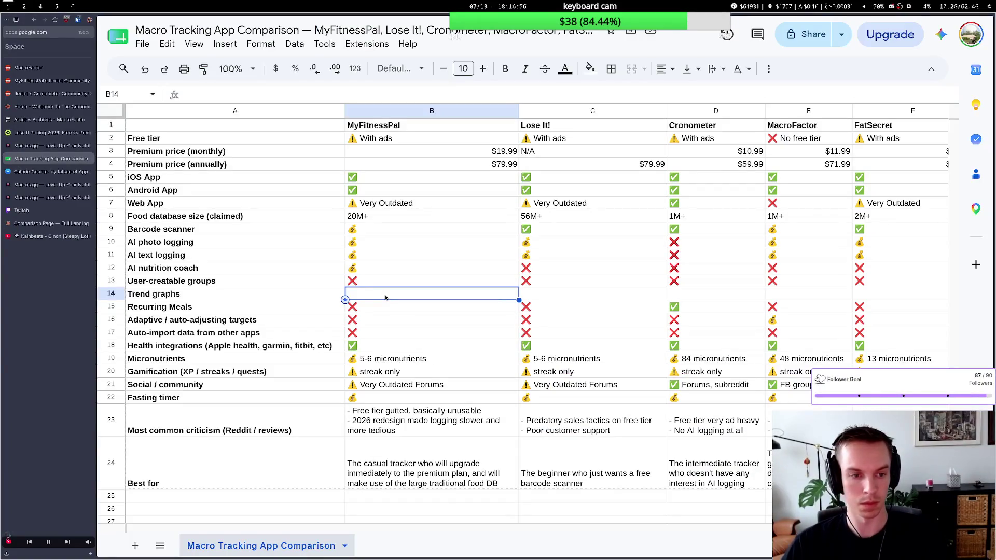
Copy MyFitnessPal's Android App checkmark from B6 for reuse.
left_click(380, 190)
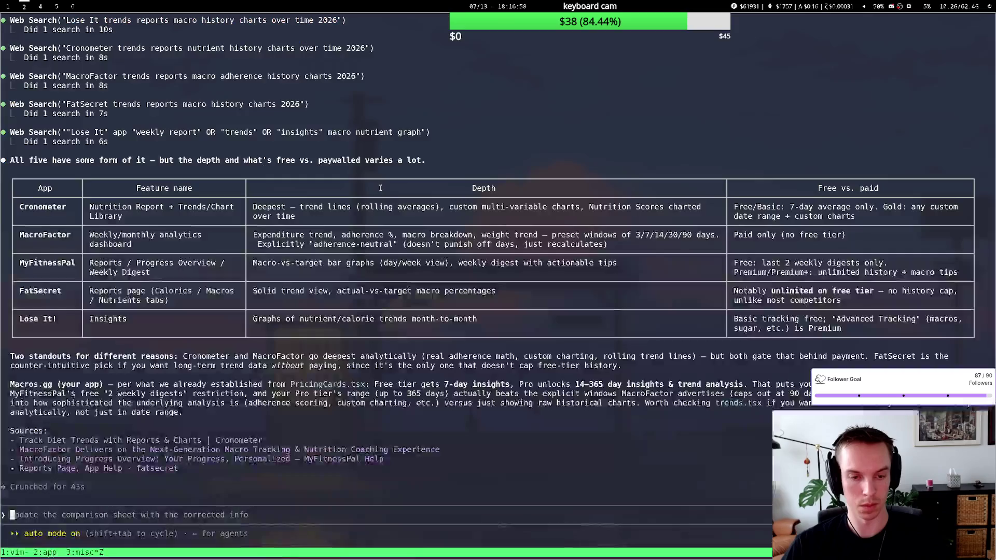
key("super+2")
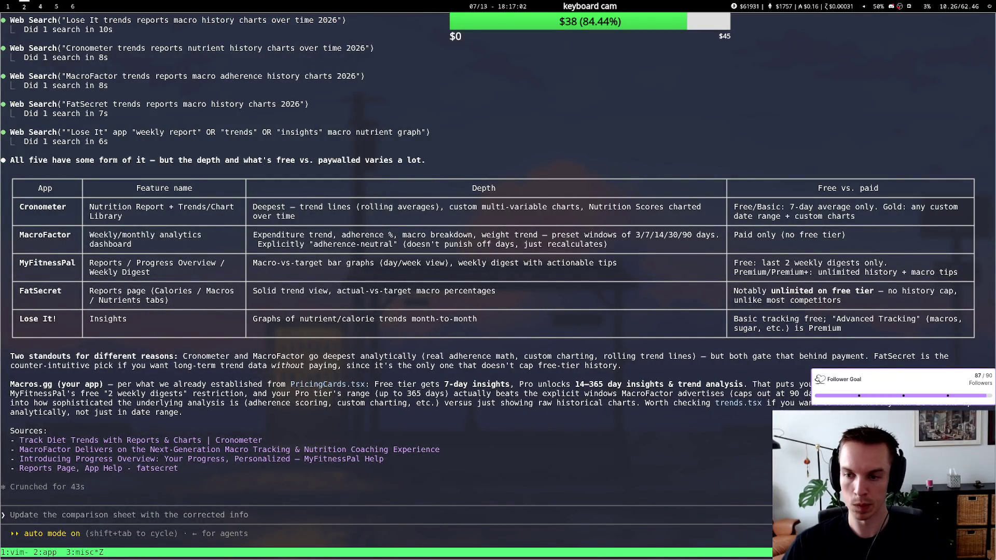
key("super+1")
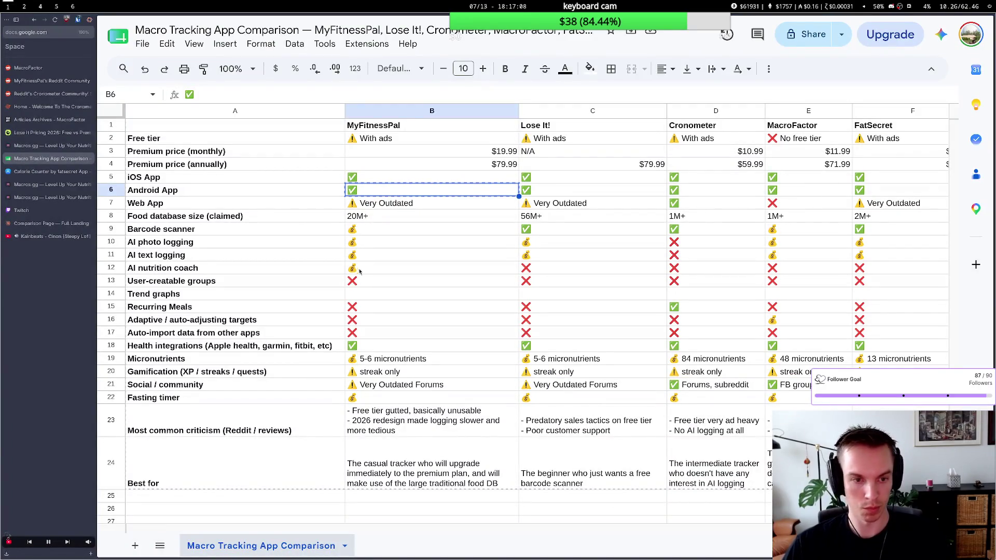
Paste the ✅ checkmark into MyFitnessPal's and Cronometer's Trend graphs cells B14 and D14.
left_click(361, 293)
key("ctrl+v")
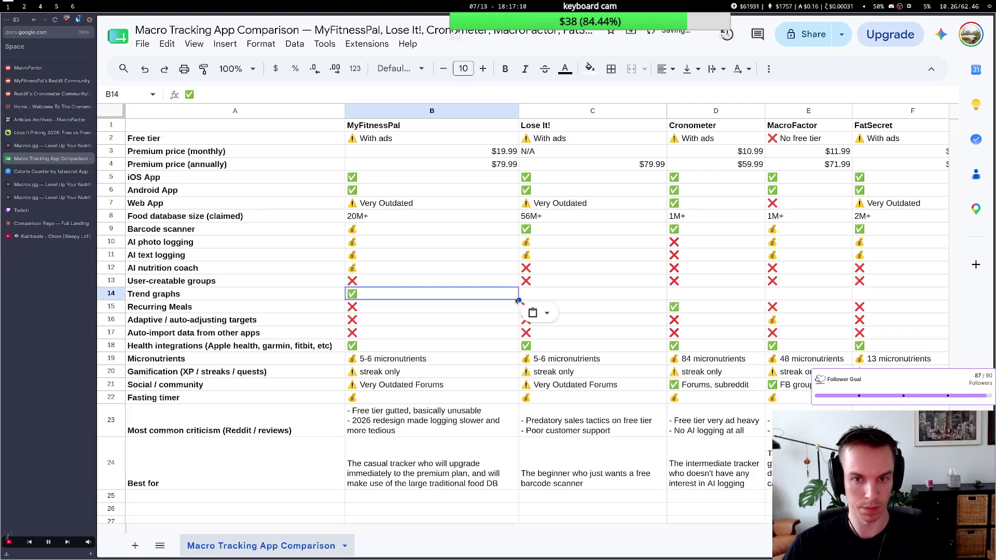
key("super+2")
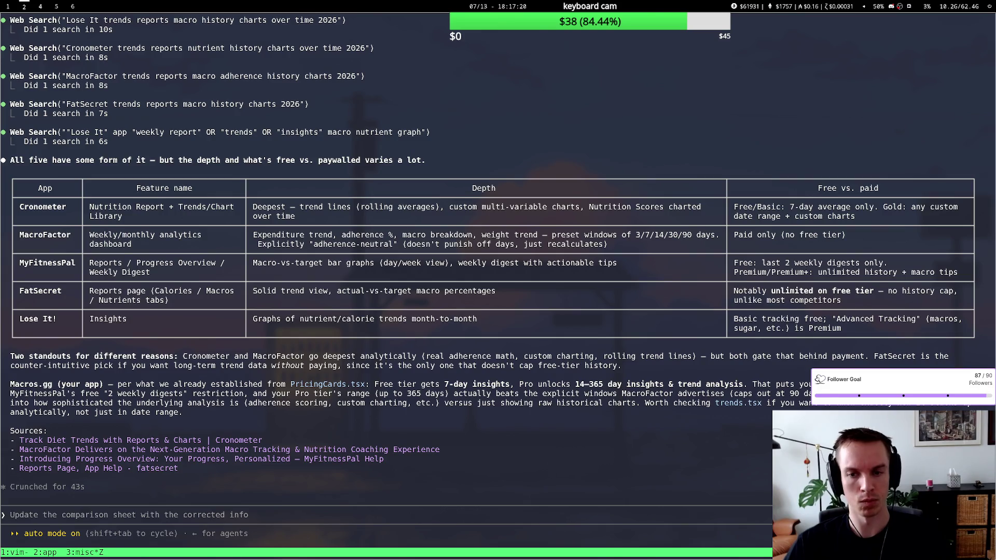
key("super+1")
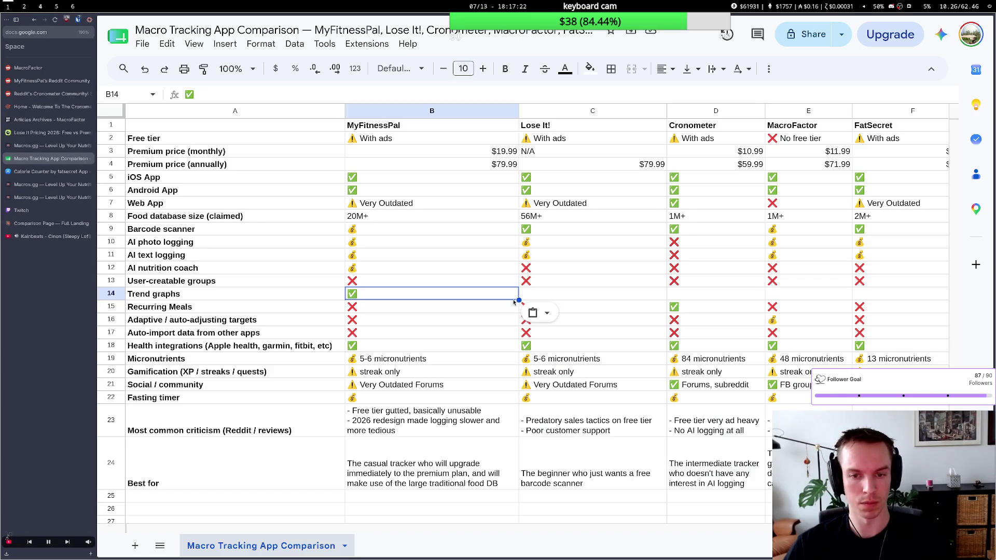
left_click(543, 229)
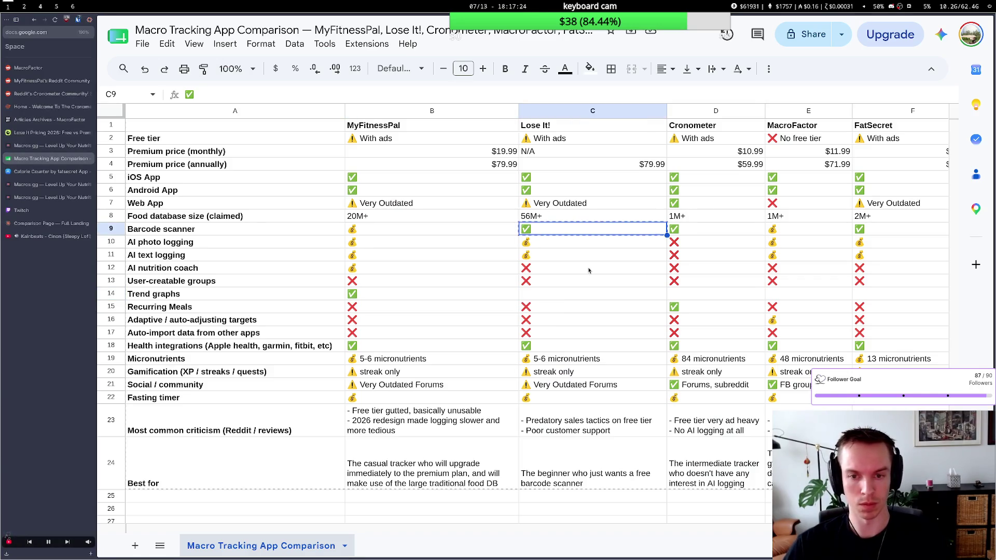
left_click(677, 298)
key("ctrl+v")
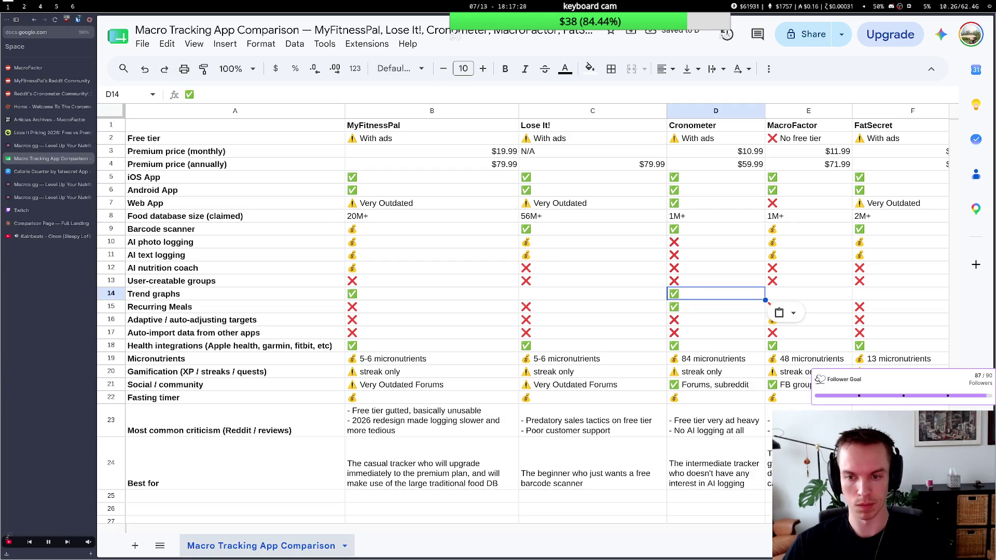
key("super+2")
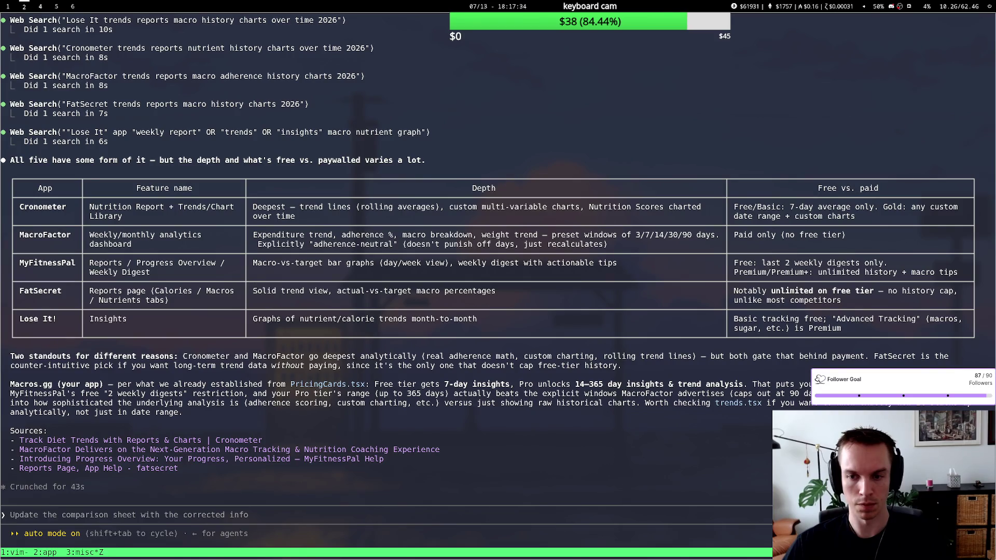
key("super+1")
Replace Cronometer's Trend graphs checkmark with the 💰 money-bag copied from MacroFactor's row 11.
left_click(779, 260)
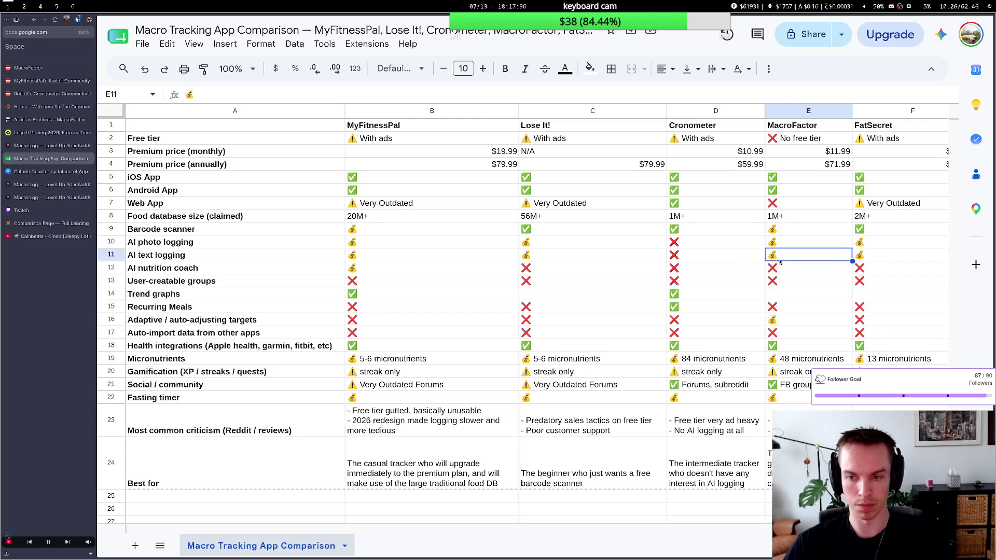
key("super+2")
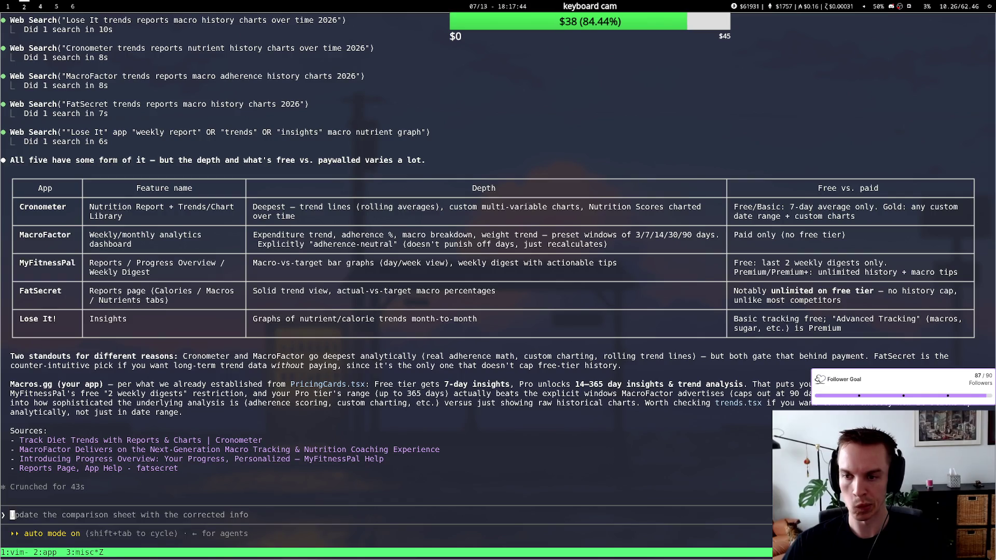
key("super+1")
key("super+2")
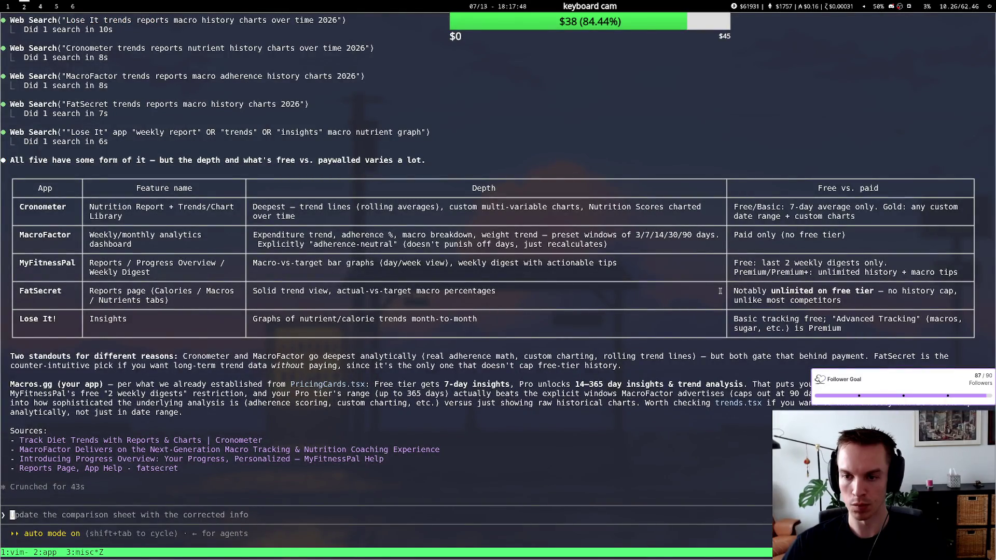
key("super+1")
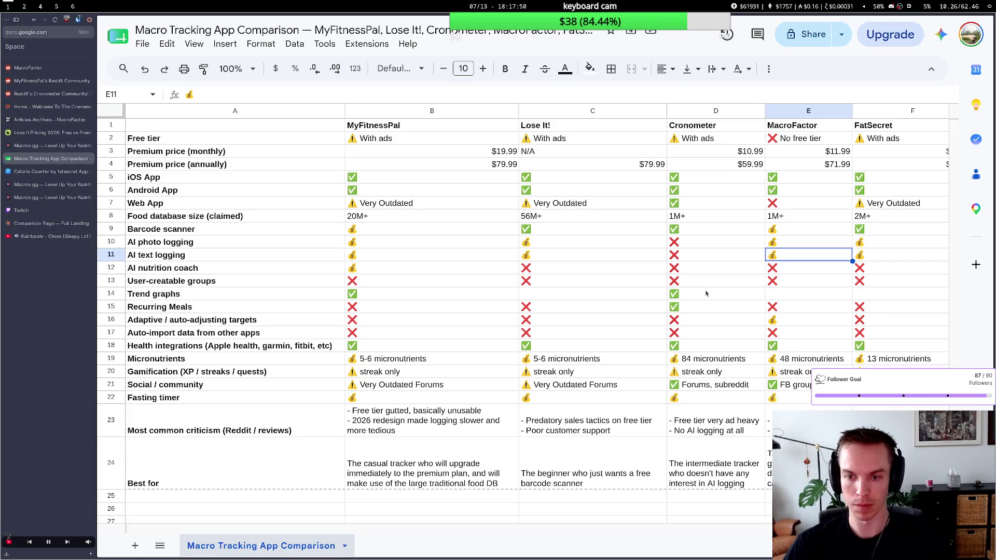
left_click(705, 295)
double_click(690, 296)
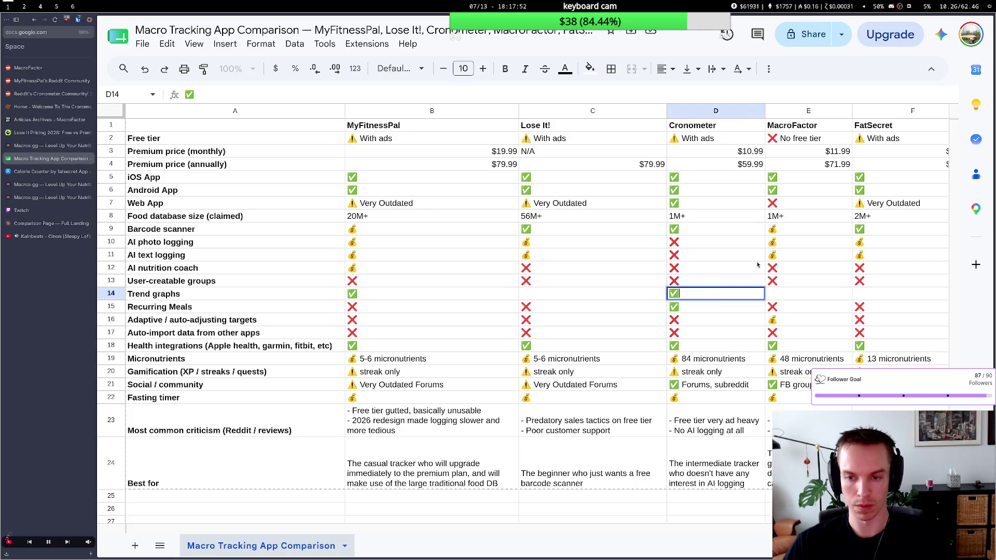
left_click(778, 257)
key("ctrl+c")
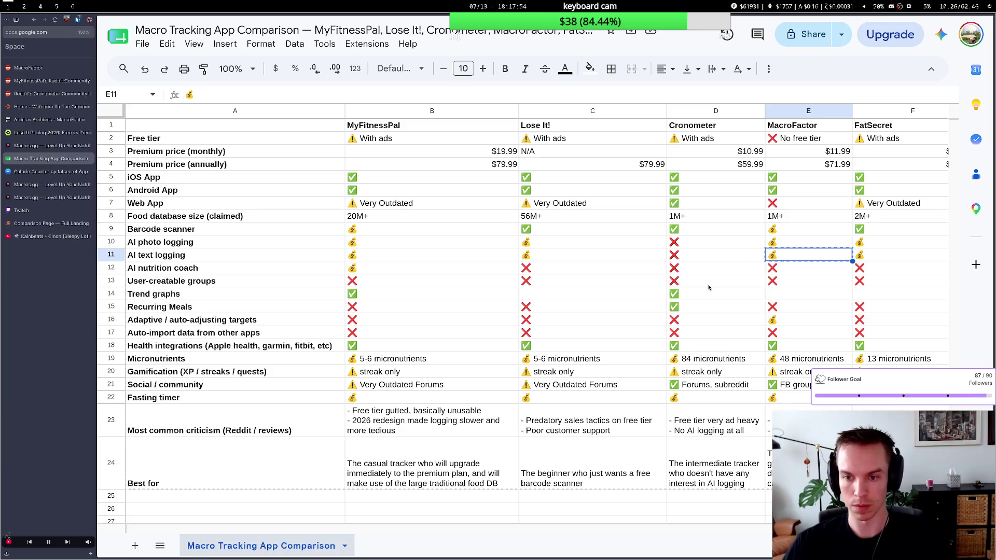
left_click(710, 293)
key("ctrl+v")
Add the note '7-day avg free' after Cronometer's money-bag in D14.
double_click(694, 295)
type("7-day")
key("BackSpace")
key("BackSpace")
key("BackSpace")
key("BackSpace")
type("-day")
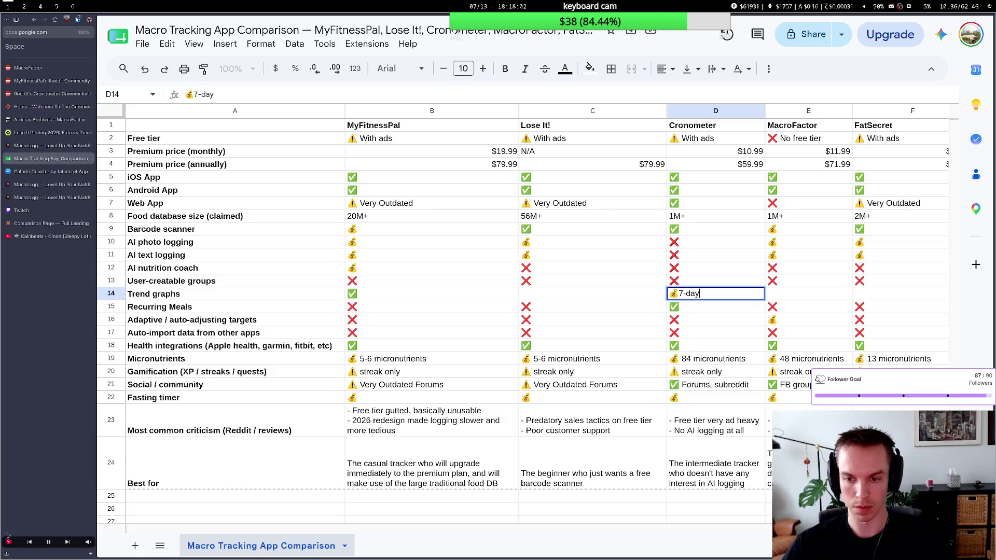
type("af")
type(" free")
left_click(678, 293)
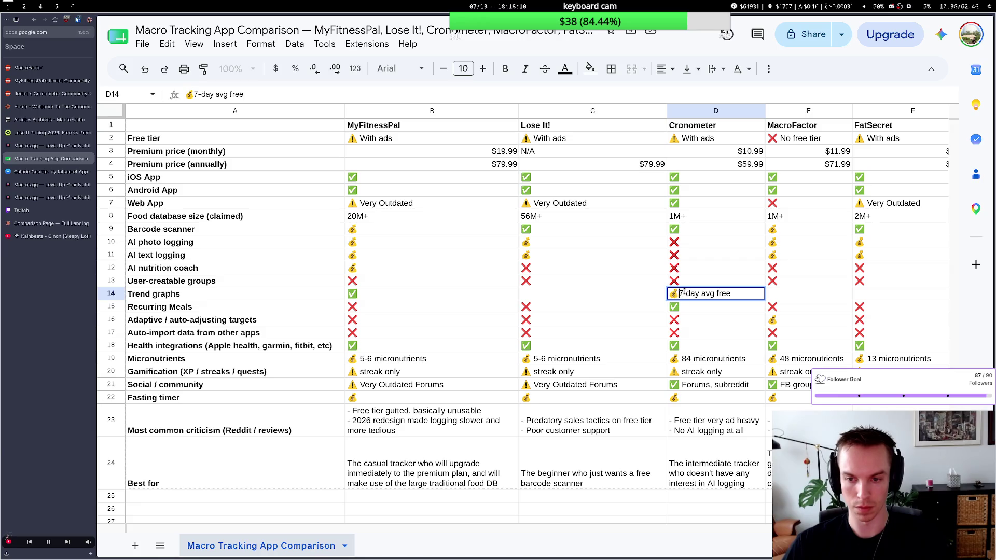
key("Return")
left_click(779, 298)
scroll(780, 297, "right", 3)
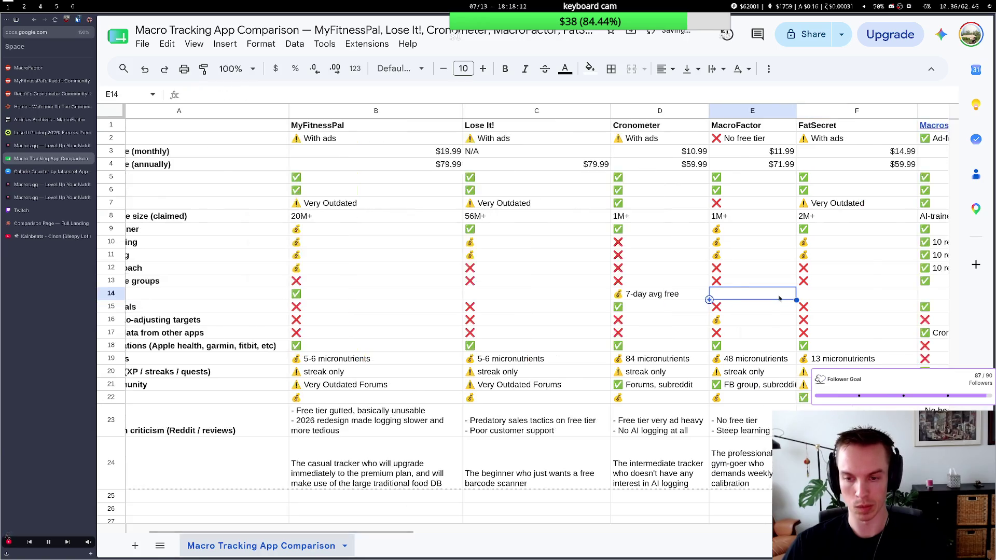
Fill Macros.gg's Trend graphs cell G14 with 💰 '7-day history free, unlimited w/ pro'.
left_click(820, 289)
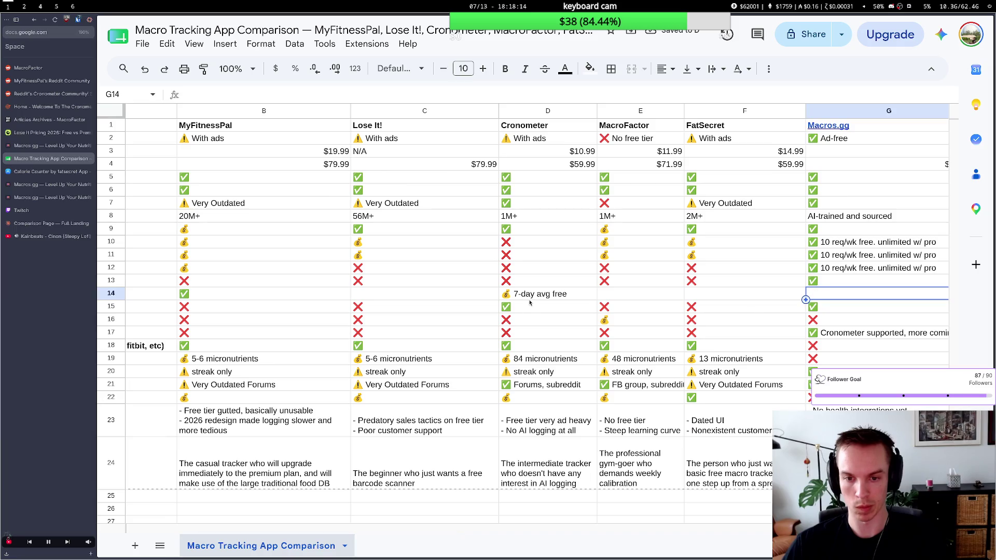
left_click(614, 257)
key("ctrl+c")
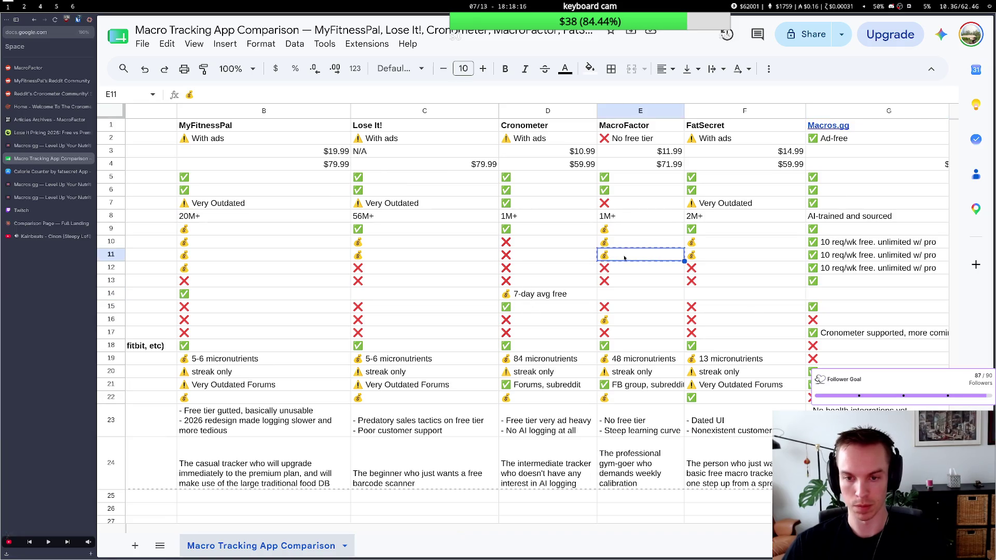
left_click(836, 294)
key("ctrl+v")
double_click(831, 297)
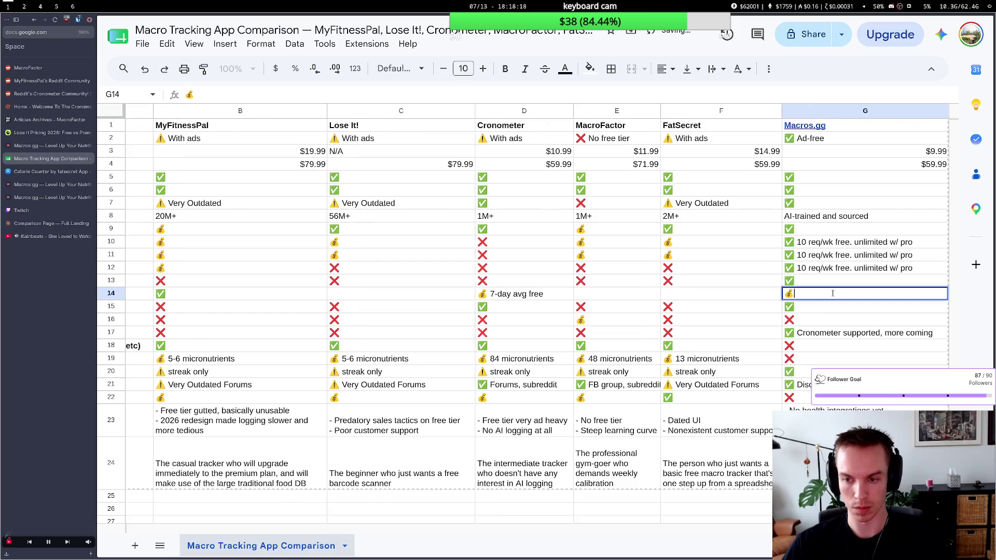
type("7-dayhistory free")
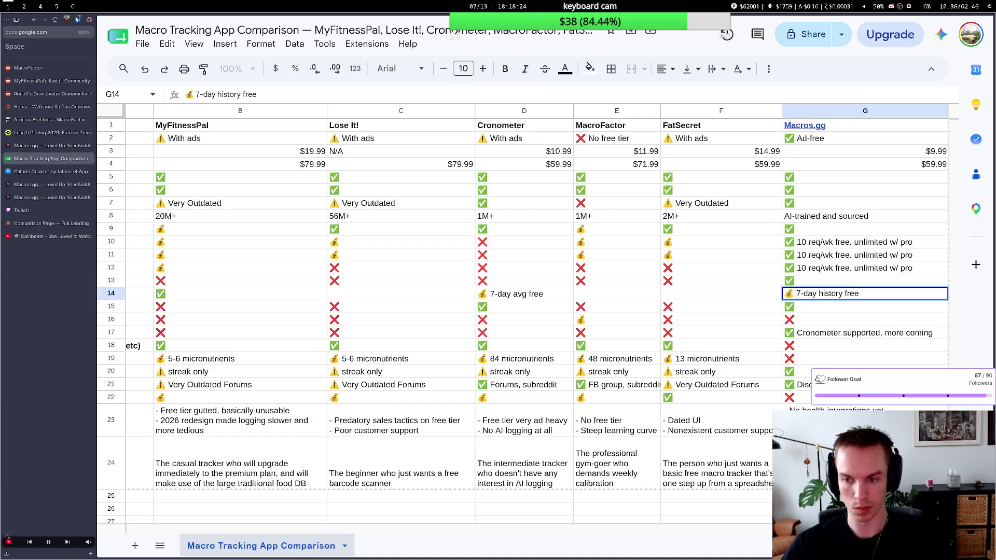
type(", unlimited ")
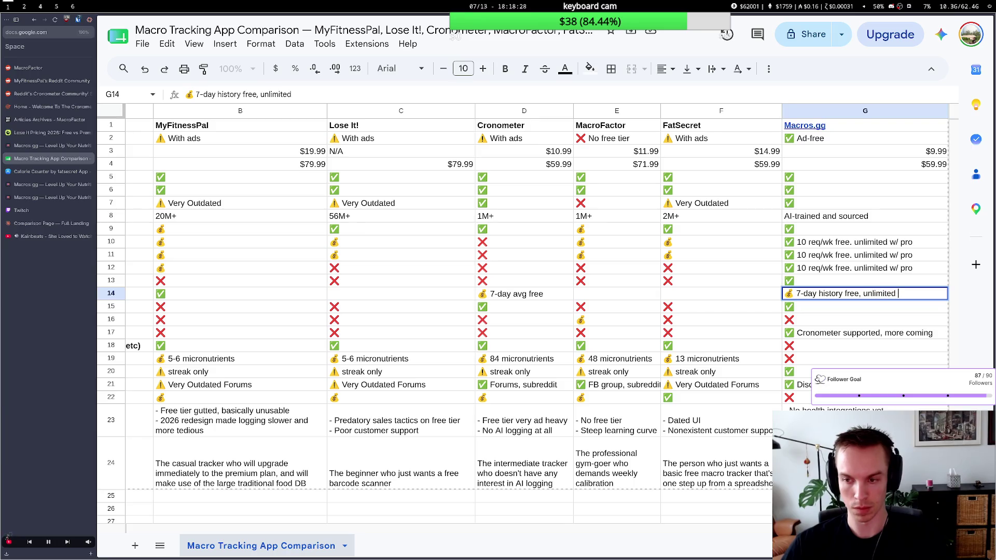
type("w/ pro")
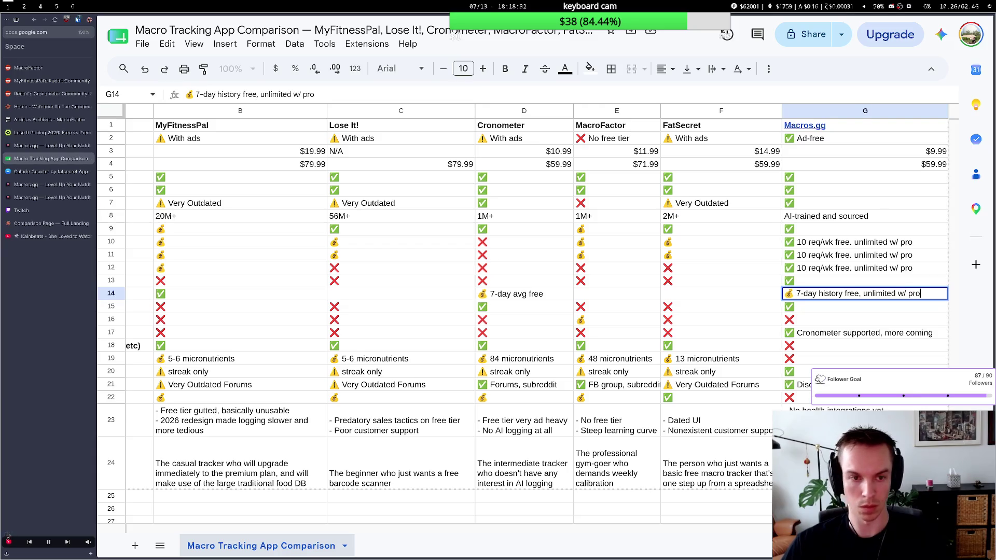
left_click(668, 306)
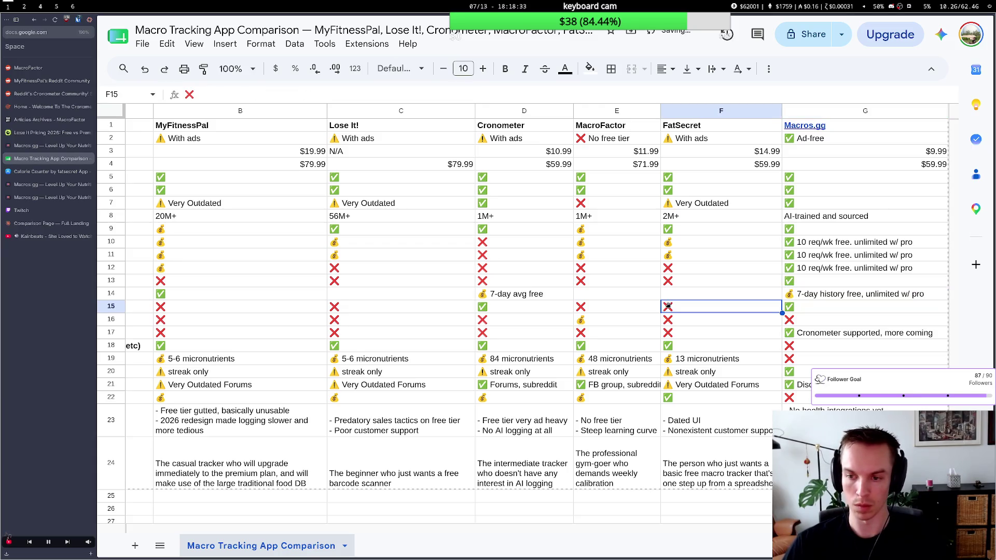
Extend Cronometer's D14 note with 'unlimited w/ premium', widen column D, and switch to the terminal.
double_click(554, 295)
type("/")
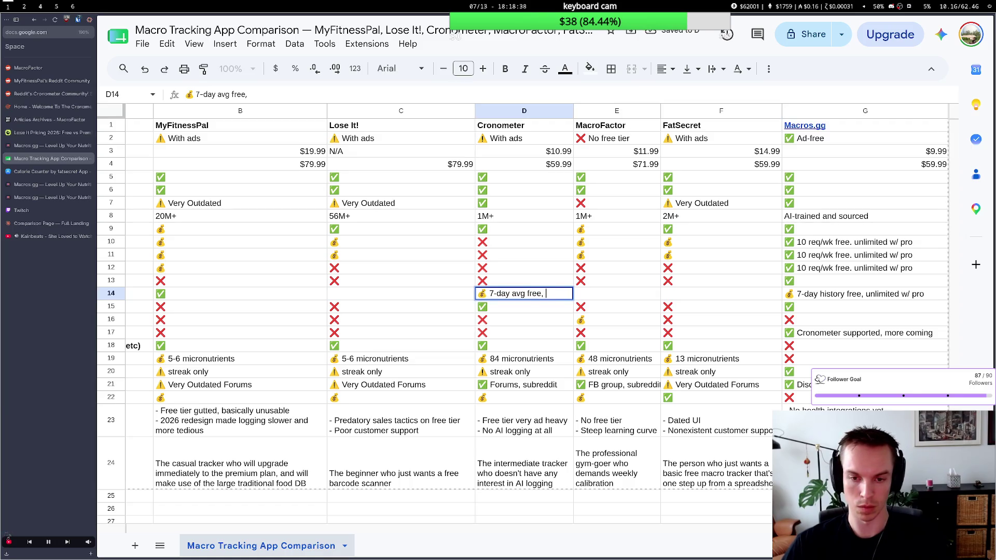
key("BackSpace")
type("unlimited w/ premiom")
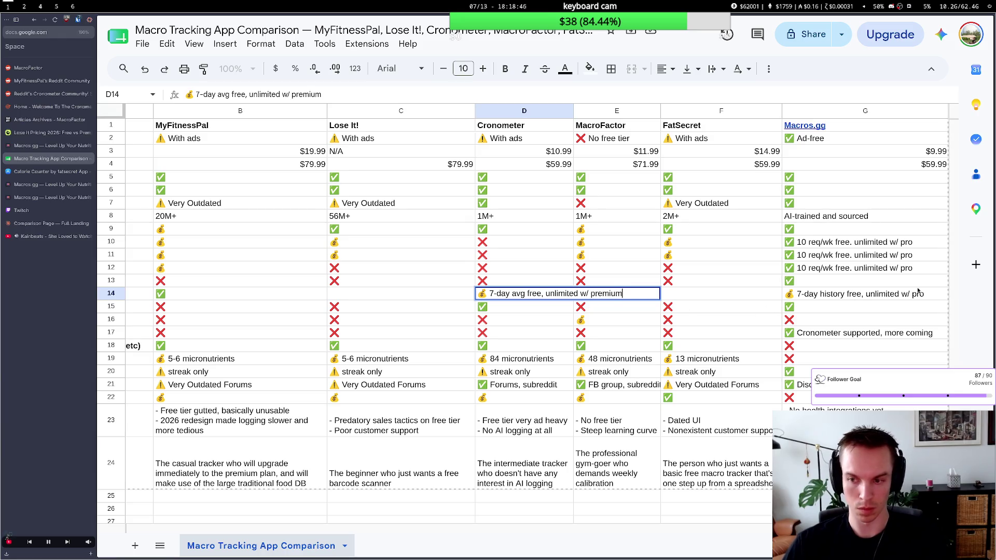
left_click(611, 255)
left_click_drag(575, 110, 636, 125)
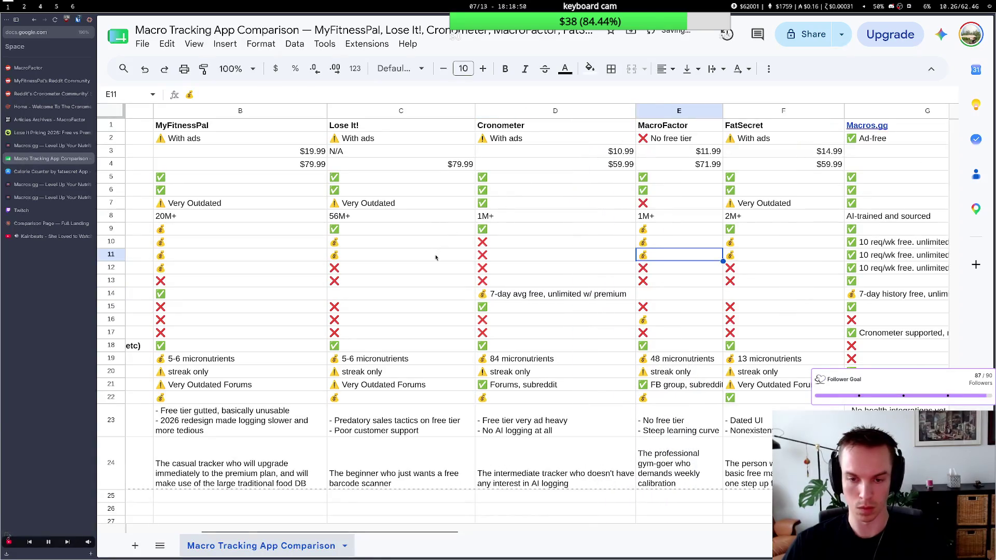
scroll(355, 291, "left", 3)
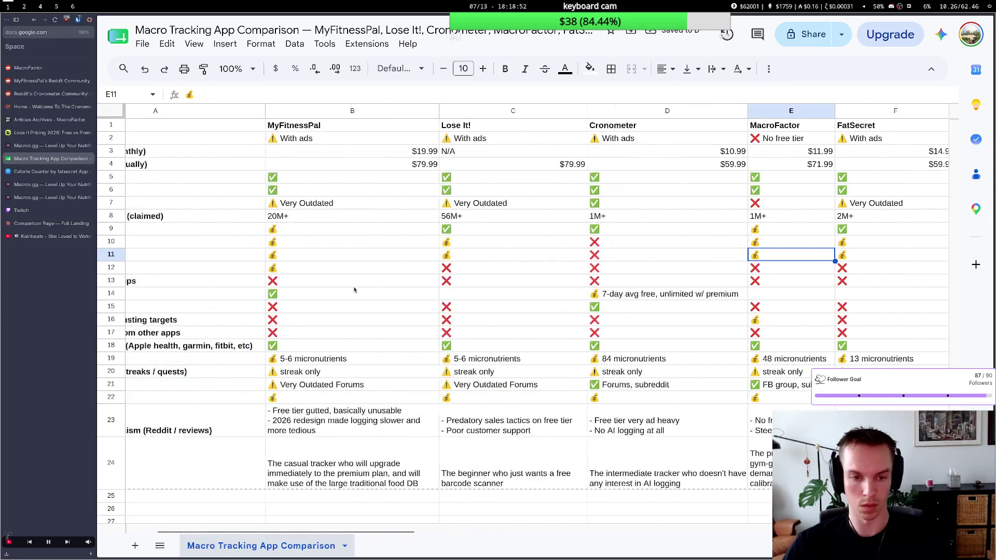
scroll(355, 292, "left", 2)
key("super+2")
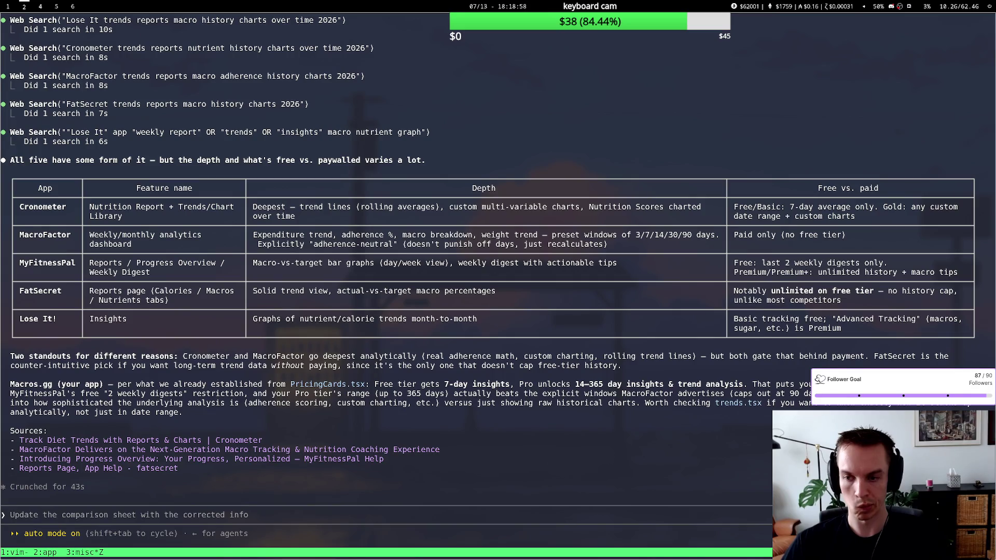
Return from the agent's trend-feature table to the comparison spreadsheet.
key("super+1")
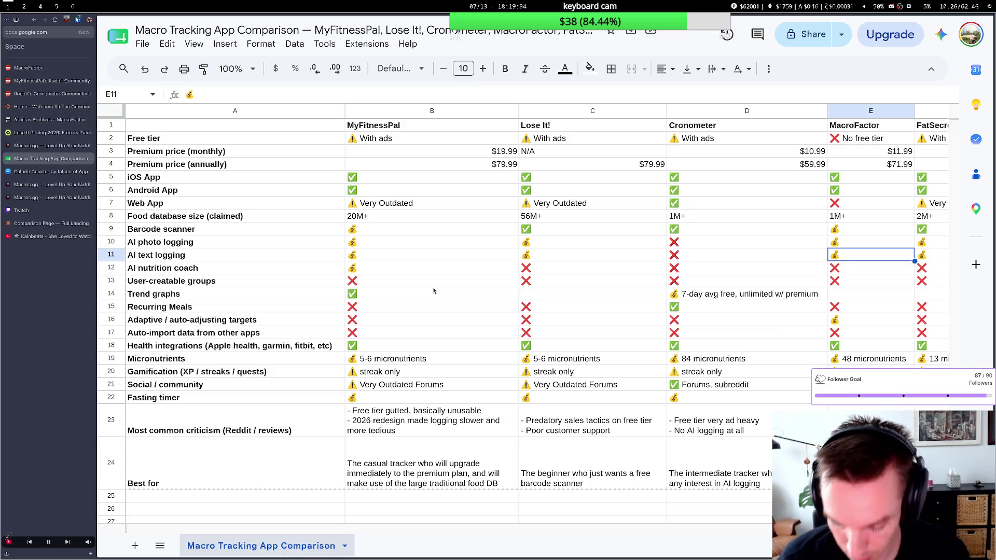
Copy the 💰 emoji from B12 into MyFitnessPal's Trend graphs cell B14.
left_click(447, 345)
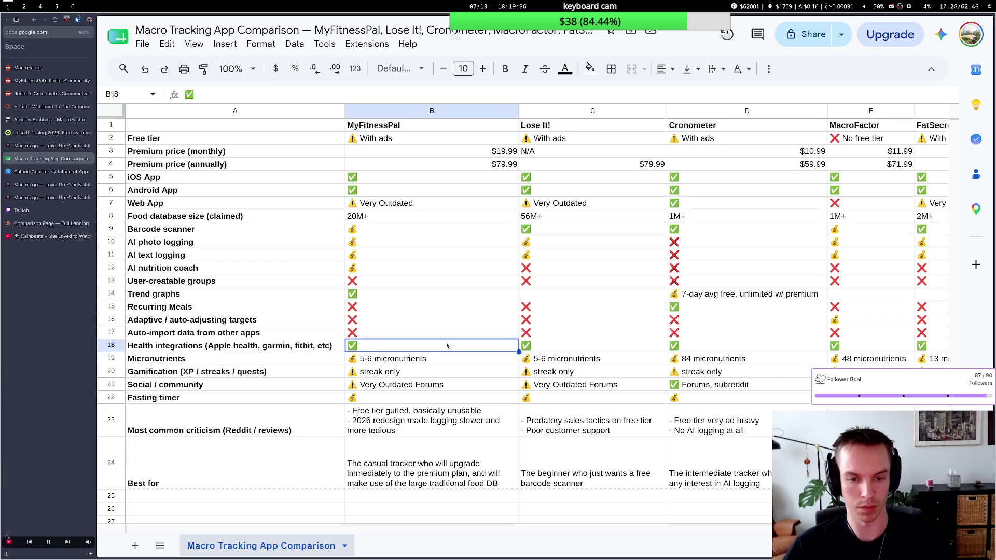
left_click(379, 298)
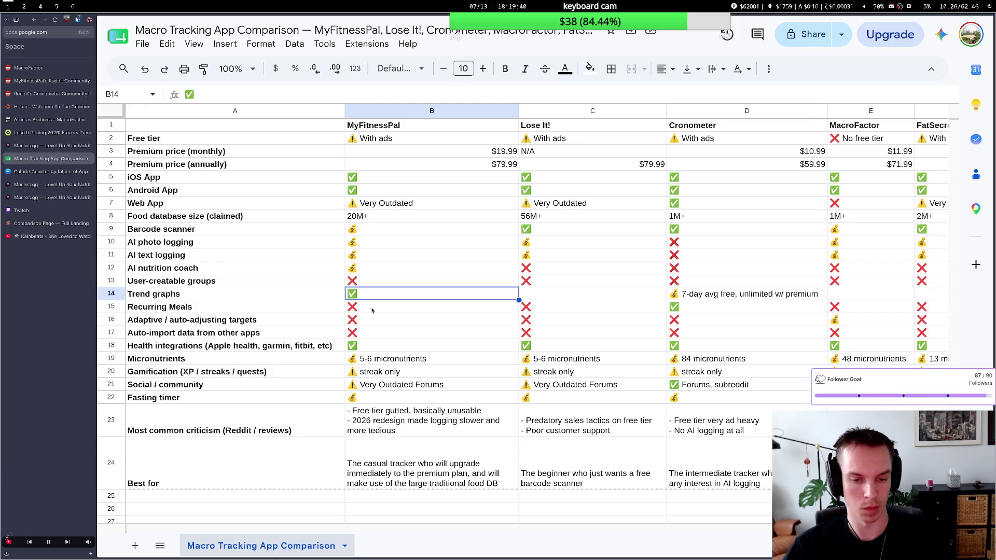
left_click(378, 374)
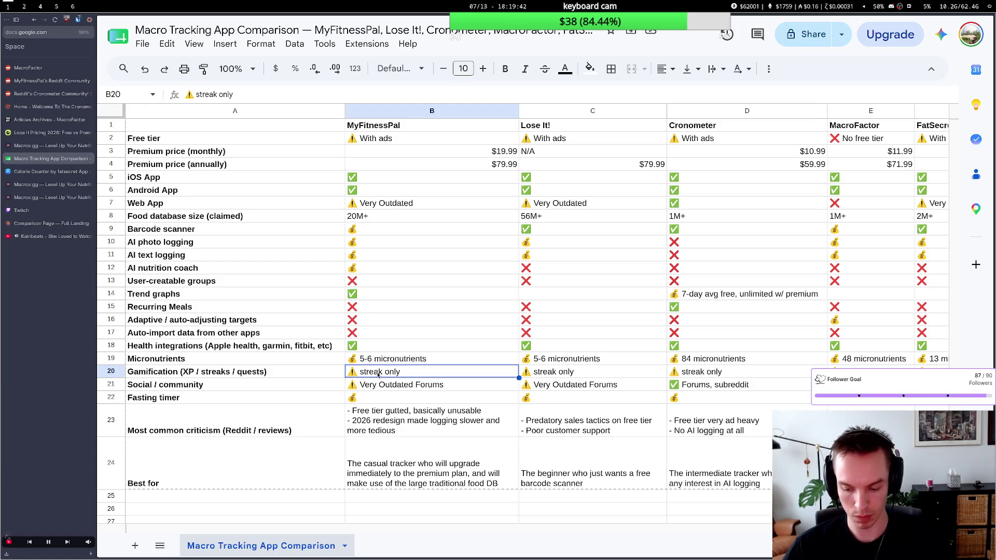
double_click(345, 292)
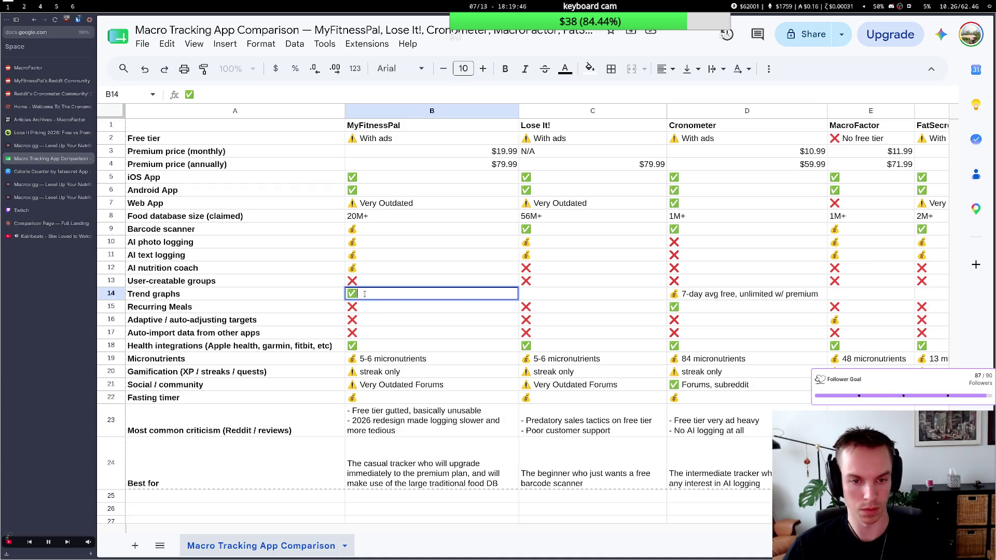
left_click(368, 271)
key("ctrl+c")
key("Down")
key("Down")
key("ctrl+v")
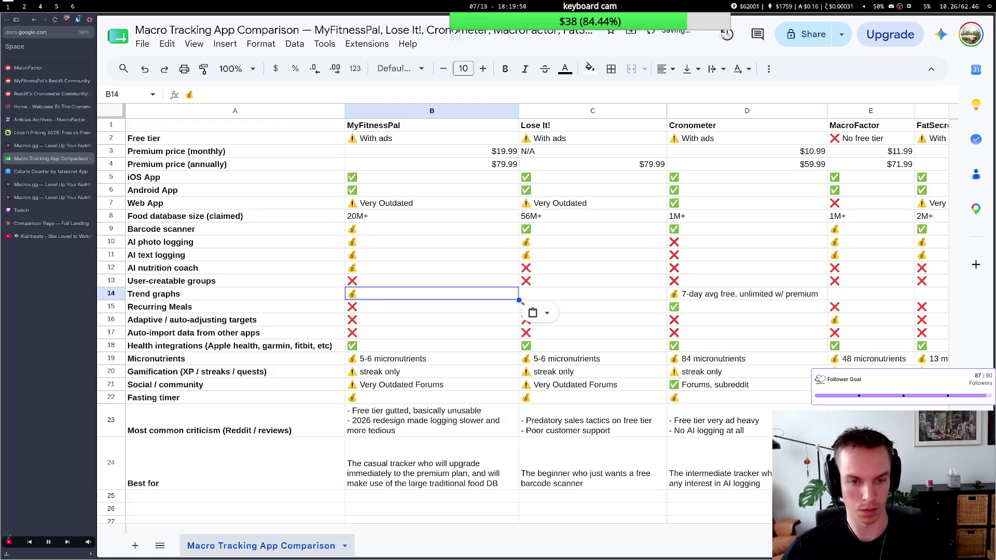
Append 'limited free tier' after the 💰 in MyFitnessPal's Trend graphs cell.
double_click(368, 297)
type("some data avail")
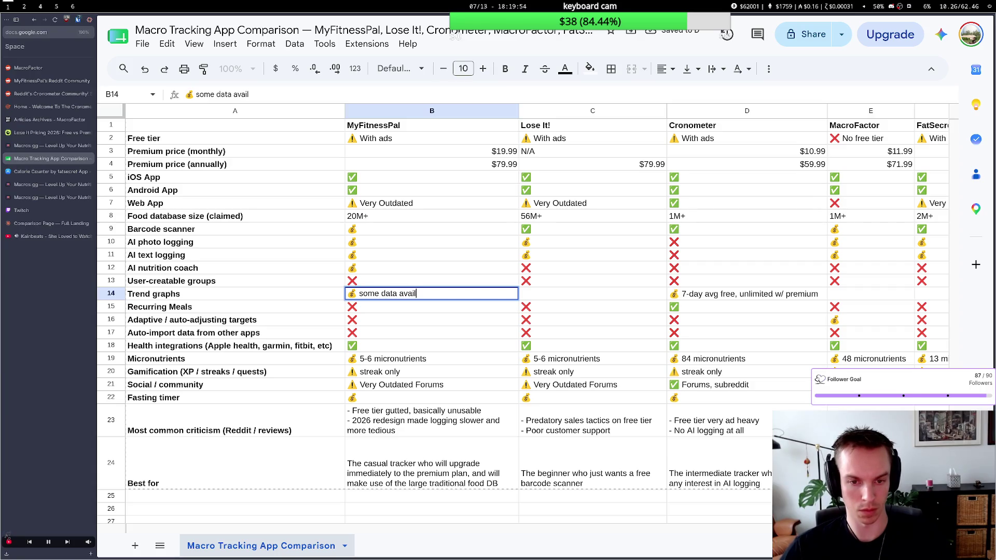
key("BackSpace")
type("able")
key("BackSpace")
key("BackSpace")
type("ree, res")
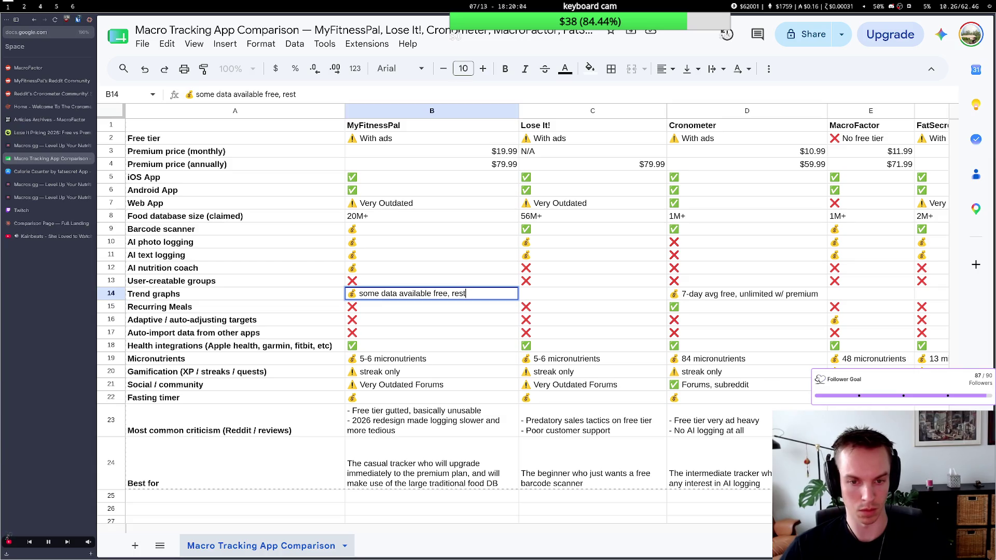
key("BackSpace")
key("BackSpace")
key("BackSpace")
key("BackSpace")
key("BackSpace")
key("BackSpace")
key("BackSpace")
key("BackSpace")
key("BackSpace")
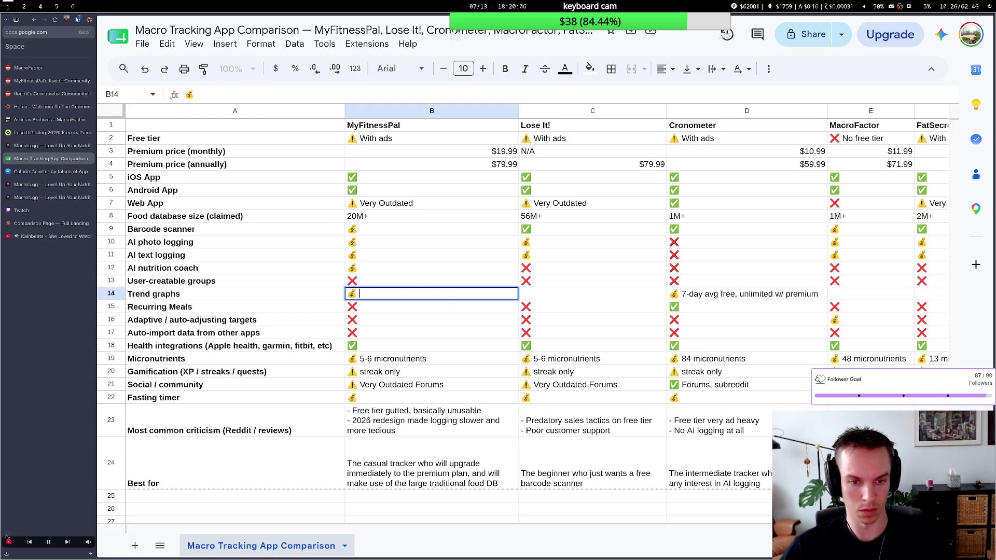
type("limited free tier,")
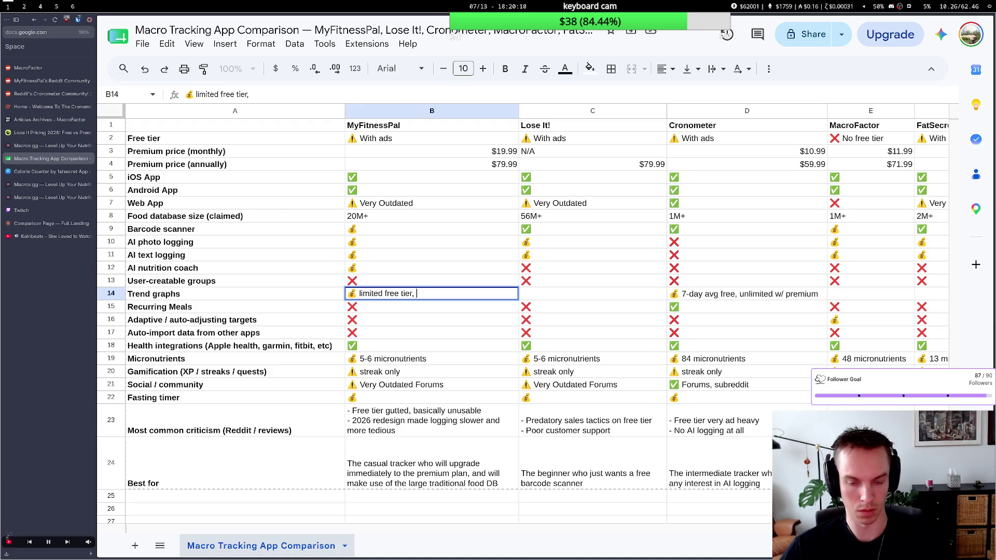
key("Tab")
key("Tab")
Replace Cronometer's Trend graphs wording in D14 with 'limited free tier'.
key("Return")
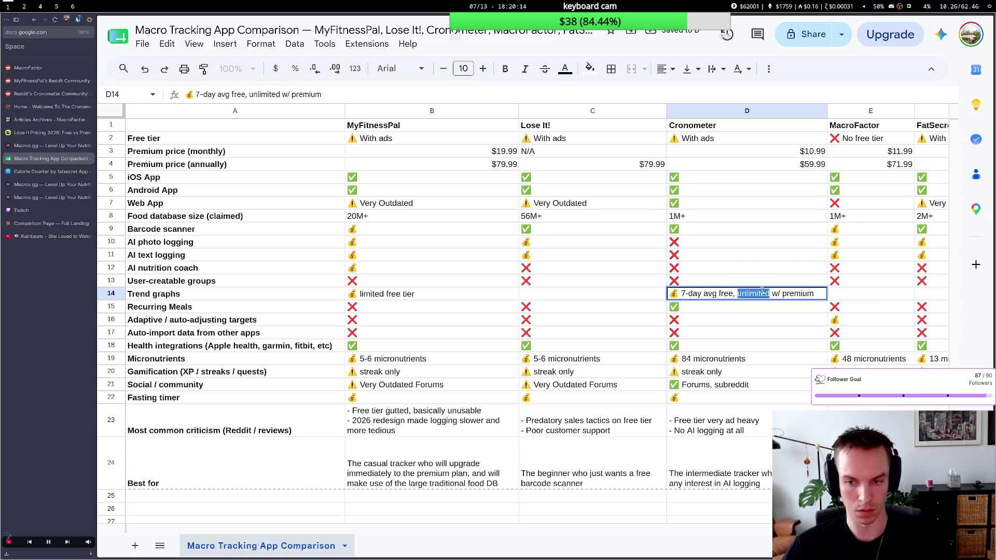
left_click_drag(810, 293, 684, 294)
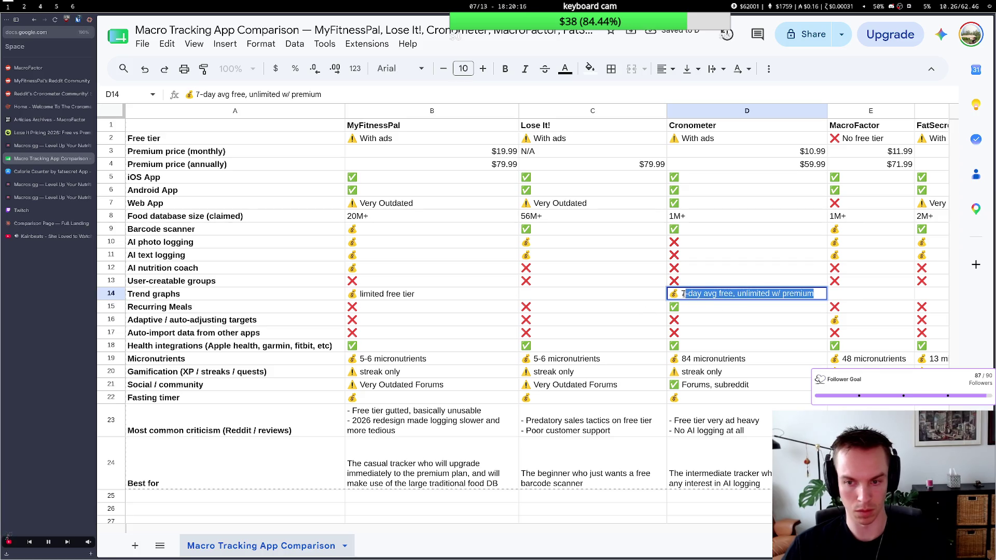
type("limited free tier")
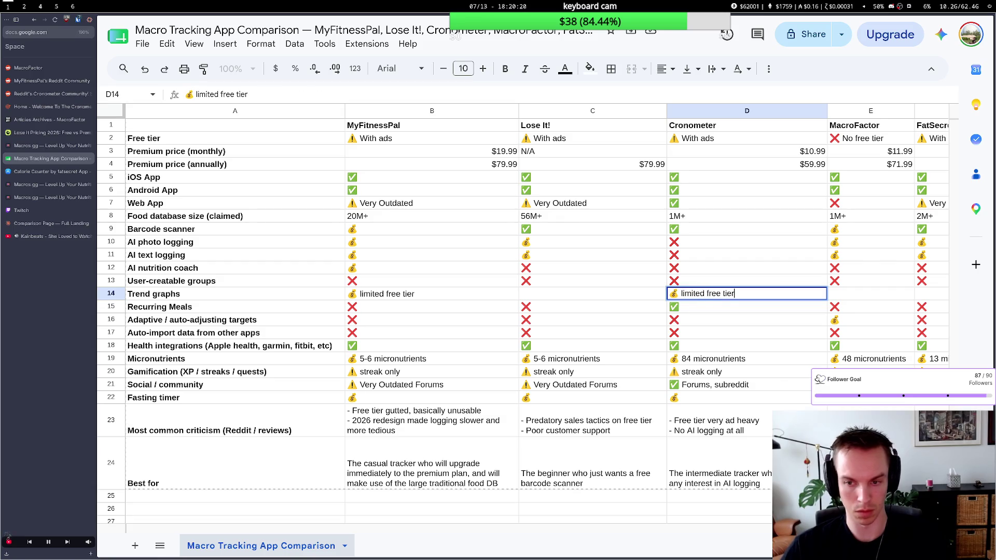
left_click(610, 305)
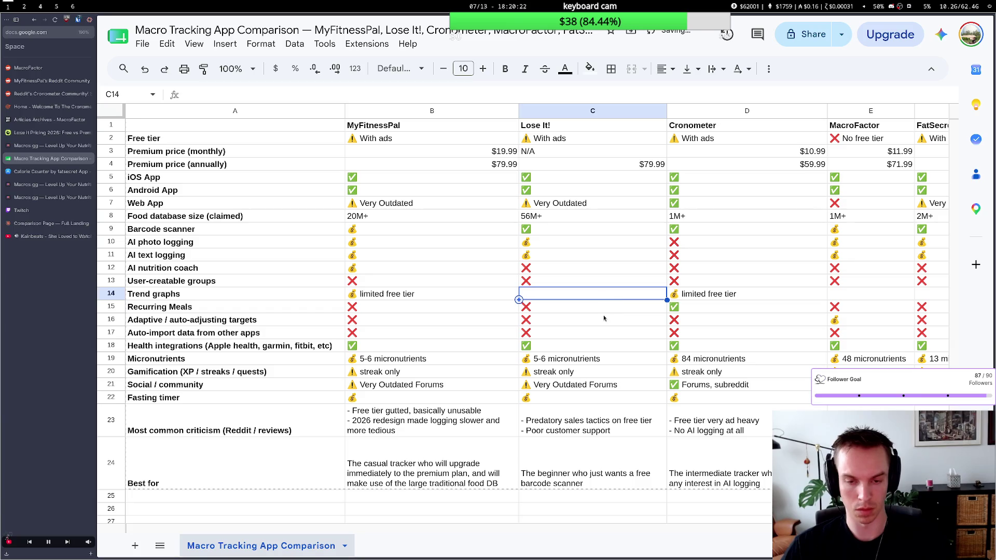
scroll(608, 314, "right", 3)
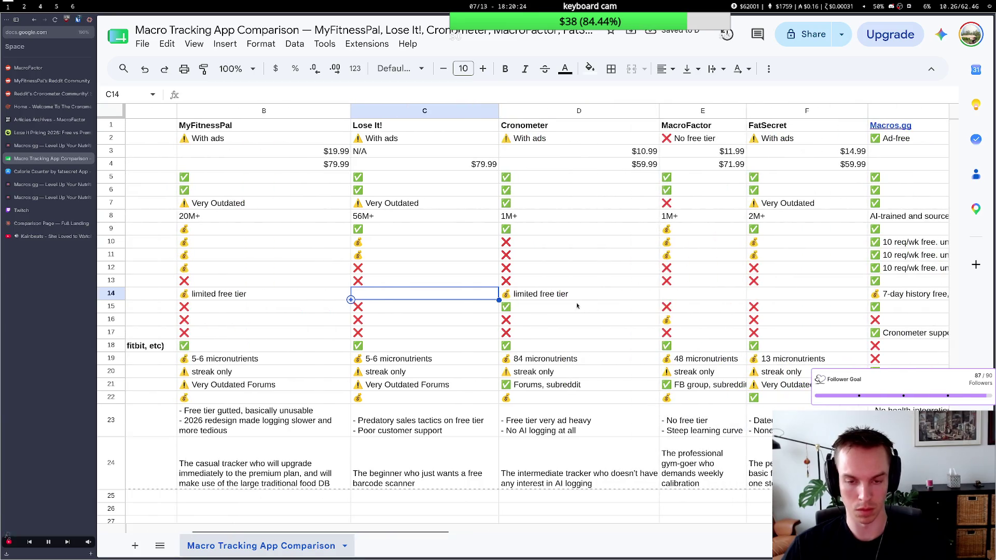
scroll(595, 315, "right", 1)
scroll(576, 303, "right", 1)
scroll(545, 304, "right", 2)
scroll(506, 303, "left", 2)
scroll(467, 304, "left", 2)
scroll(499, 300, "right", 2)
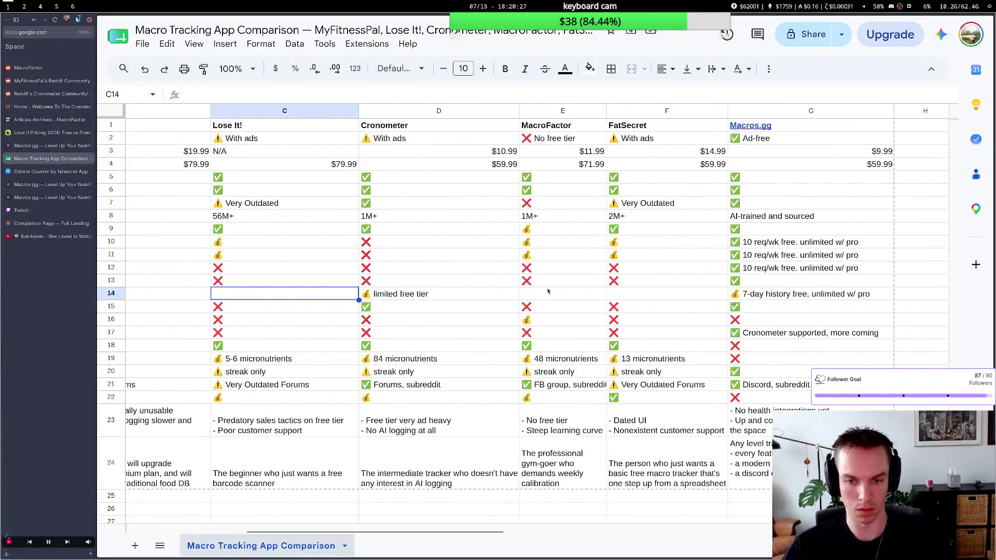
Review the row 14 entries and tidy MyFitnessPal's cell by removing a trailing space.
double_click(767, 294)
left_click(664, 301)
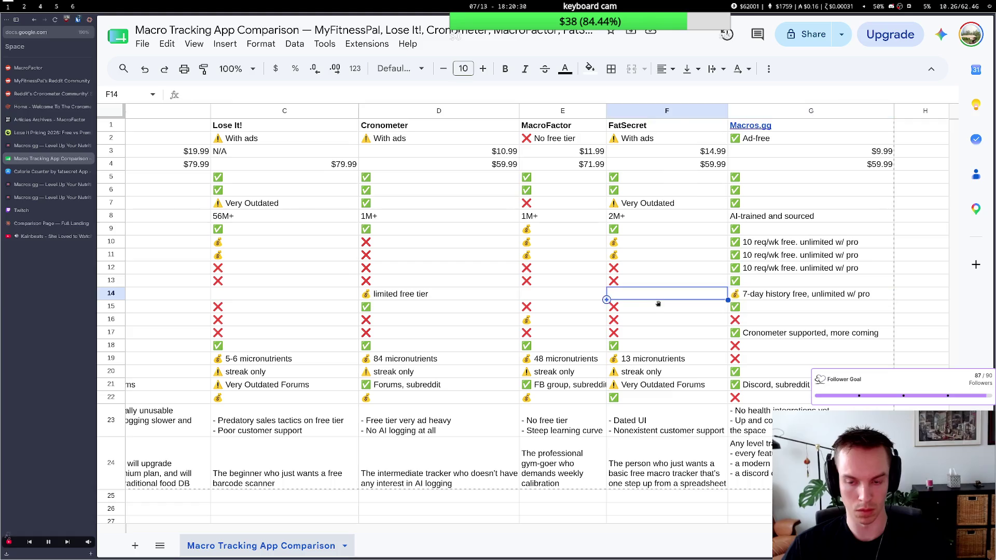
left_click(536, 298)
scroll(436, 300, "right", 2)
scroll(405, 303, "left", 3)
scroll(404, 303, "left", 3)
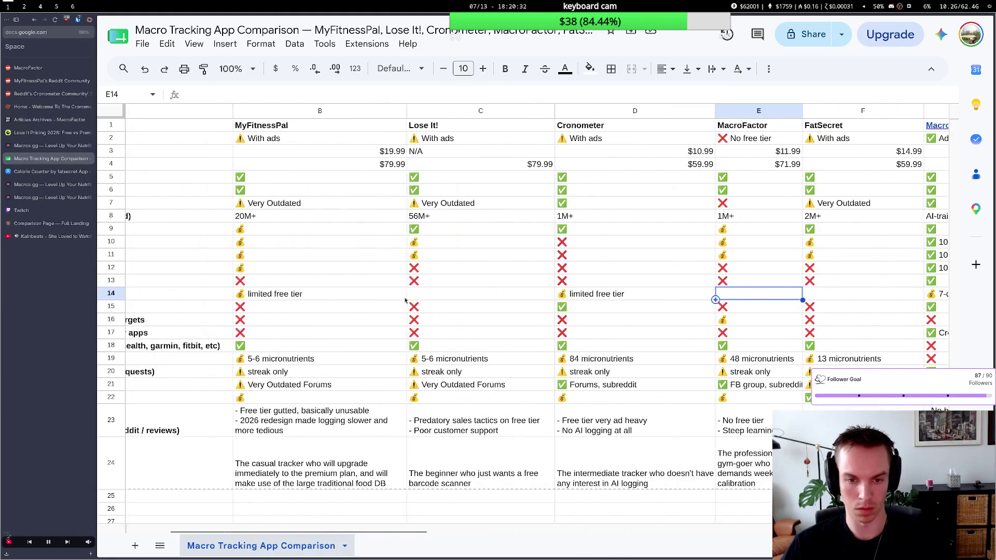
double_click(348, 294)
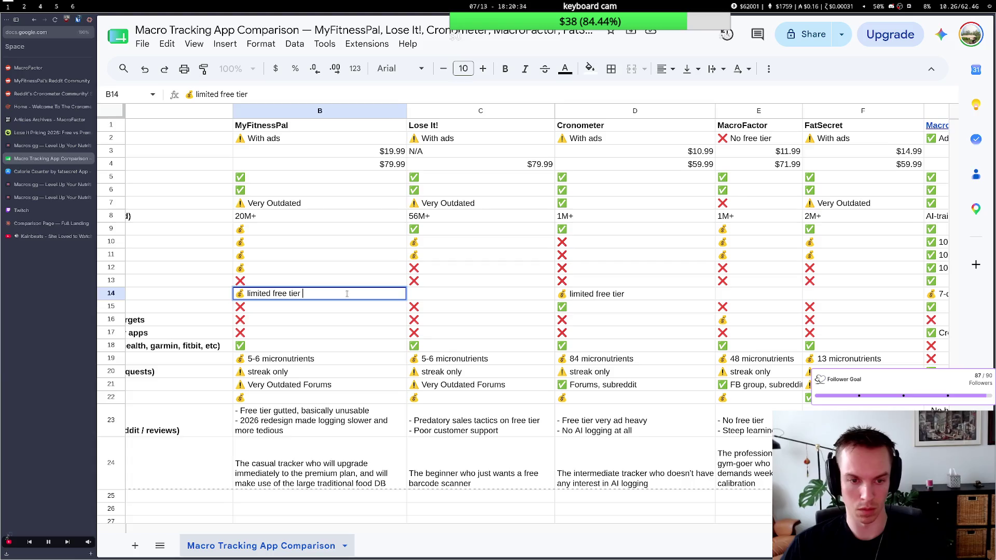
key("BackSpace")
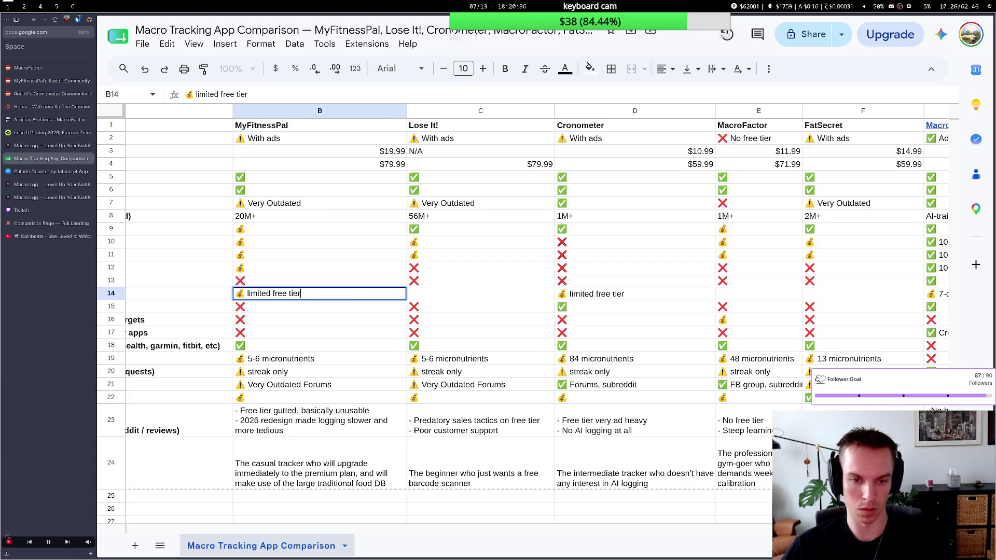
left_click(508, 302)
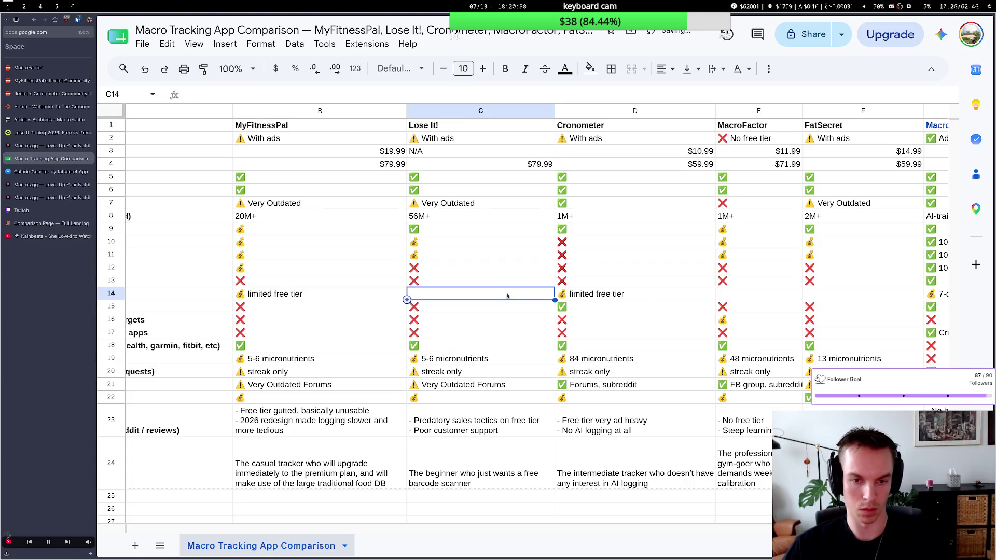
scroll(507, 297, "left", 2)
scroll(546, 299, "right", 2)
scroll(584, 304, "right", 2)
scroll(643, 309, "right", 2)
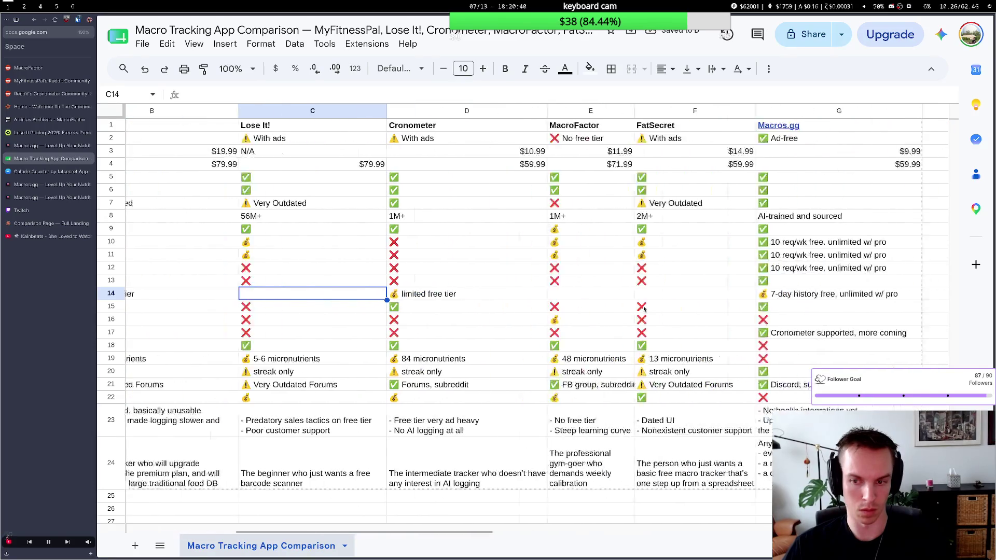
scroll(623, 307, "left", 1)
Rewrite Cronometer's Trend graphs cell D14 as '💰 7-day free'.
double_click(518, 300)
key("ctrl+a")
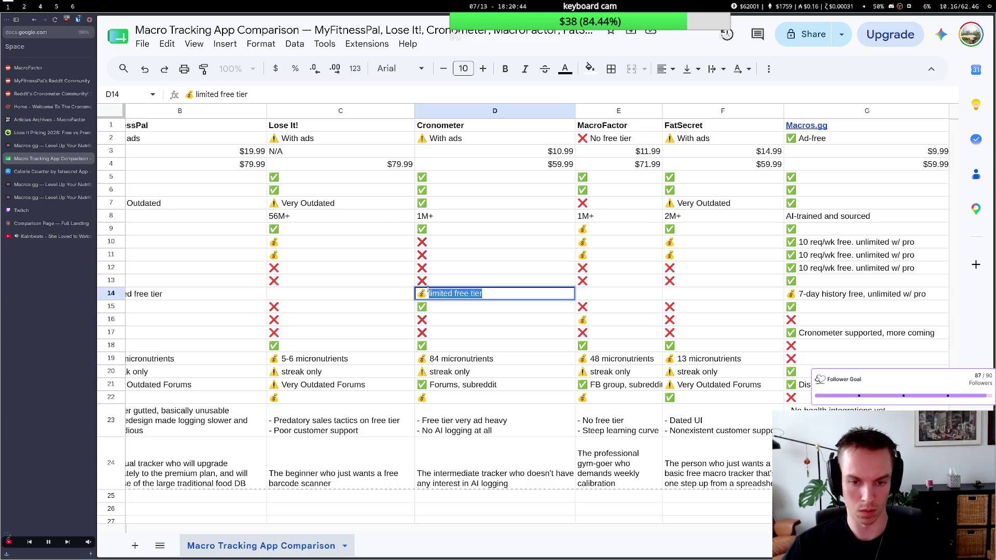
key("BackSpace")
type("7-8")
key("BackSpace")
type("day ")
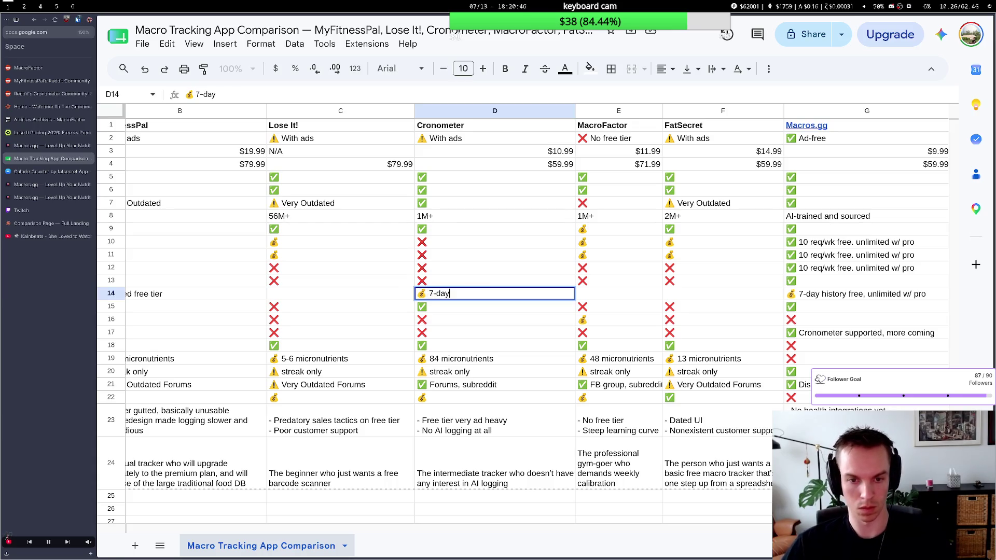
type("free")
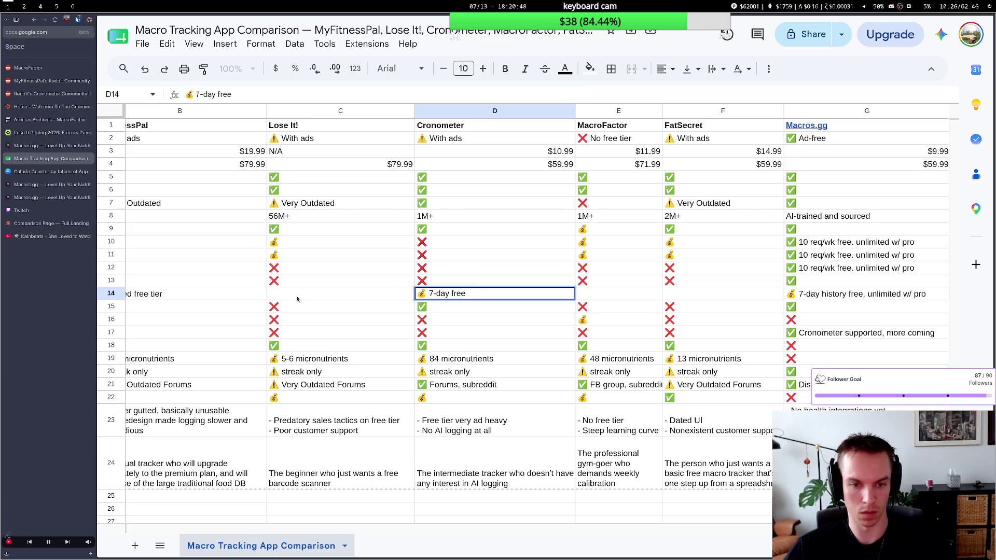
scroll(295, 301, "left", 2)
scroll(296, 301, "left", 2)
Rewrite MyFitnessPal's Trend graphs cell B14 as '💰 7-day free'.
left_click(307, 294)
double_click(308, 295)
left_click_drag(308, 294, 248, 293)
key("BackSpace")
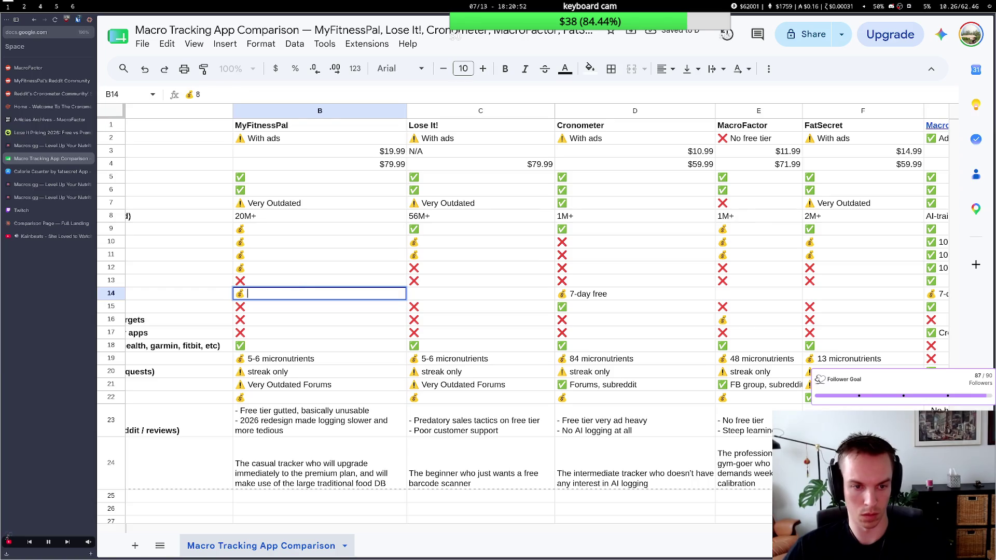
type("-day free")
left_click(801, 310)
scroll(800, 310, "right", 2)
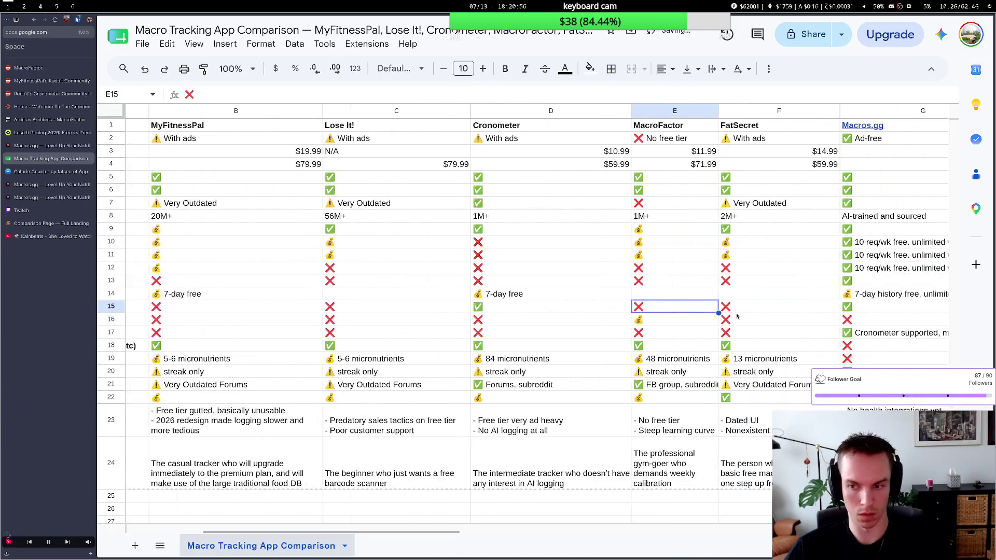
scroll(800, 310, "right", 2)
scroll(798, 304, "right", 1)
Rewrite Macros.gg's Trend graphs cell G14 as '💰 7-day free' and verify it.
double_click(798, 294)
left_click_drag(867, 293, 765, 294)
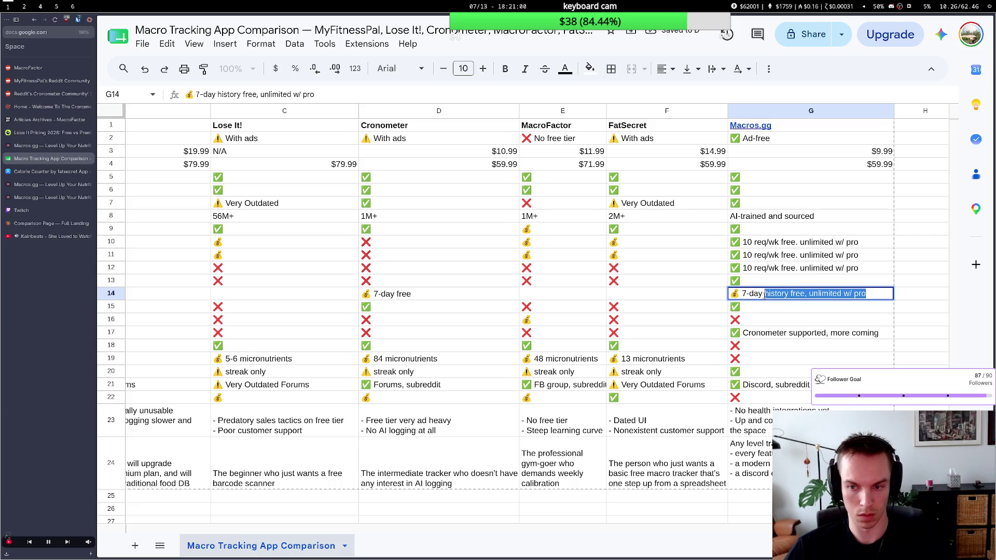
type("frree")
key("BackSpace")
key("BackSpace")
key("BackSpace")
type("ee")
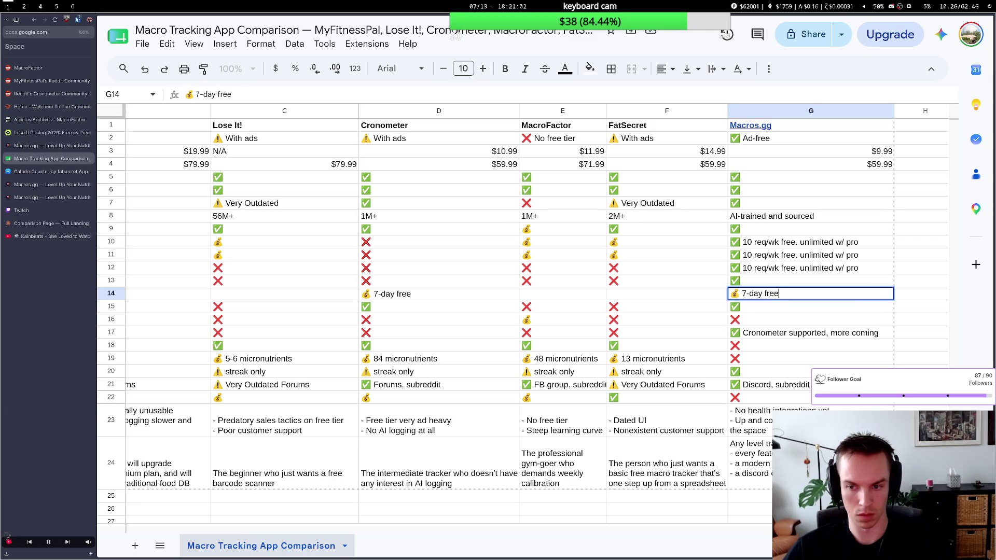
left_click(721, 310)
double_click(747, 297)
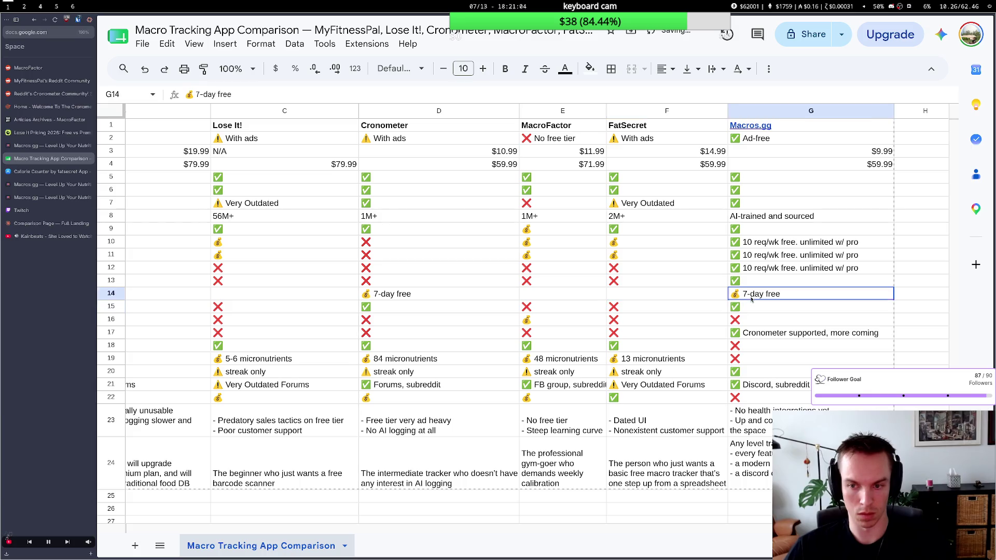
left_click(628, 292)
scroll(478, 304, "left", 2)
left_click(463, 298)
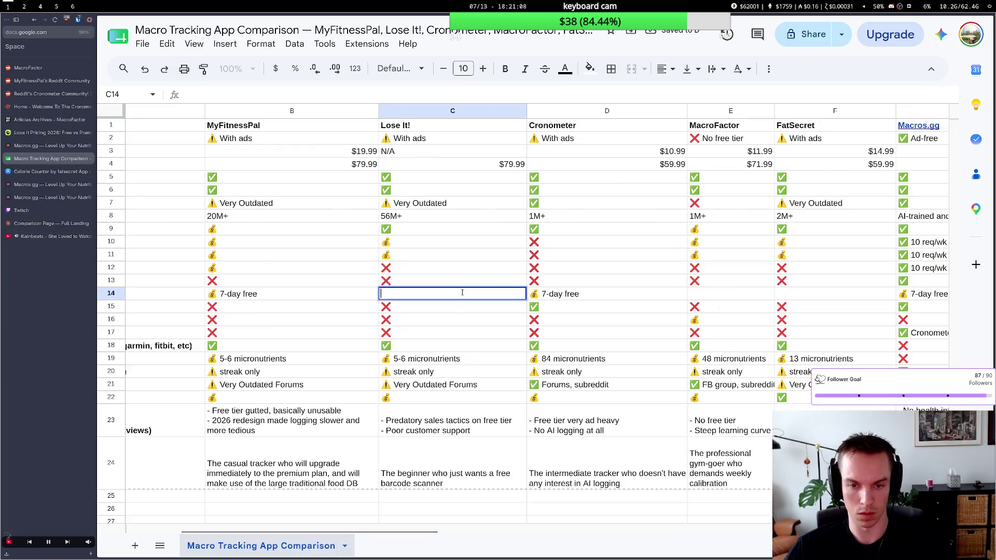
double_click(455, 296)
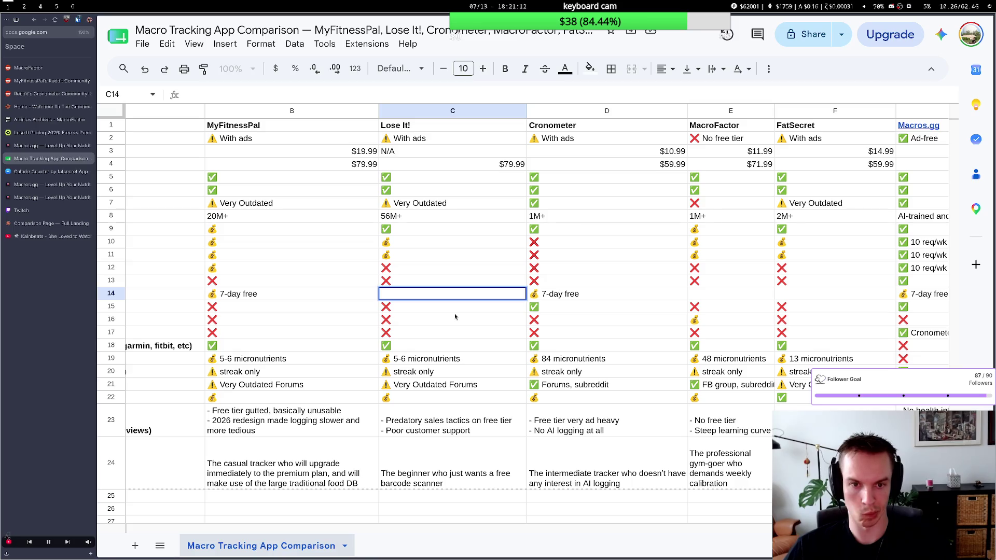
key("super+2")
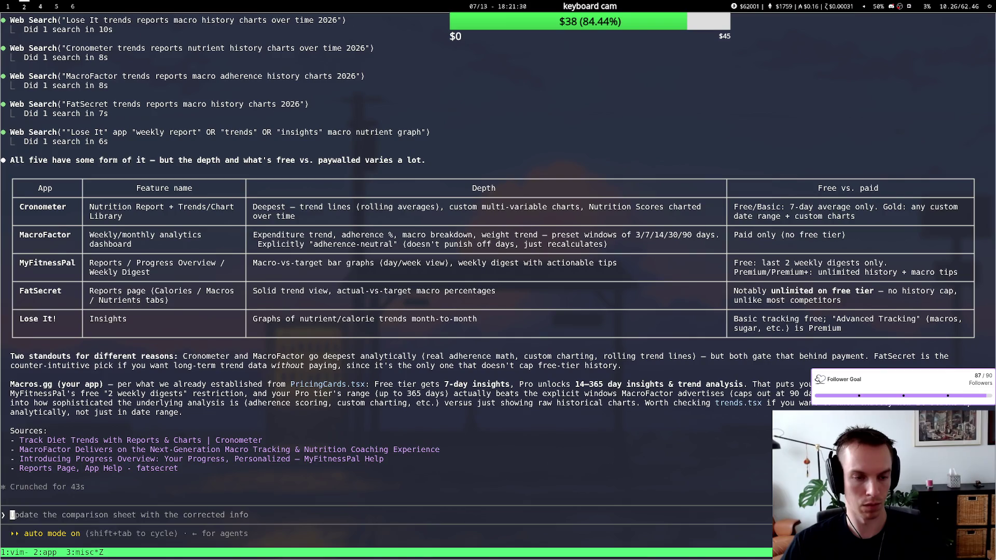
key("super+1")
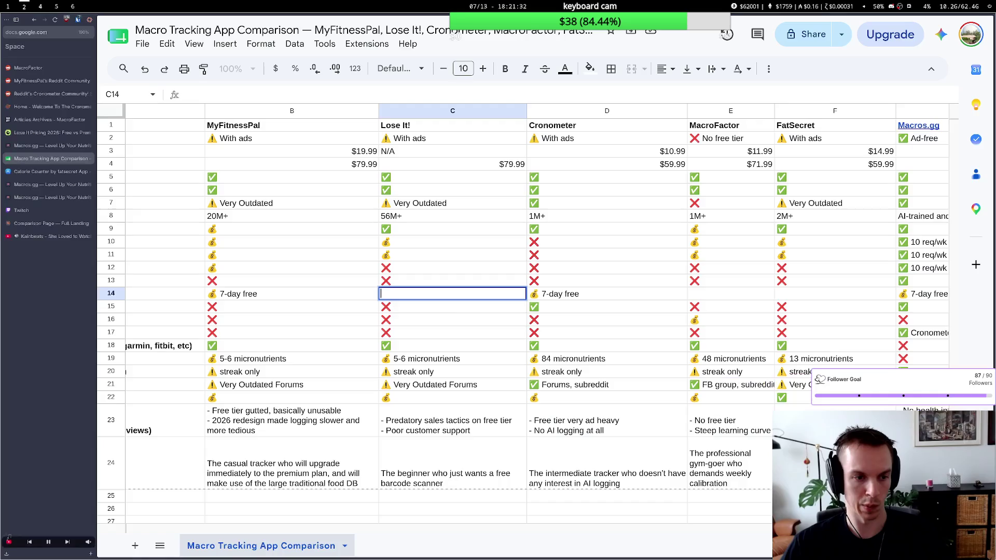
Copy FatSecret's check mark from F9 into its Trend graphs cell F14.
left_click(814, 229)
key("ctrl+c")
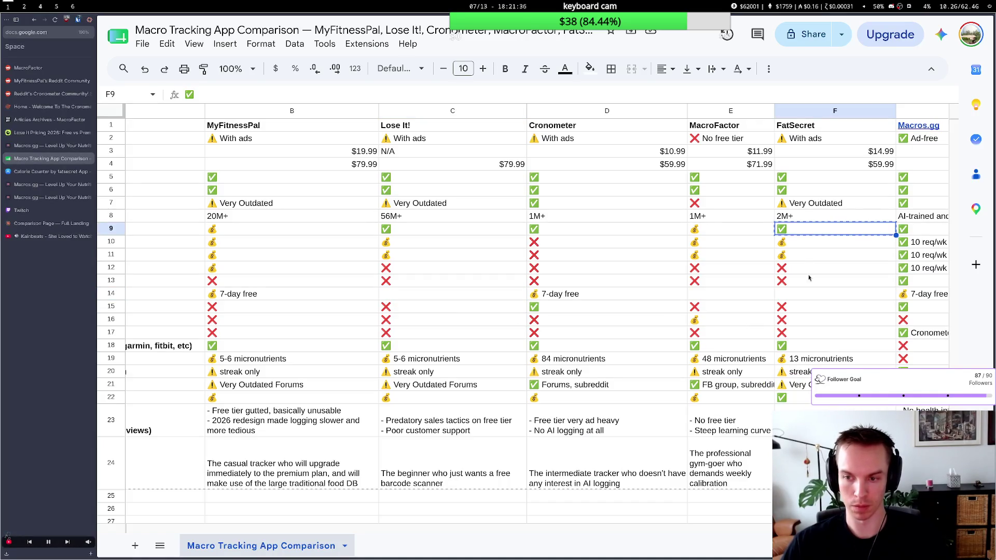
left_click(794, 296)
key("ctrl+v")
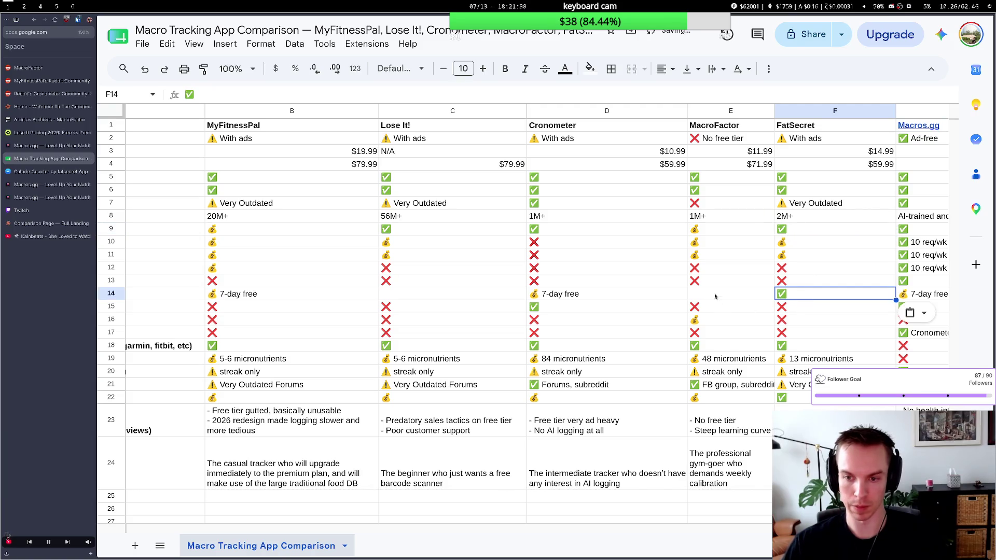
Copy MacroFactor's 💰 icon from E11 into its Trend graphs cell E14.
left_click(717, 296)
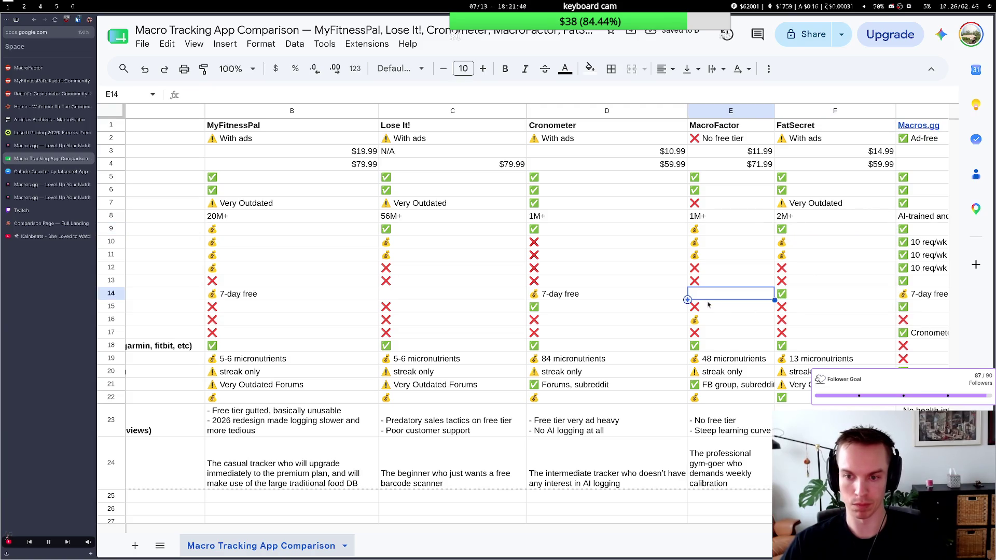
left_click(709, 260)
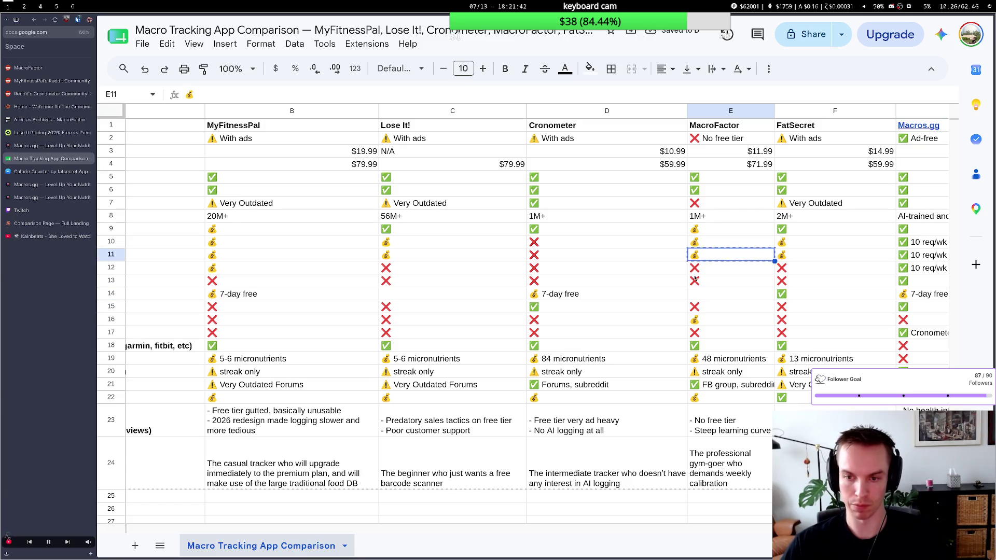
left_click(693, 293)
key("ctrl+v")
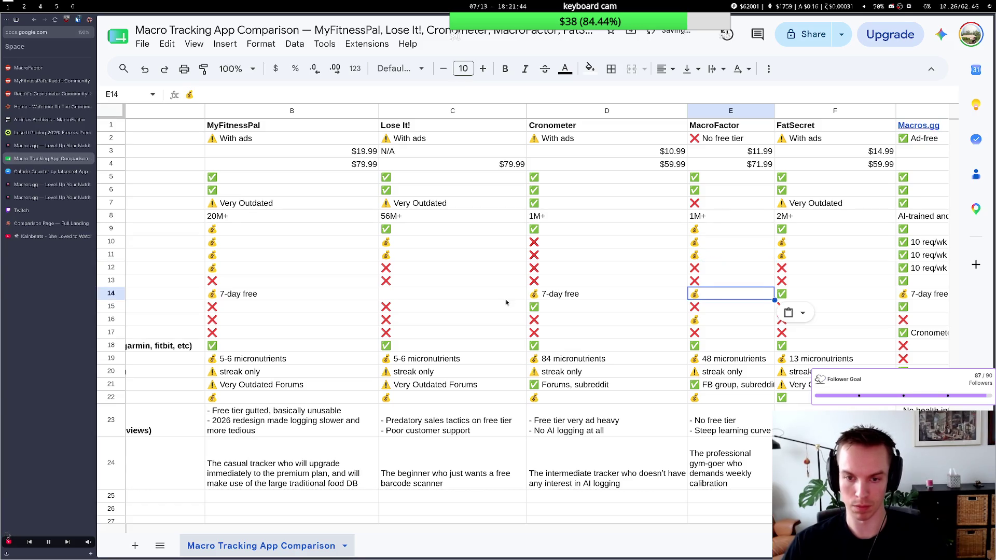
Check the agent's research in the terminal, then copy Lose It!'s 💰 icon from C10.
left_click(493, 296)
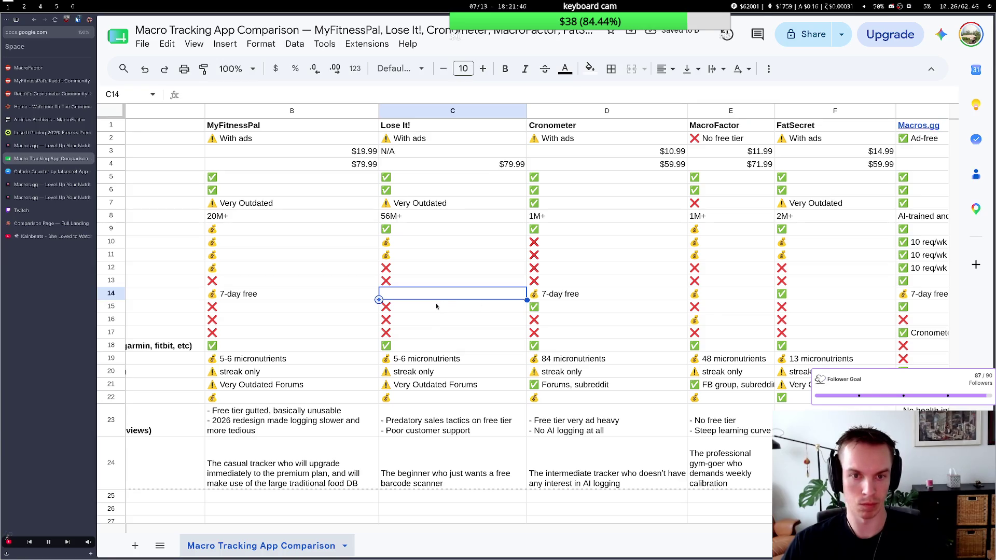
key("super+2")
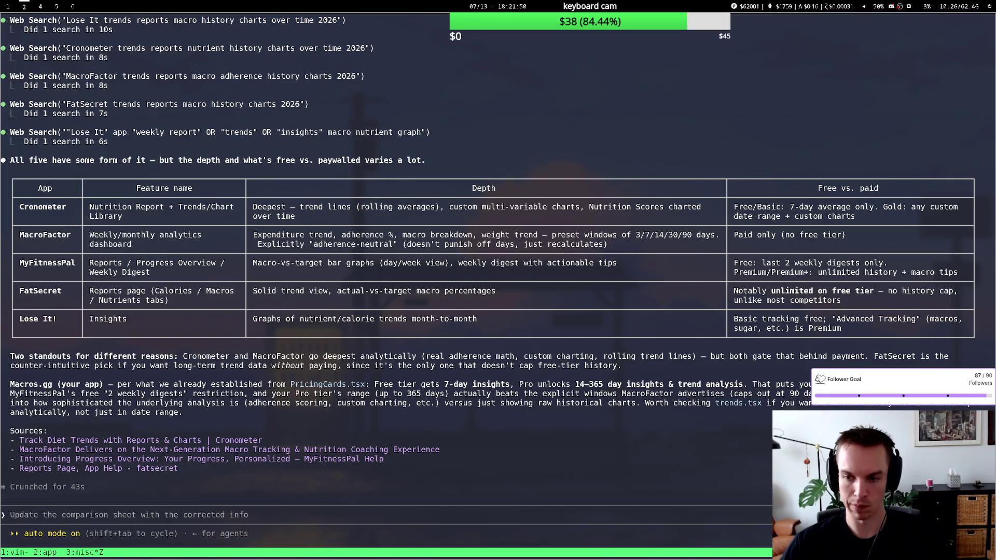
key("super+1")
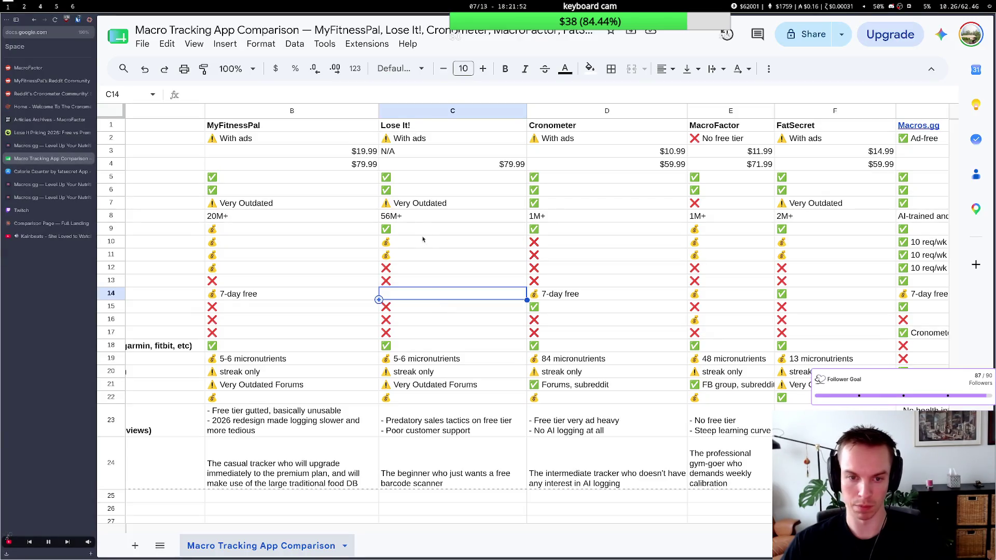
left_click(405, 243)
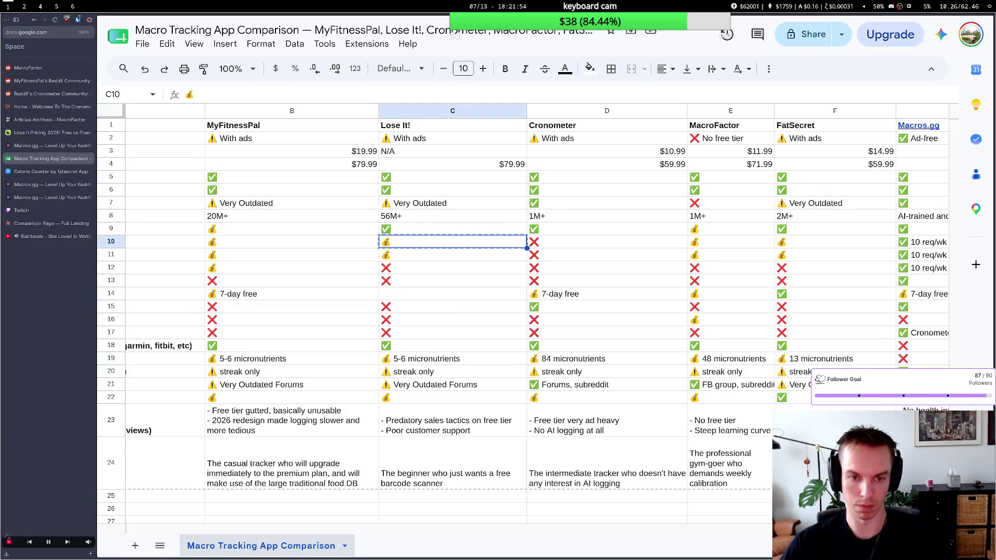
Set Lose It!'s Trend graphs cell C14 to '💰 basic trends free'.
left_click(410, 297)
key("ctrl+v")
double_click(410, 298)
type("ba")
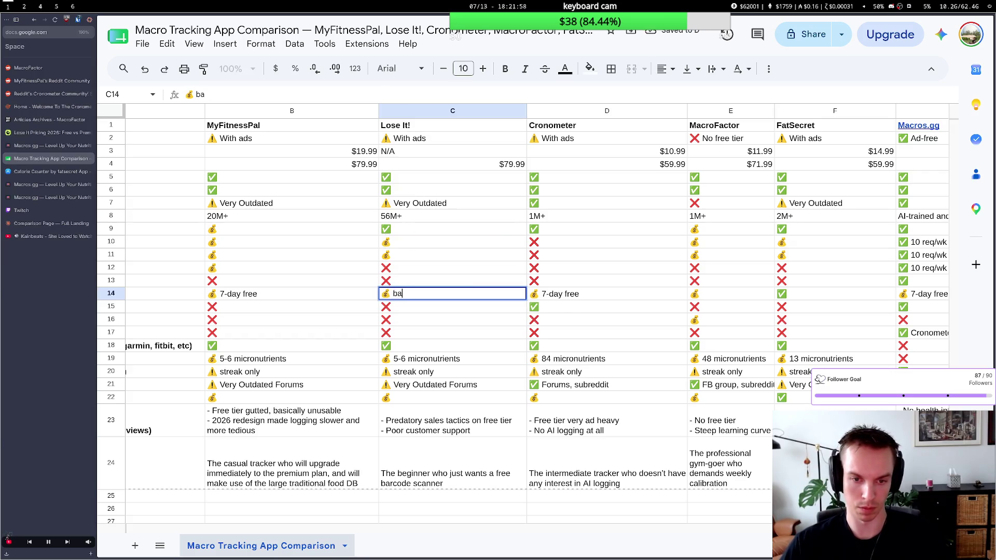
type("sic trends free")
left_click(411, 327)
scroll(369, 359, "left", 2)
scroll(370, 359, "left", 2)
scroll(369, 359, "left", 1)
key("super+2")
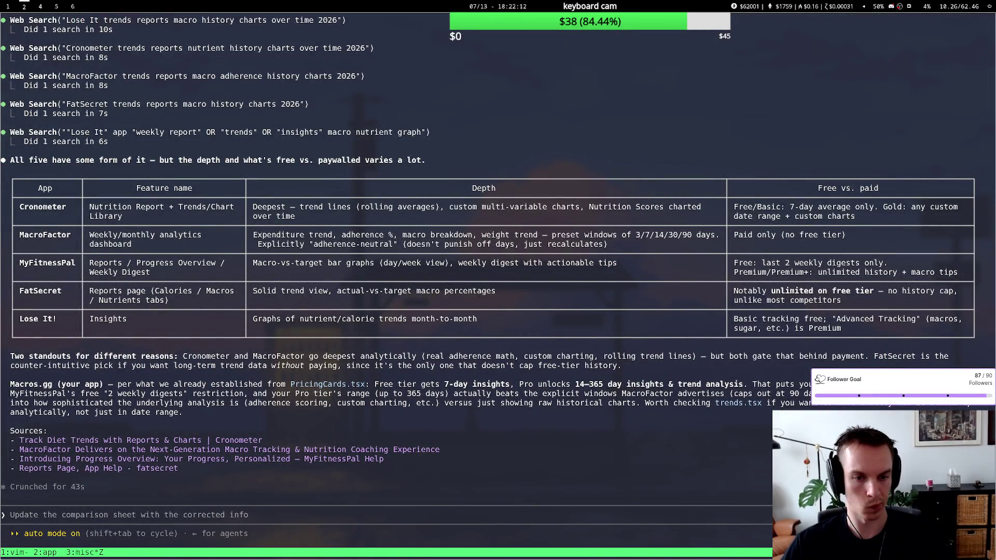
key("super+1")
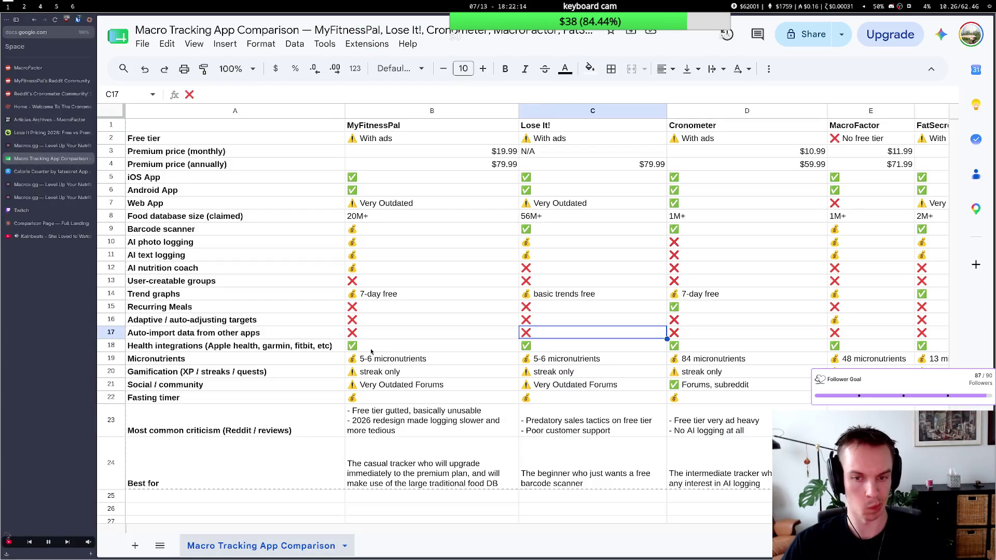
scroll(372, 352, "right", 3)
scroll(648, 359, "right", 5)
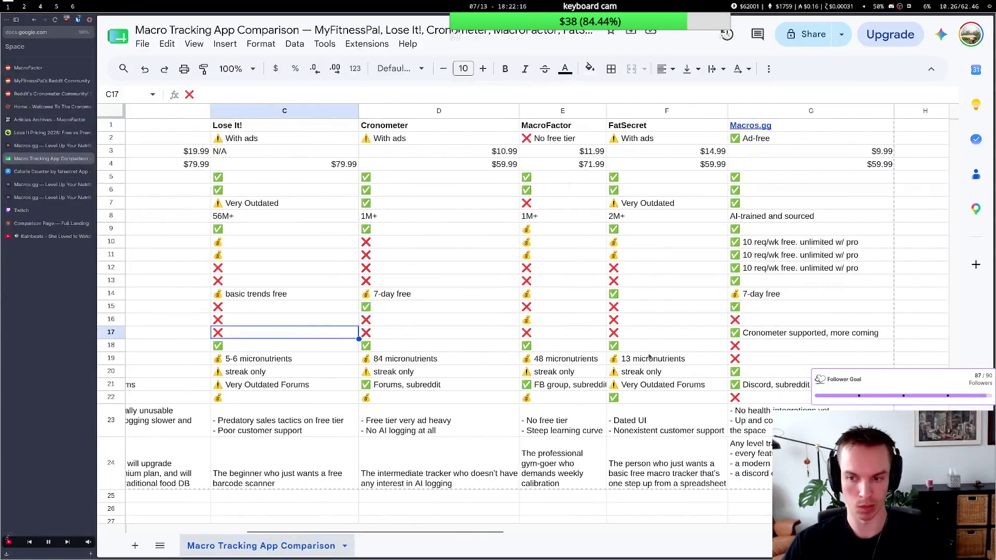
double_click(779, 295)
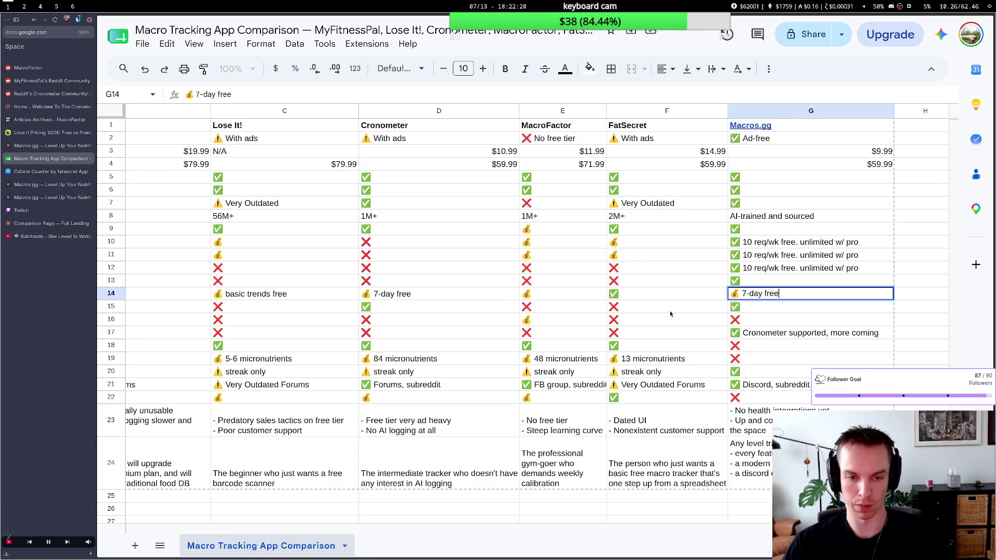
left_click(582, 300)
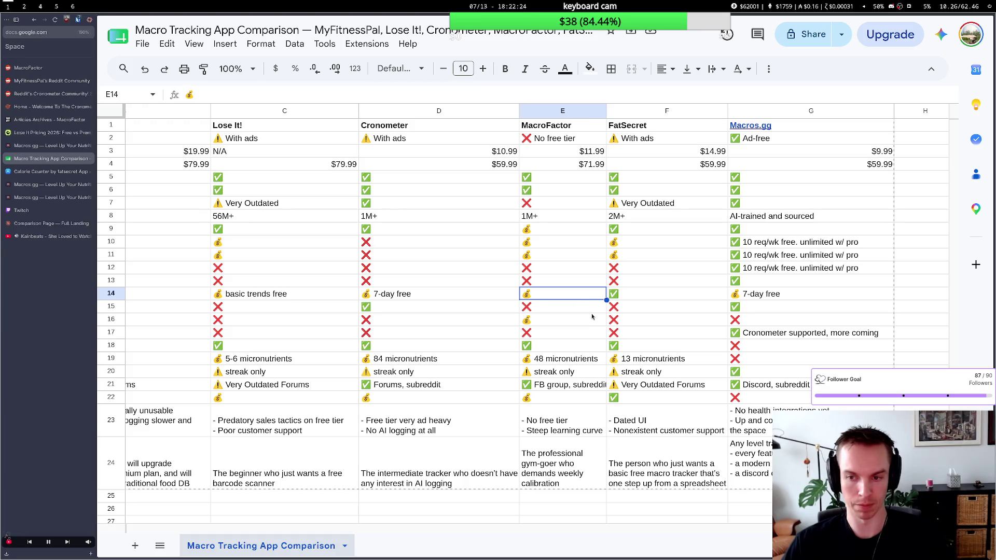
scroll(592, 316, "right", 1)
scroll(592, 316, "right", 3)
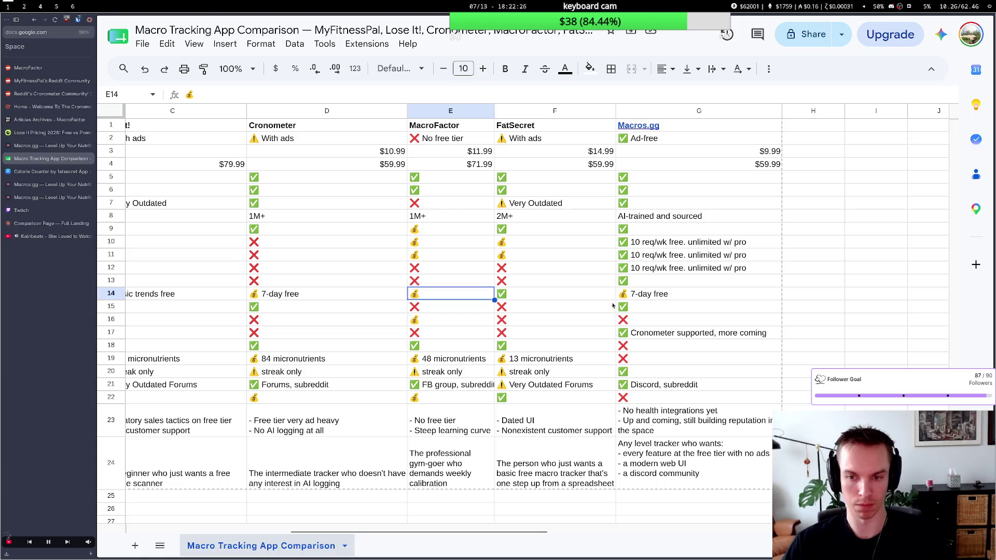
scroll(594, 316, "left", 5)
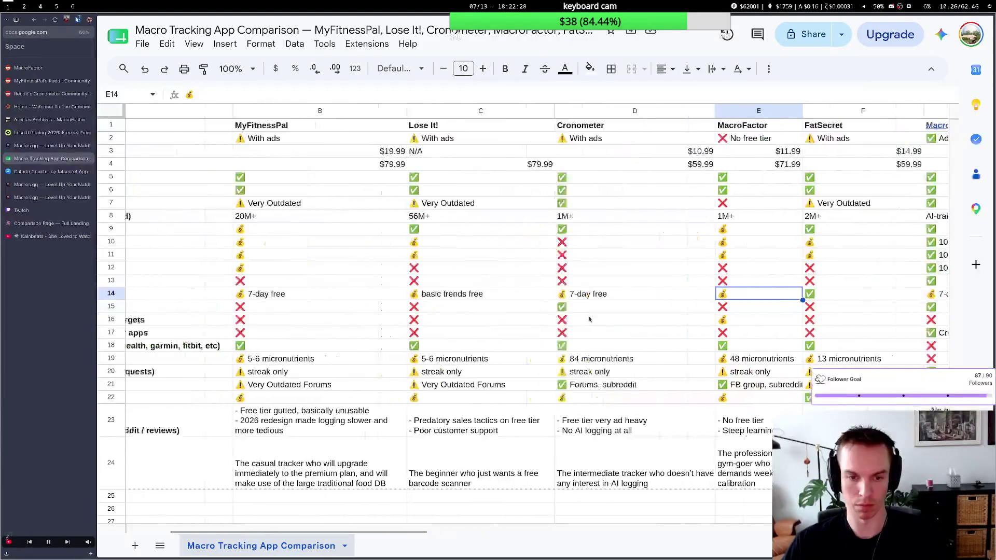
scroll(589, 319, "left", 2)
scroll(590, 320, "left", 2)
scroll(589, 319, "right", 3)
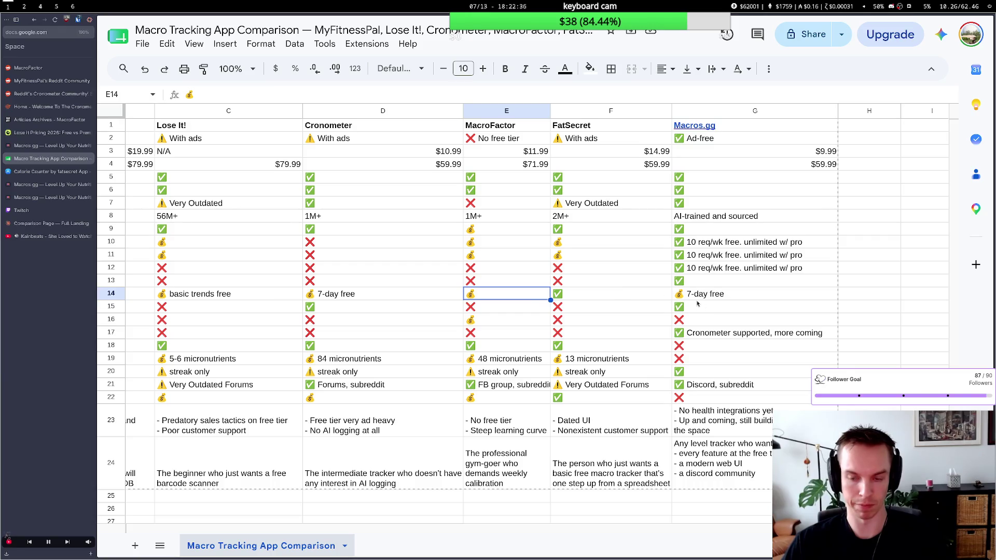
double_click(735, 450)
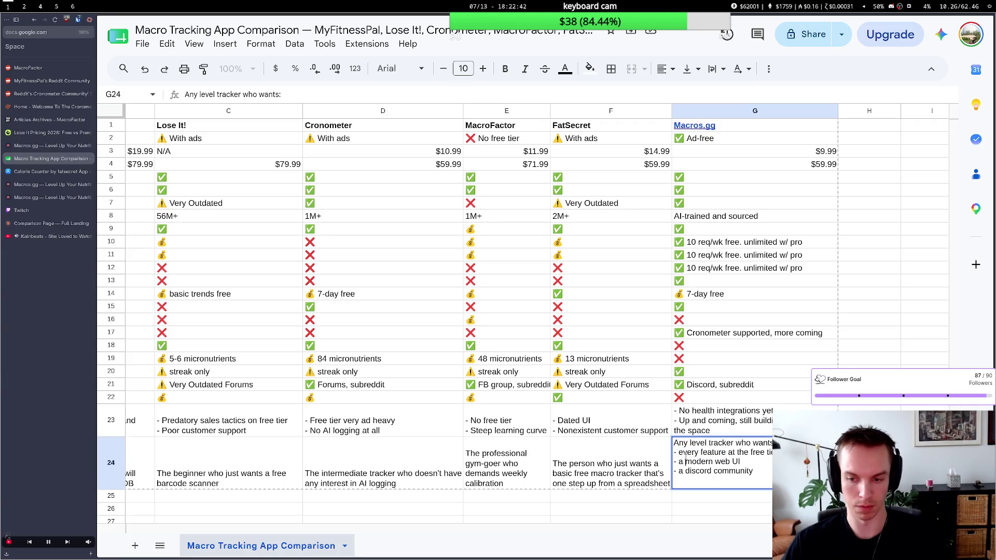
left_click(721, 350)
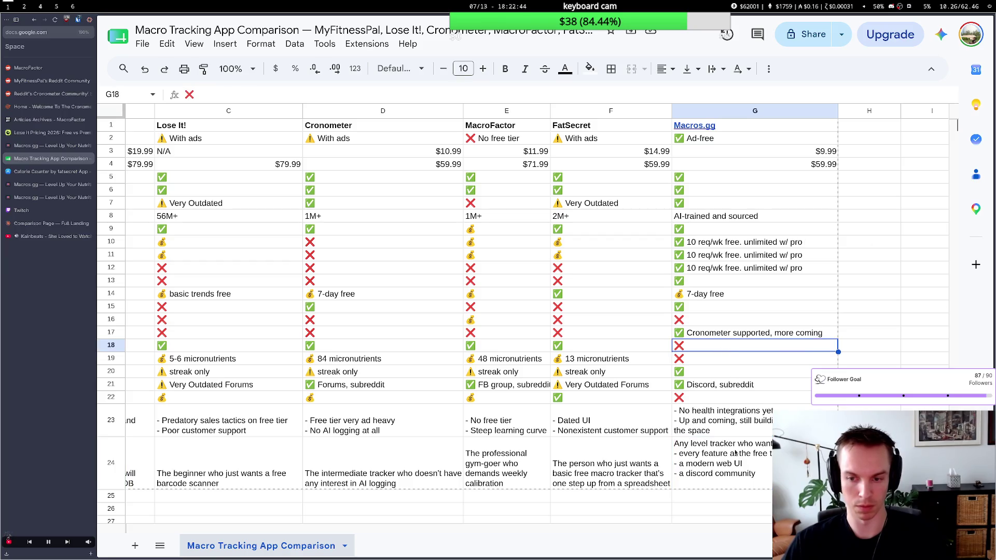
double_click(715, 451)
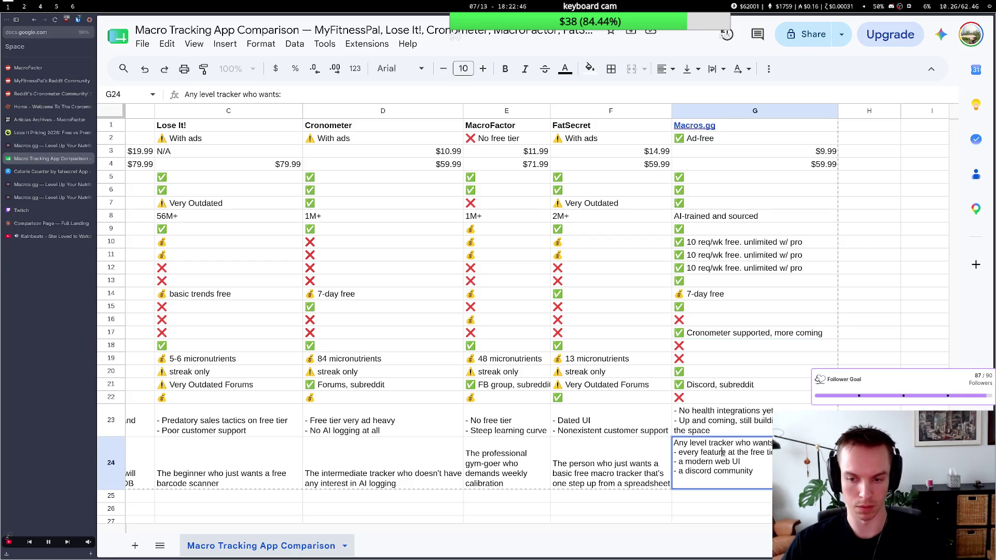
left_click_drag(728, 452, 680, 453)
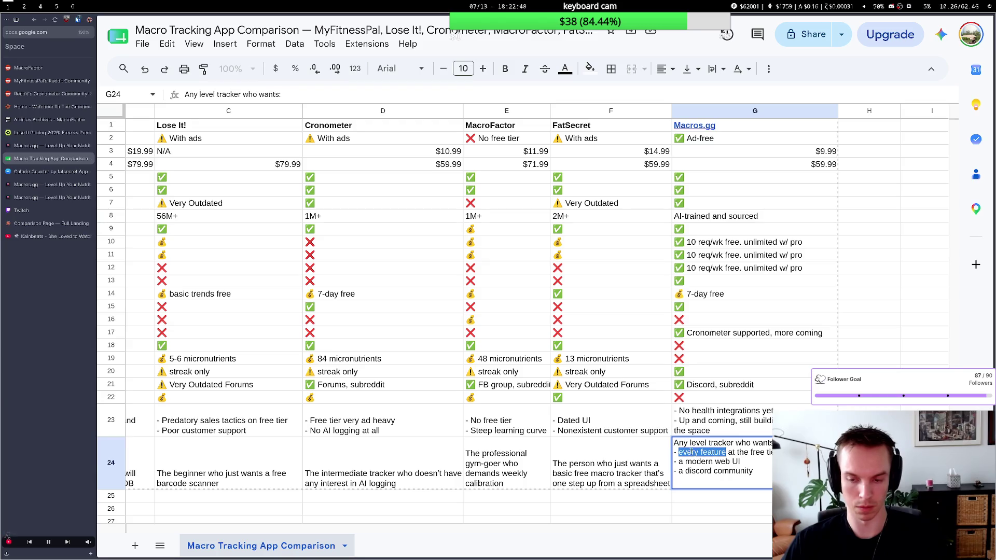
left_click(717, 386)
scroll(635, 387, "left", 5)
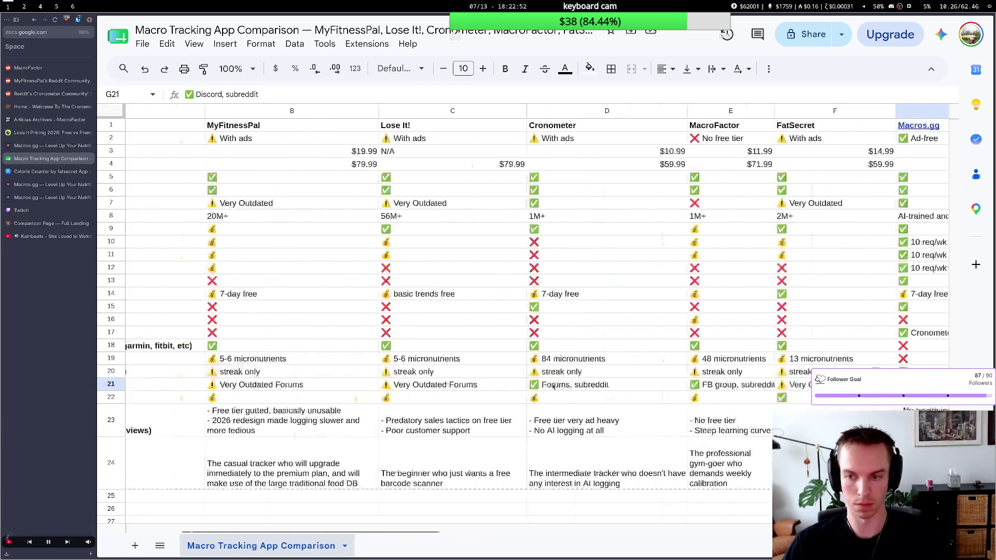
scroll(553, 387, "right", 1)
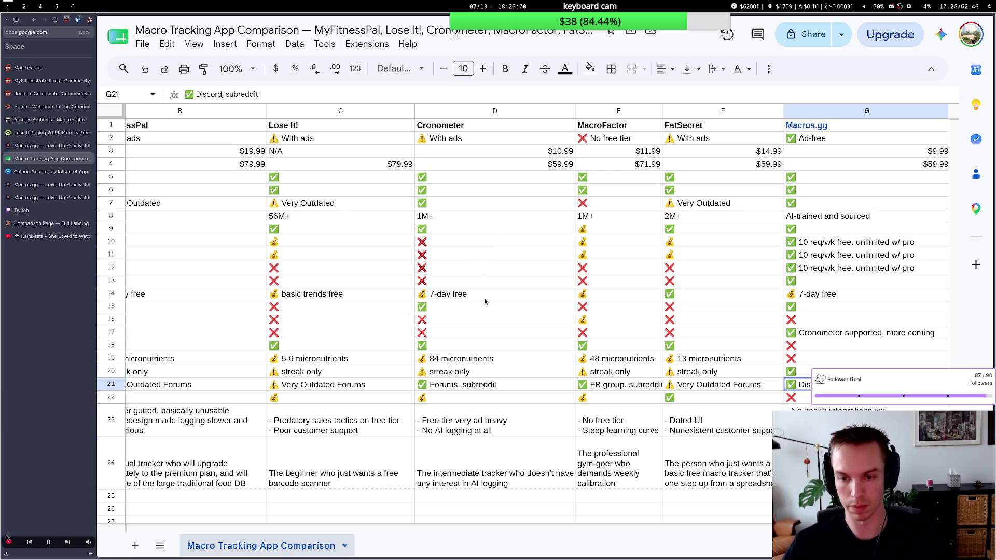
scroll(506, 306, "left", 3)
scroll(506, 305, "left", 2)
scroll(506, 306, "right", 2)
scroll(506, 307, "right", 2)
scroll(506, 308, "right", 2)
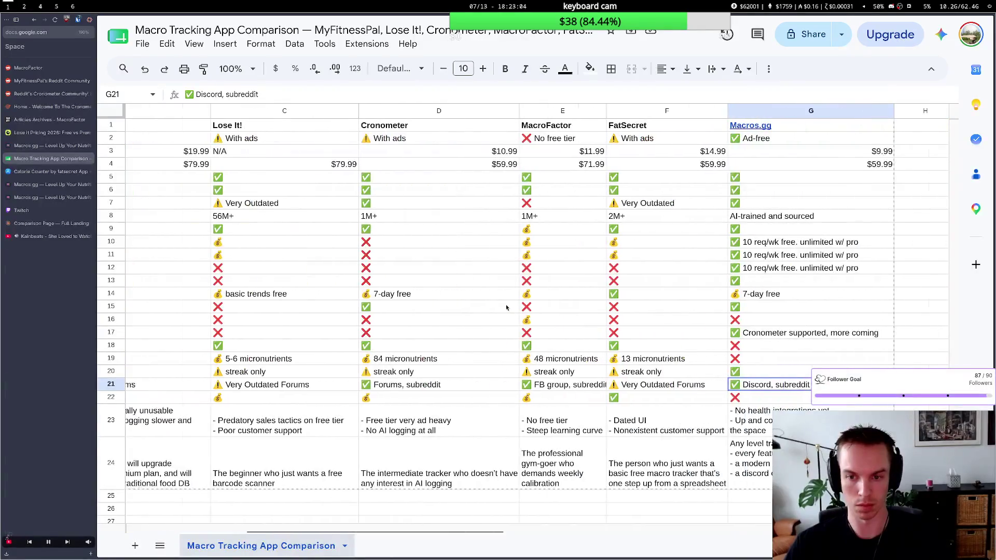
scroll(506, 308, "right", 2)
scroll(506, 307, "right", 1)
scroll(506, 307, "left", 2)
scroll(506, 307, "left", 2)
scroll(506, 307, "left", 1)
scroll(506, 309, "left", 1)
scroll(506, 309, "left", 1)
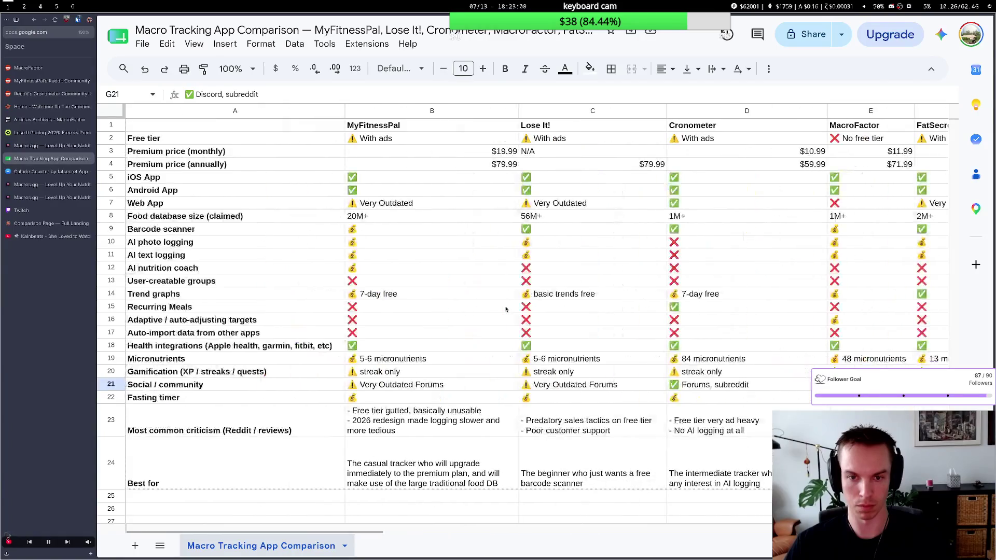
scroll(506, 309, "right", 1)
scroll(506, 308, "right", 2)
scroll(506, 309, "right", 2)
scroll(506, 310, "right", 1)
scroll(506, 309, "left", 1)
scroll(506, 309, "left", 2)
scroll(506, 310, "left", 2)
scroll(506, 309, "right", 3)
scroll(505, 309, "right", 3)
scroll(501, 318, "right", 3)
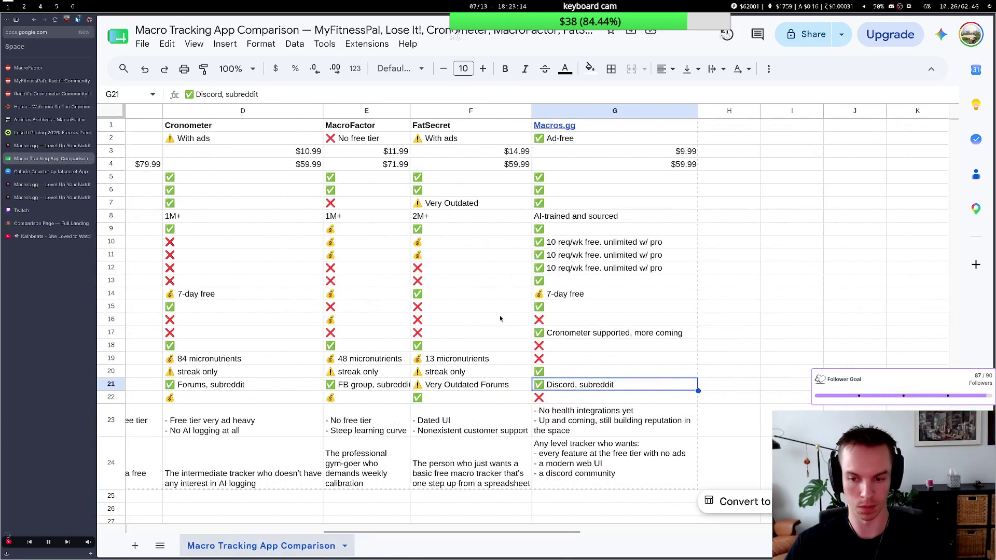
scroll(457, 317, "down", 2)
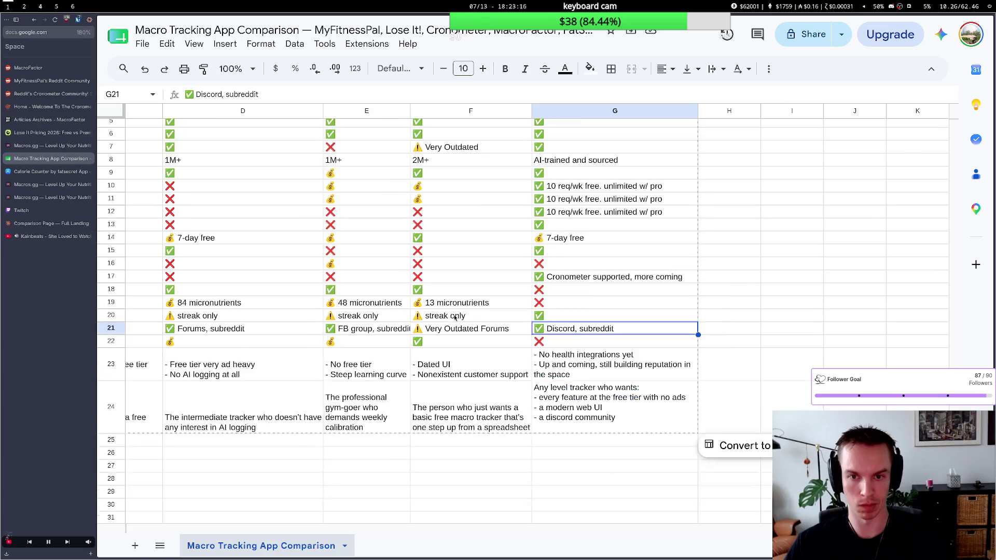
Rename the spreadsheet to 'Macro Tracking App Comparison', removing the app-name list.
key("ctrl+minus")
scroll(411, 311, "left", 3)
scroll(410, 310, "left", 3)
scroll(408, 301, "up", 2)
scroll(408, 300, "left", 2)
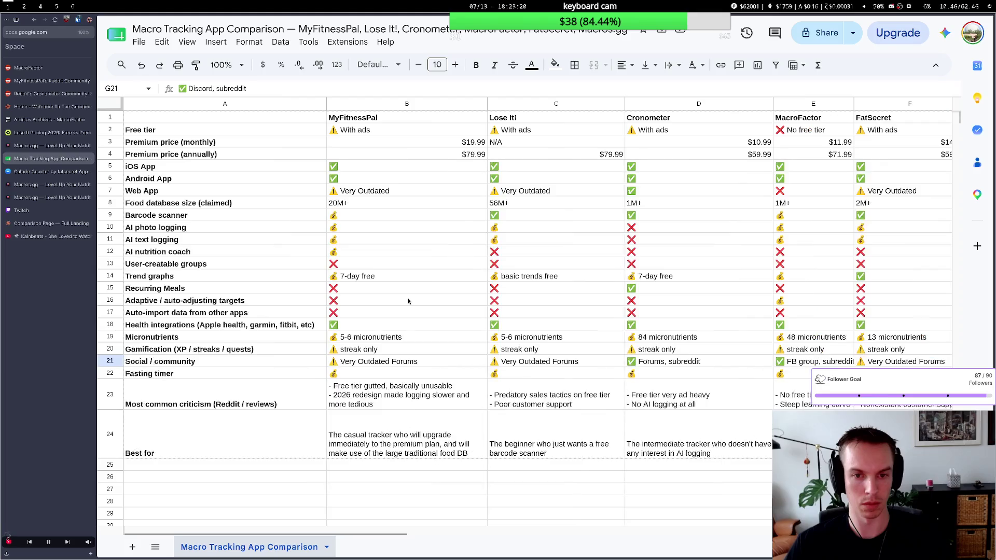
scroll(408, 300, "right", 3)
scroll(409, 301, "right", 1)
scroll(408, 301, "right", 1)
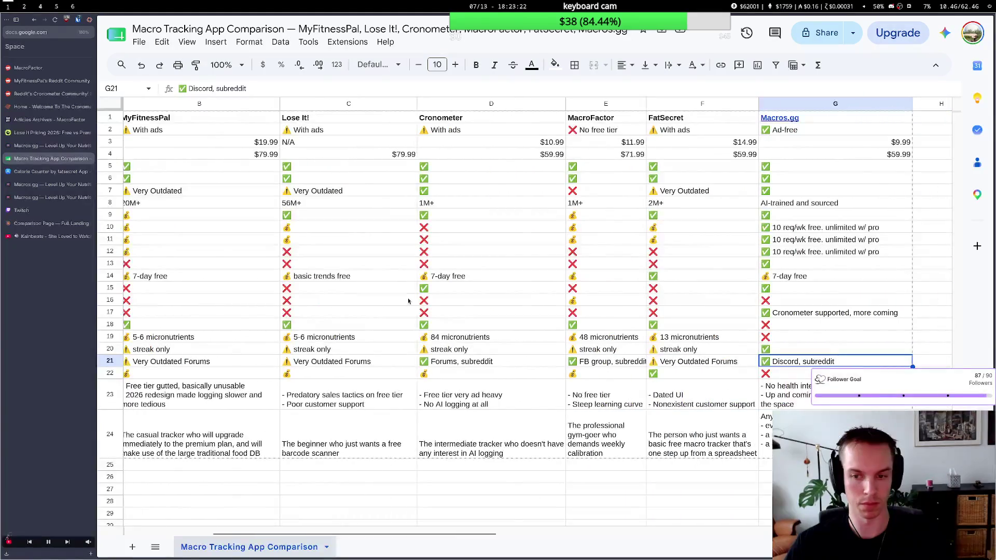
scroll(408, 300, "right", 1)
scroll(408, 300, "left", 4)
scroll(436, 219, "left", 2)
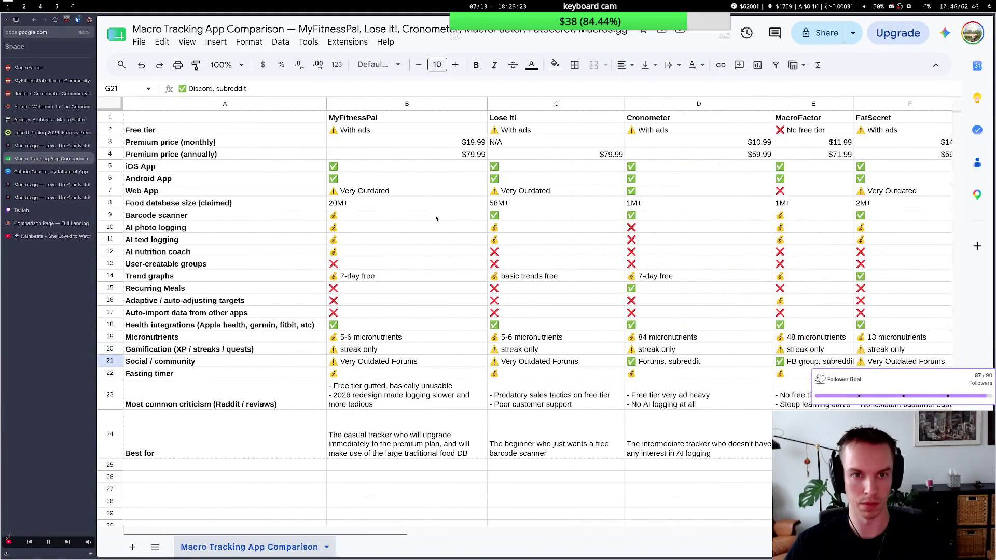
left_click(450, 36)
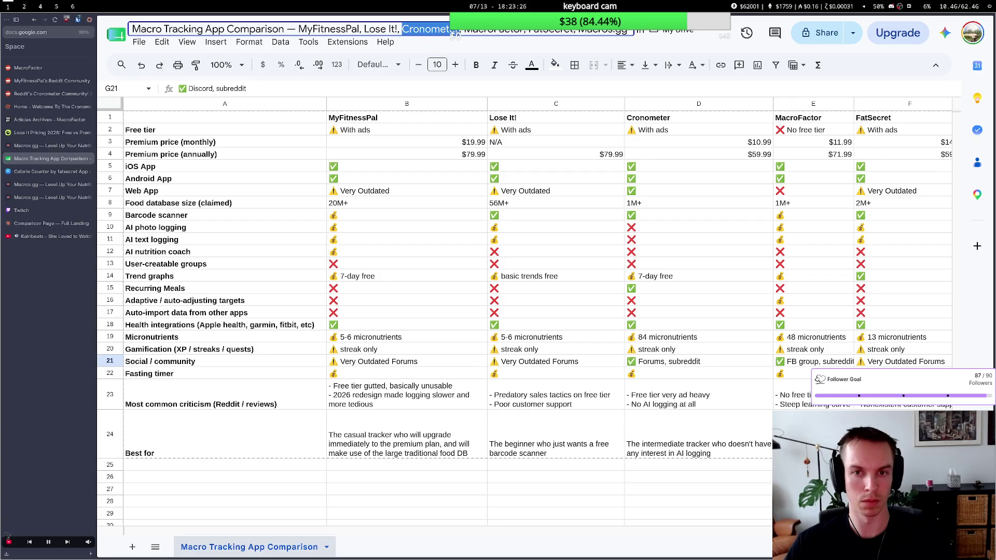
left_click_drag(633, 29, 292, 30)
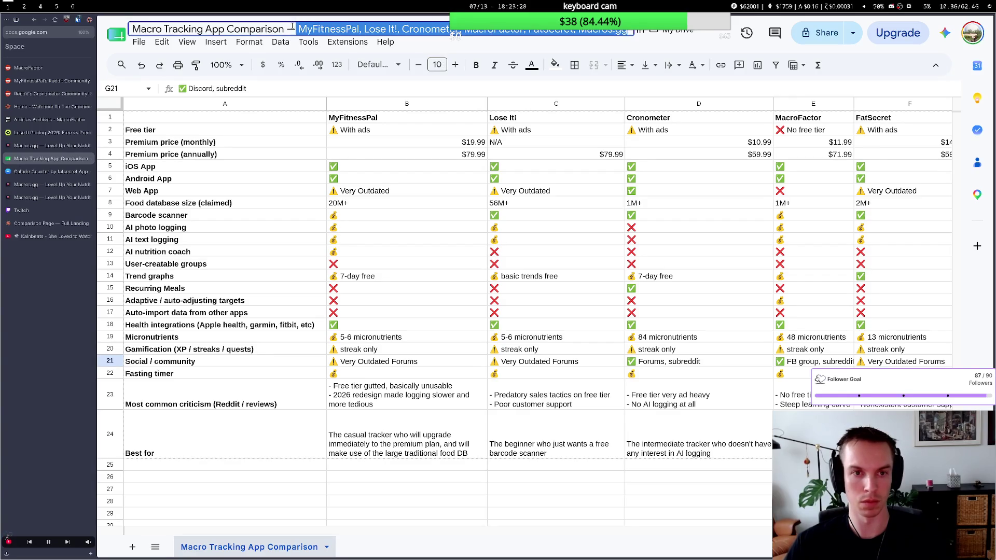
key("BackSpace")
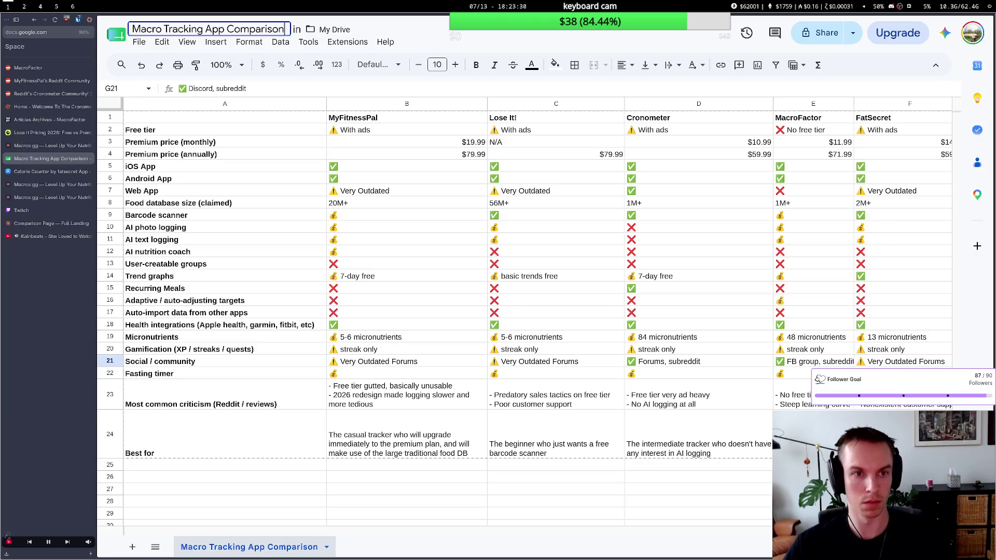
key("Return")
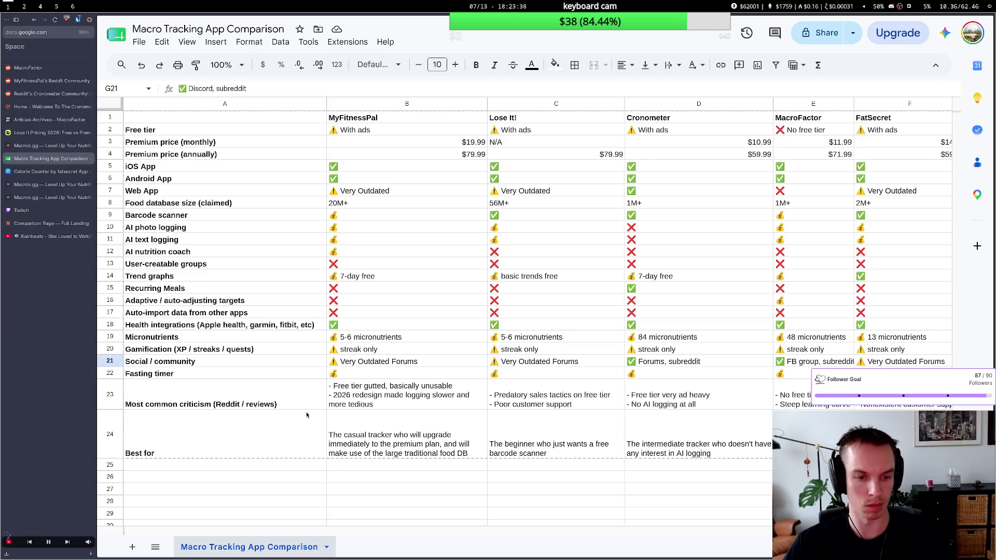
double_click(210, 455)
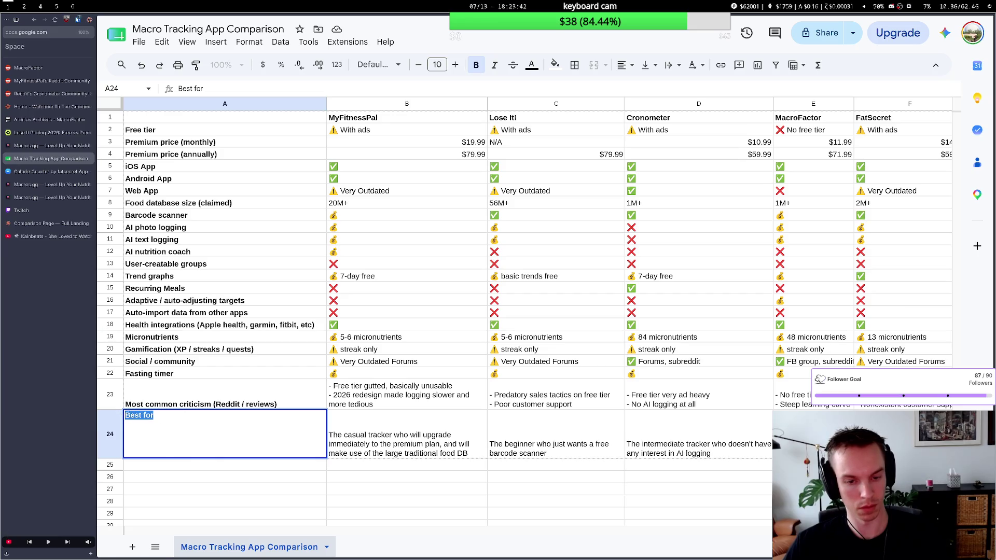
left_click(236, 505)
scroll(388, 475, "right", 3)
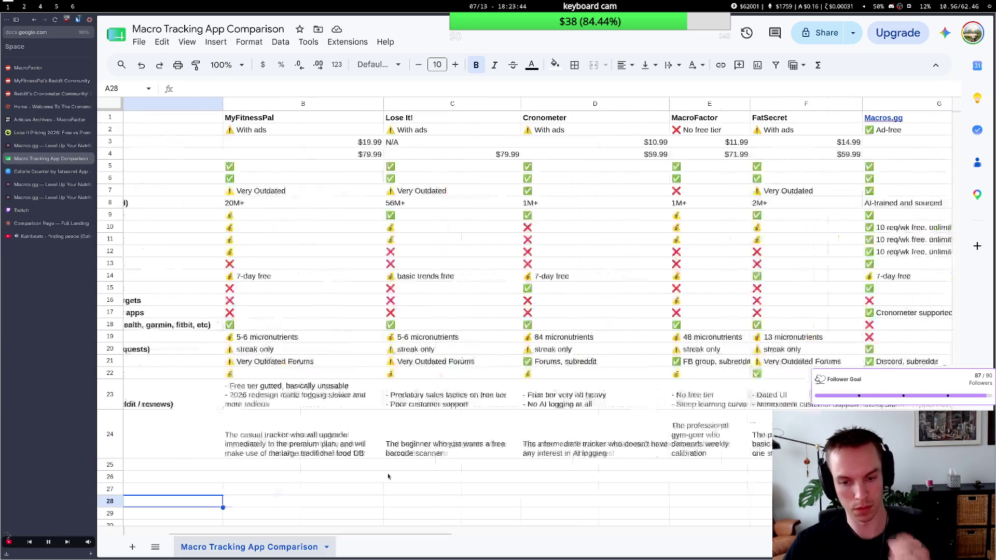
scroll(388, 477, "right", 2)
scroll(388, 477, "right", 2)
scroll(389, 476, "right", 2)
scroll(387, 476, "right", 1)
scroll(388, 476, "left", 2)
scroll(388, 477, "left", 2)
scroll(388, 476, "left", 2)
scroll(388, 475, "right", 1)
scroll(387, 475, "right", 1)
scroll(388, 475, "right", 2)
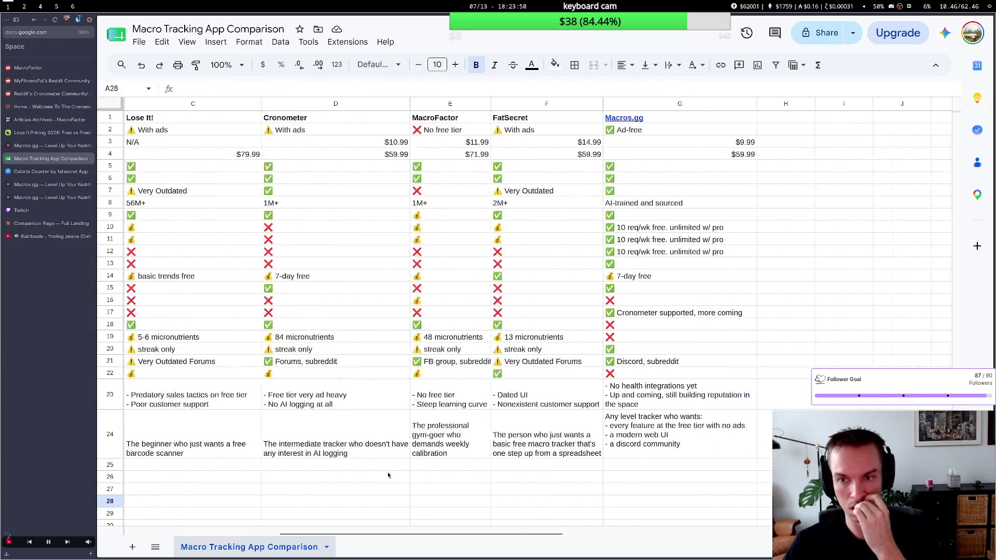
scroll(388, 475, "right", 1)
scroll(388, 476, "right", 1)
scroll(389, 475, "left", 2)
scroll(387, 476, "left", 2)
scroll(388, 476, "left", 1)
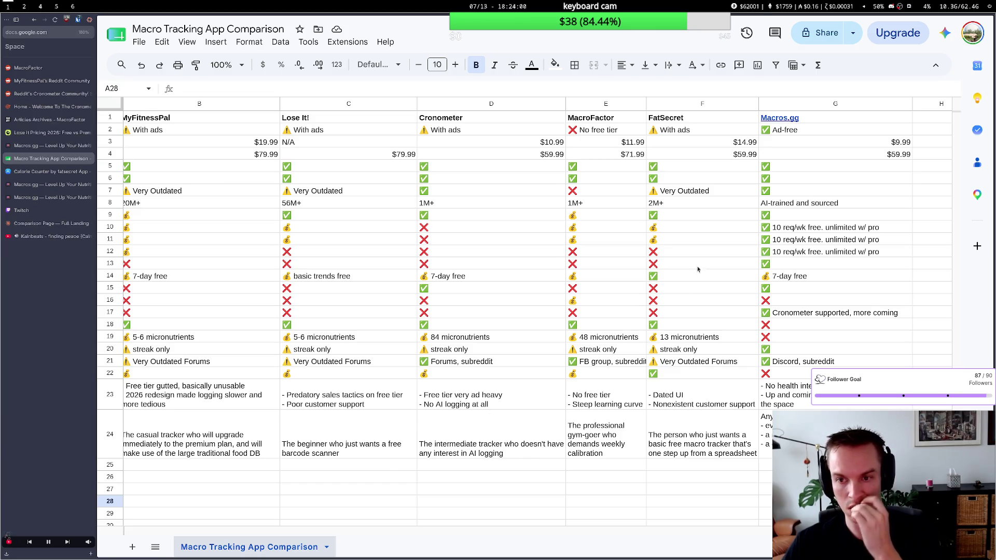
scroll(695, 265, "left", 2)
scroll(694, 254, "left", 1)
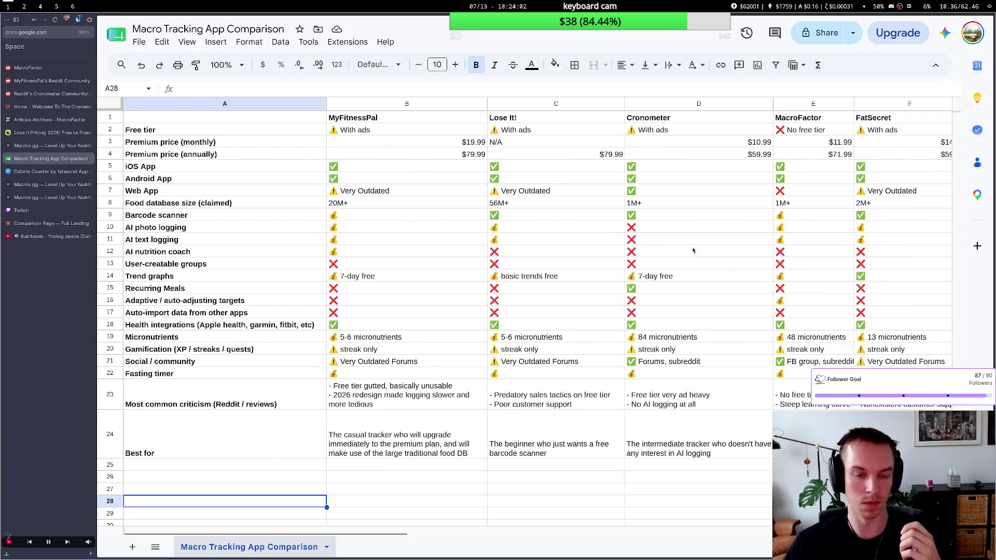
scroll(693, 251, "right", 2)
scroll(694, 251, "right", 1)
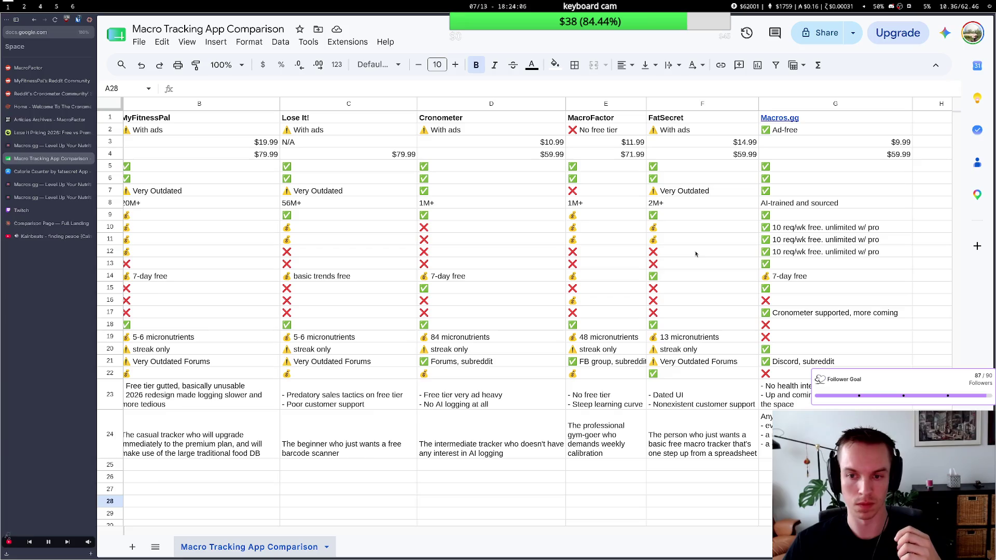
scroll(695, 253, "left", 2)
scroll(696, 253, "left", 1)
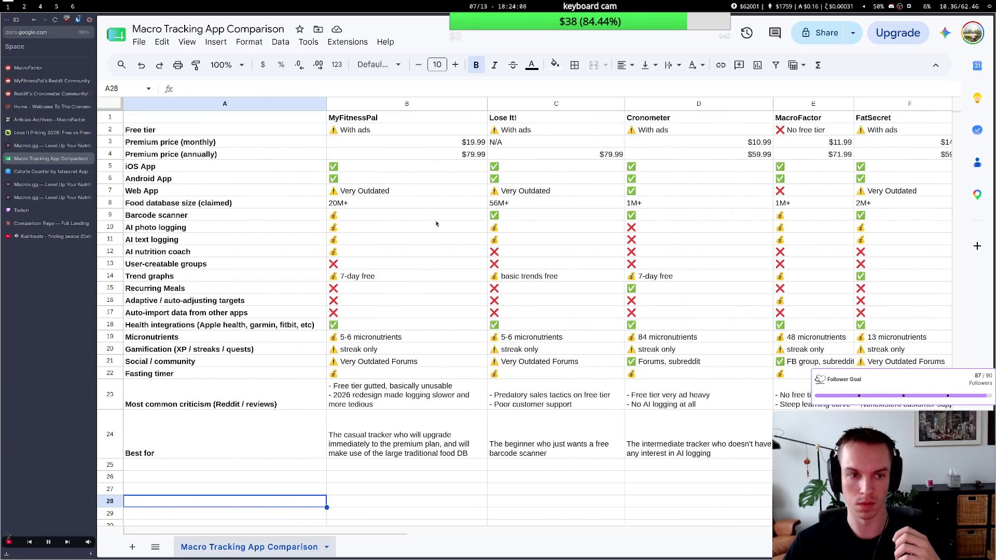
scroll(379, 174, "right", 1)
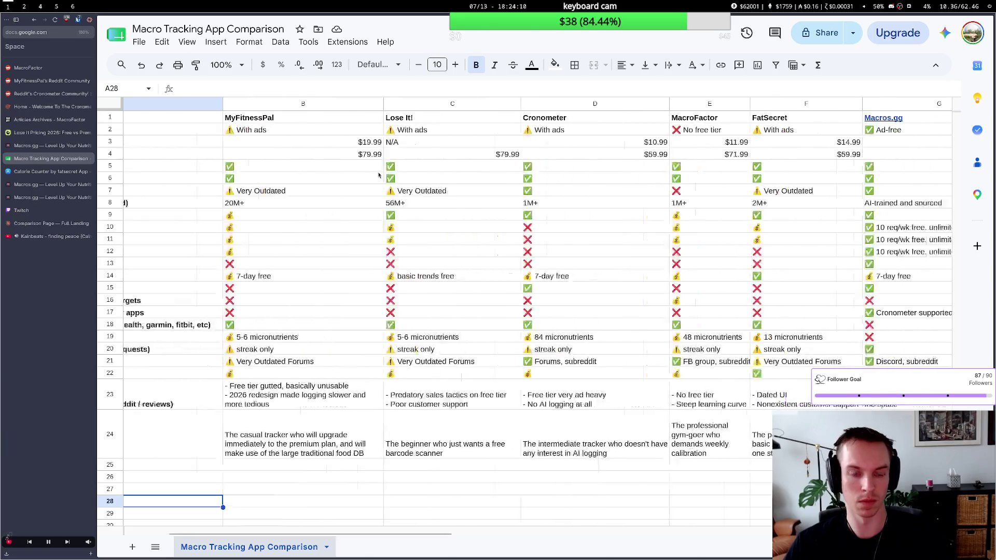
scroll(379, 176, "right", 2)
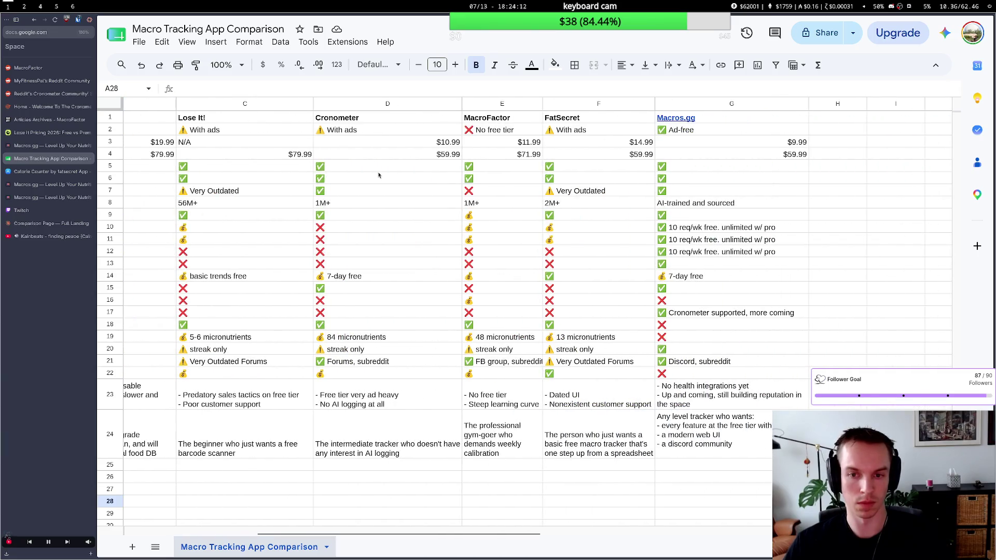
scroll(379, 174, "left", 2)
scroll(380, 175, "left", 1)
scroll(379, 175, "right", 1)
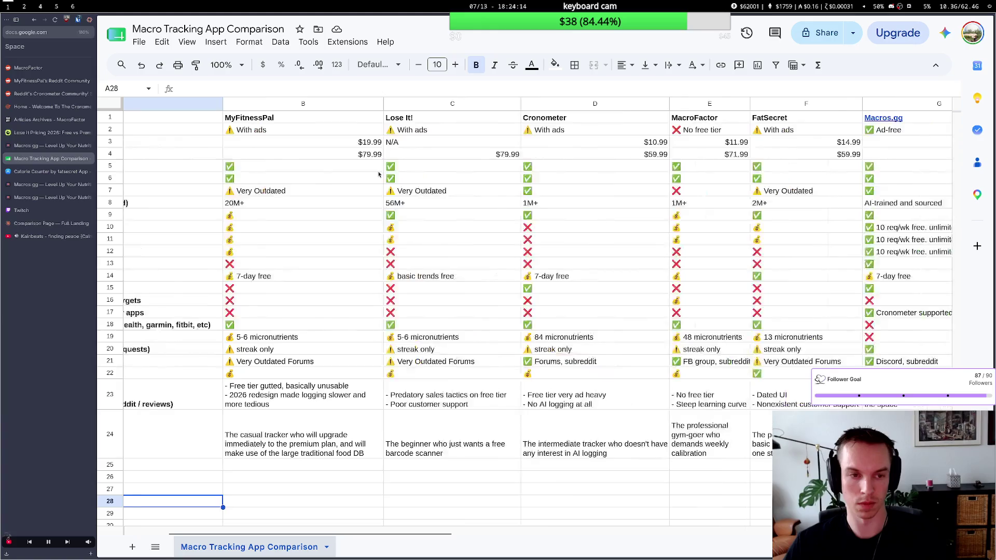
scroll(379, 175, "left", 1)
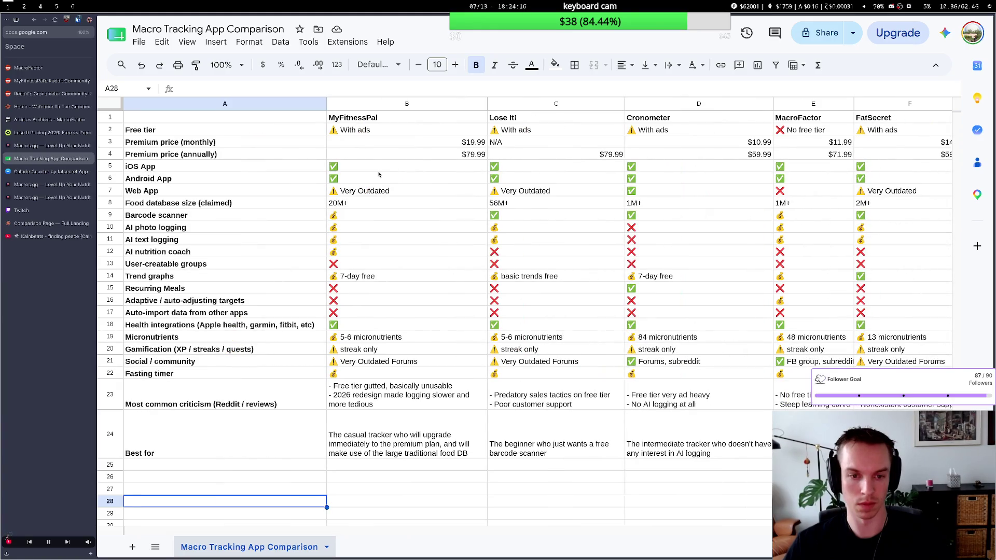
scroll(379, 174, "right", 1)
scroll(379, 175, "right", 1)
scroll(379, 176, "right", 1)
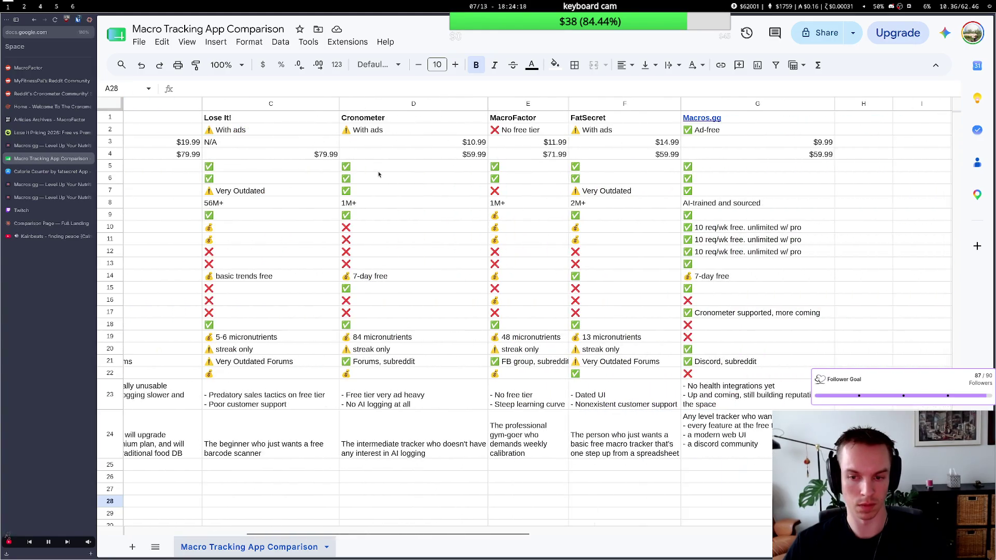
scroll(379, 175, "left", 2)
scroll(379, 175, "left", 1)
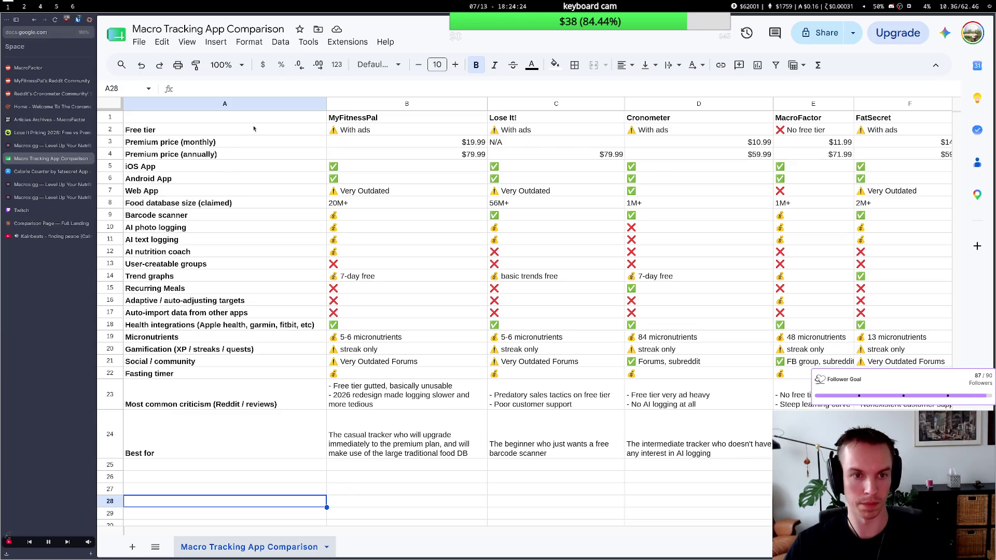
left_click(108, 118)
right_click(107, 119)
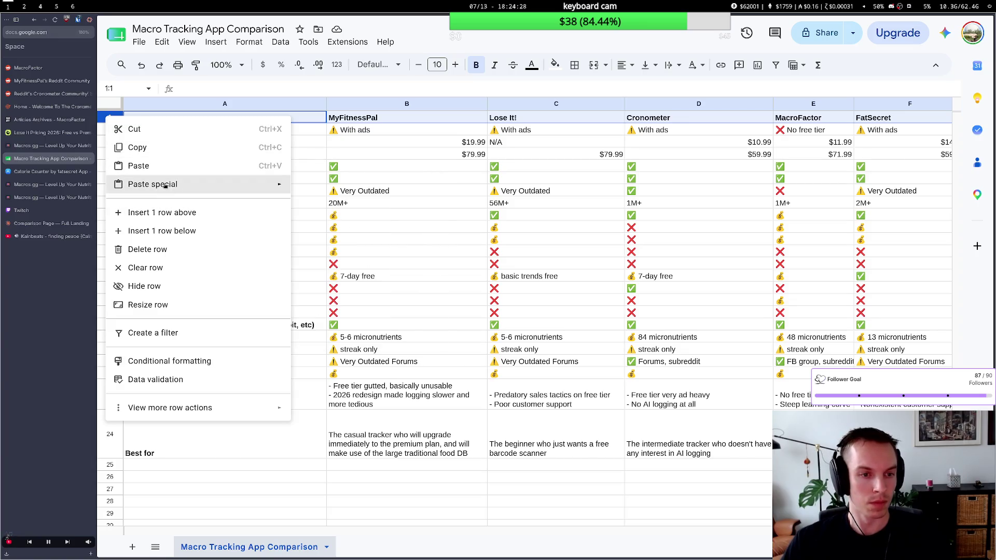
left_click(161, 213)
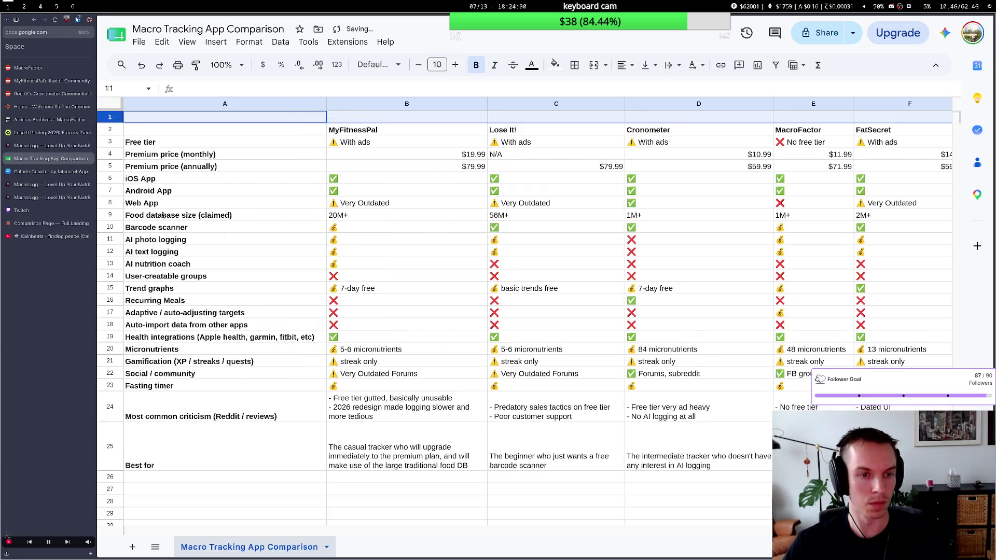
right_click(115, 119)
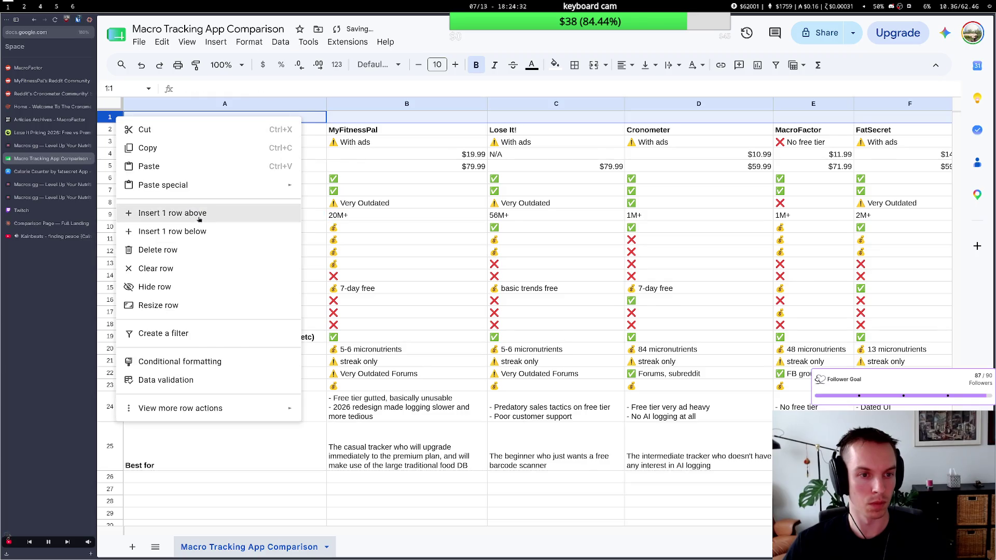
left_click(187, 212)
left_click(214, 121)
type("LE")
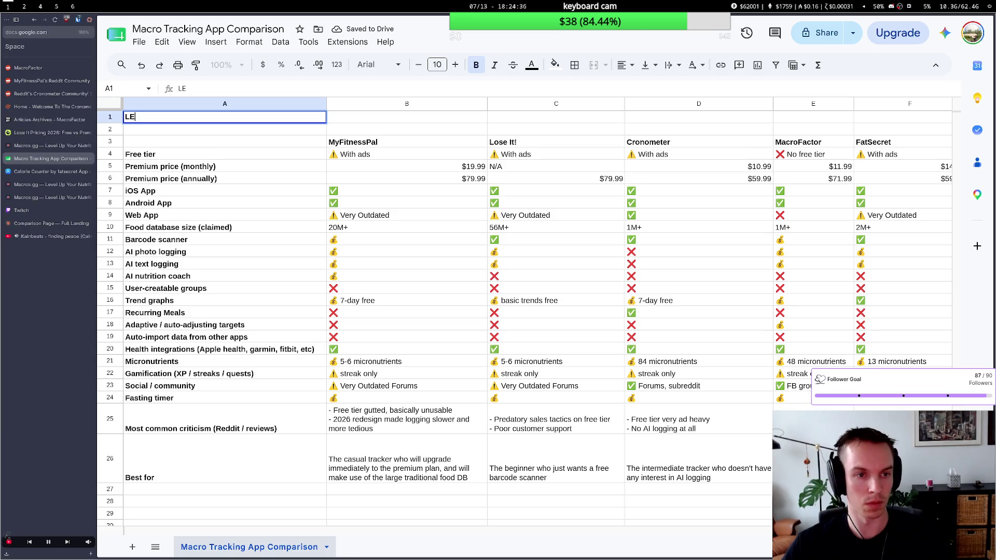
key("Escape")
key("ctrl+z")
key("ctrl+z")
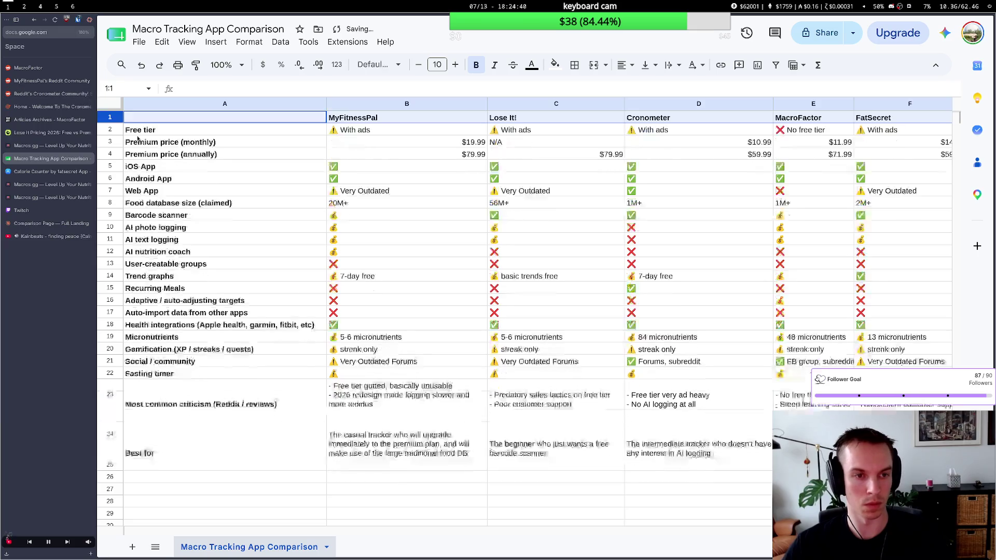
scroll(287, 221, "down", 5)
scroll(389, 264, "up", 5)
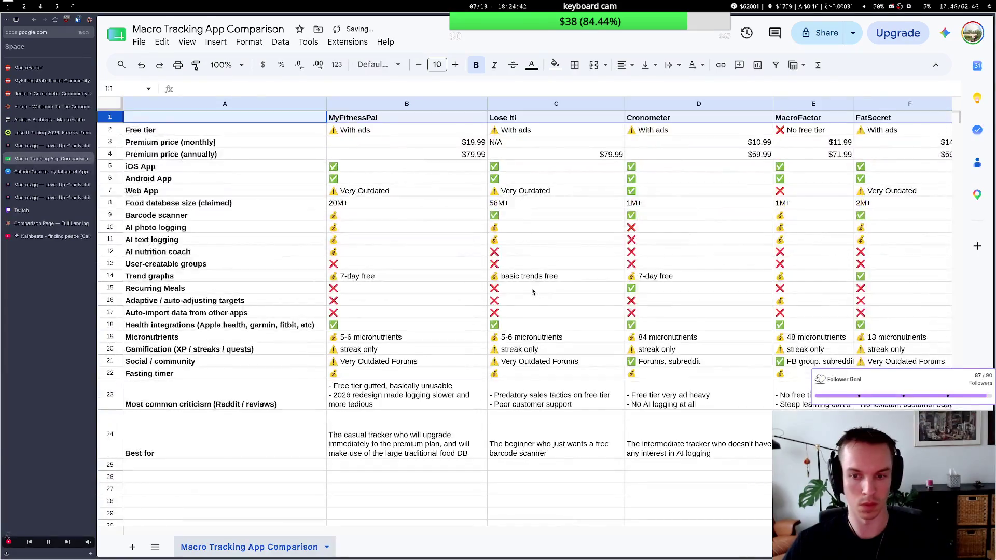
scroll(530, 309, "down", 2)
scroll(466, 442, "right", 3)
scroll(464, 440, "right", 3)
scroll(463, 439, "right", 1)
scroll(461, 438, "left", 2)
scroll(459, 421, "right", 3)
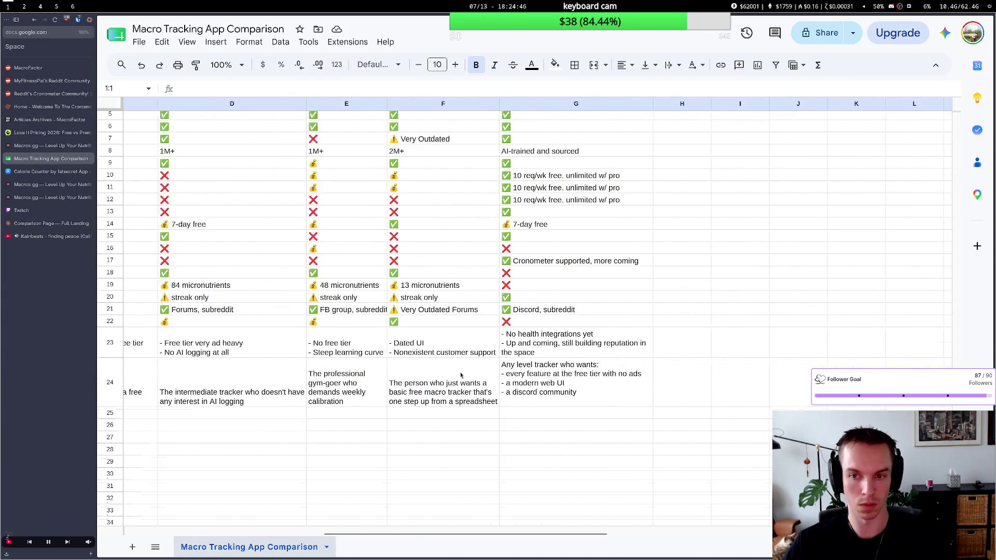
scroll(451, 343, "up", 2)
mouse_move(520, 118)
left_click_drag(654, 104, 628, 105)
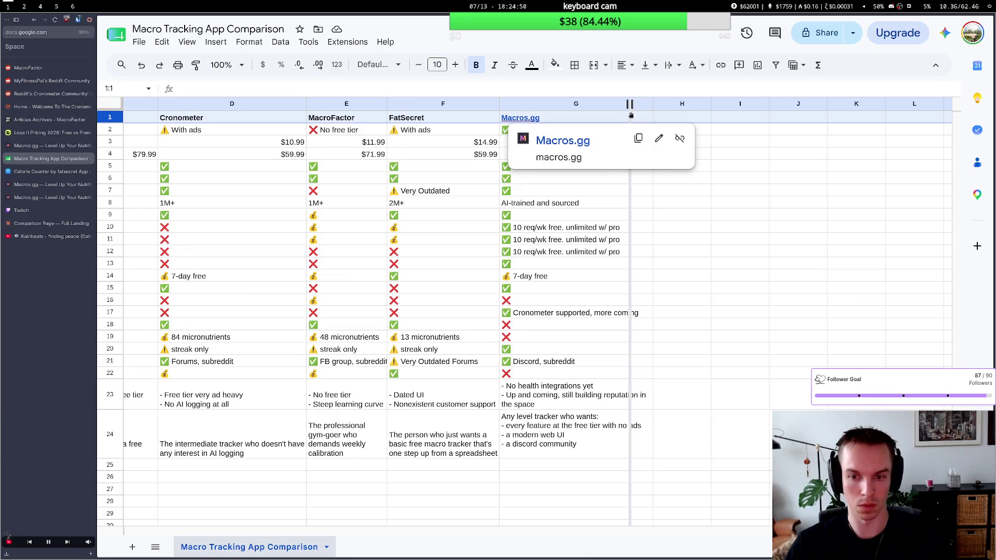
Narrow the Macros.gg column G by dragging its header border left.
left_click_drag(627, 104, 614, 103)
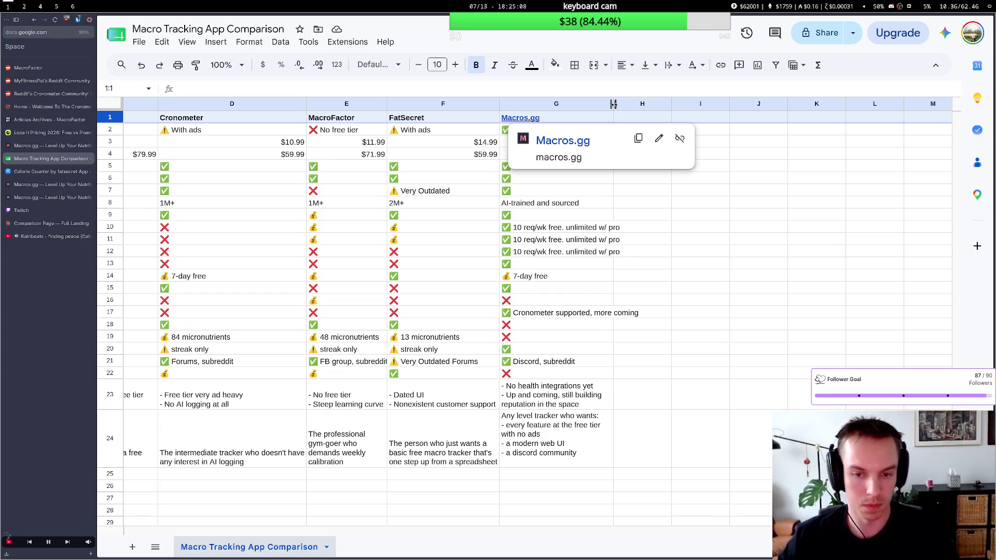
key("ctrl+z")
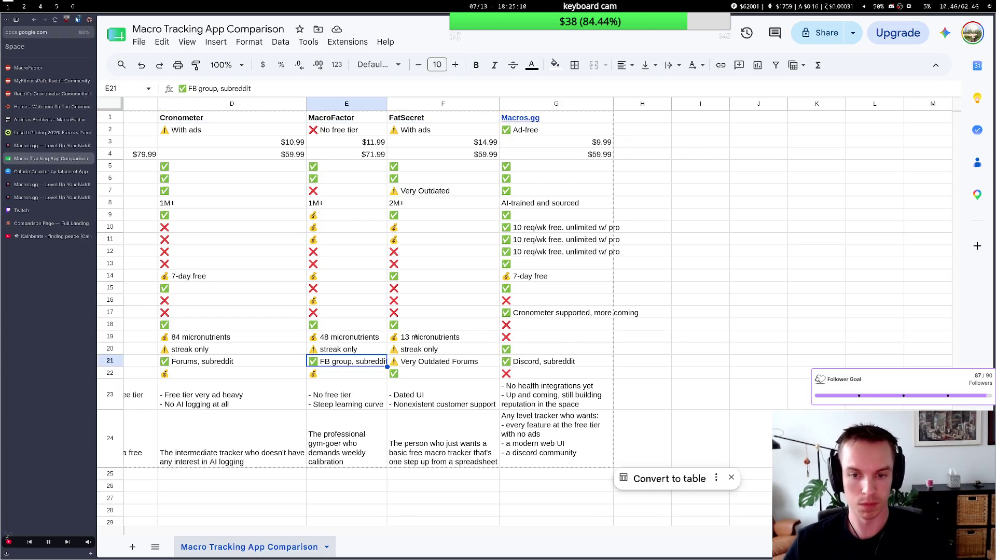
scroll(404, 319, "left", 3)
scroll(404, 319, "left", 3)
scroll(404, 319, "left", 3)
scroll(403, 320, "right", 2)
scroll(402, 322, "right", 3)
scroll(402, 322, "left", 2)
scroll(401, 322, "left", 2)
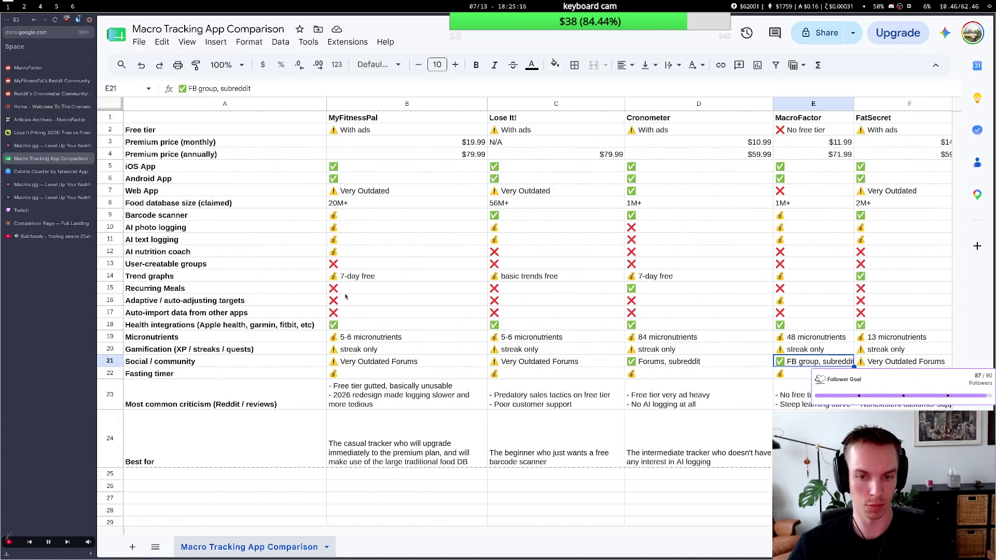
scroll(345, 295, "right", 1)
scroll(345, 297, "right", 2)
scroll(345, 298, "left", 2)
scroll(343, 300, "left", 1)
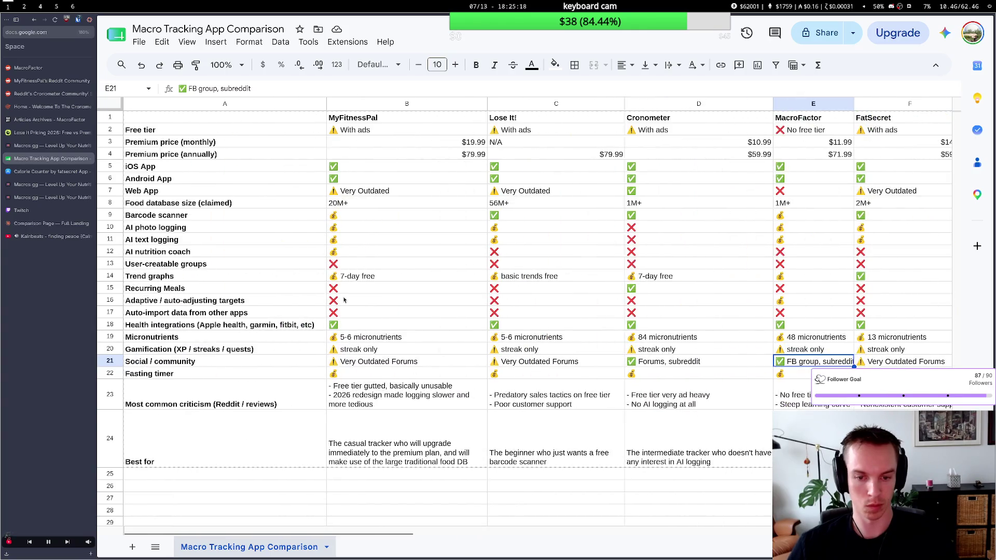
scroll(344, 300, "right", 1)
scroll(344, 300, "right", 1)
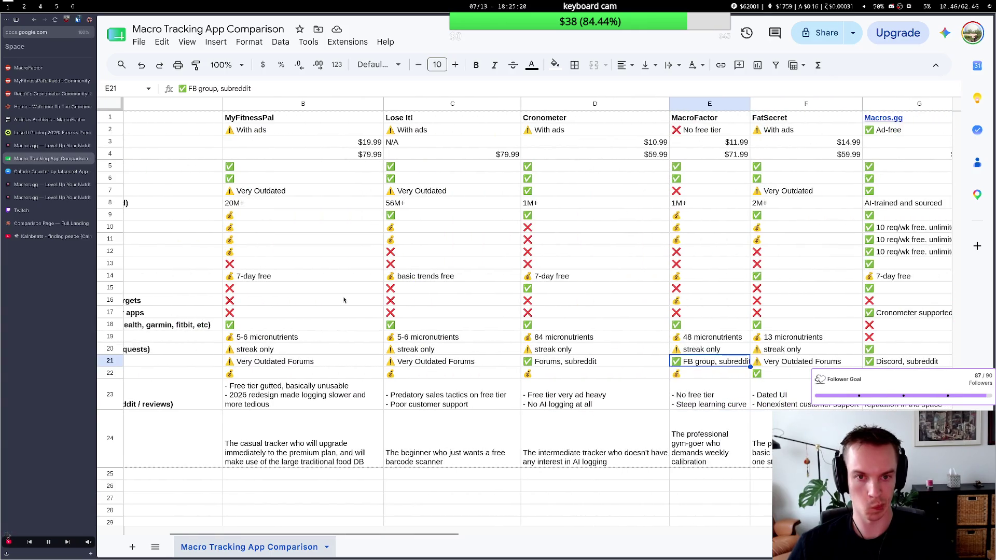
scroll(344, 300, "right", 1)
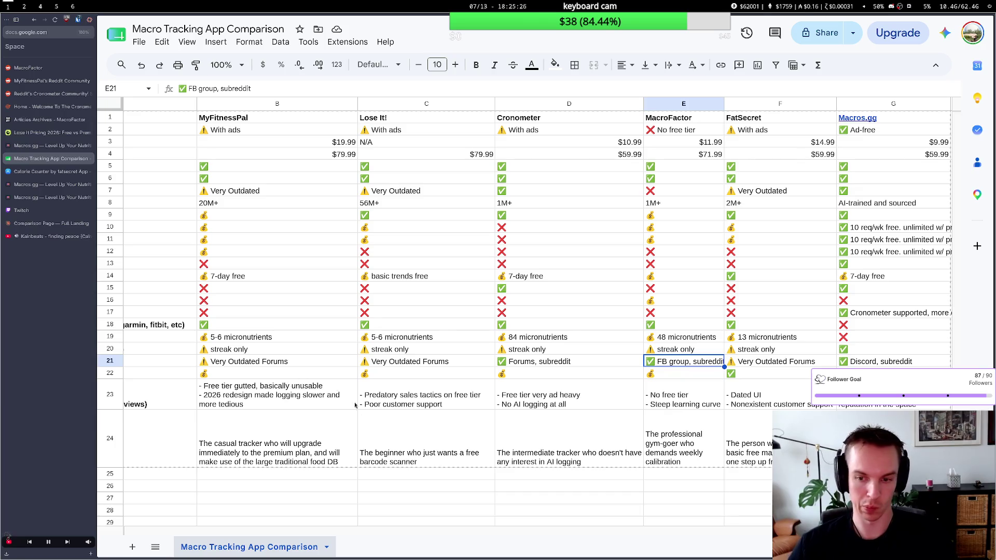
scroll(342, 389, "left", 2)
scroll(332, 377, "left", 2)
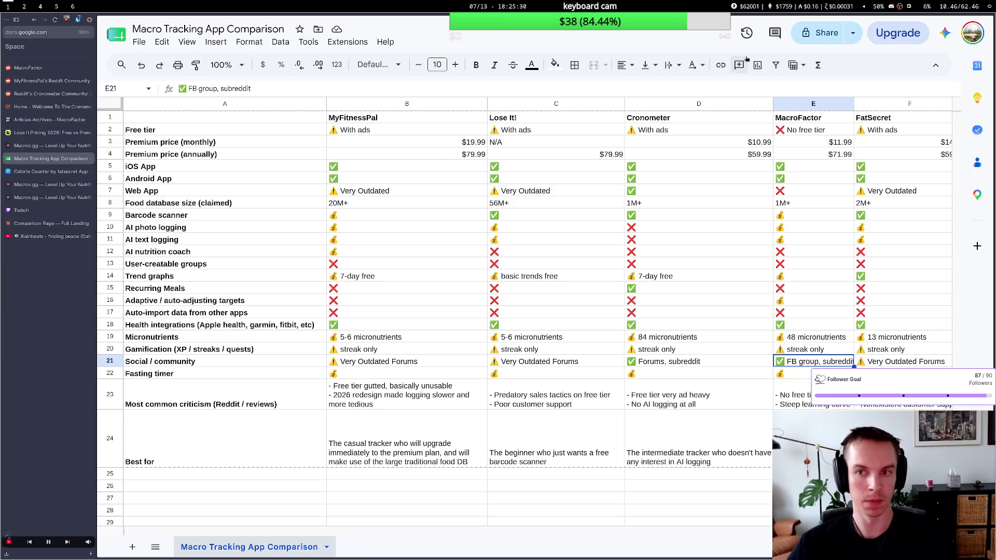
Share the spreadsheet so anyone with the link has Commenter access.
left_click(827, 33)
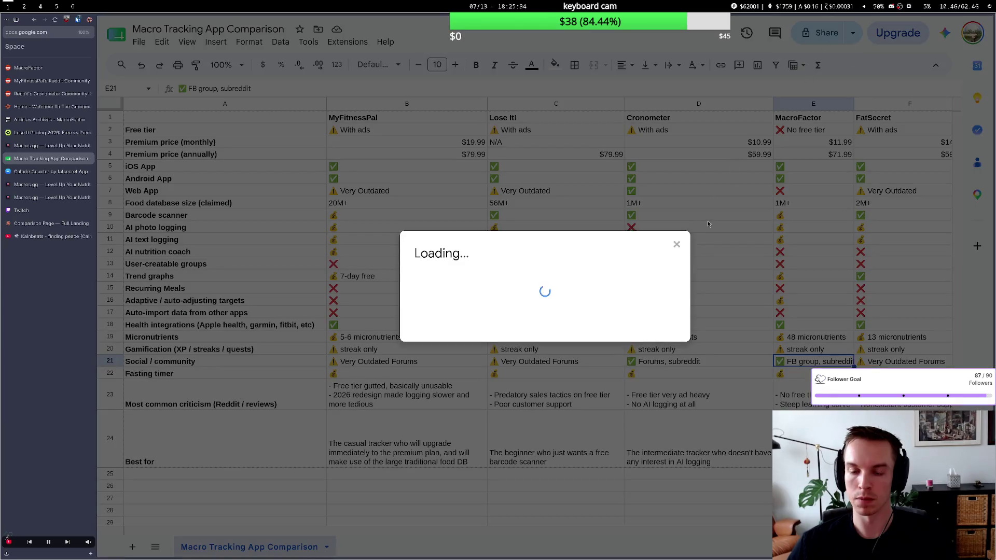
left_click(497, 364)
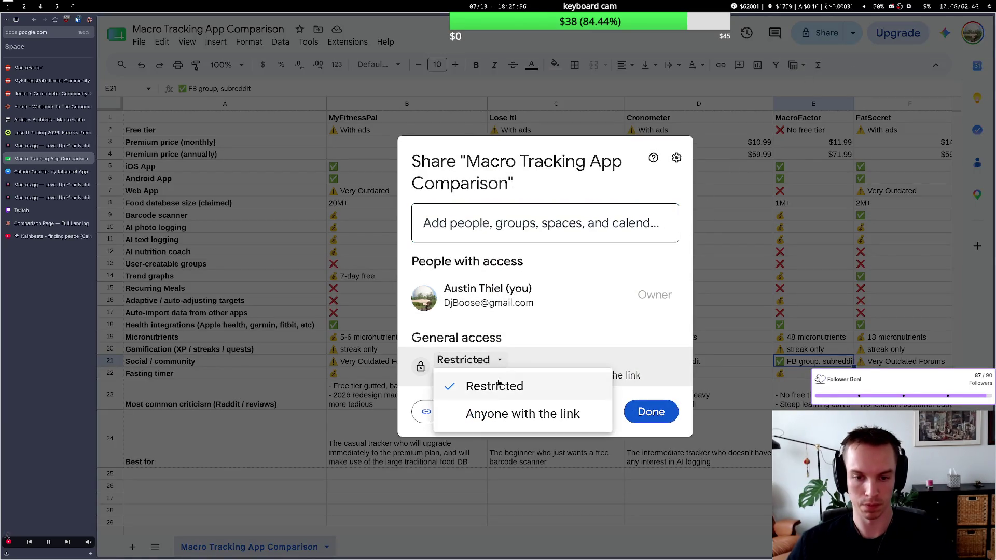
left_click(523, 413)
left_click(639, 371)
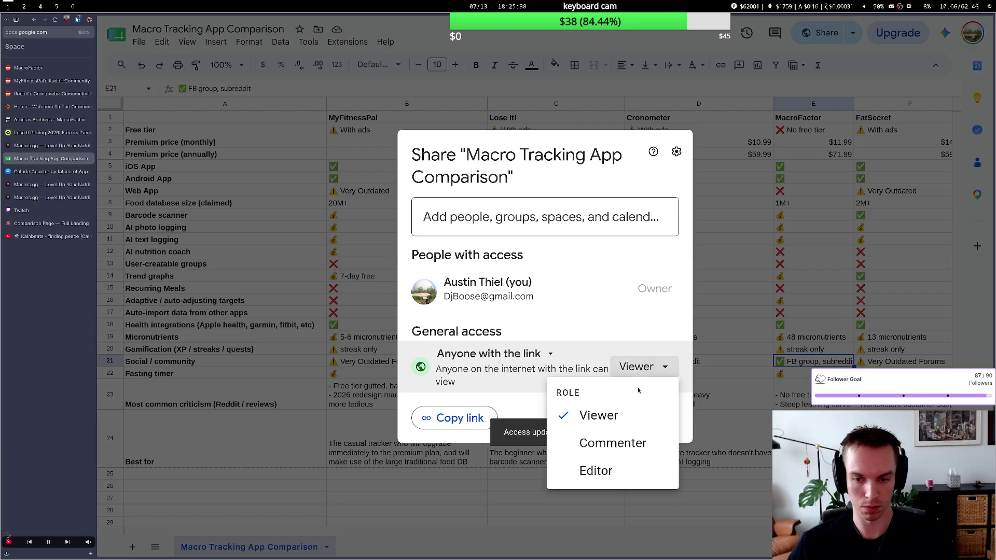
left_click(613, 442)
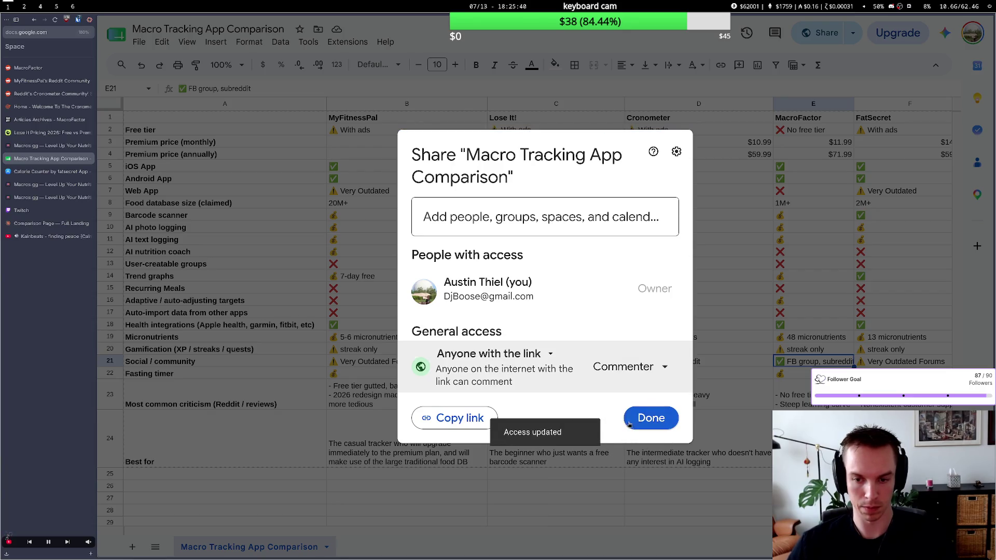
left_click(641, 421)
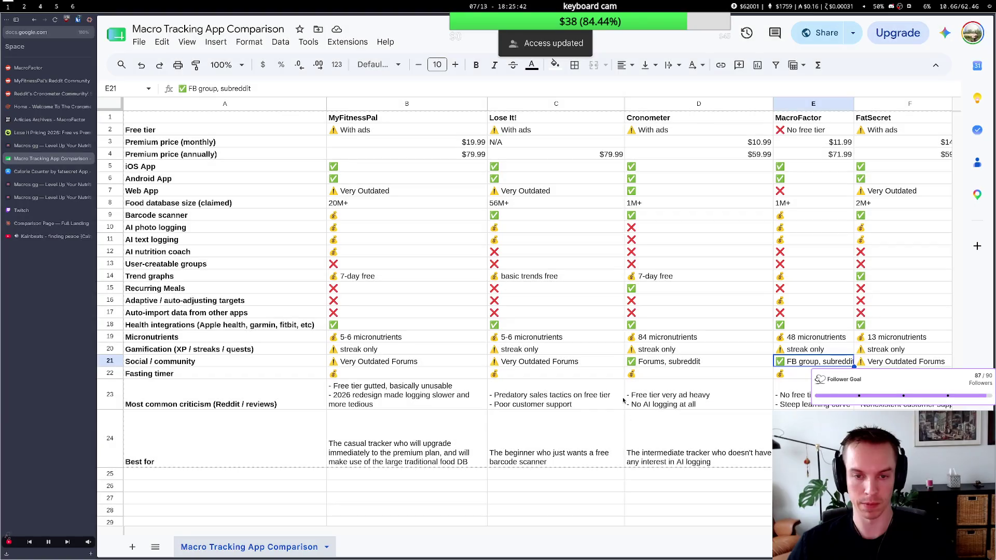
scroll(379, 283, "right", 2)
scroll(366, 300, "right", 5)
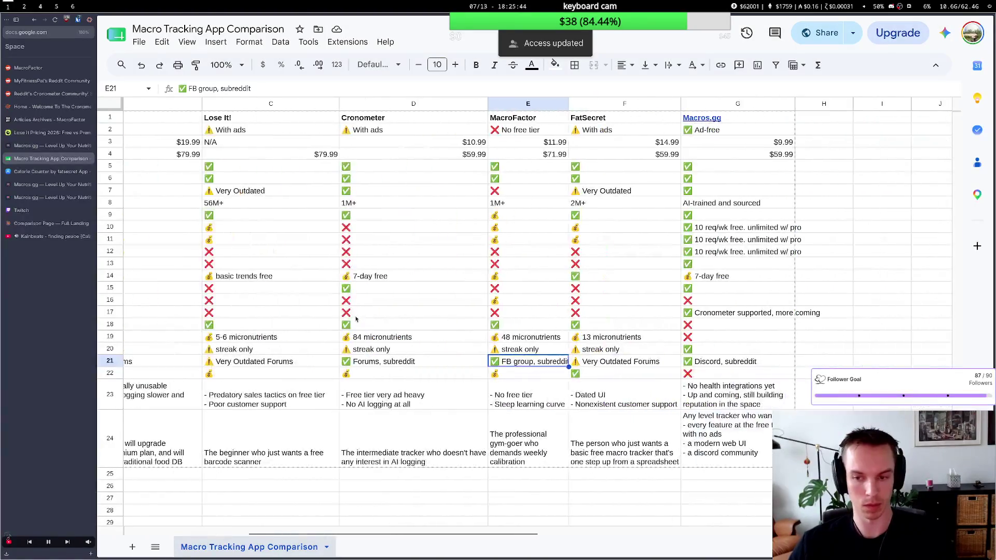
scroll(356, 320, "right", 3)
scroll(356, 319, "left", 2)
scroll(356, 320, "left", 2)
scroll(356, 319, "left", 2)
scroll(356, 320, "left", 2)
scroll(356, 318, "right", 1)
scroll(356, 317, "right", 2)
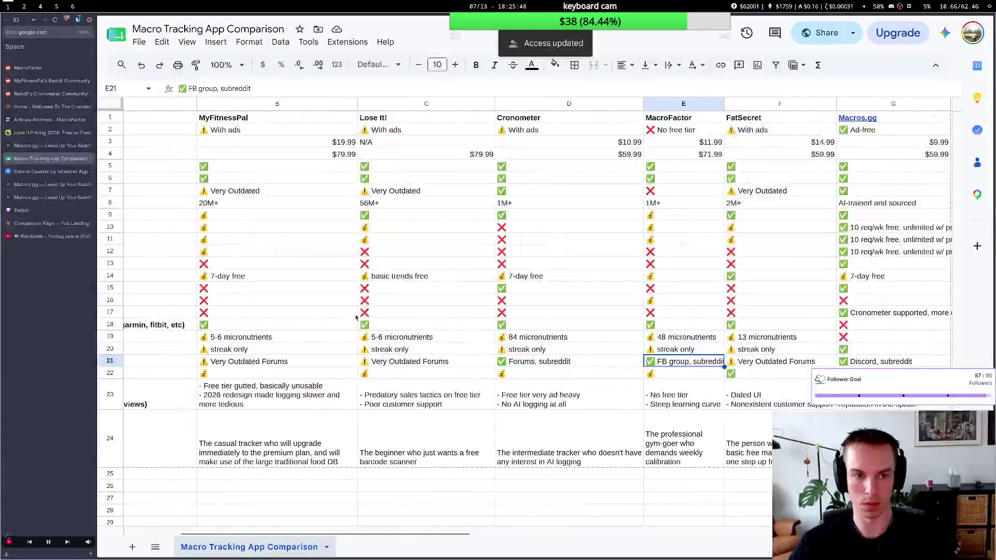
scroll(356, 318, "right", 2)
scroll(356, 318, "right", 2)
scroll(356, 317, "left", 3)
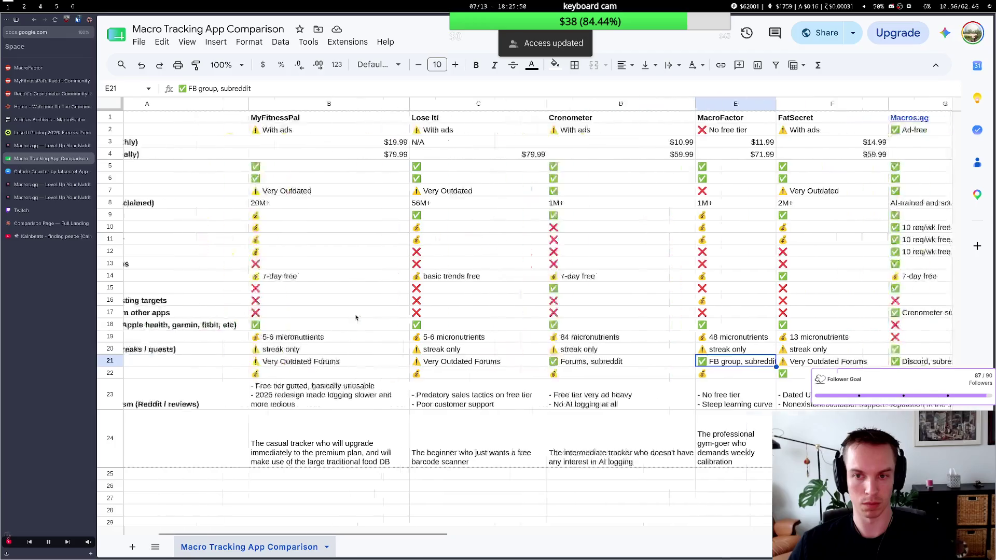
scroll(356, 317, "left", 2)
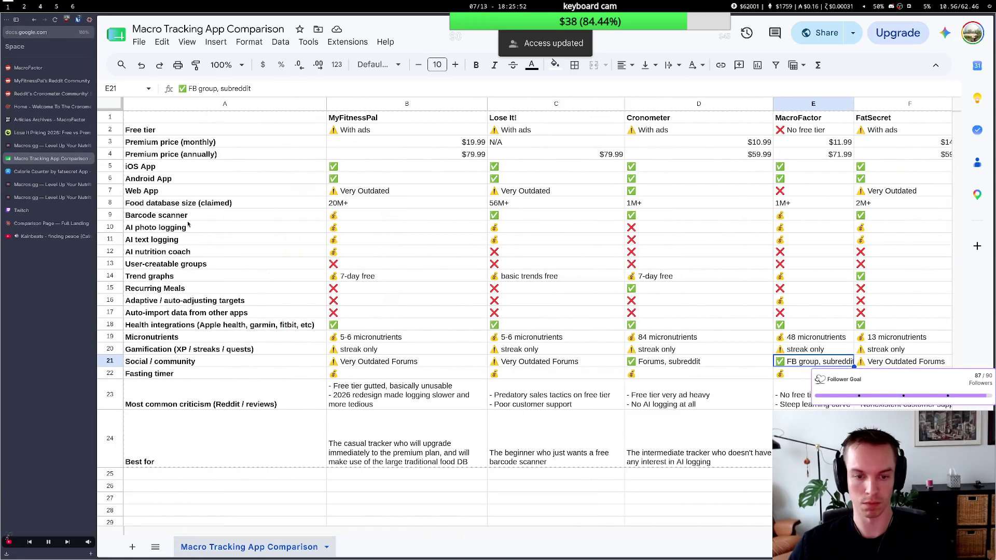
Copy the spreadsheet's shareable link via the Share menu's Copy link option.
left_click(47, 33)
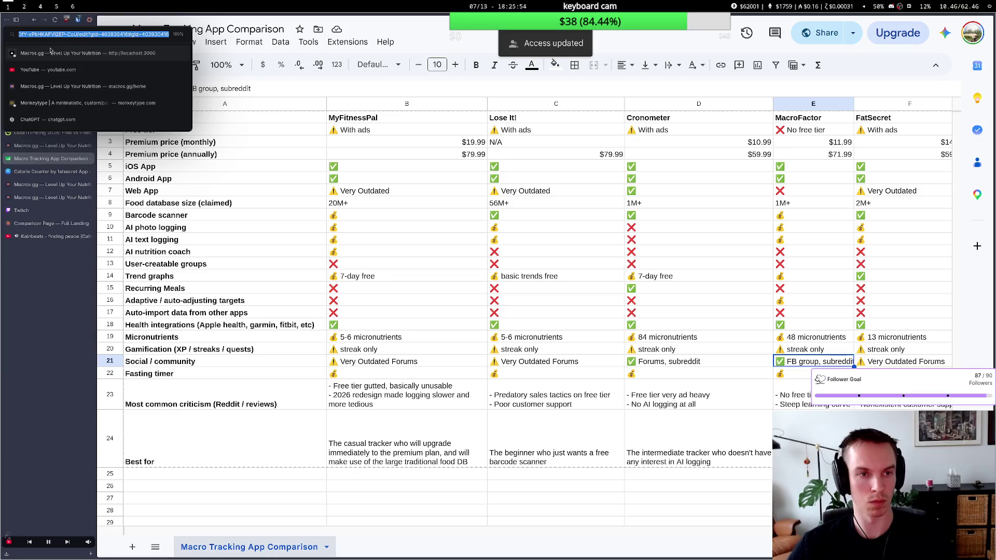
left_click(853, 32)
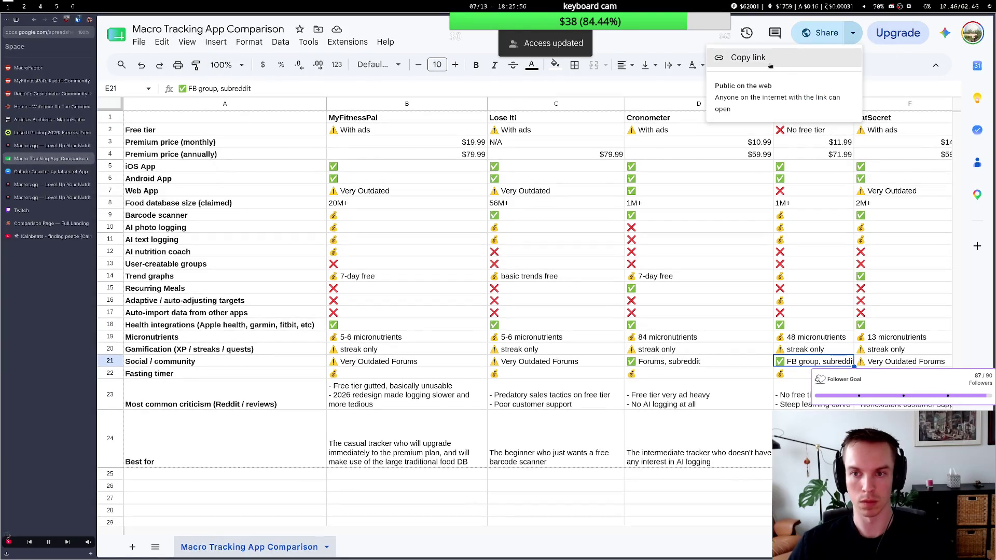
left_click(748, 57)
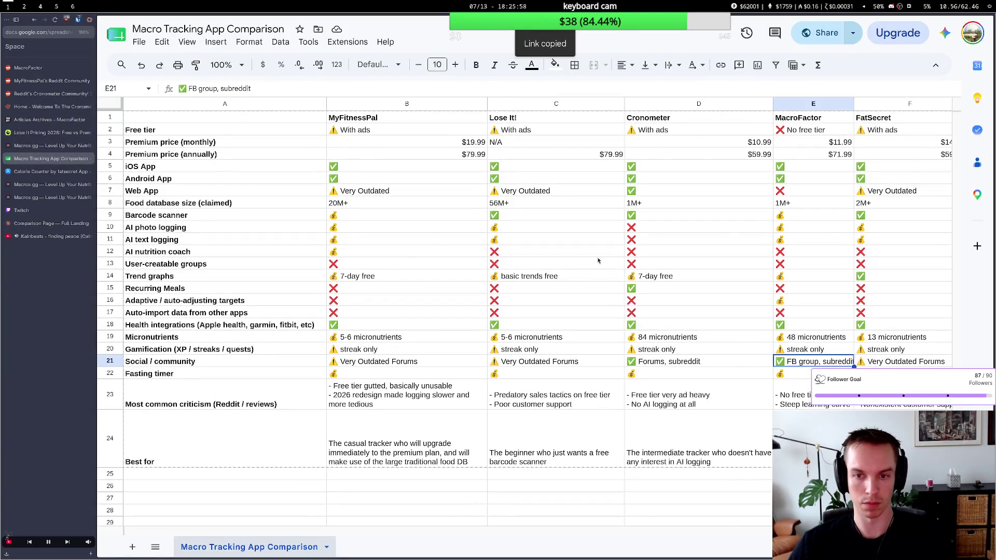
scroll(599, 261, "right", 5)
scroll(532, 362, "right", 2)
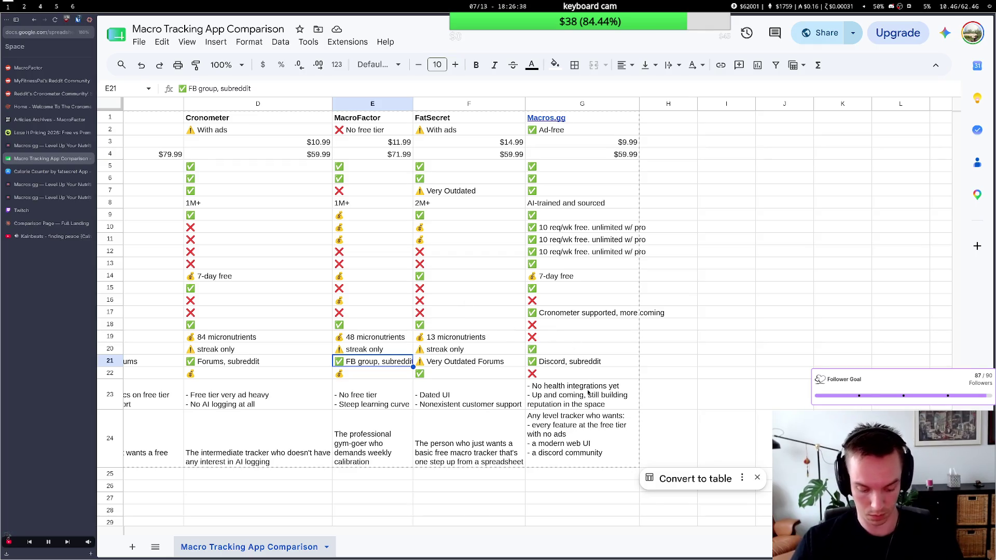
scroll(569, 334, "left", 3)
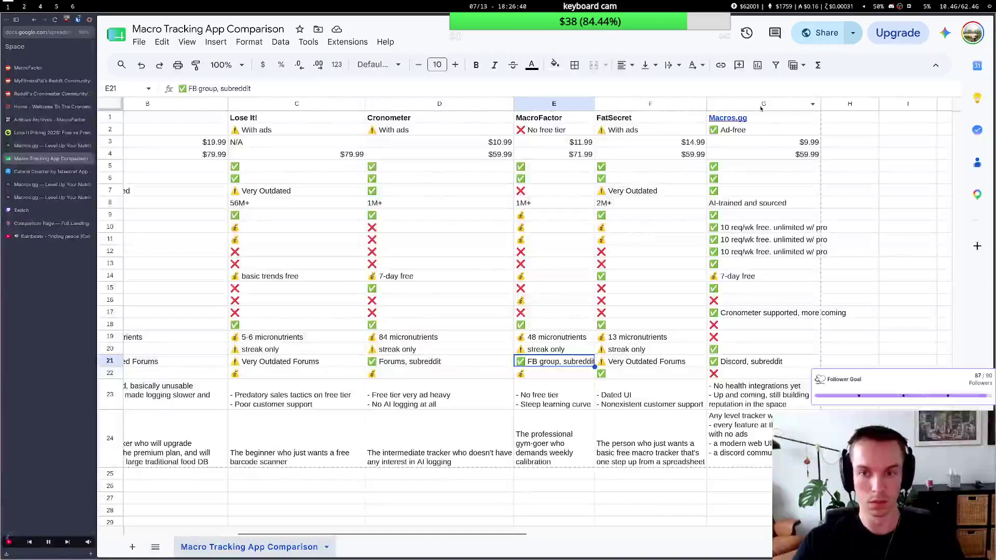
left_click(739, 121)
left_click(658, 214)
scroll(547, 220, "left", 5)
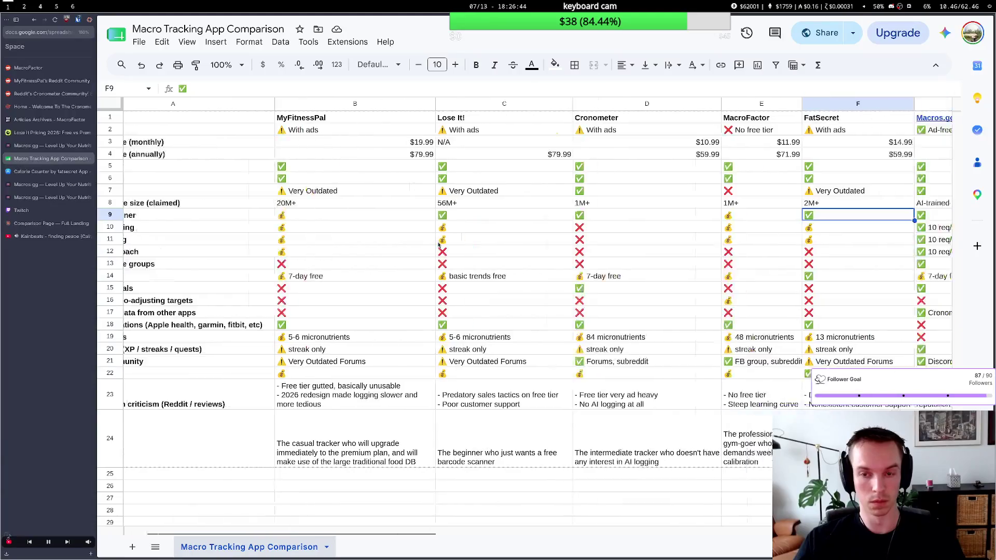
scroll(438, 249, "left", 2)
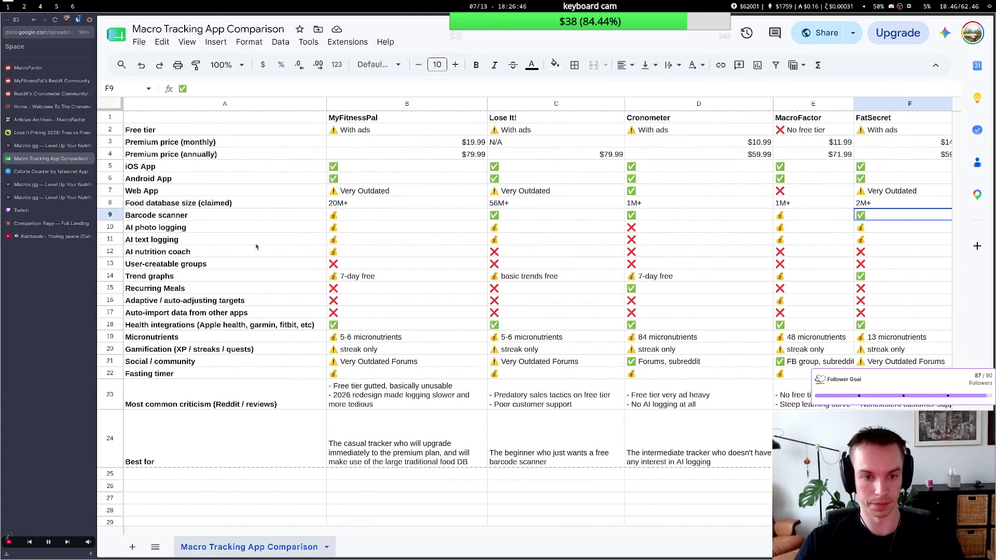
left_click(171, 220)
left_click(212, 252)
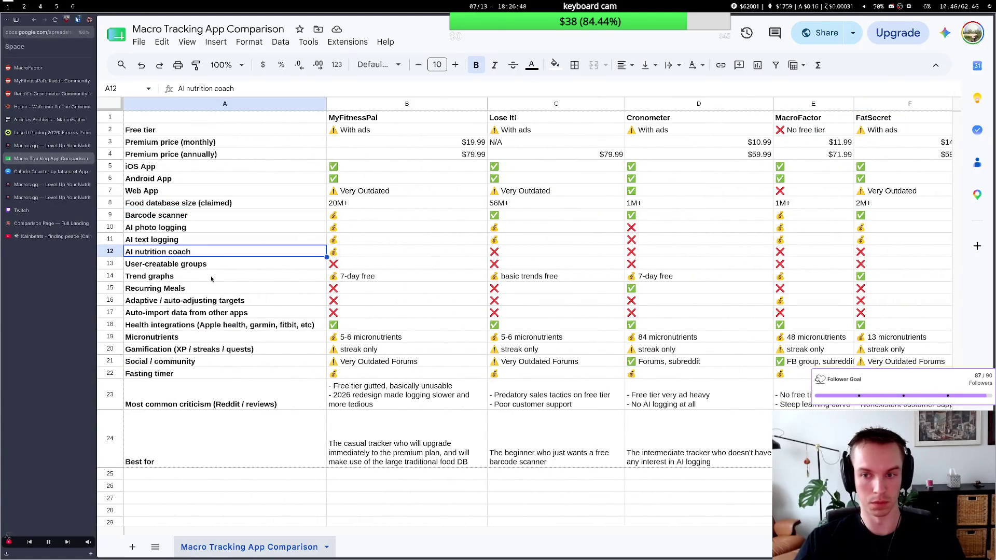
scroll(223, 261, "right", 2)
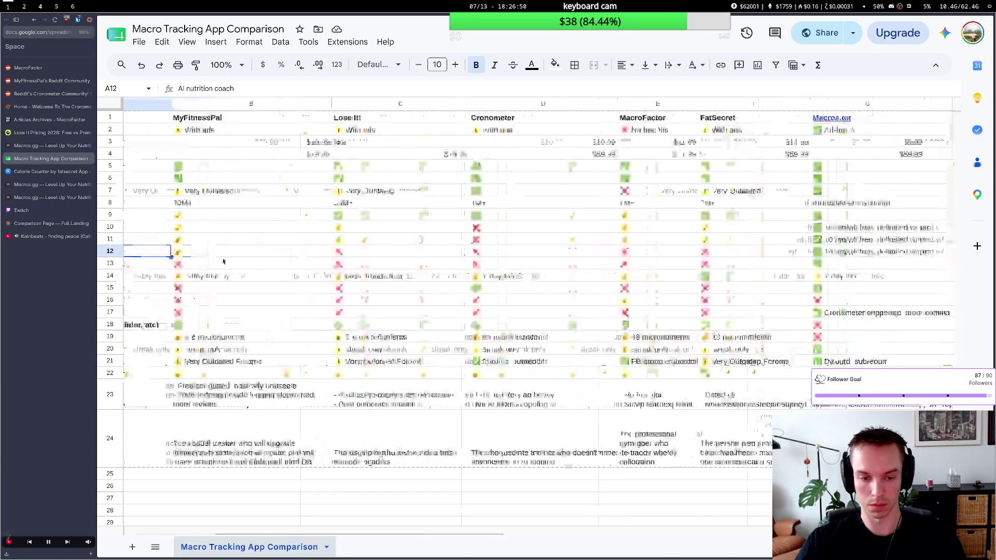
scroll(328, 242, "right", 2)
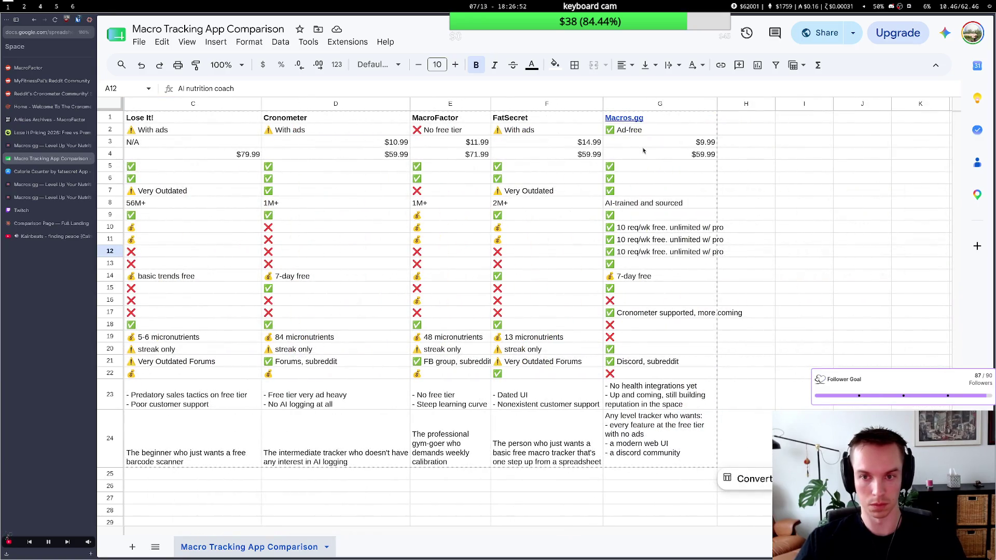
scroll(573, 187, "left", 2)
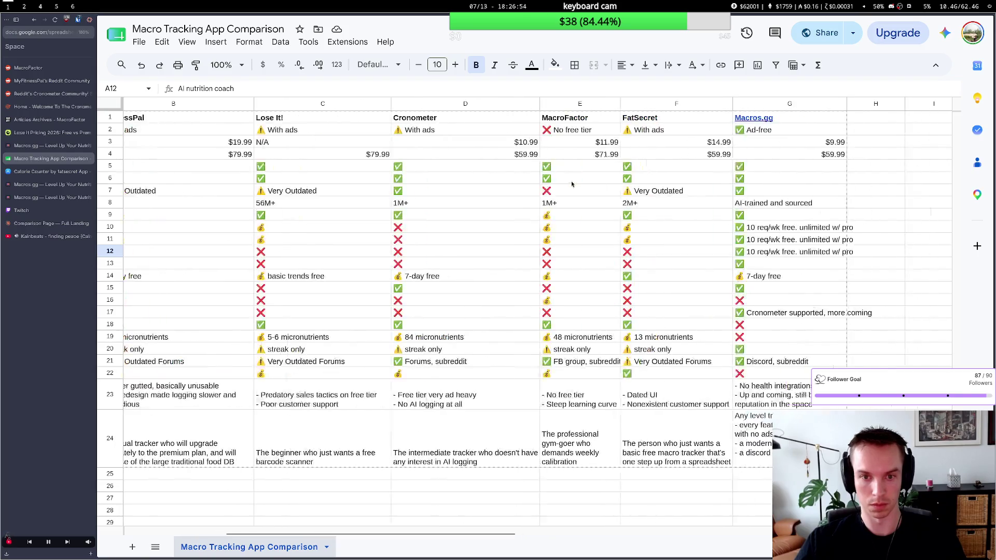
scroll(572, 187, "left", 2)
scroll(570, 186, "left", 1)
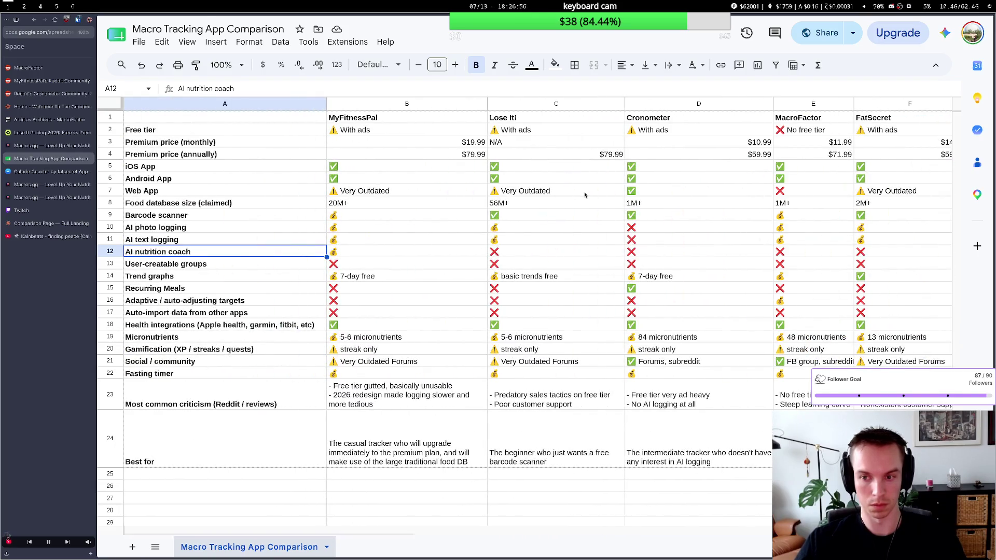
scroll(575, 193, "right", 2)
scroll(580, 195, "right", 2)
scroll(585, 195, "left", 2)
scroll(584, 195, "left", 1)
scroll(584, 195, "left", 1)
scroll(584, 196, "right", 1)
scroll(584, 195, "left", 2)
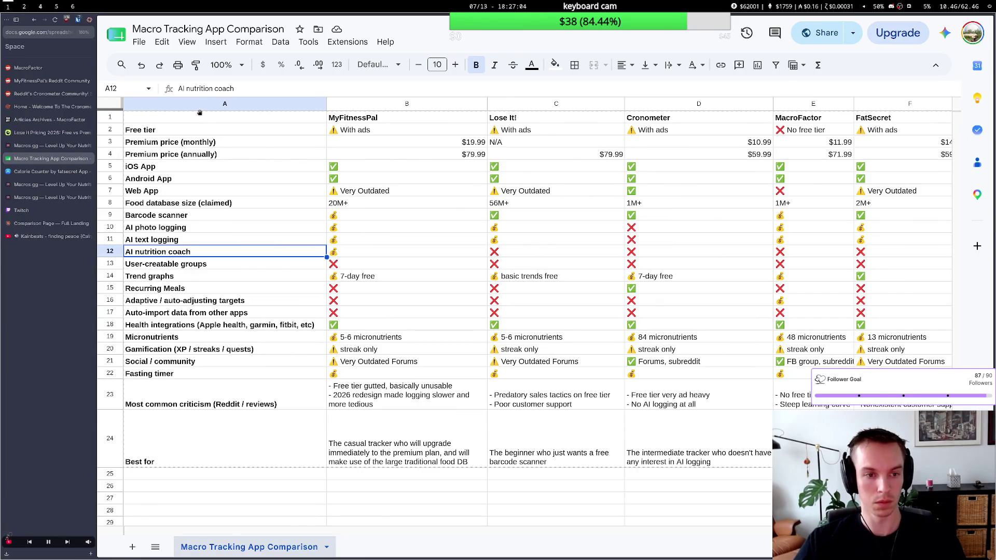
Ask Claude Code how to keep a column visible while scrolling sideways and read its answer.
key("super+2")
key("BackSpace")
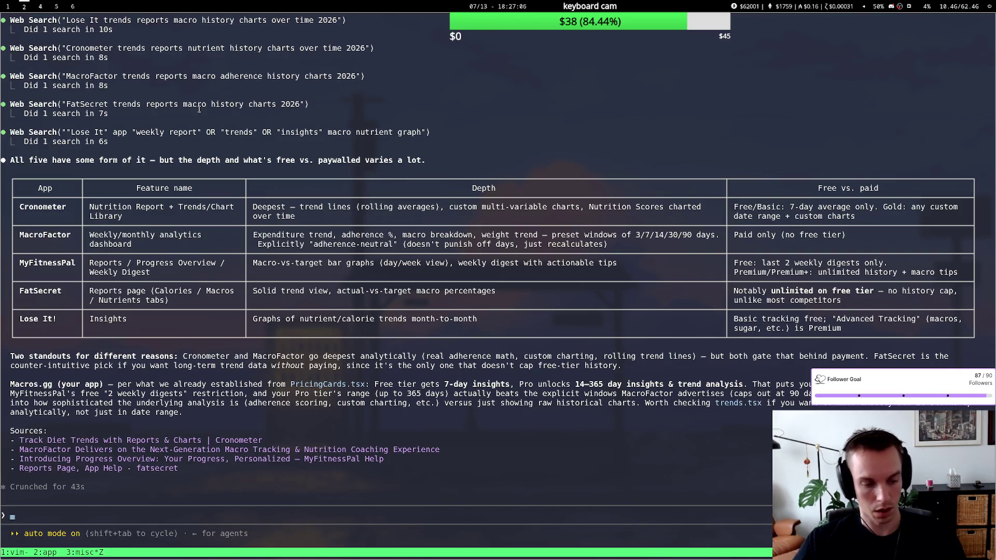
type("How do I make a call")
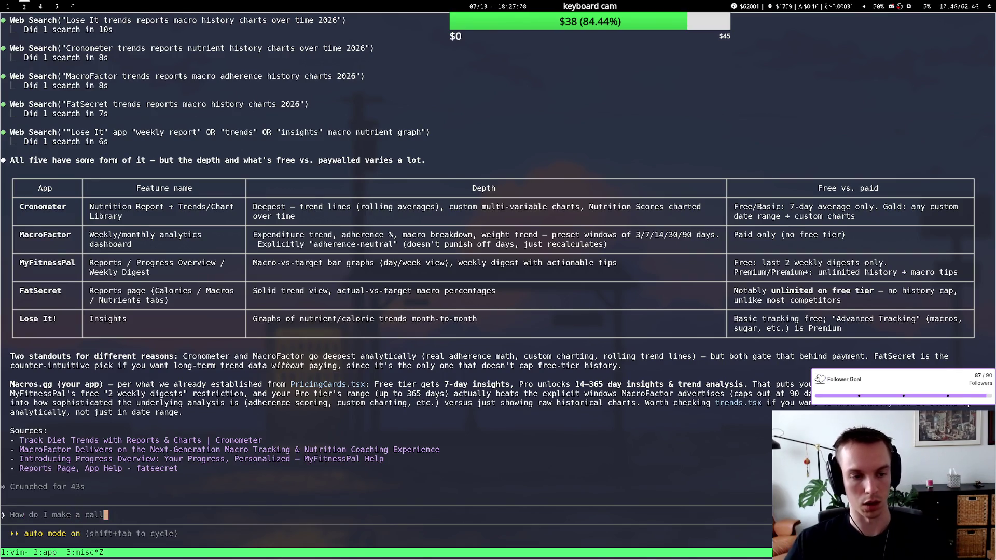
key("super+1")
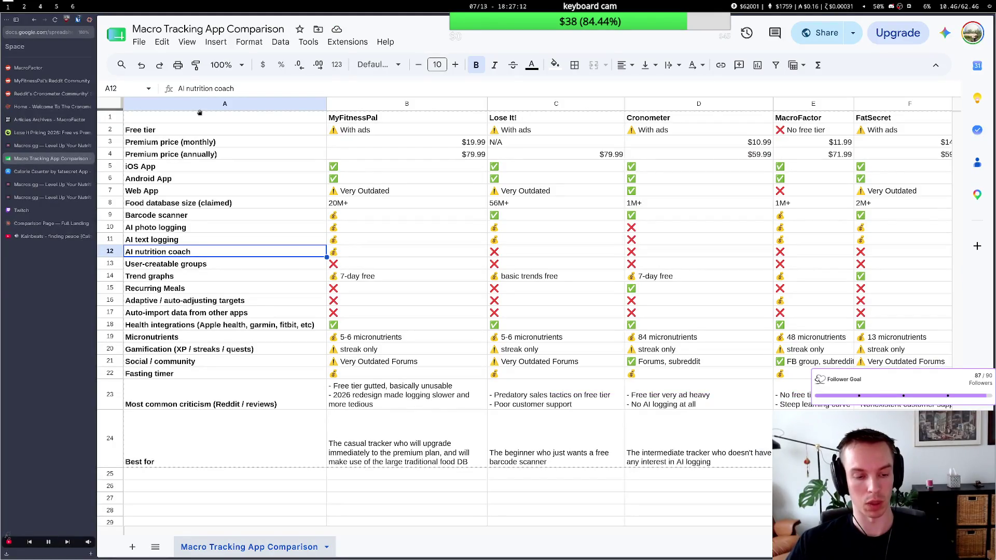
key("super+2")
type("ontally in Google Sheets?")
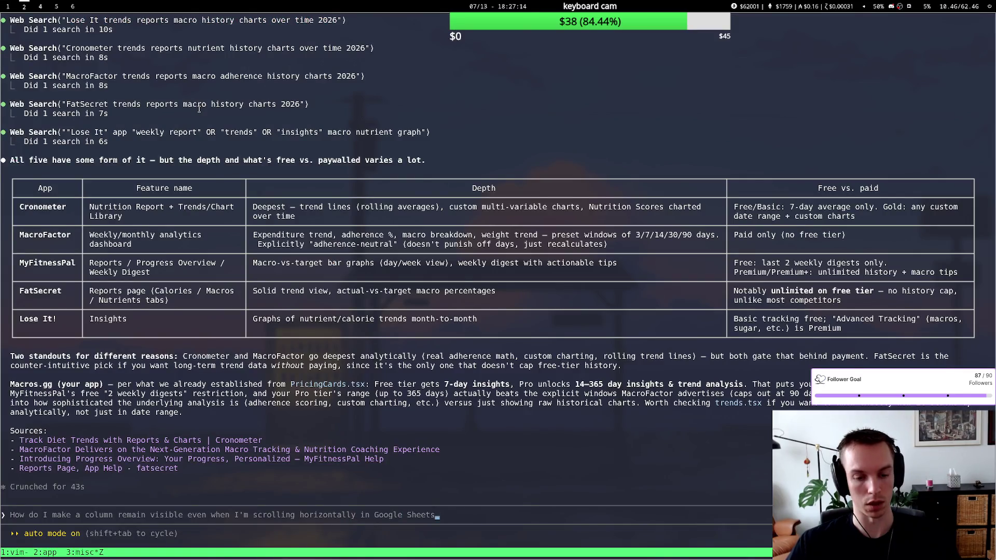
key("Return")
key("super+1")
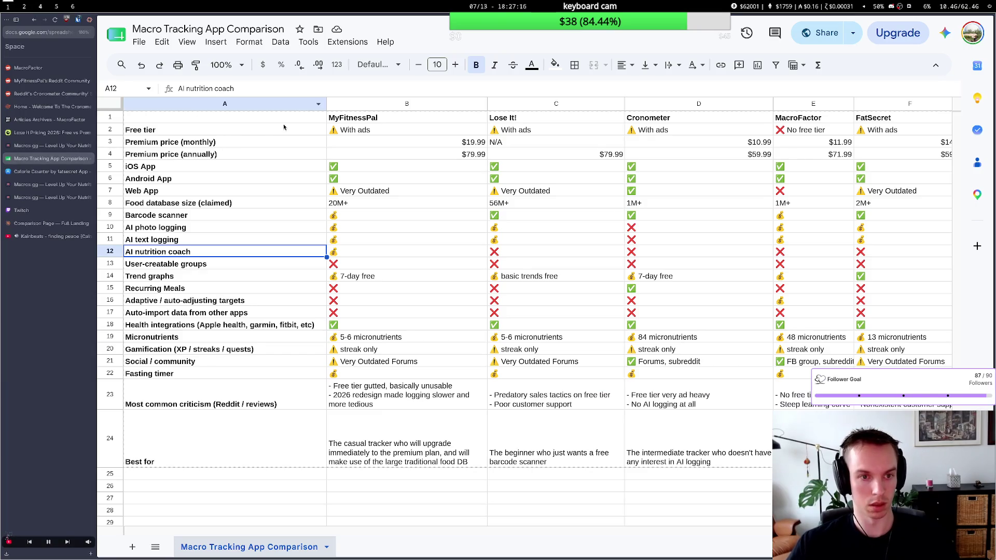
scroll(281, 145, "right", 5)
scroll(284, 149, "right", 5)
scroll(288, 152, "right", 2)
scroll(290, 154, "left", 3)
scroll(290, 155, "left", 2)
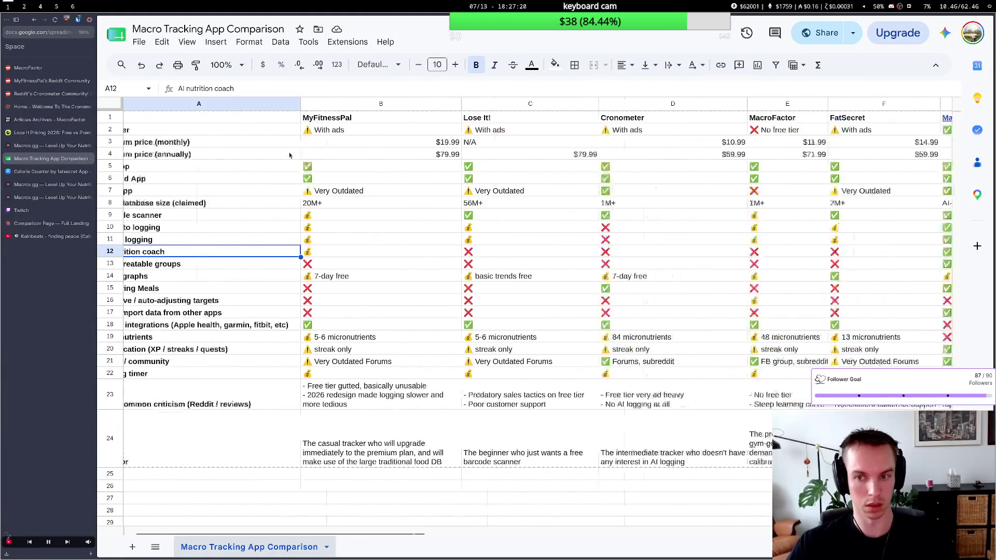
scroll(289, 154, "right", 5)
key("super+1")
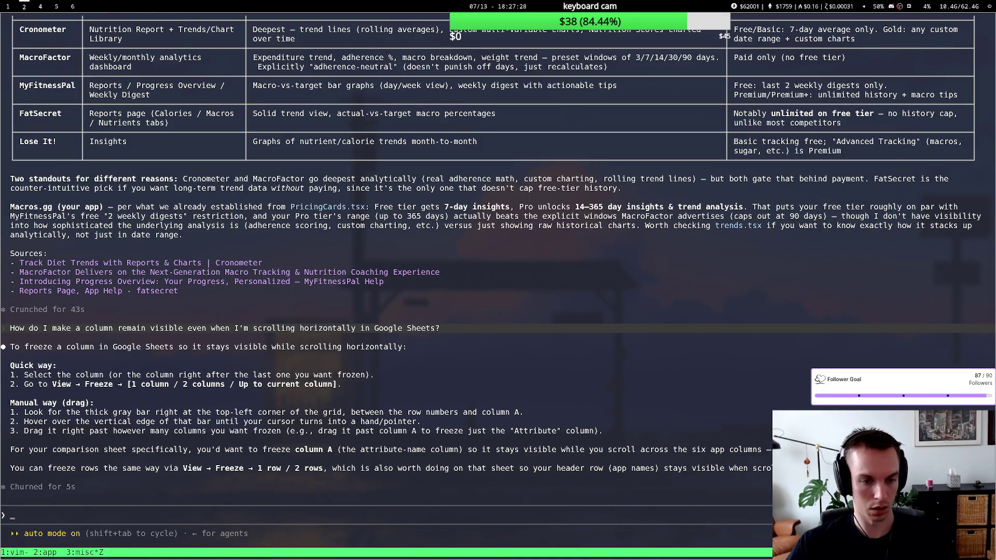
key("super+1")
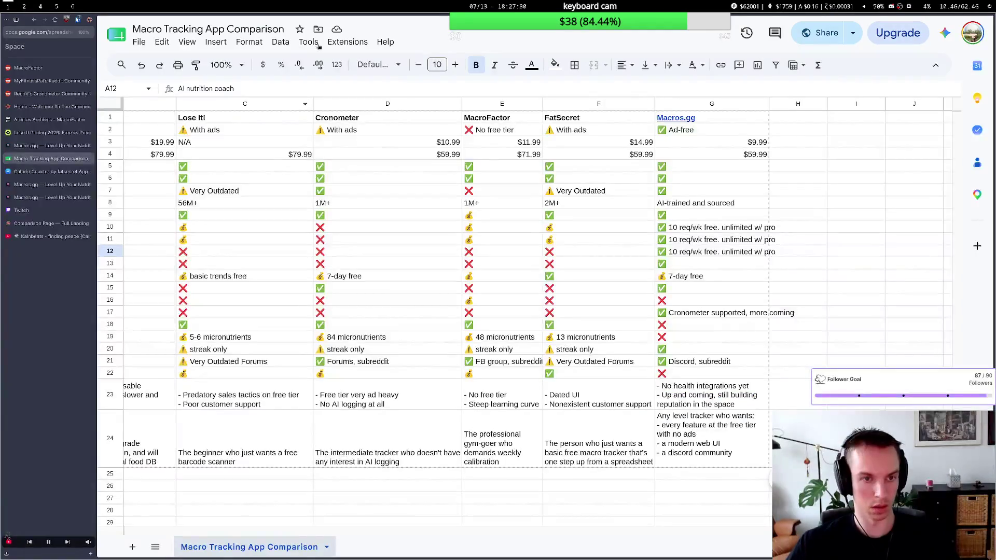
Freeze column A via View > Freeze and test scrolling across the app columns.
left_click(189, 43)
mouse_move(208, 80)
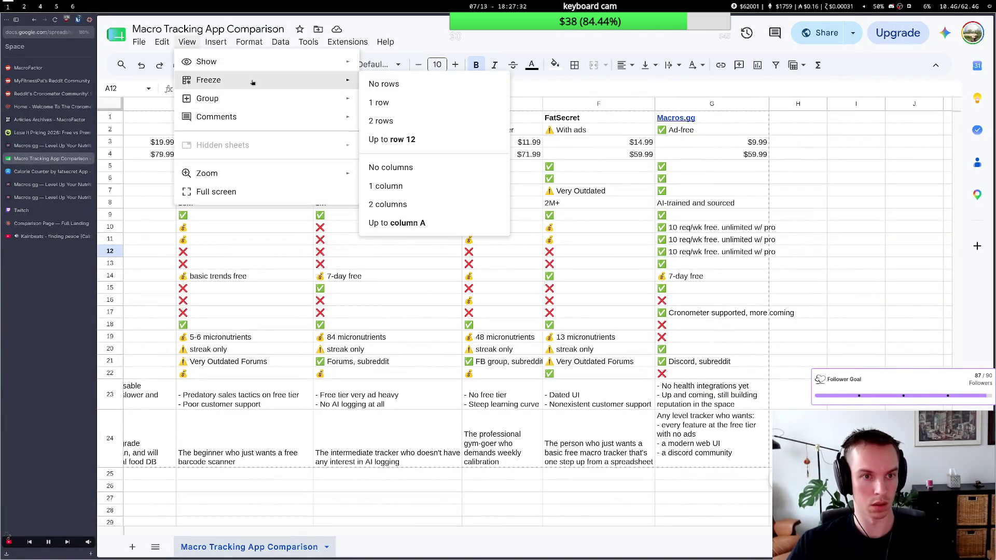
left_click(413, 188)
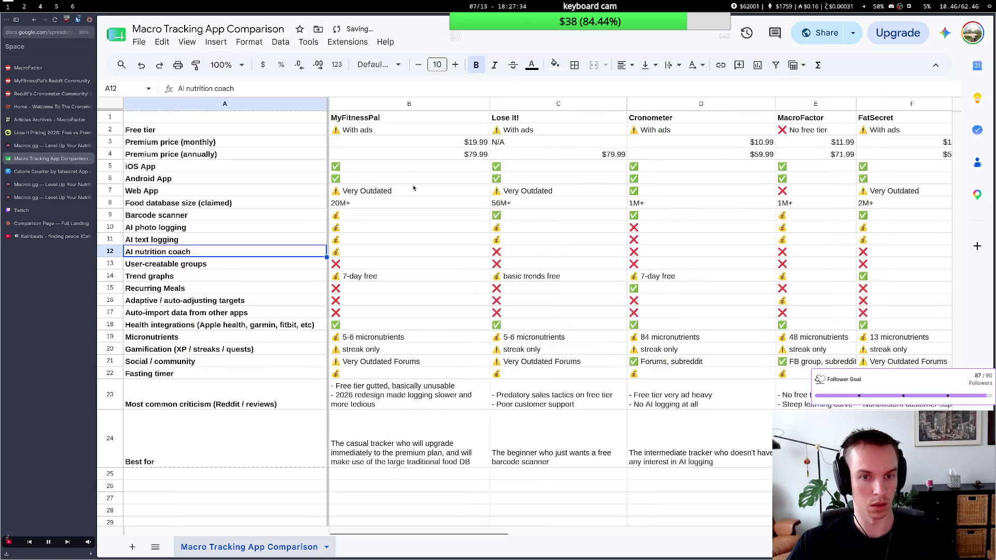
scroll(529, 217, "right", 5)
scroll(521, 220, "right", 2)
scroll(520, 221, "right", 2)
scroll(516, 221, "left", 3)
scroll(516, 222, "left", 3)
scroll(515, 219, "left", 2)
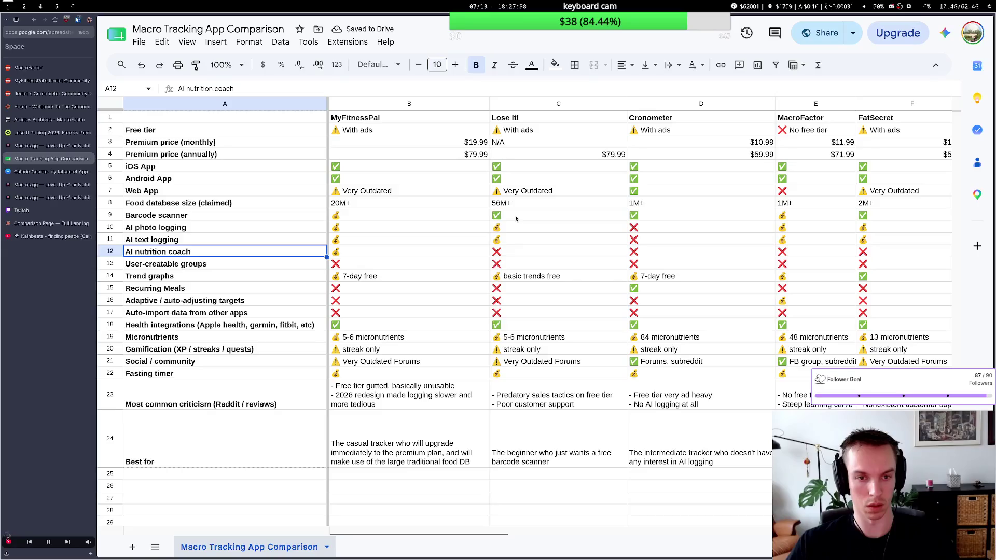
left_click(474, 383)
left_click(459, 312)
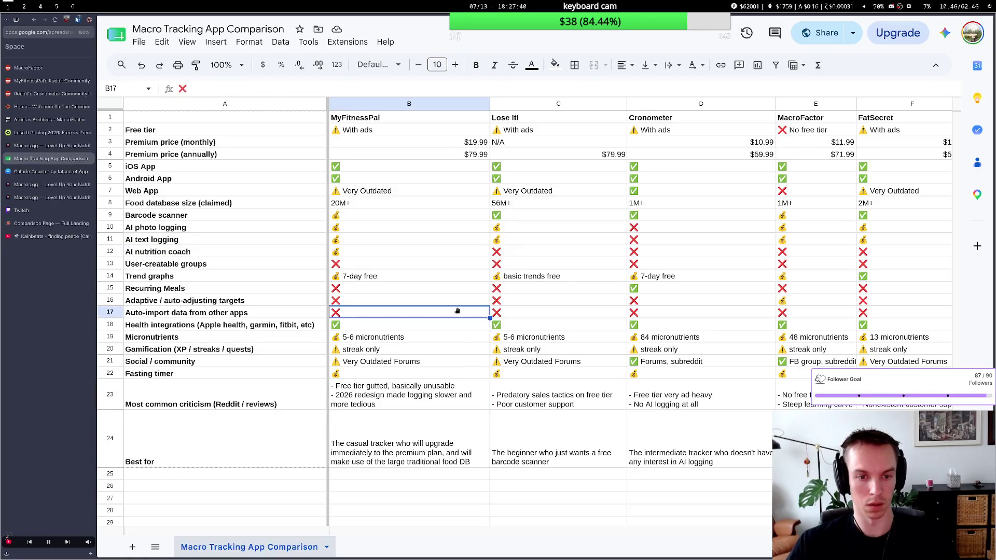
scroll(458, 312, "right", 1)
scroll(457, 312, "right", 1)
scroll(457, 311, "right", 2)
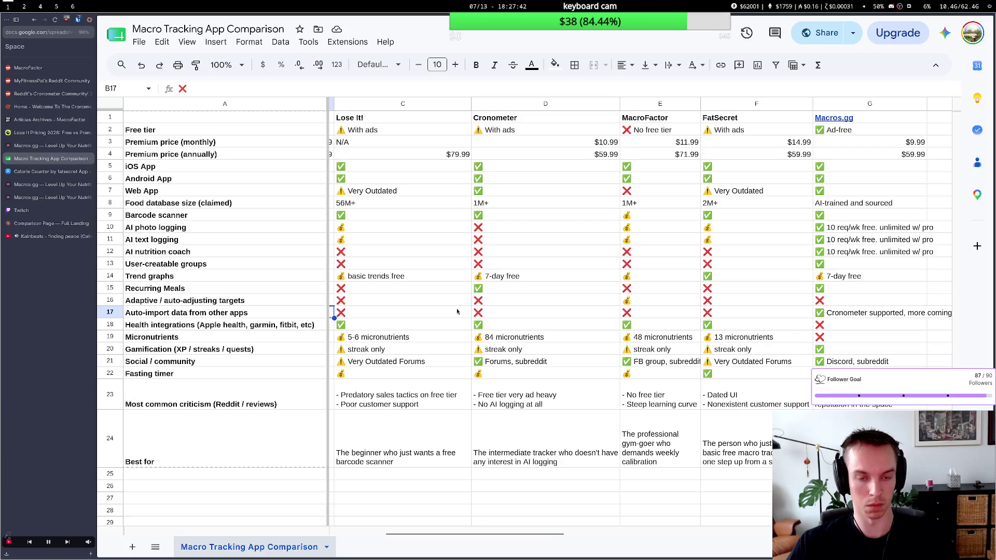
scroll(457, 311, "left", 2)
scroll(458, 311, "left", 1)
left_click(426, 373)
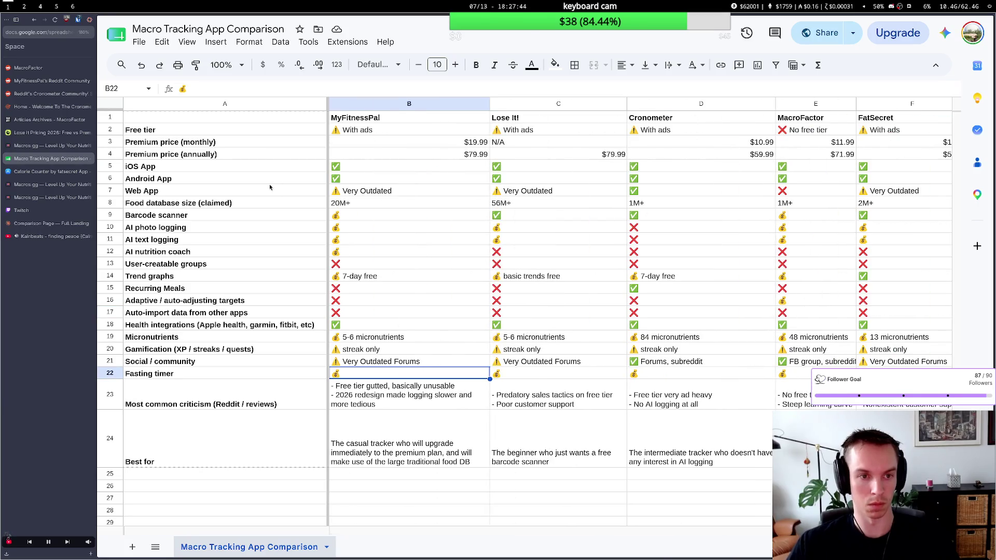
key("super+2")
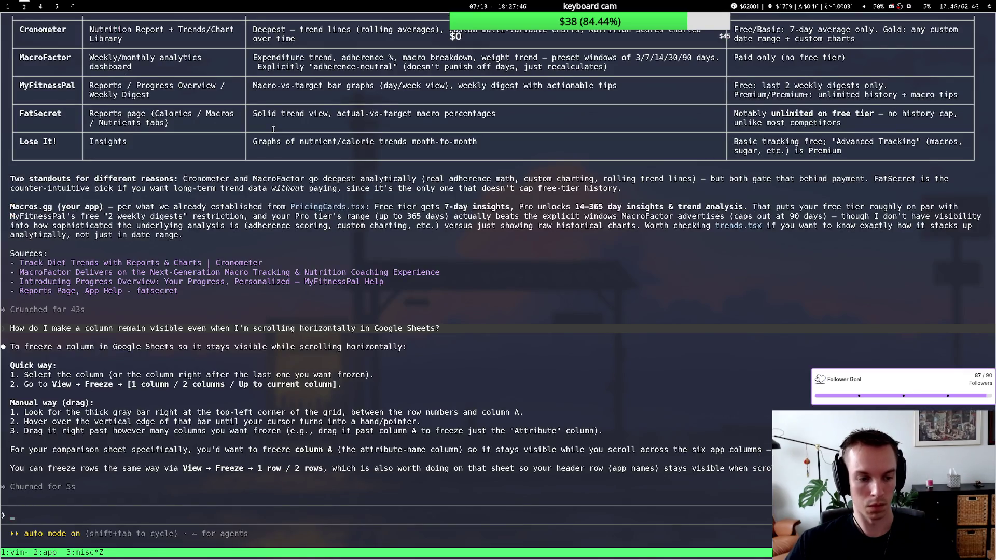
type("How do I zebramake a column visible when scrolling")
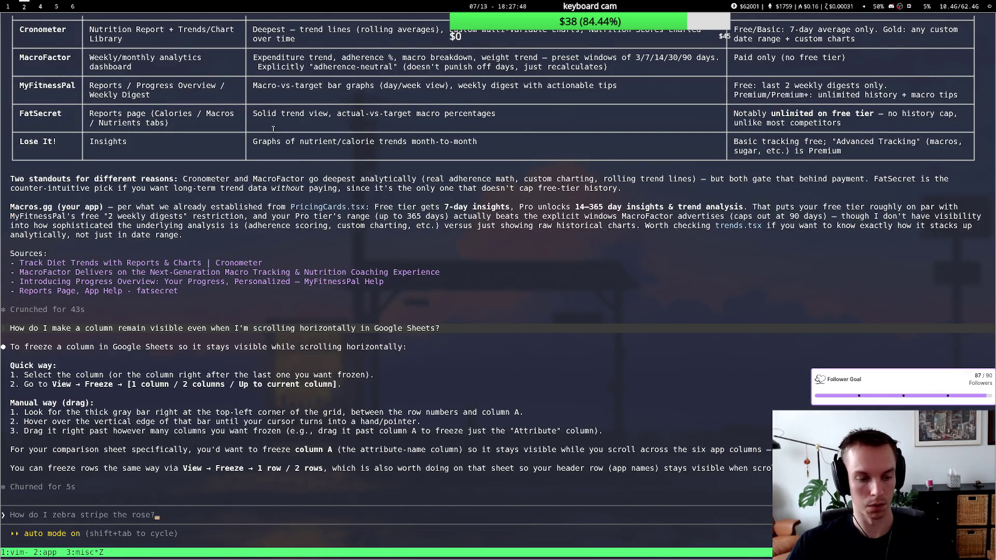
Ask Claude Code how to zebra-stripe the comparison sheet's rows and read its answer.
key("Return")
key("super+1")
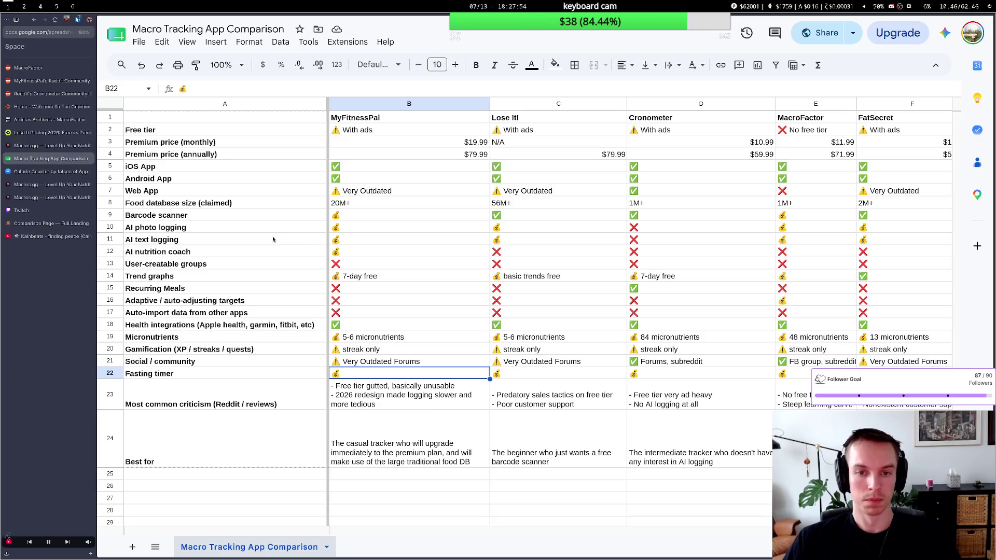
key("super+2")
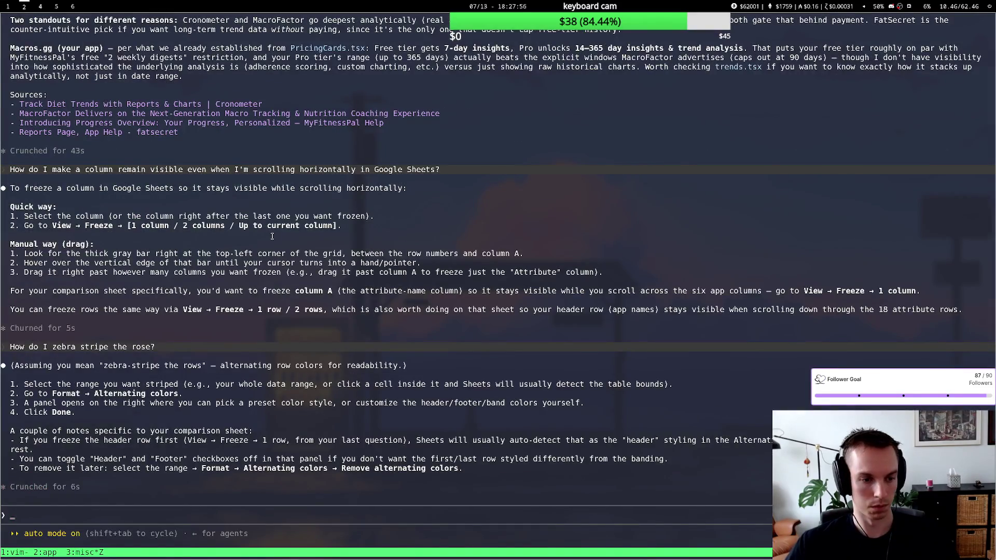
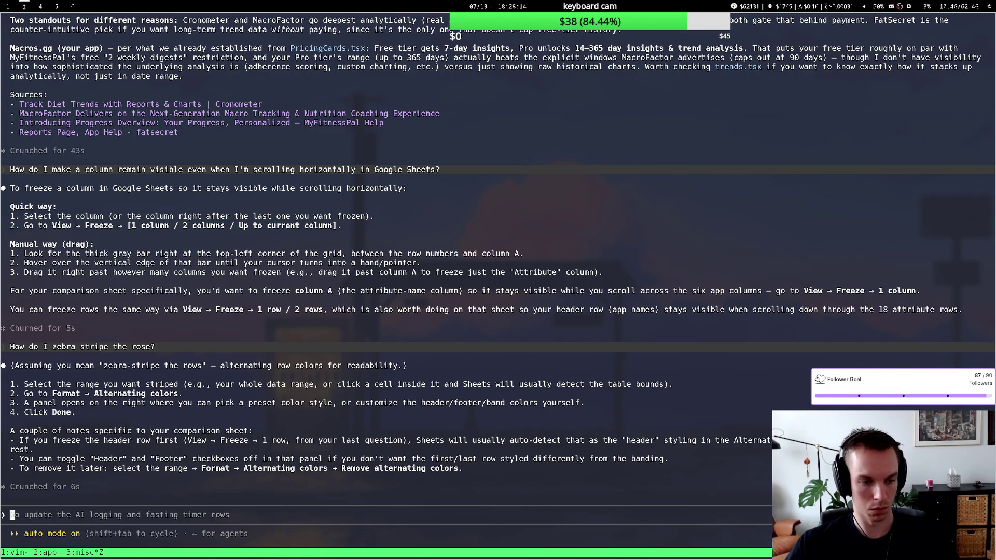
Switch from the terminal workspace to the browser showing the comparison spreadsheet.
key("super+1")
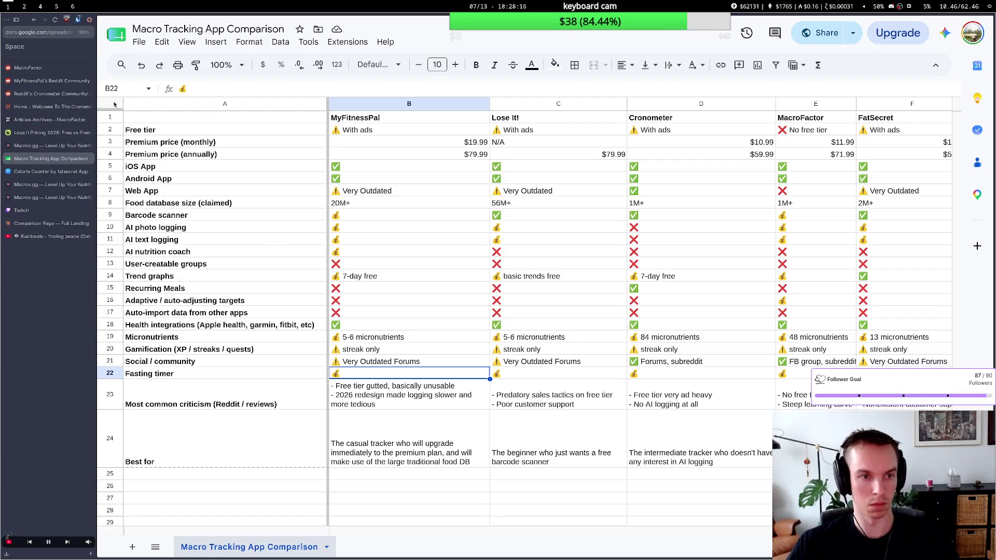
Apply default alternating row colours with a grey header row to the entire sheet.
left_click(115, 104)
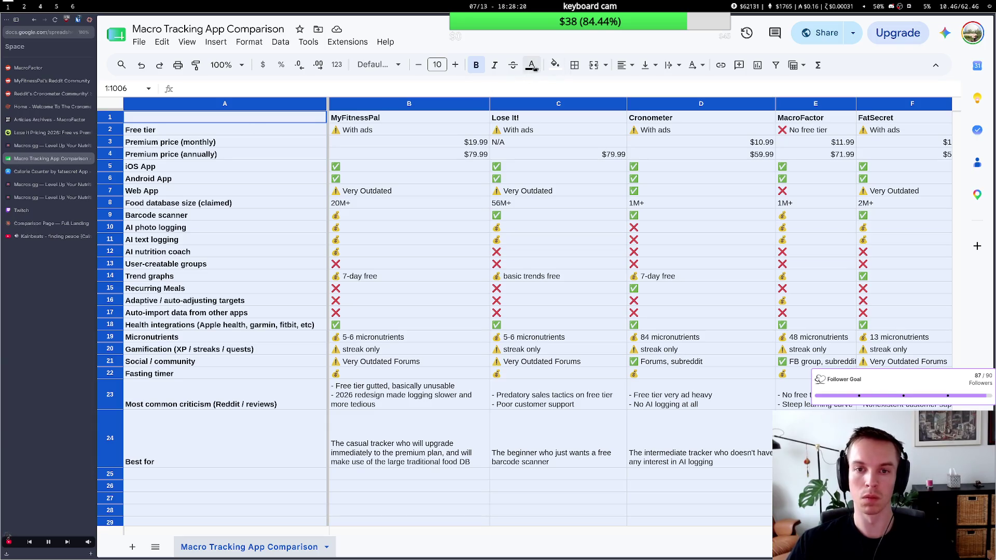
left_click(250, 43)
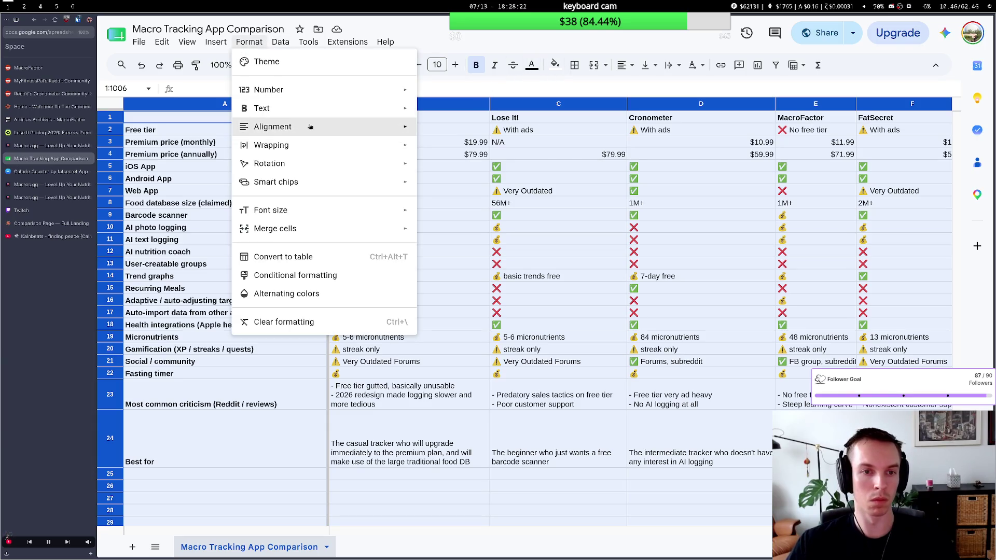
left_click(319, 295)
left_click(427, 266)
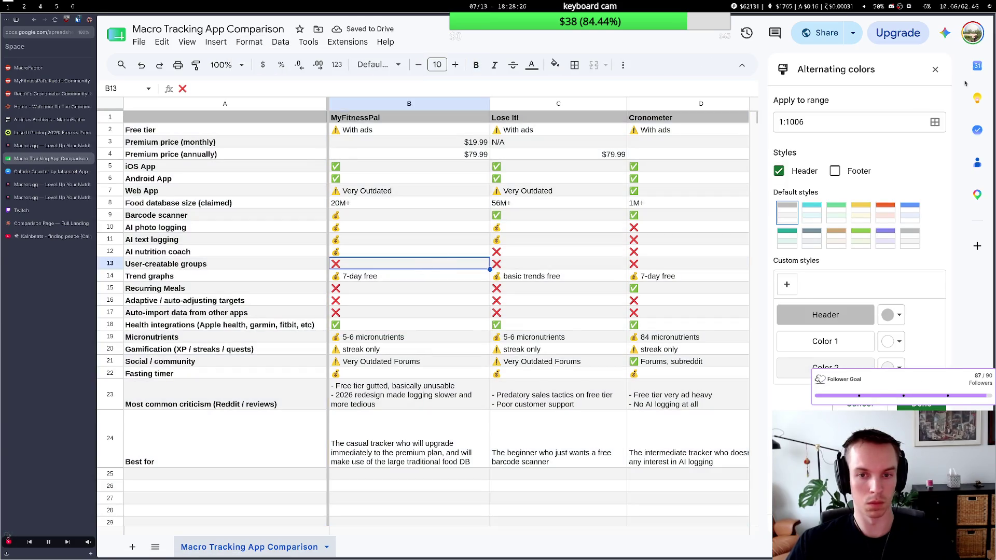
left_click(937, 70)
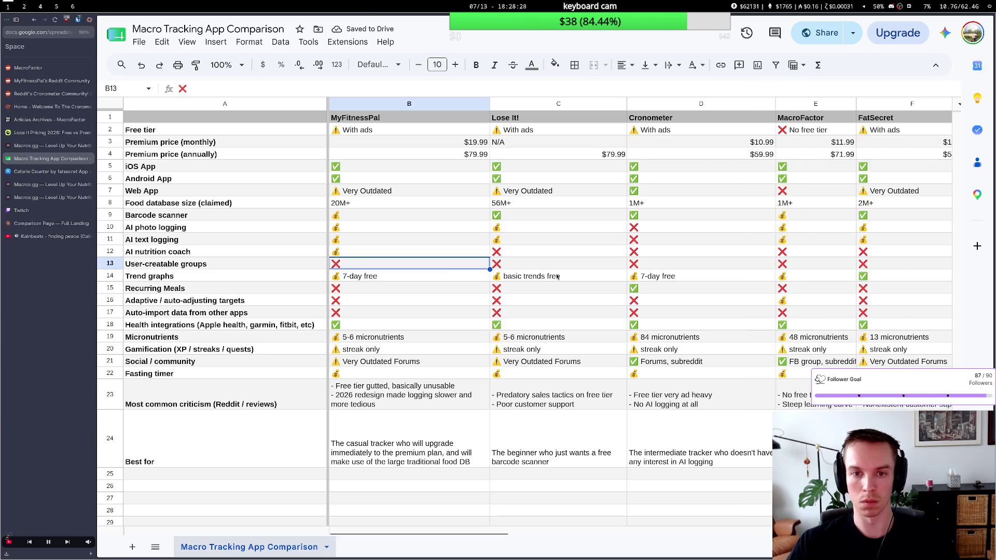
scroll(518, 346, "right", 1)
scroll(518, 346, "right", 3)
scroll(518, 345, "right", 3)
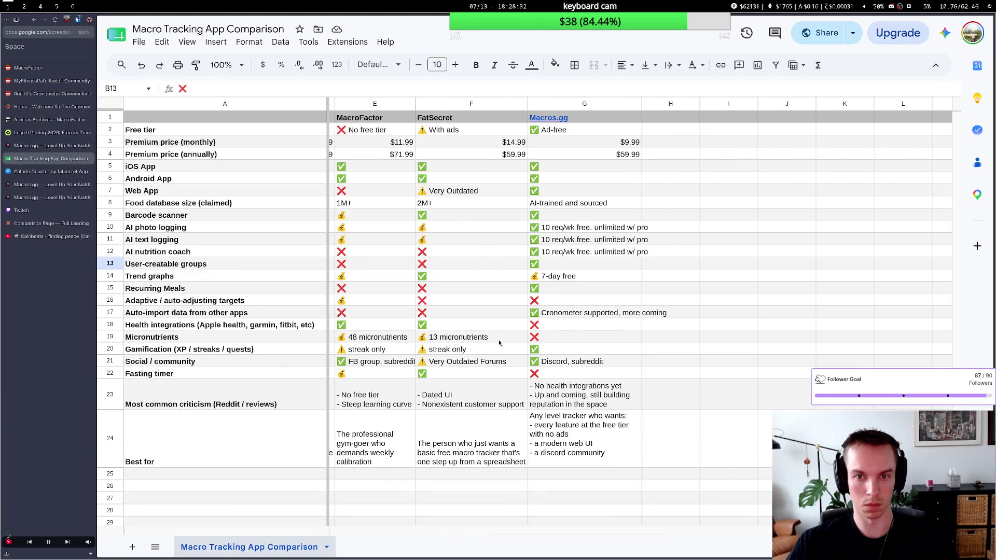
scroll(502, 340, "left", 2)
scroll(502, 339, "left", 2)
scroll(502, 340, "left", 2)
scroll(501, 337, "right", 2)
scroll(502, 337, "right", 2)
scroll(502, 338, "left", 2)
scroll(502, 338, "left", 2)
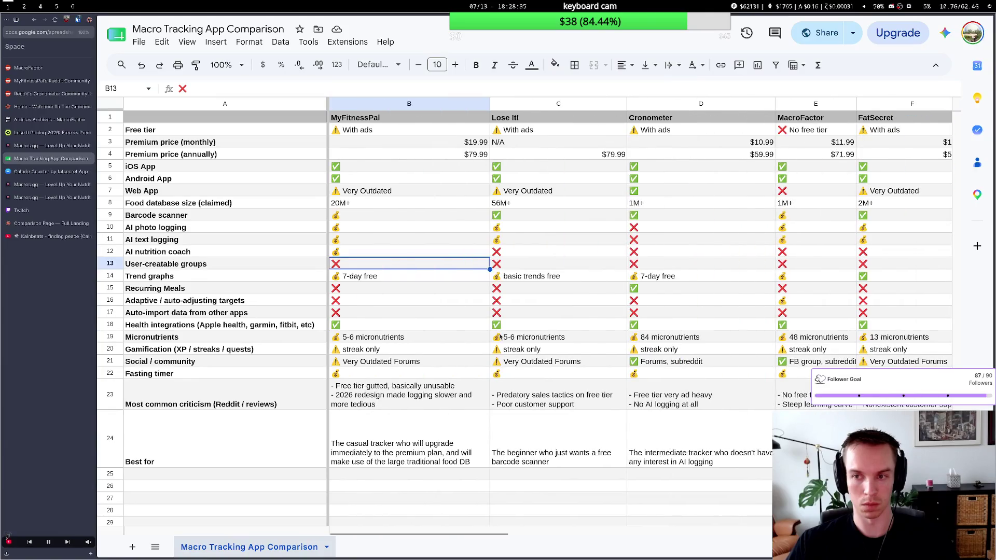
left_click(452, 335)
scroll(447, 335, "right", 2)
scroll(447, 335, "right", 1)
scroll(446, 335, "left", 3)
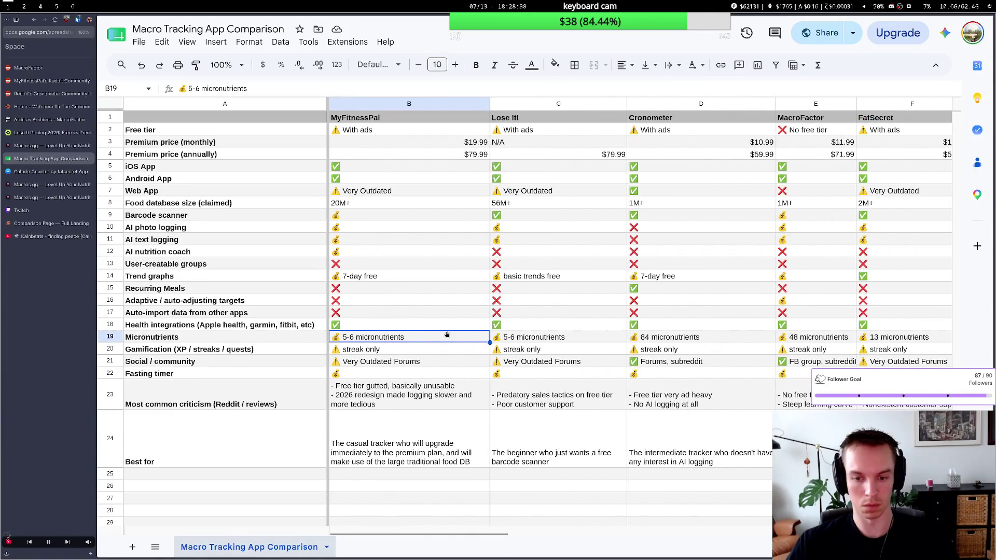
key("ctrl+minus")
scroll(448, 336, "down", 2)
scroll(448, 335, "down", 2)
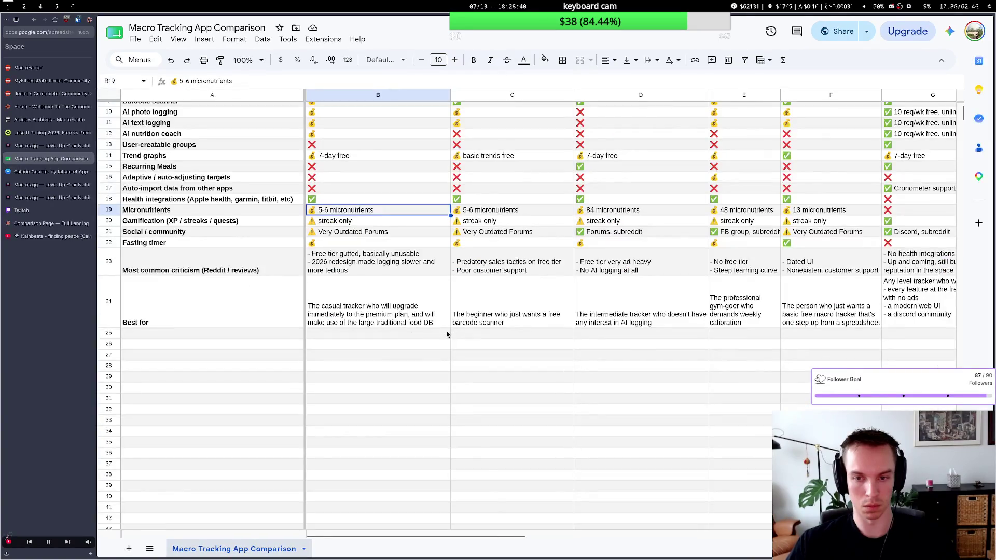
scroll(448, 335, "up", 3)
scroll(448, 334, "right", 2)
scroll(448, 328, "right", 2)
scroll(448, 327, "left", 2)
scroll(448, 328, "left", 2)
scroll(448, 326, "right", 1)
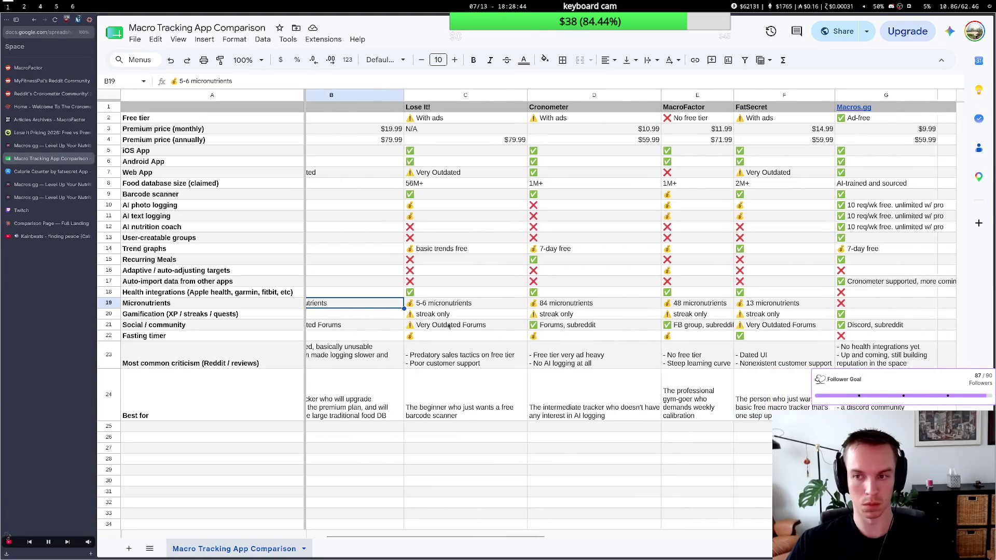
scroll(448, 326, "left", 1)
scroll(448, 326, "right", 1)
scroll(448, 326, "right", 5)
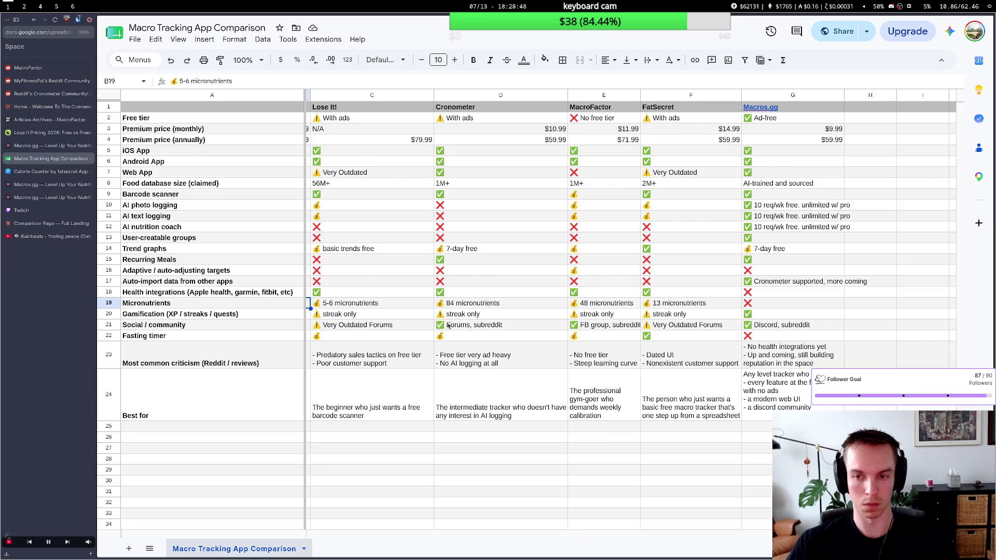
scroll(449, 326, "left", 5)
scroll(449, 327, "left", 1)
scroll(449, 326, "right", 5)
scroll(448, 326, "right", 2)
scroll(449, 326, "left", 2)
scroll(448, 327, "left", 1)
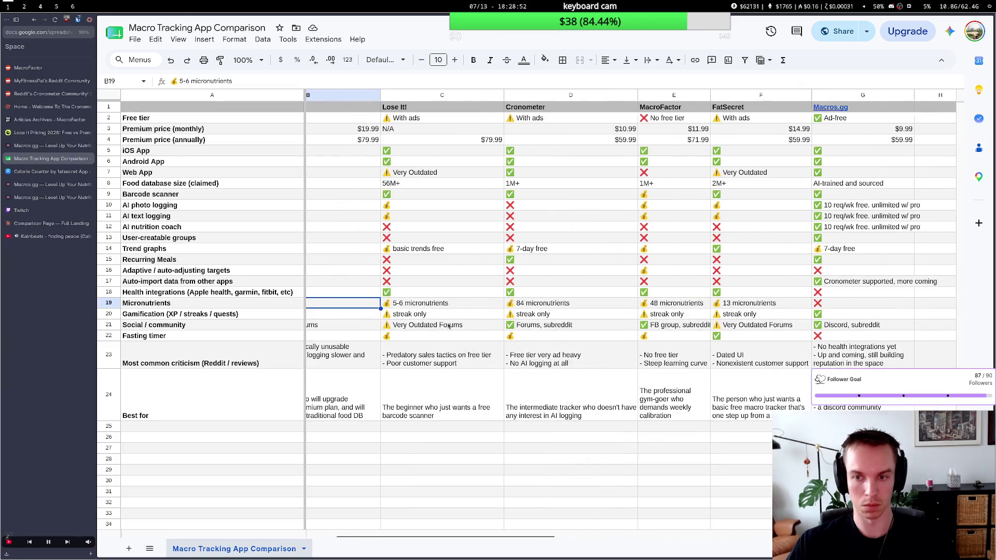
scroll(449, 327, "left", 2)
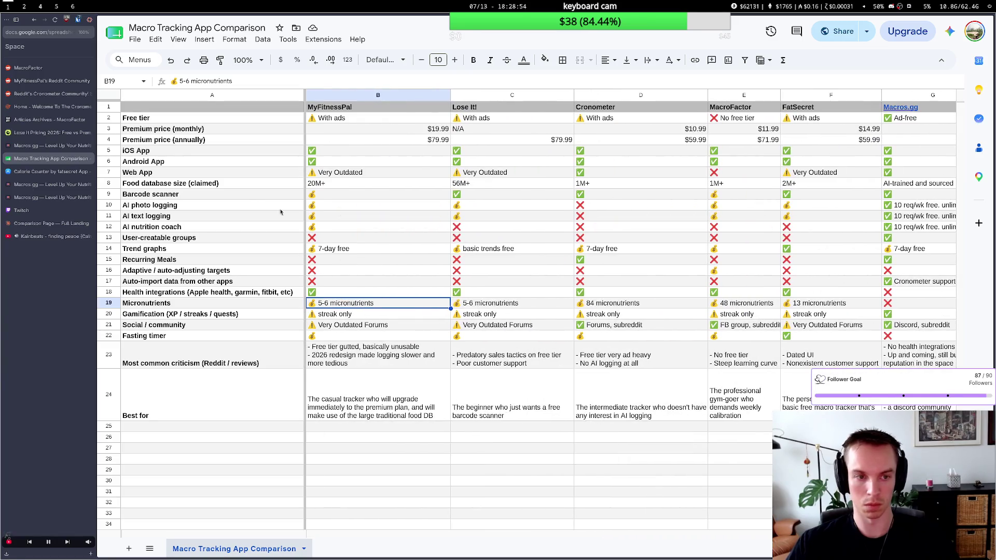
scroll(545, 249, "down", 1)
scroll(551, 254, "up", 1)
scroll(551, 254, "right", 1)
scroll(550, 255, "right", 2)
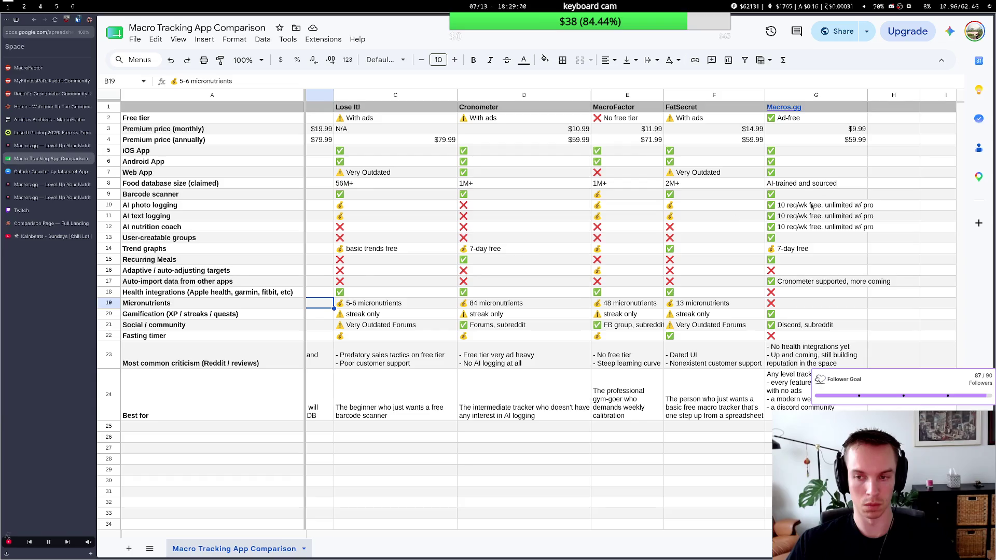
Edit the Macros.gg database cell G8 to read "AI-sourced and trained".
double_click(812, 183)
double_click(823, 183)
key("BackSpace")
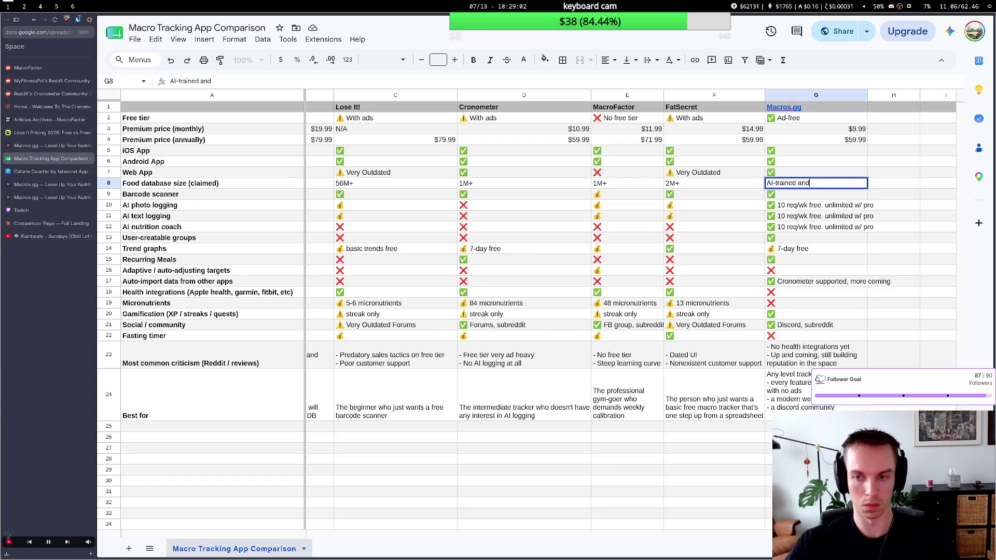
key("BackSpace")
key("BackSpace")
key("BackSpace")
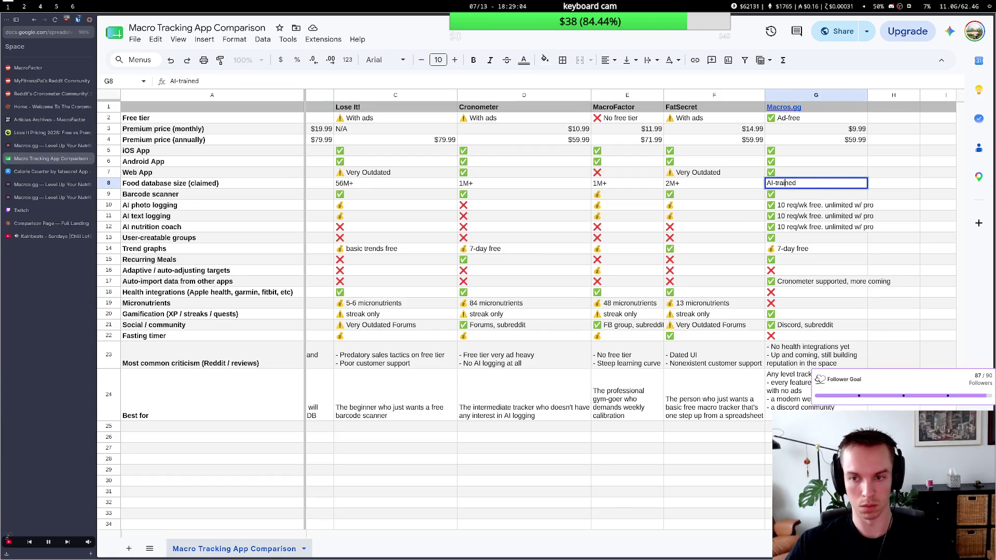
type("sourced and")
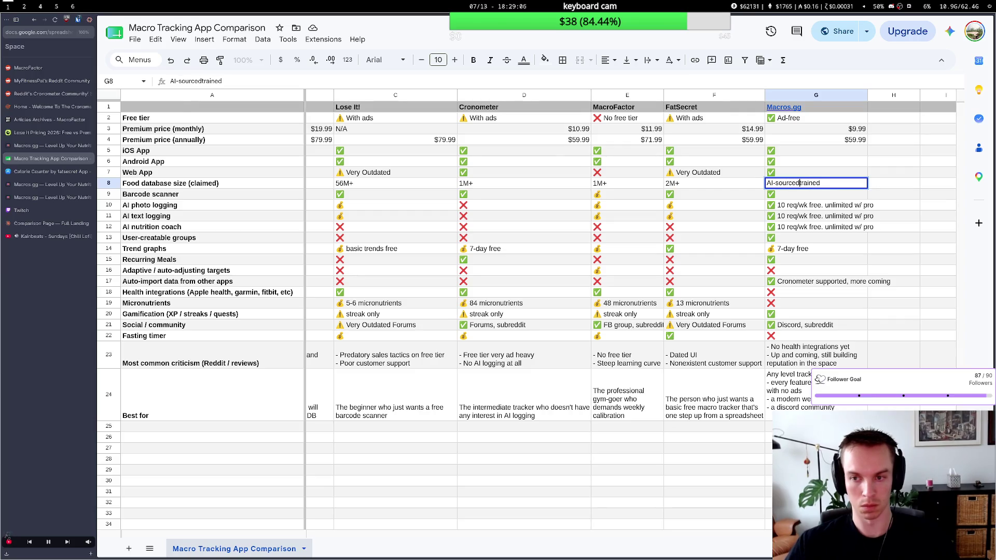
left_click(799, 282)
scroll(503, 292, "down", 2)
scroll(502, 293, "up", 2)
scroll(503, 284, "left", 2)
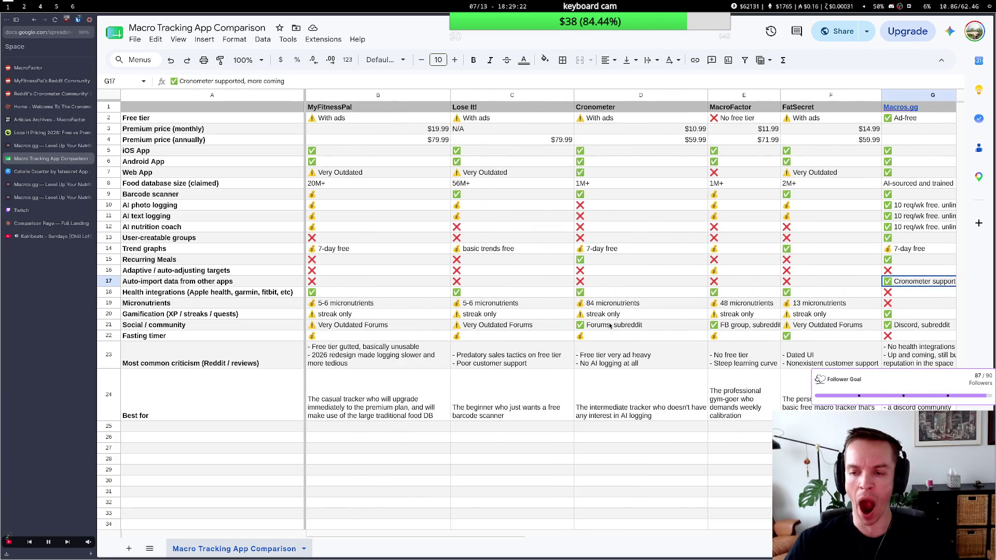
scroll(615, 321, "right", 3)
scroll(613, 325, "left", 3)
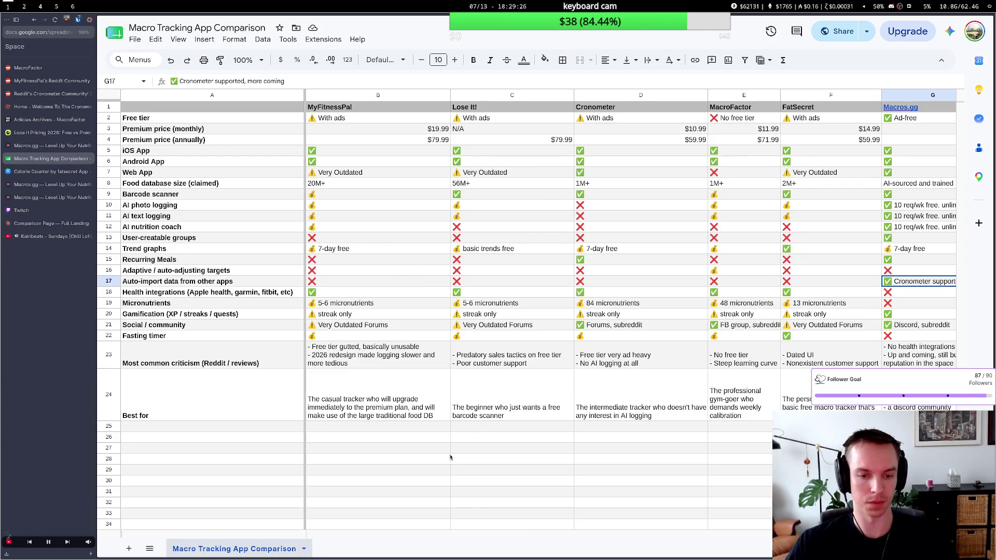
Write LEGEND: in A27 with a ✅ => "Yes" / "Free" line, then start another legend line.
double_click(194, 448)
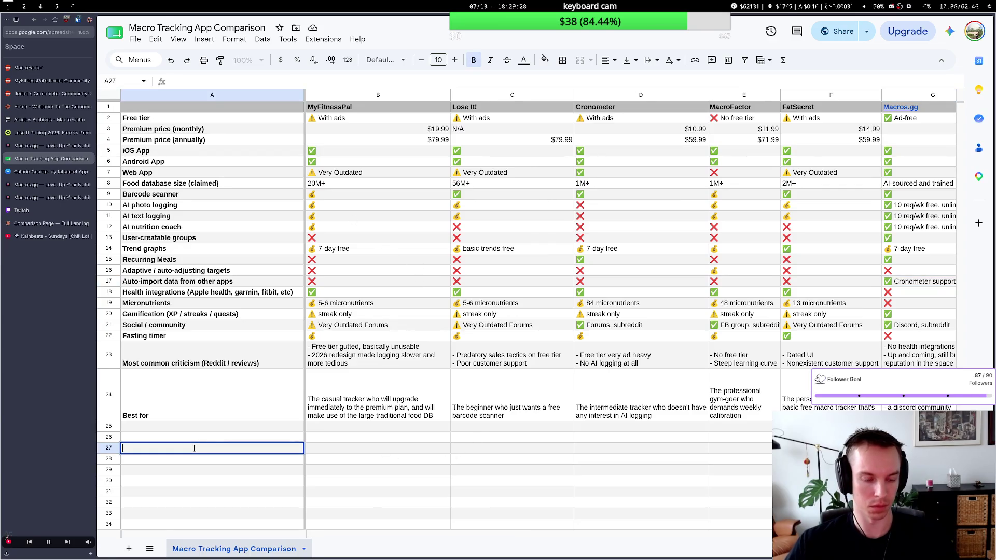
type("LEGEND:")
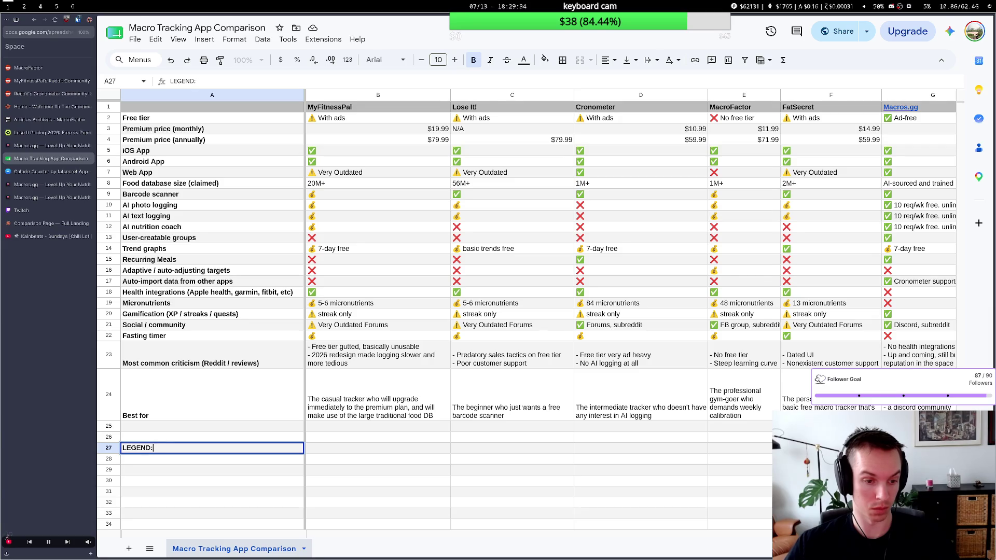
key("alt+Return")
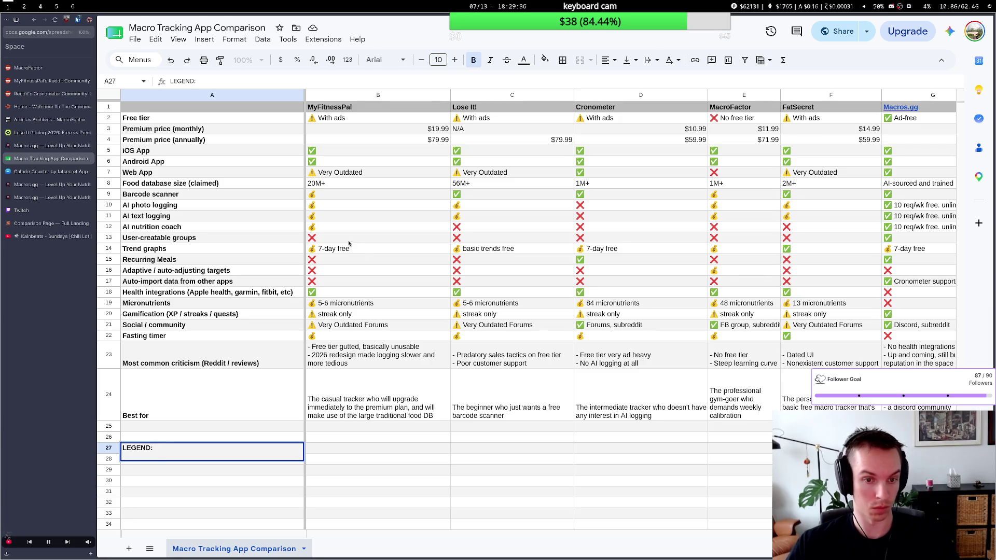
left_click(349, 154)
key("ctrl+c")
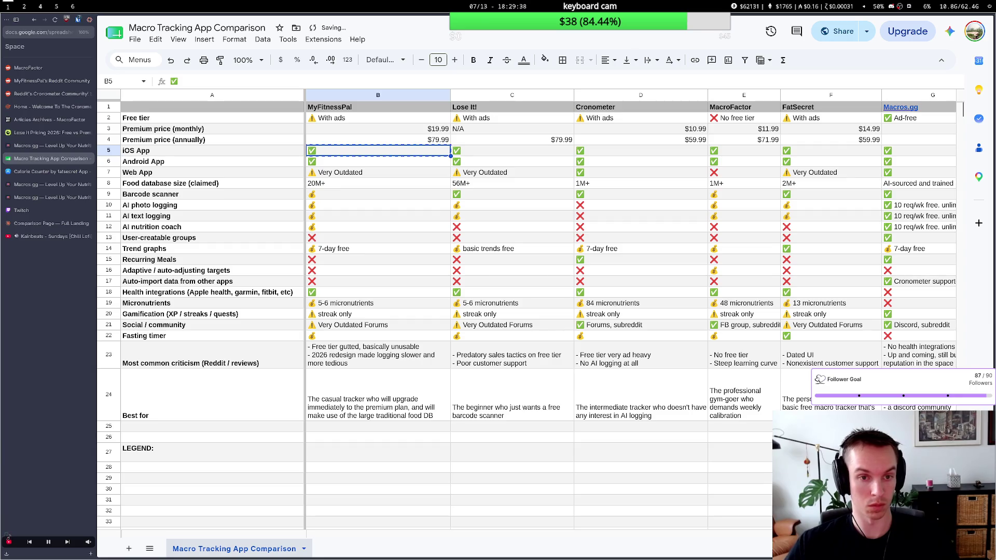
double_click(136, 455)
key("ctrl+v")
type("> \"Yes\"")
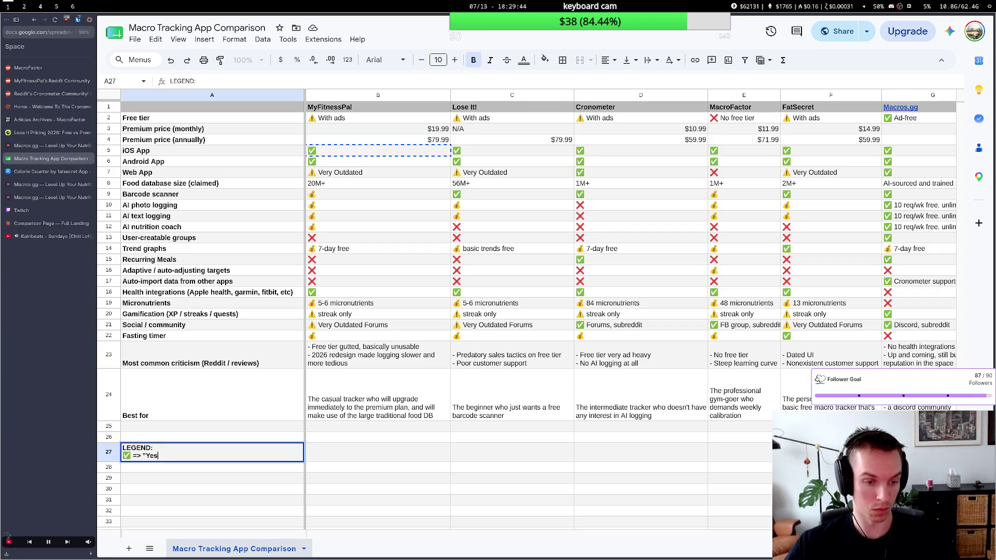
type(" / \"Free\"")
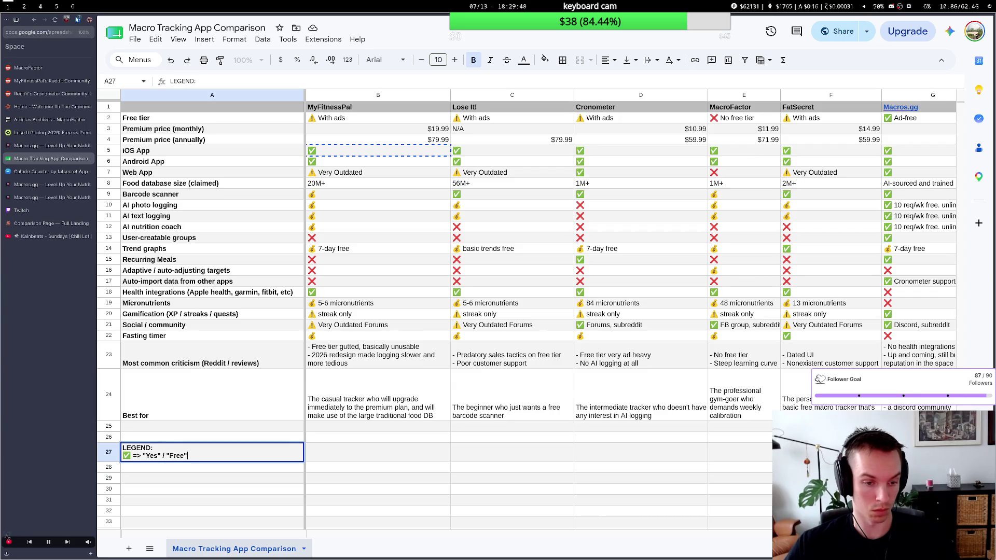
key("Return")
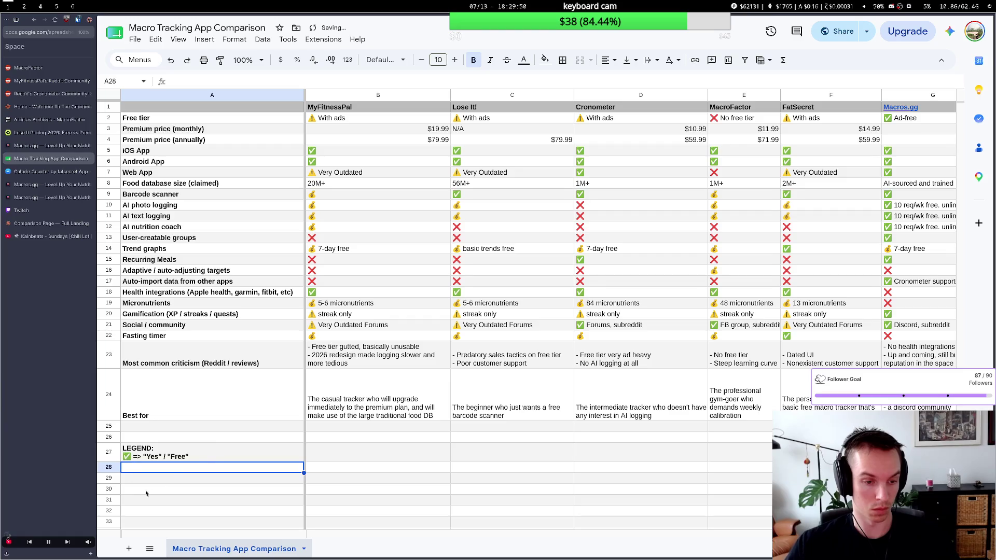
double_click(200, 457)
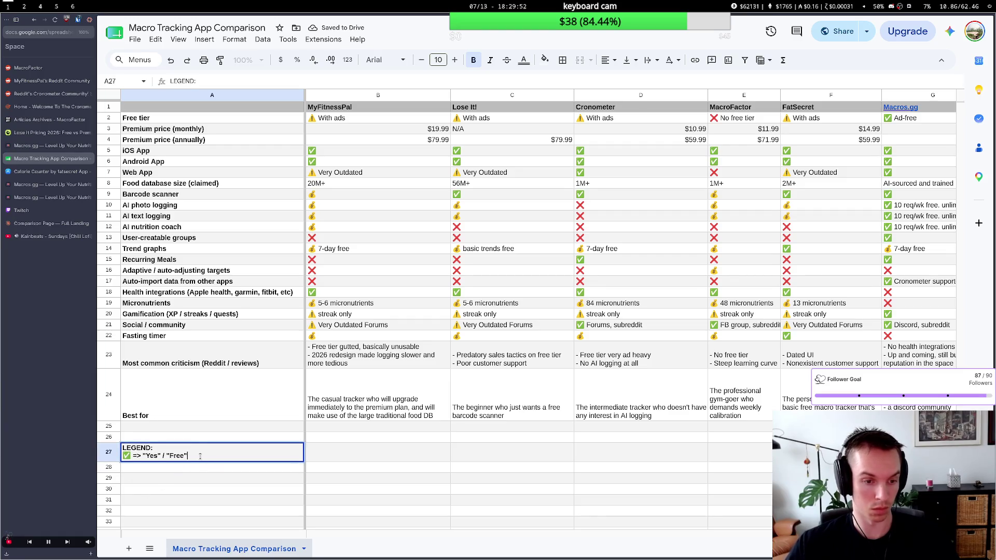
key("Escape")
double_click(200, 459)
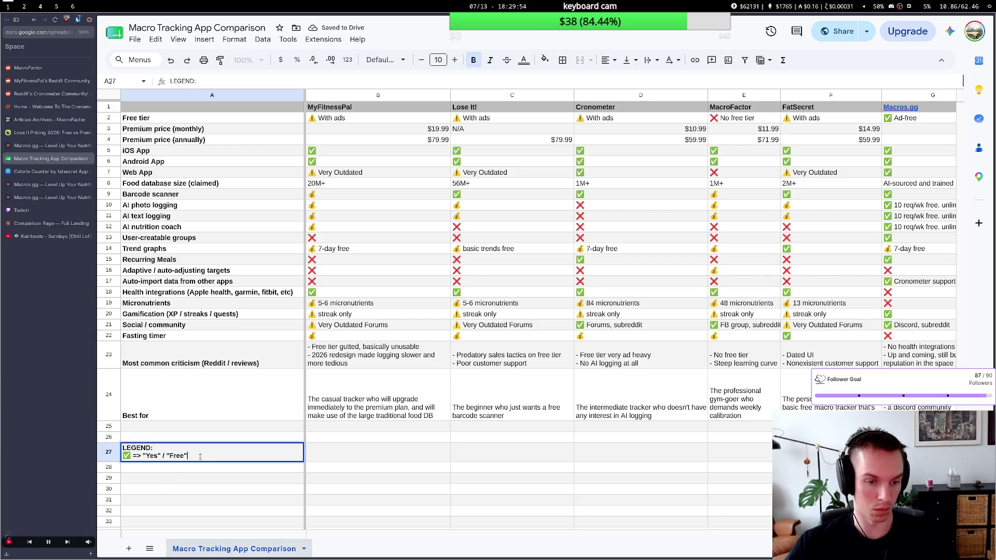
key("alt+Return")
Rename the spreadsheet to Macro Tracking App Comparison 2026.
left_click(221, 28)
key("End")
type("2026")
key("Return")
Add a 💰 legend line reading "Yes, paid only" beneath the checkmark entry.
key("ctrl+v")
type("=")
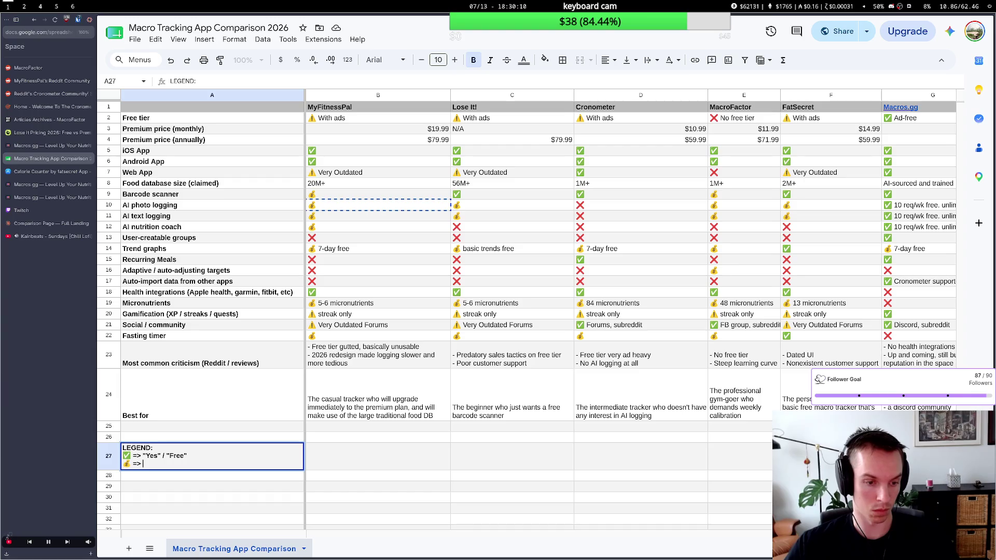
key("BackSpace")
type("\"Yes,")
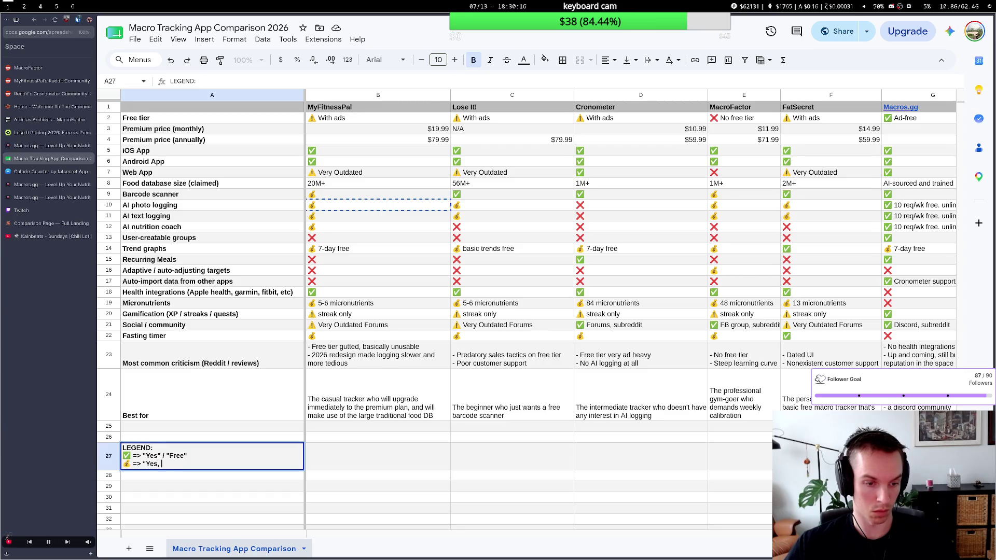
type("t pa")
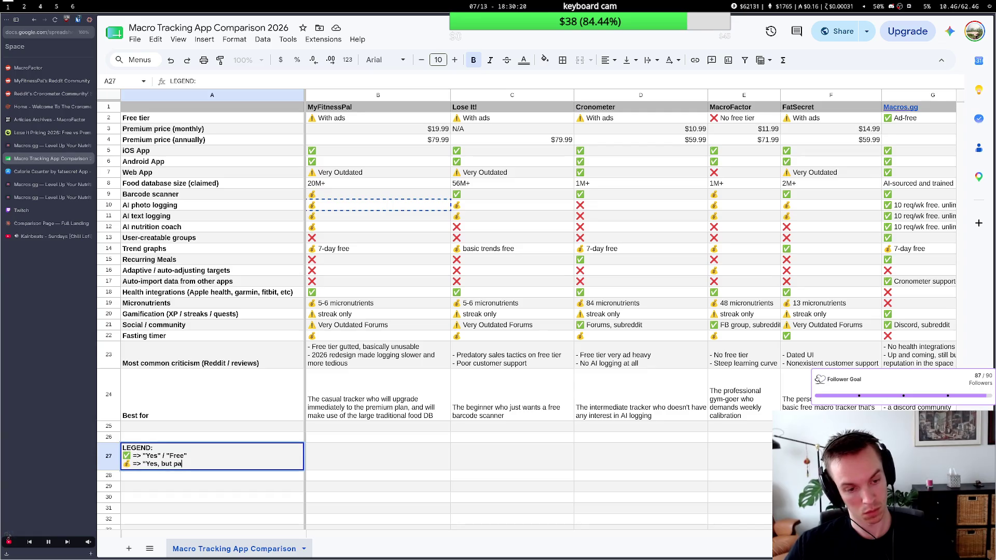
key("BackSpace")
key("BackSpace")
key("BackSpace")
key("BackSpace")
key("BackSpace")
key("BackSpace")
key("BackSpace")
key("BackSpace")
type("\" /")
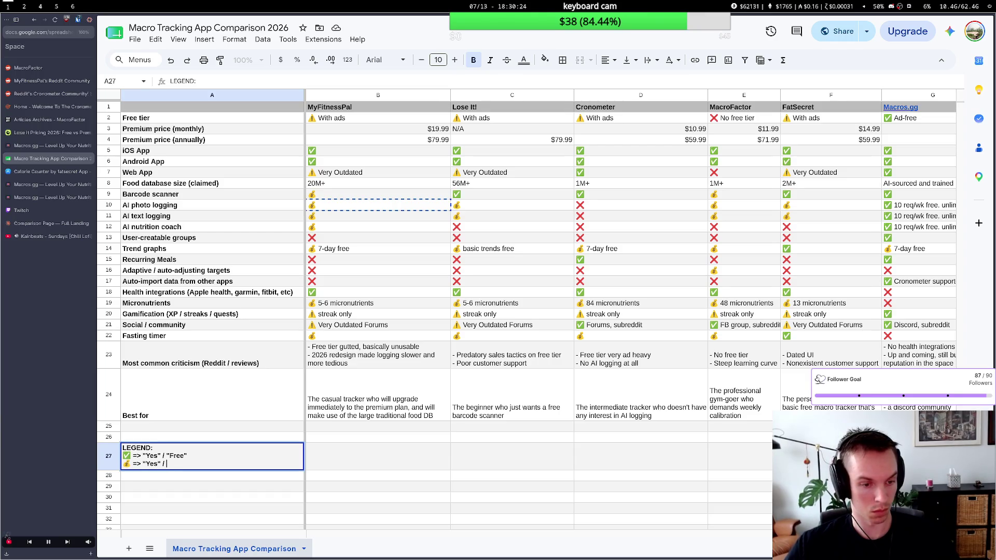
type(" \"P")
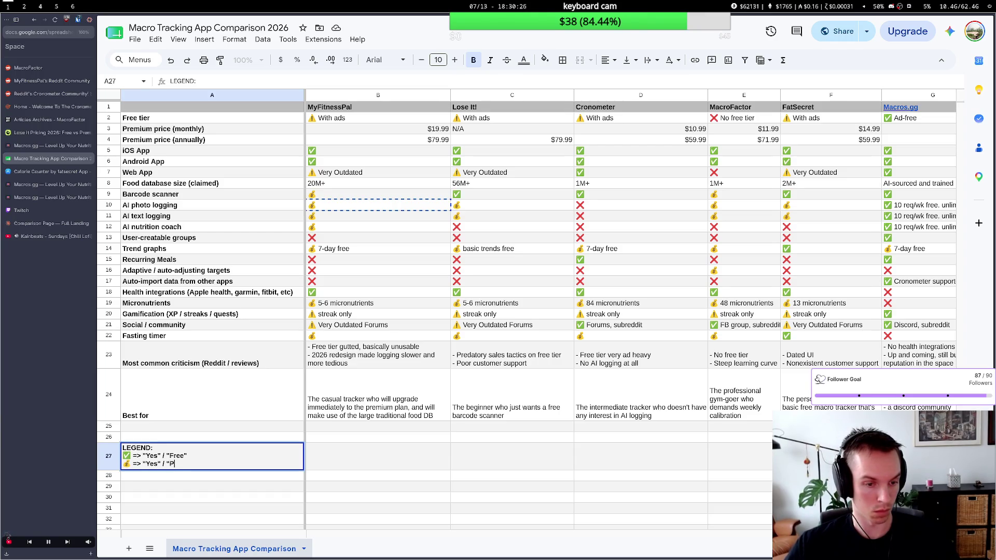
type("idy")
type("nly")
key("BackSpace")
key("BackSpace")
key("BackSpace")
key("BackSpace")
key("BackSpace")
key("BackSpace")
type(", p")
key("End")
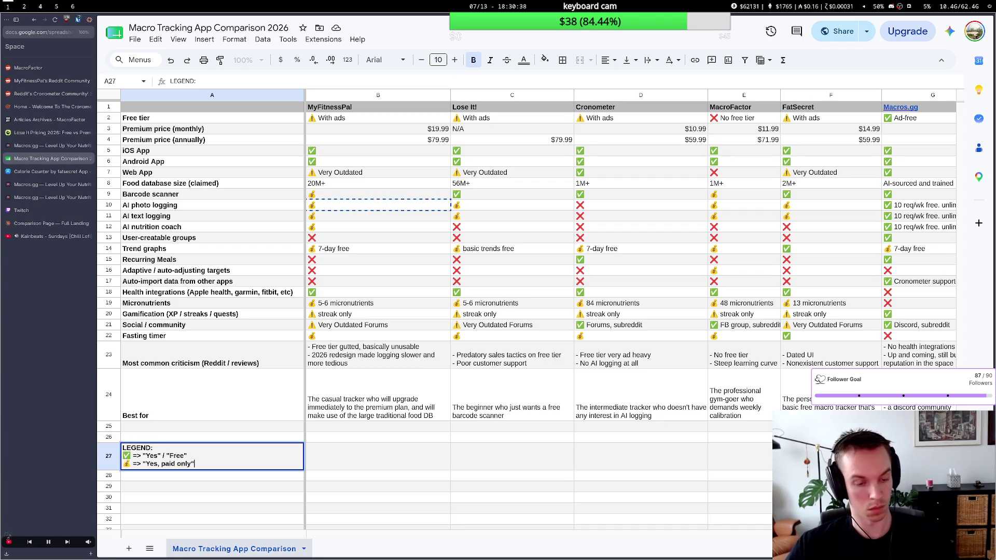
key("Escape")
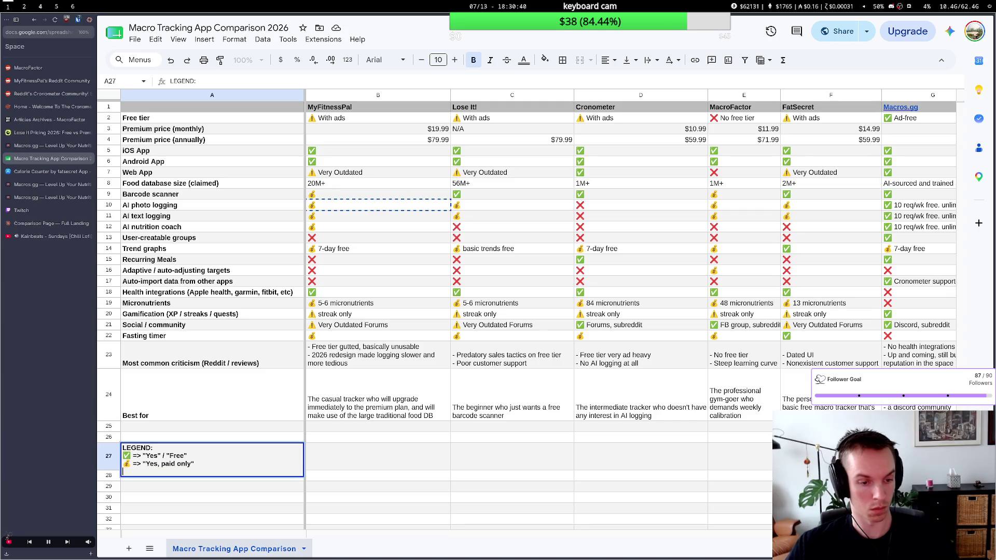
Add a ⚠️ legend line from B20's emoji meaning "Kind of" / "Not really".
left_click(328, 303)
triple_click(335, 314)
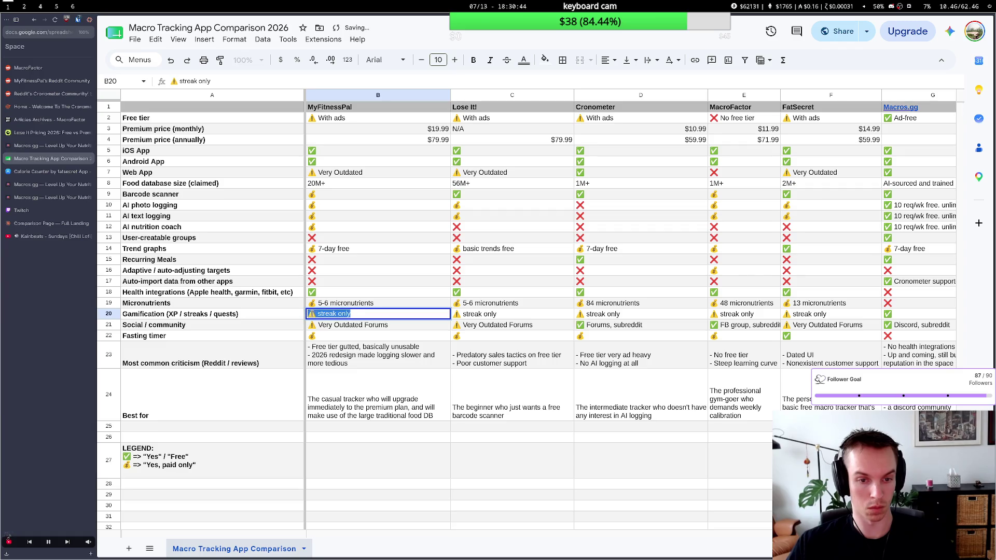
key("Home")
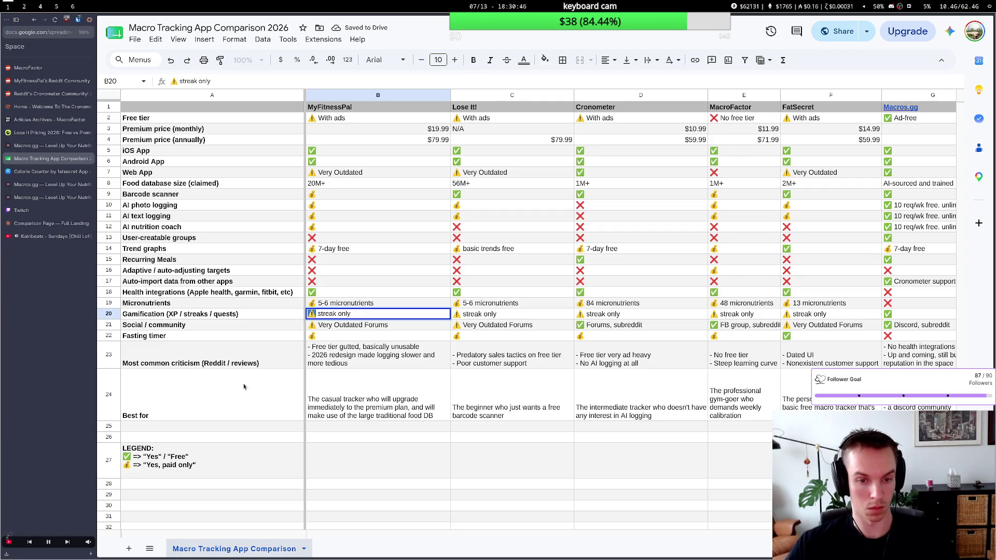
double_click(147, 471)
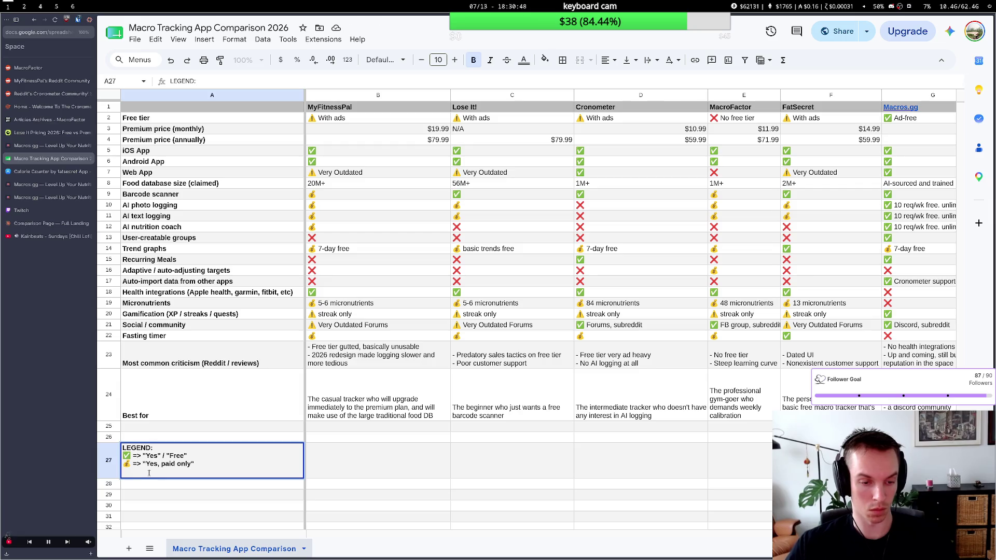
key("alt+Return")
key("BackSpace")
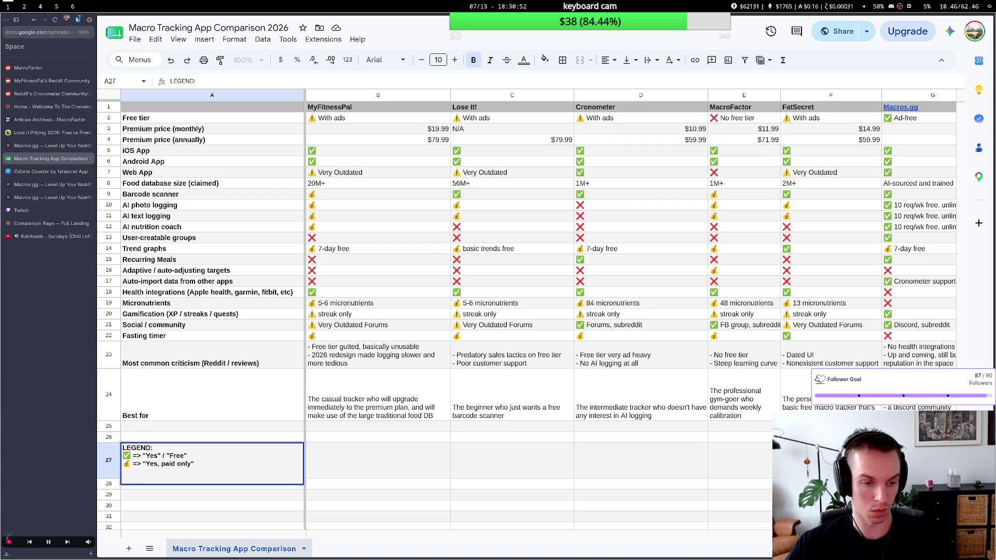
key("BackSpace")
key("BackSpace")
key("alt+Return")
type("⚠️ => ")
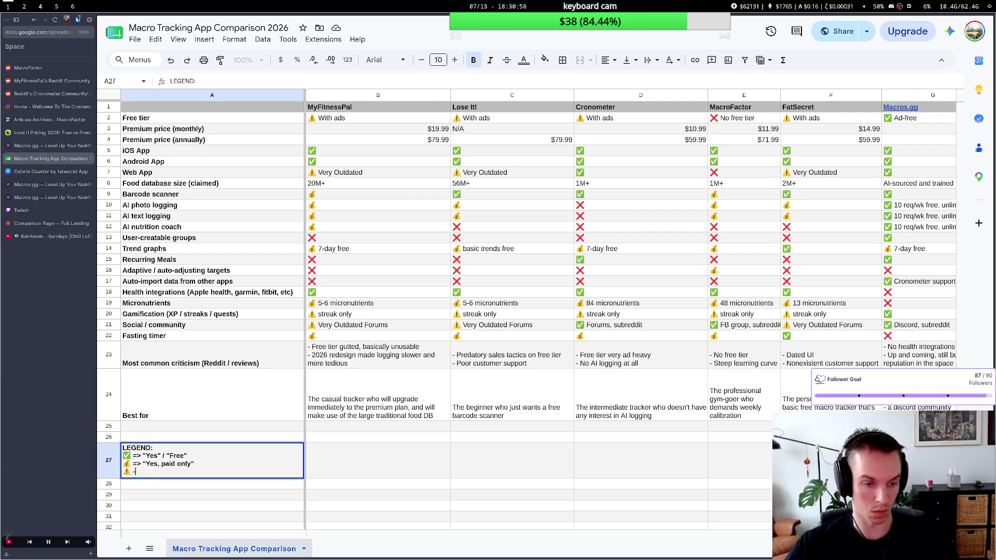
type("\"Kind of")
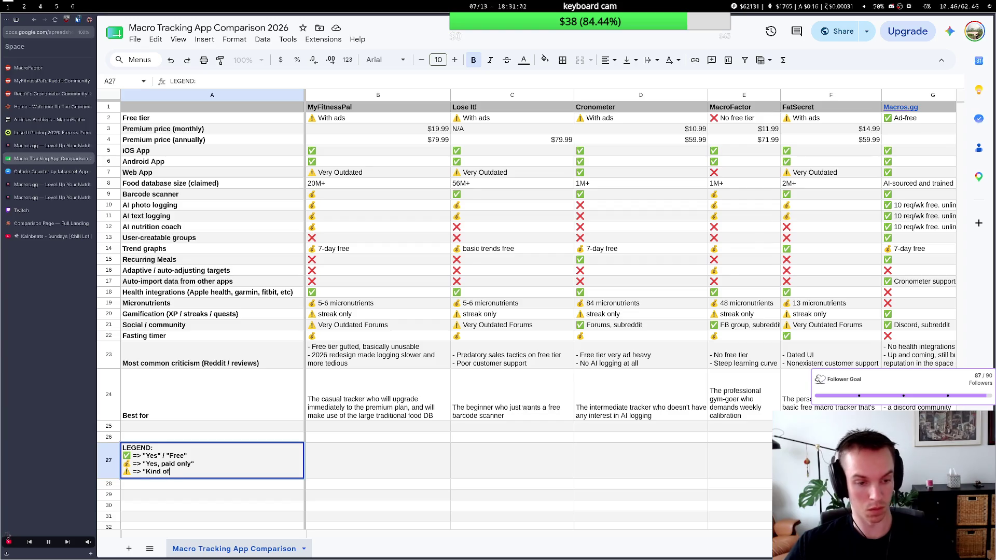
type("\"")
key("BackSpace")
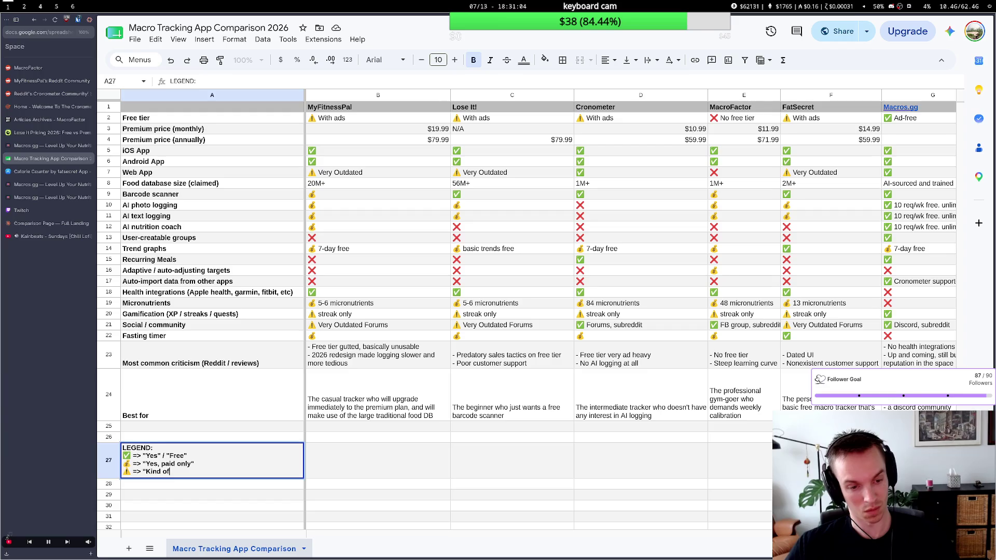
type("\"")
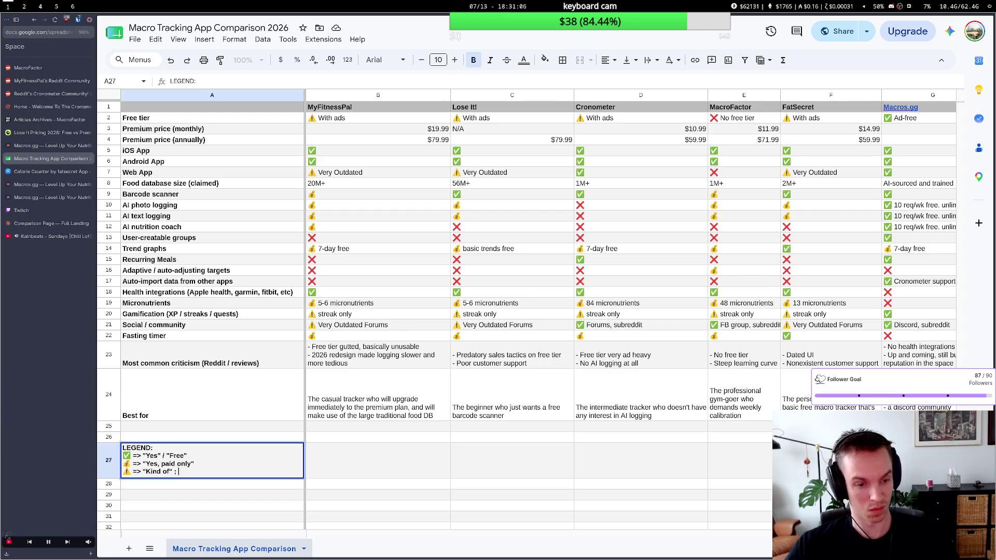
type("/ \"No")
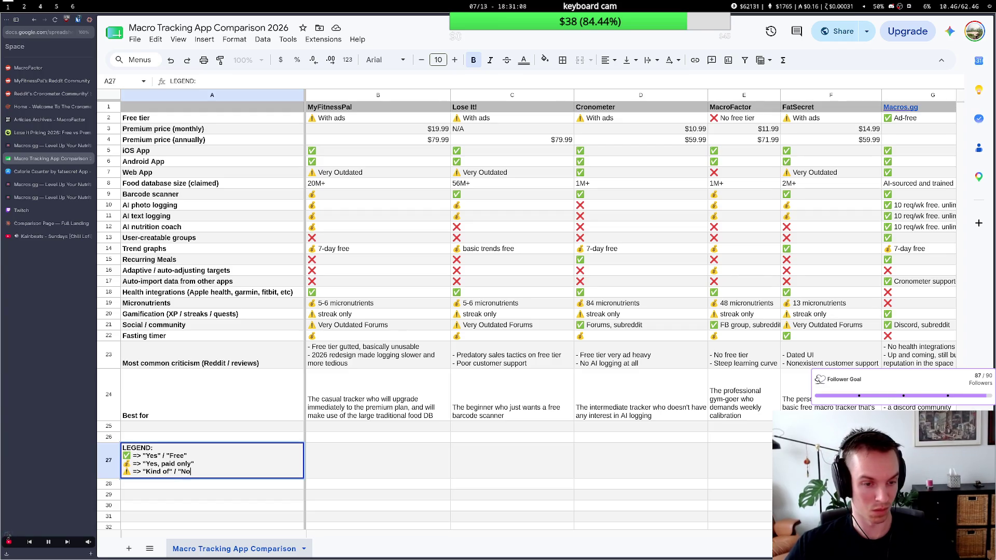
type("t really\"")
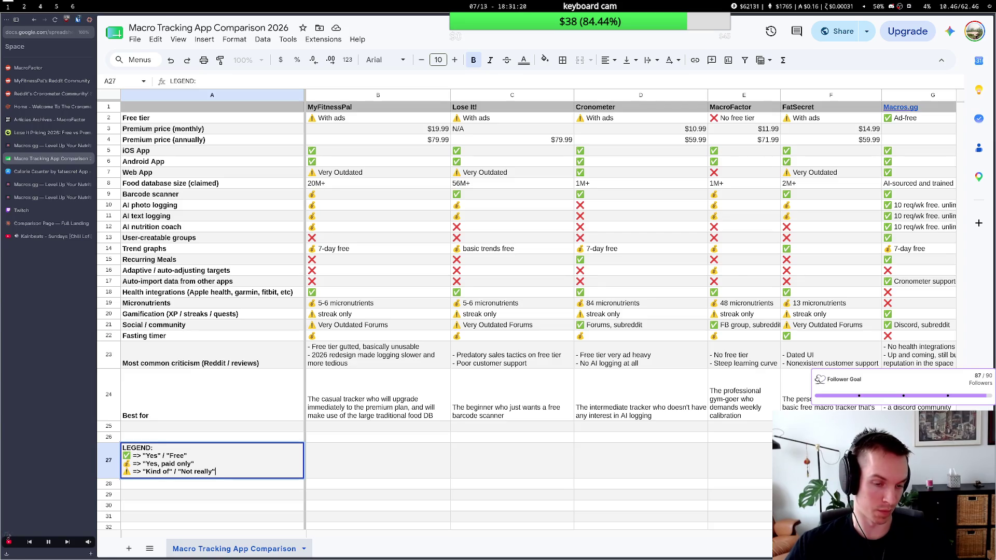
key("shift+Return")
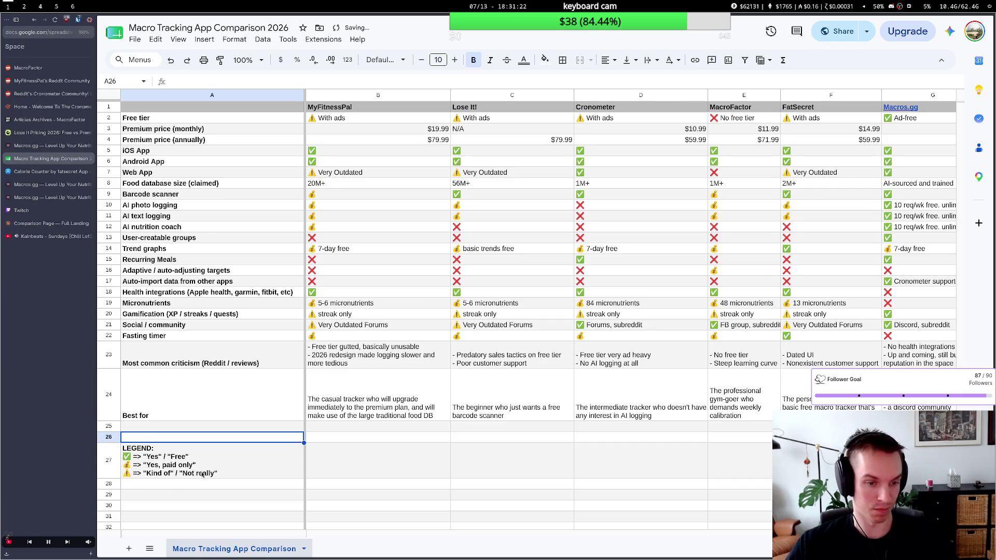
Add a ❌ legend line from B15's emoji meaning "No" / "Not supported".
double_click(229, 472)
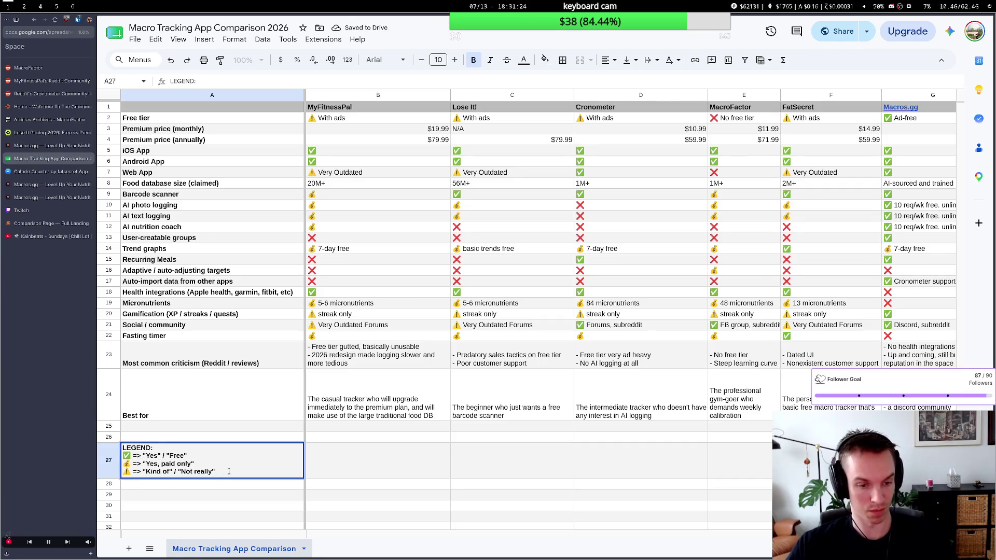
key("ctrl+Return")
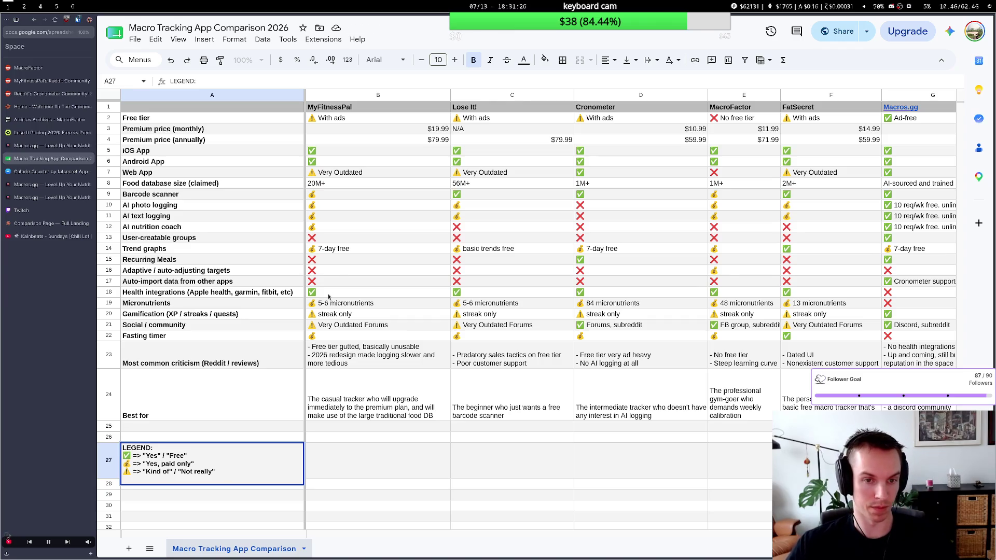
left_click(333, 261)
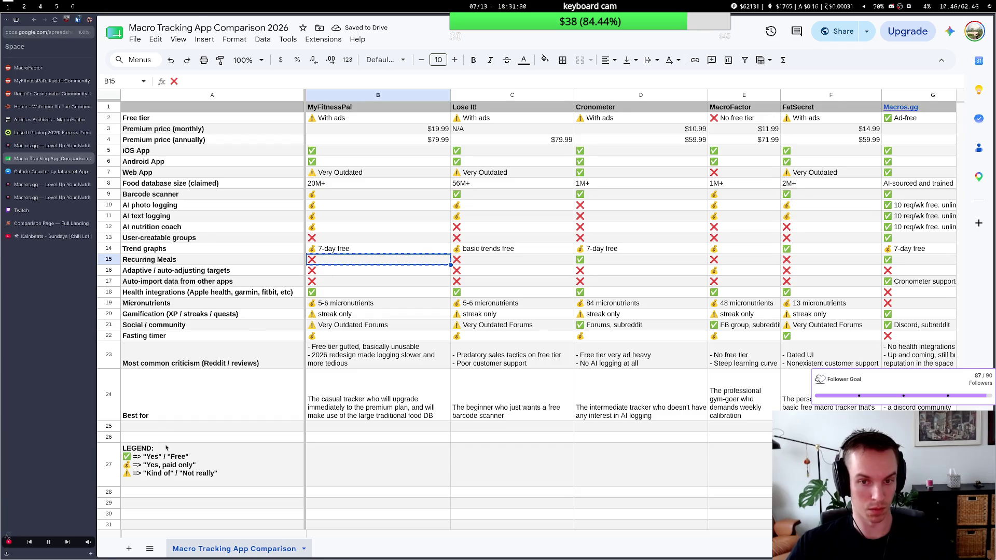
double_click(168, 481)
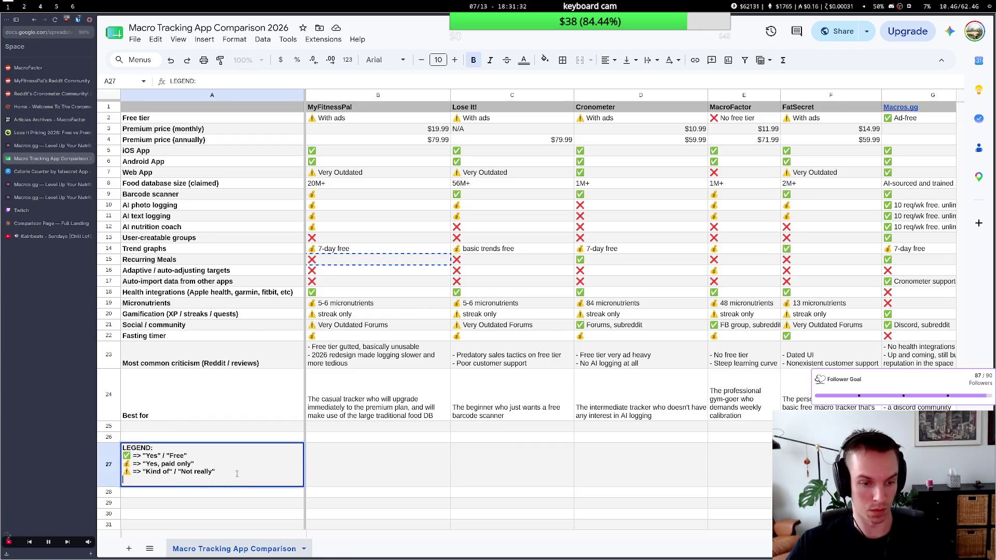
type("❌")
type(">")
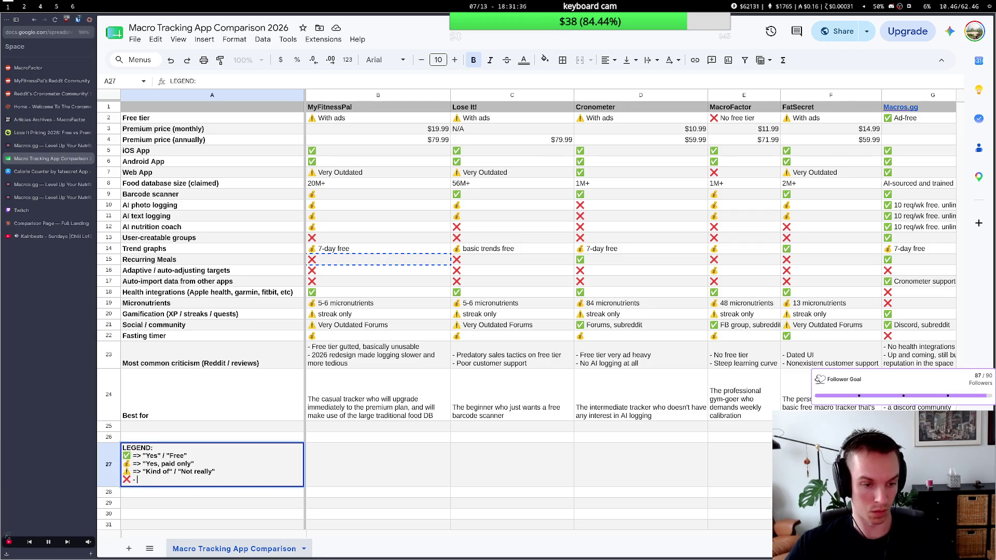
type(" \"")
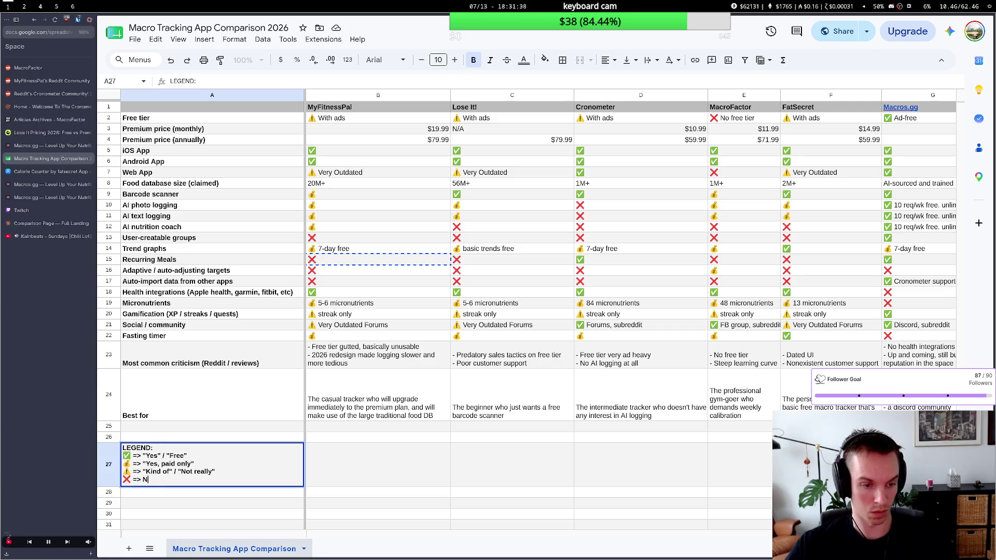
type("\"No")
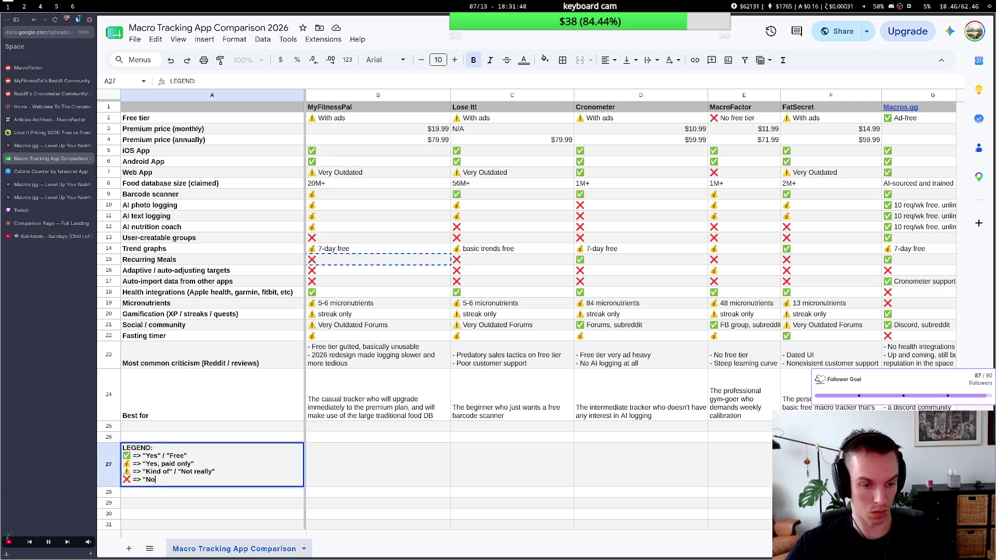
type("Not Supporte")
key("BackSpace")
key("BackSpace")
key("BackSpace")
key("BackSpace")
type("surported")
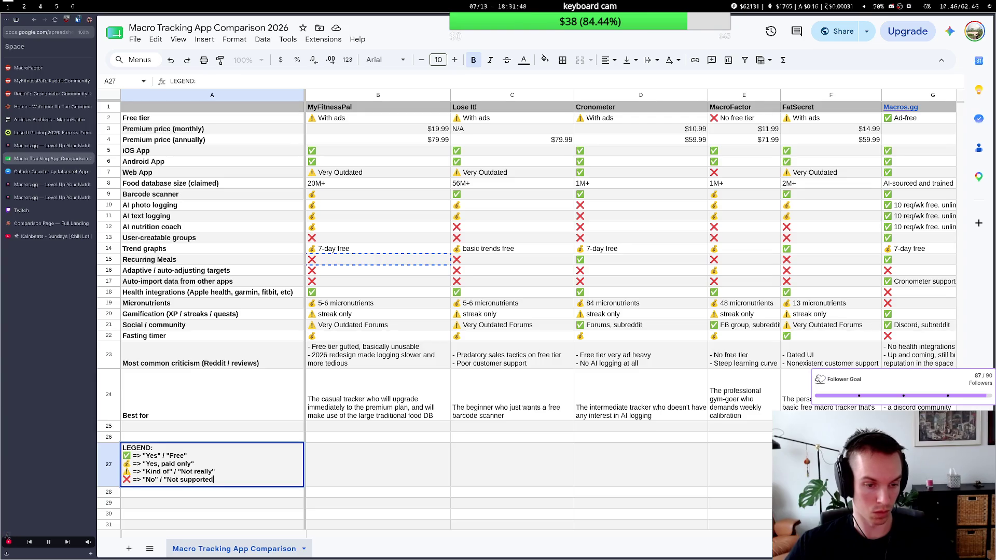
type("\"")
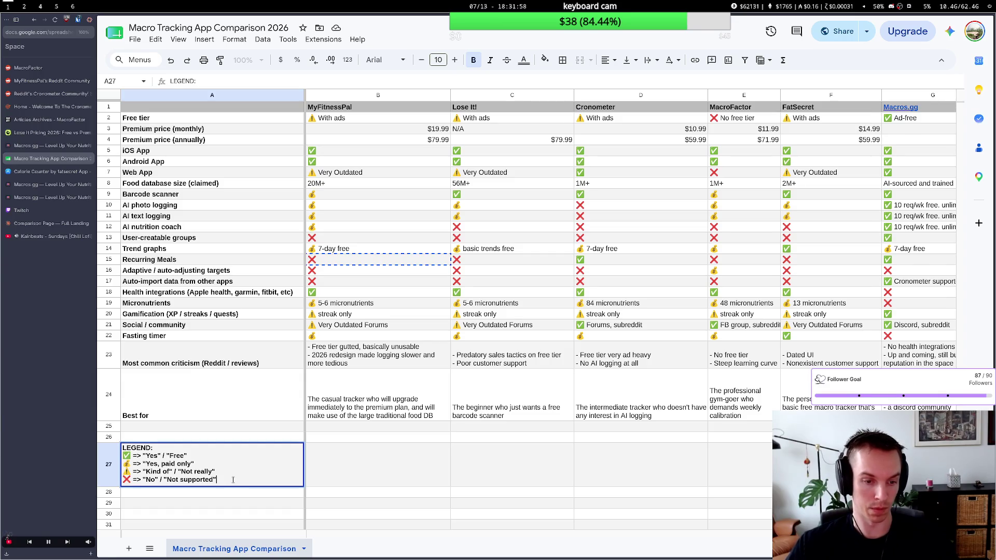
key("Return")
Add a final N/A legend line meaning "Not applicable" and commit the legend.
double_click(228, 482)
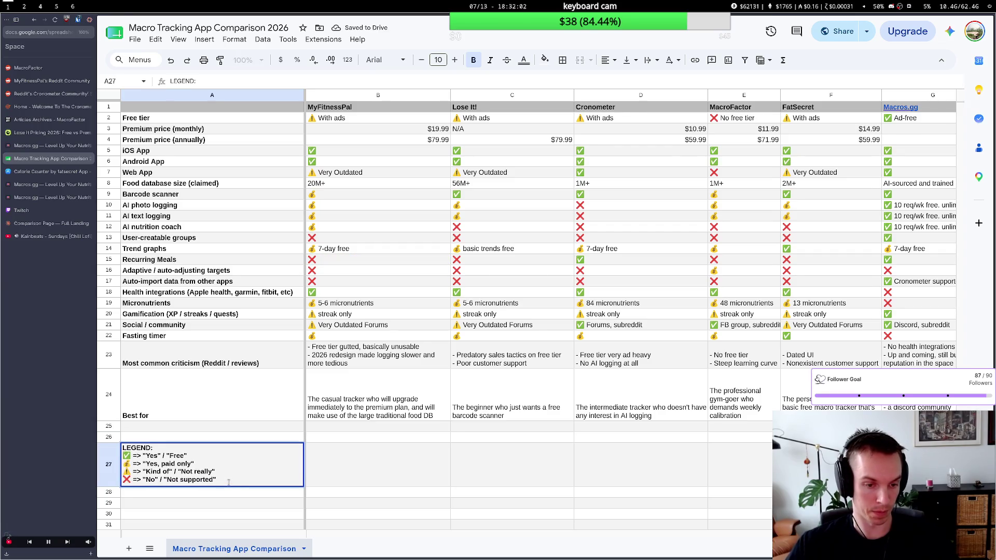
key("alt+Return")
type("N/A")
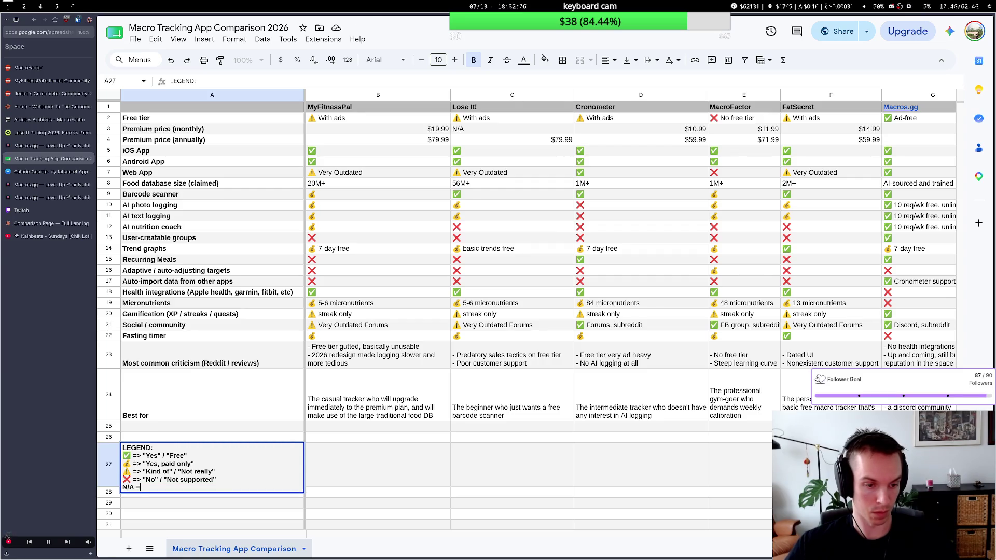
type(" => enot")
key("BackSpace")
key("BackSpace")
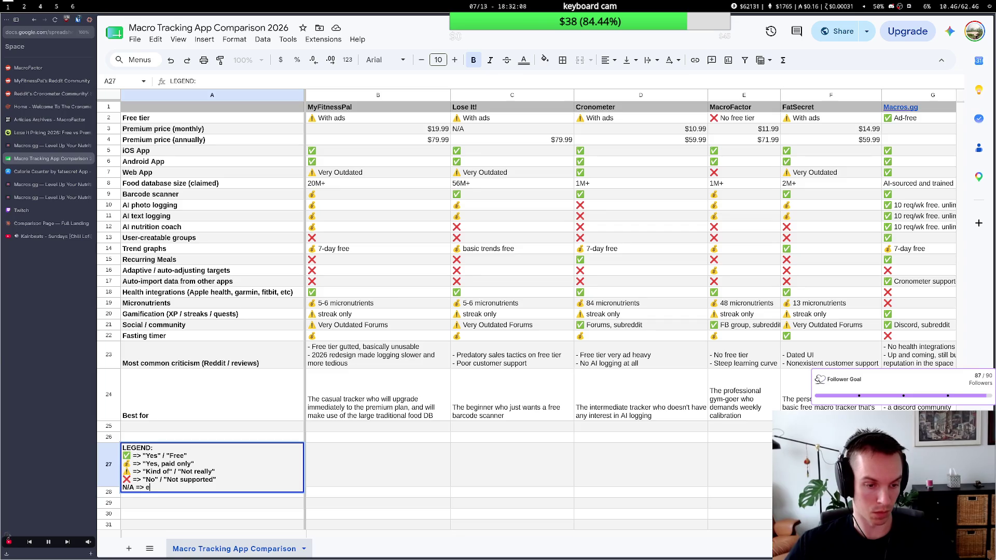
type("Not appl")
key("BackSpace")
key("BackSpace")
key("BackSpace")
key("BackSpace")
key("BackSpace")
key("BackSpace")
key("BackSpace")
key("BackSpace")
type("\"Not ap")
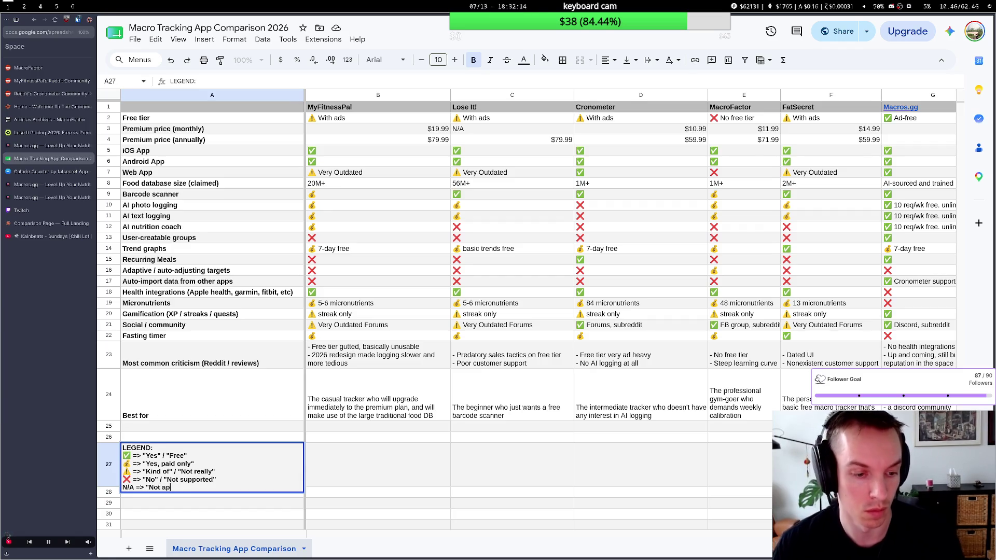
type("plicable")
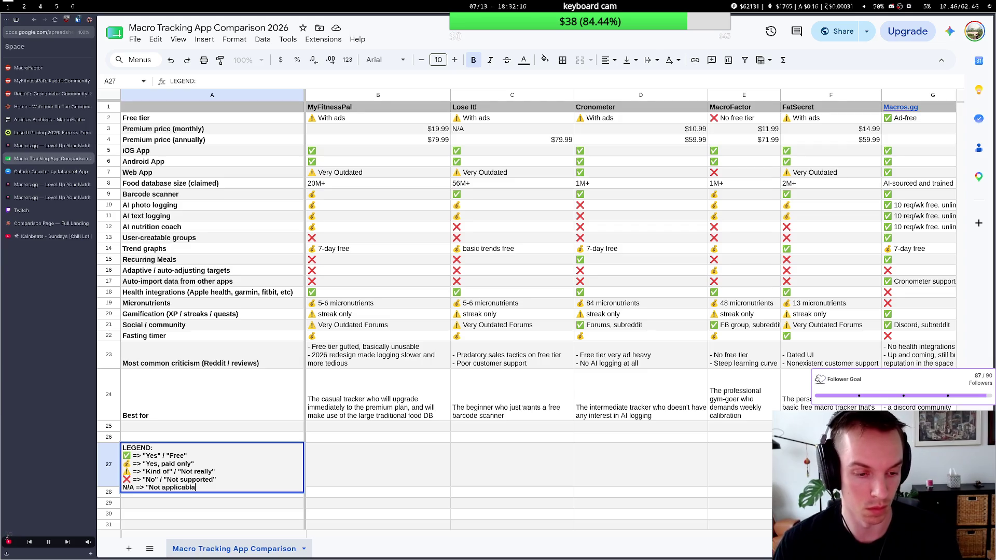
type("\"")
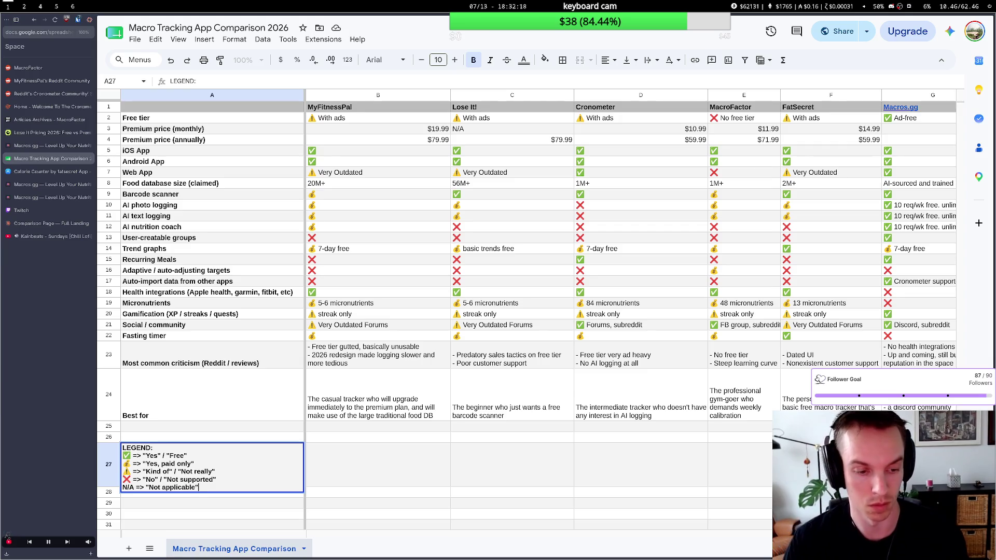
left_click(320, 489)
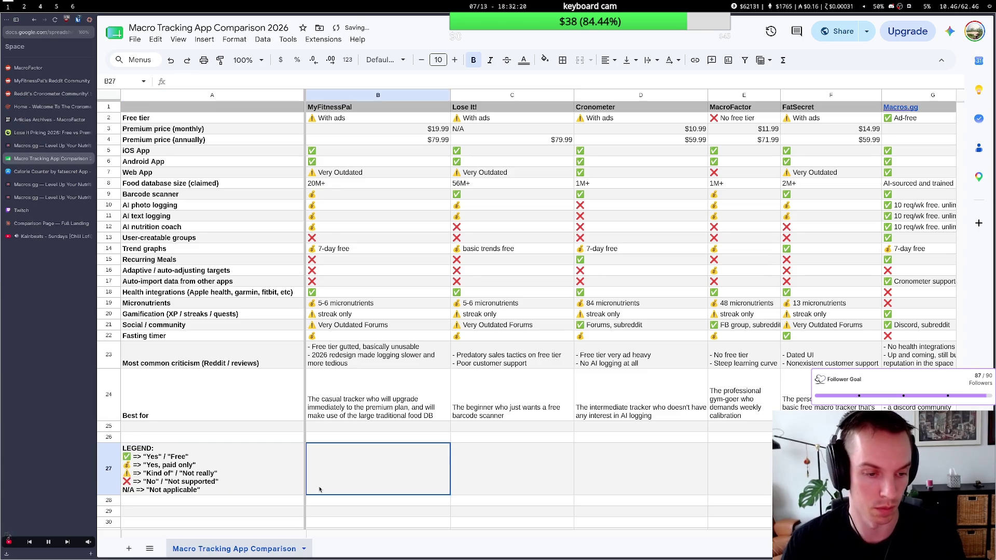
Widen the MacroFactor column E slightly so its text wraps less.
left_click(233, 492)
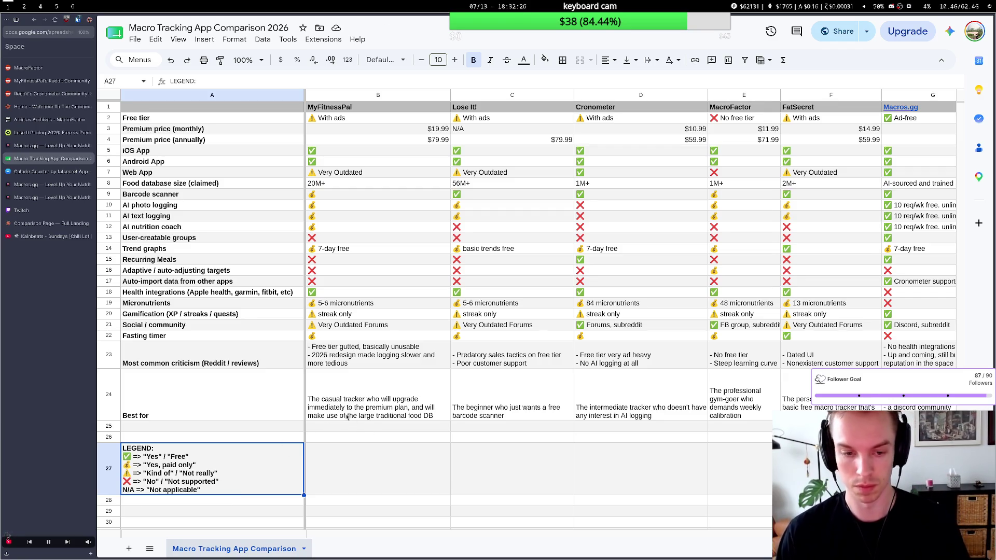
scroll(353, 415, "right", 4)
scroll(421, 374, "right", 2)
scroll(421, 374, "left", 3)
scroll(421, 375, "left", 3)
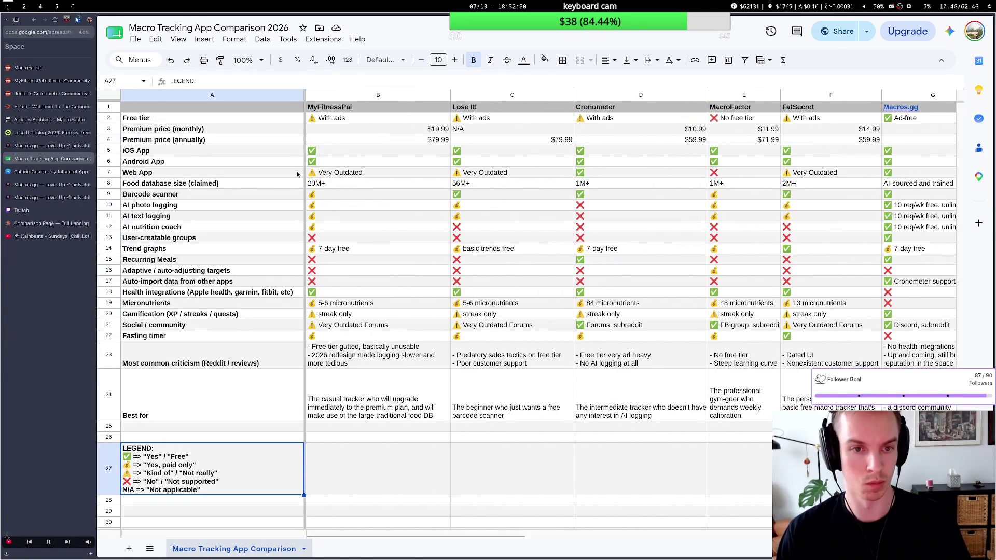
scroll(296, 174, "right", 2)
scroll(289, 226, "right", 2)
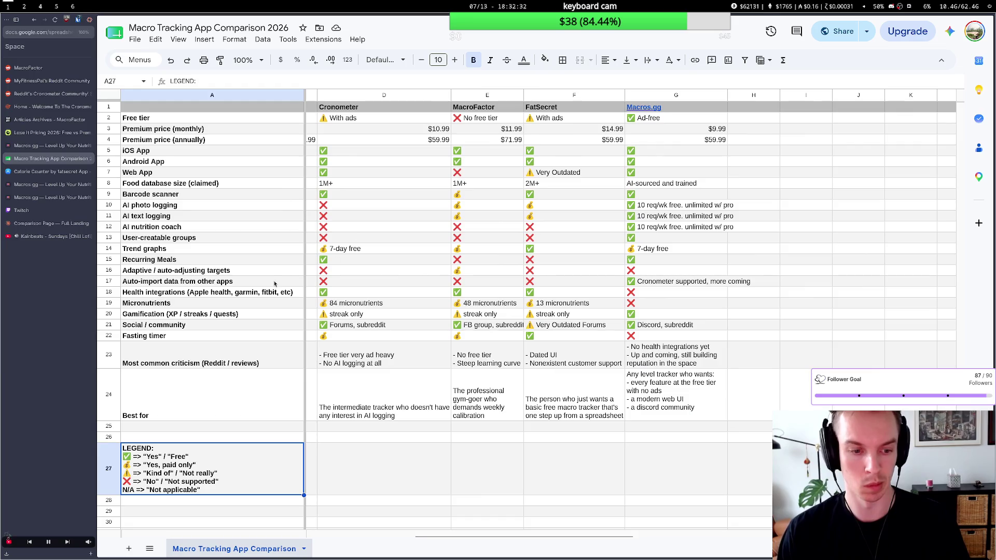
scroll(274, 285, "left", 2)
scroll(311, 282, "left", 2)
scroll(343, 282, "left", 2)
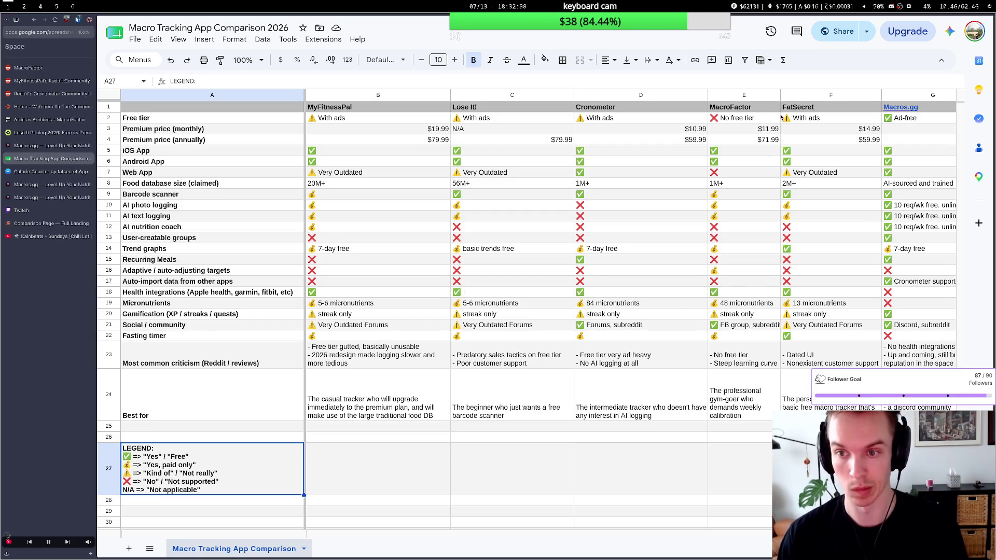
left_click_drag(781, 96, 788, 96)
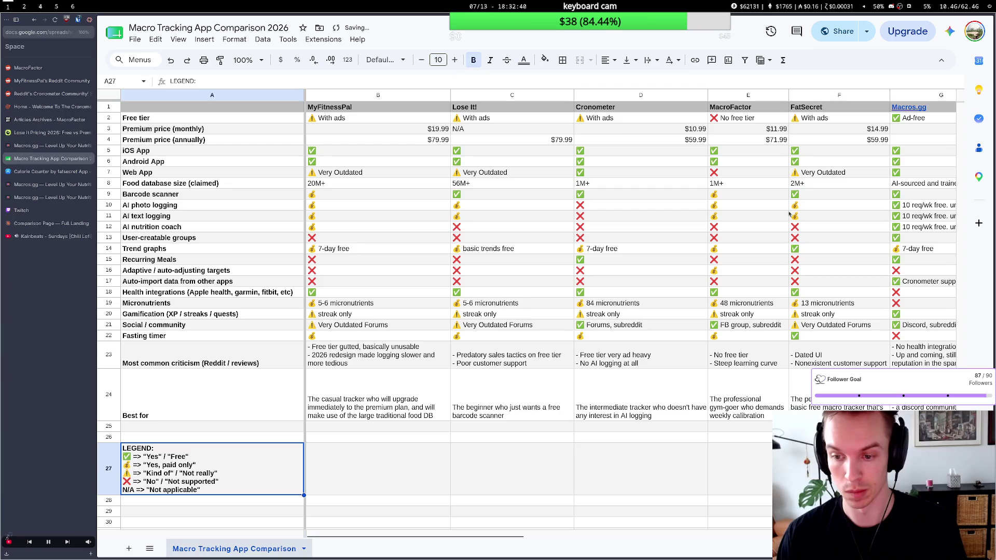
scroll(708, 286, "right", 3)
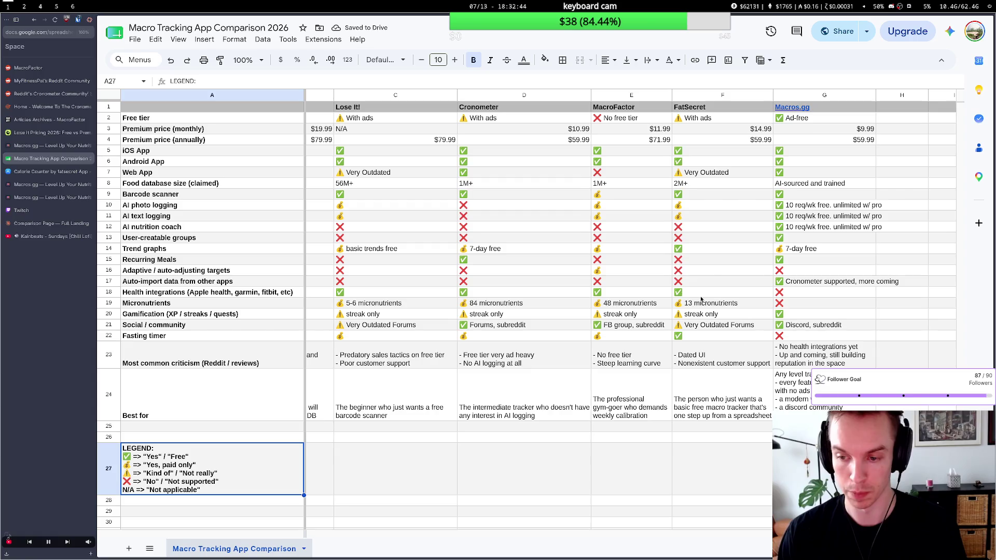
scroll(499, 291, "right", 3)
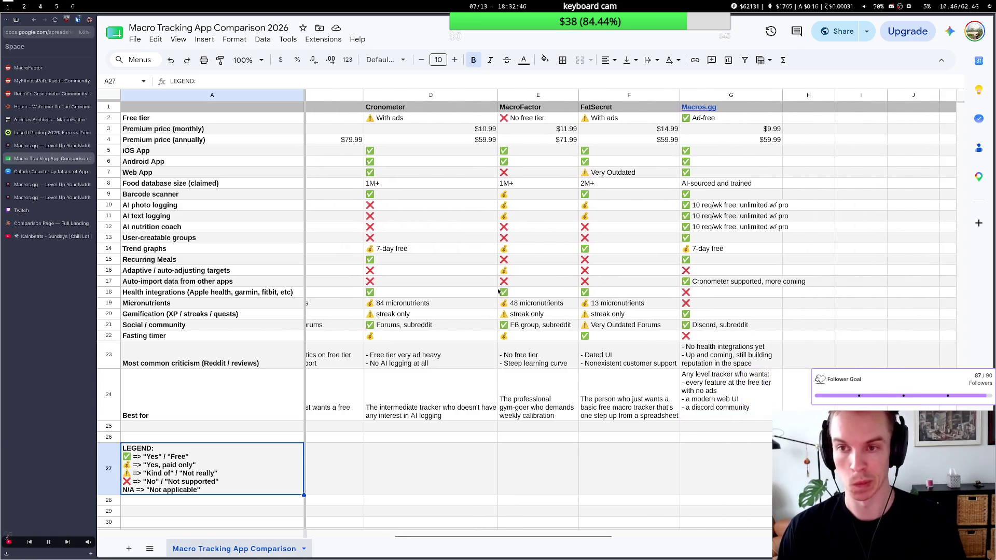
scroll(499, 291, "left", 6)
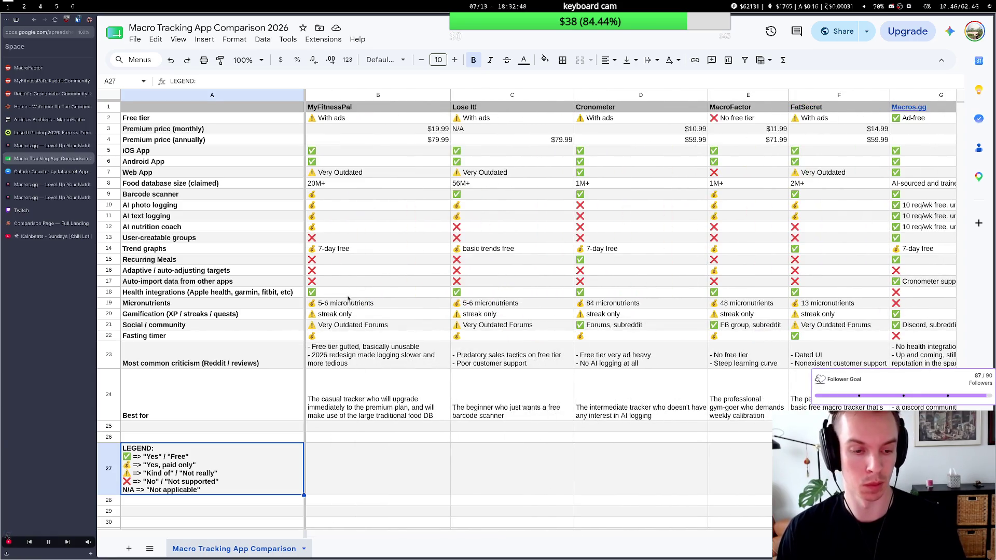
Edit the start of the spreadsheet title and save a first revised name.
left_click(158, 29)
double_click(175, 29)
left_click(205, 28)
left_click(125, 27)
type("Comprehensive ")
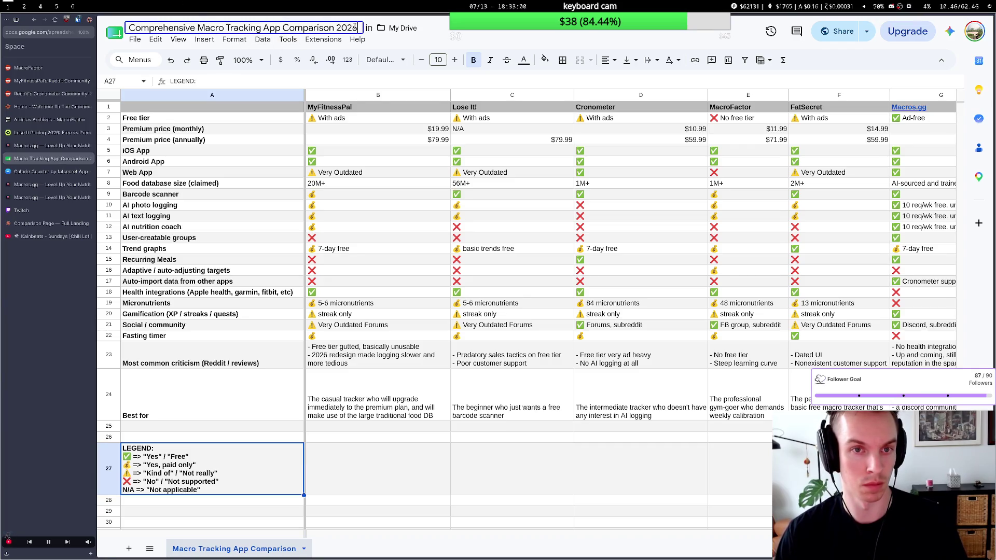
type(" (")
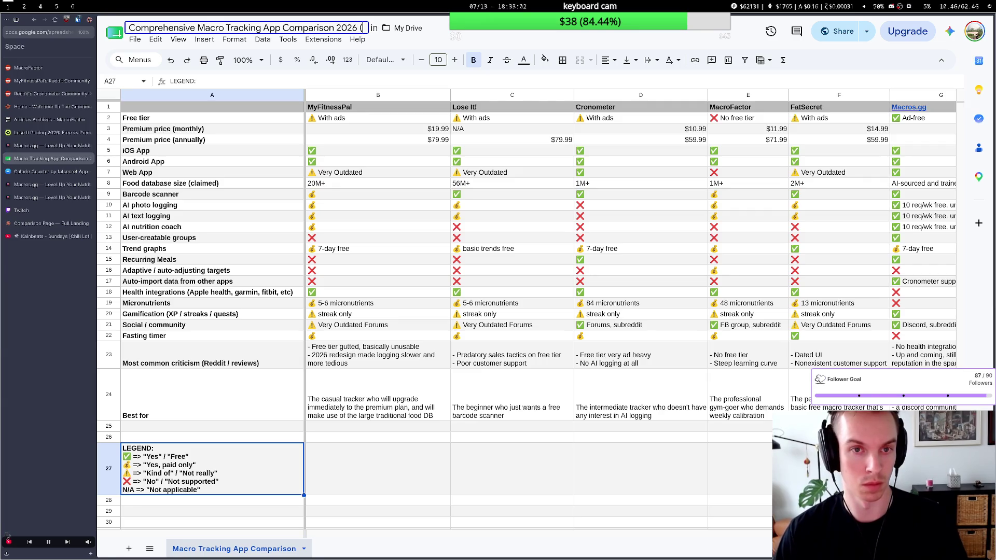
key("BackSpace")
key("BackSpace")
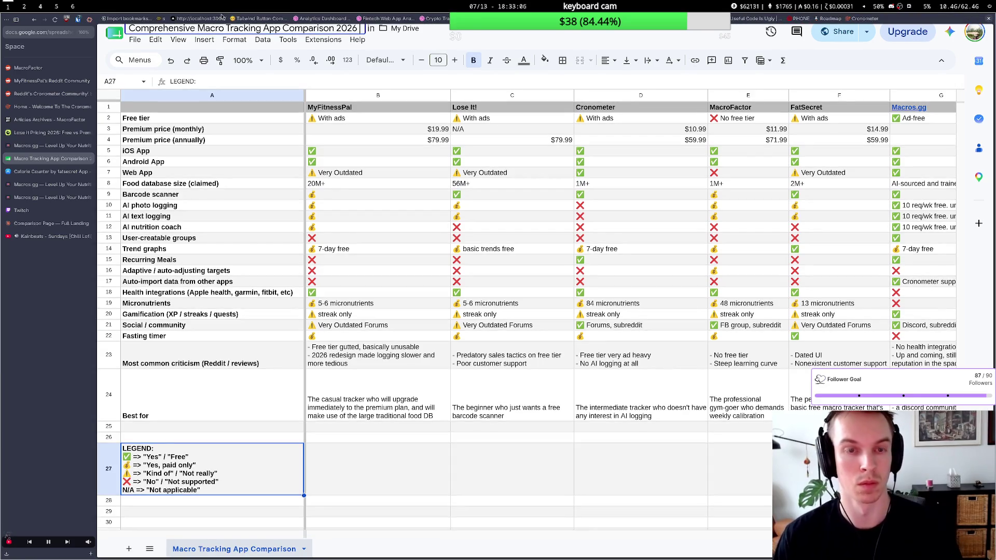
type("(WIP)")
key("Return")
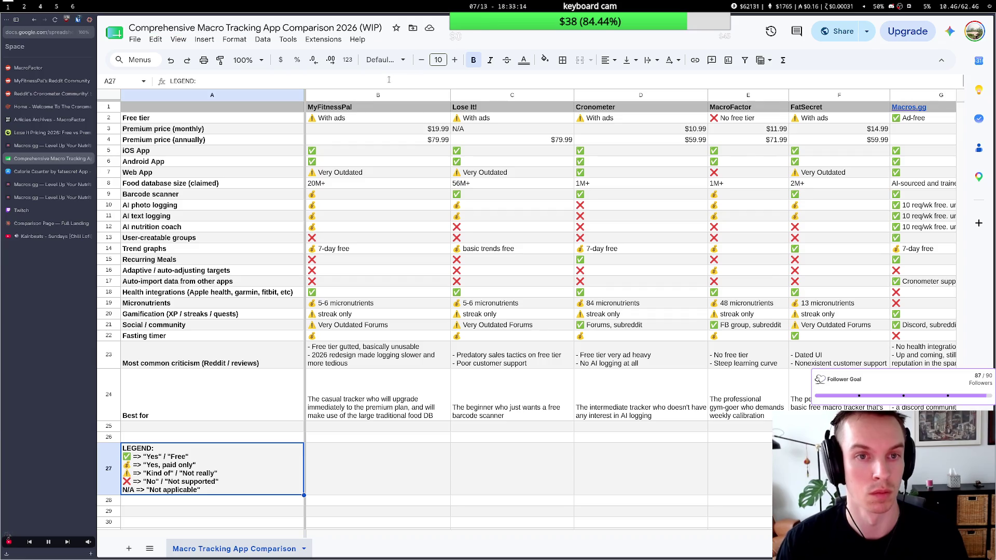
Finalise the title as "2026 Macro Tracking App Comparison (WIP)", dropping "Comprehensive".
left_click(346, 27)
double_click(347, 28)
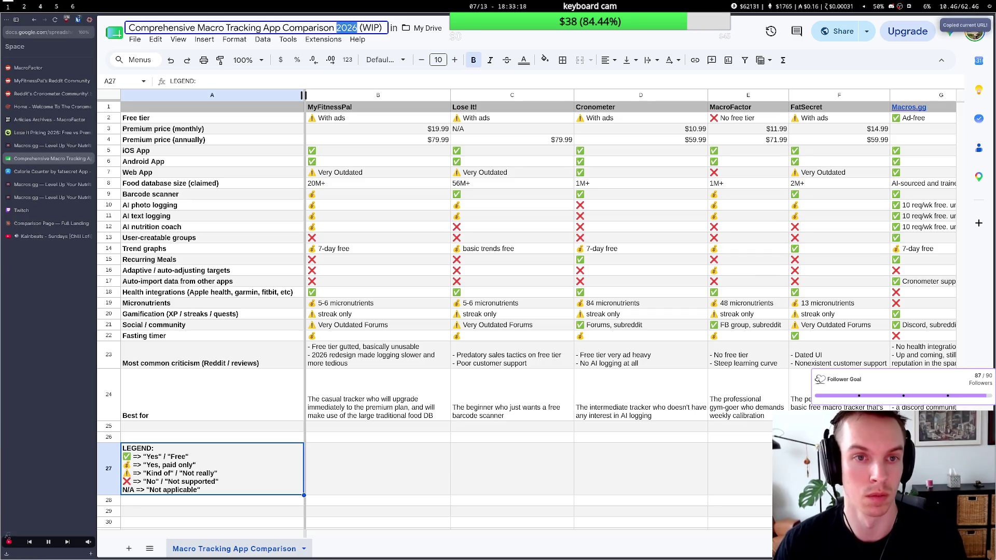
key("BackSpace")
key("BackSpace")
key("Left")
key("Left")
key("Left")
key("Left")
key("Left")
key("Left")
key("Left")
key("Left")
key("Left")
key("Left")
key("Left")
key("Left")
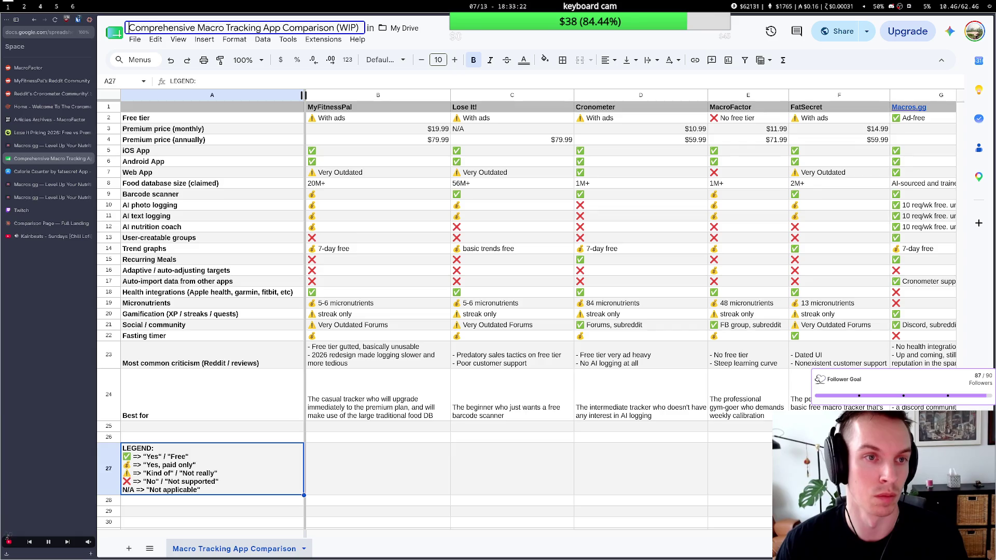
key("ctrl+a")
key("ctrl+v")
key("ctrl+z")
key("Home")
type("2025")
key("BackSpace")
type("6")
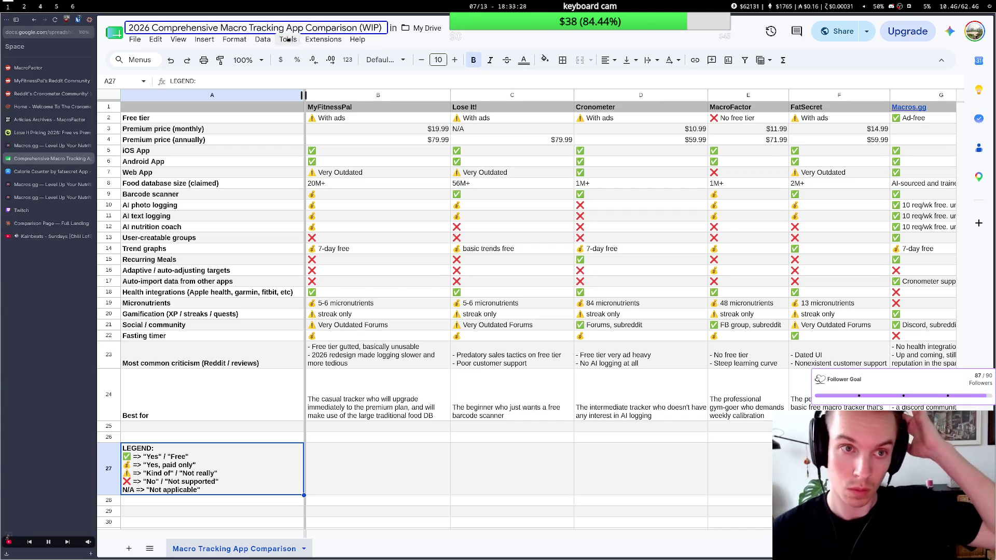
double_click(181, 25)
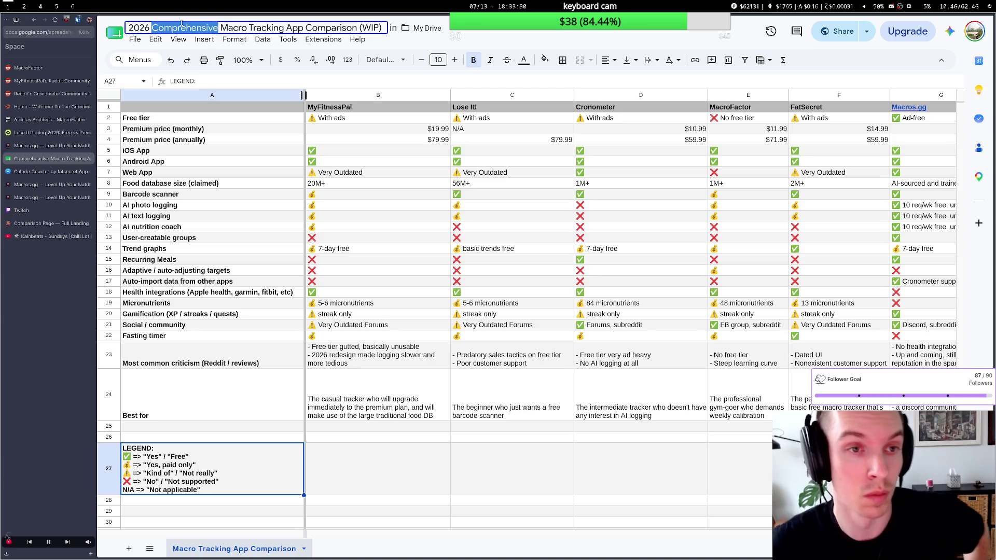
key("BackSpace")
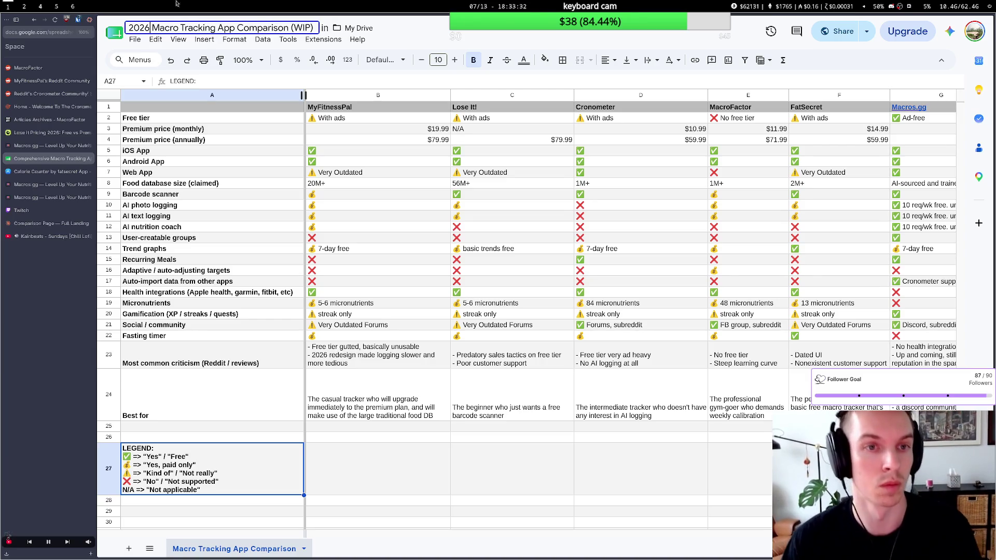
key("Return")
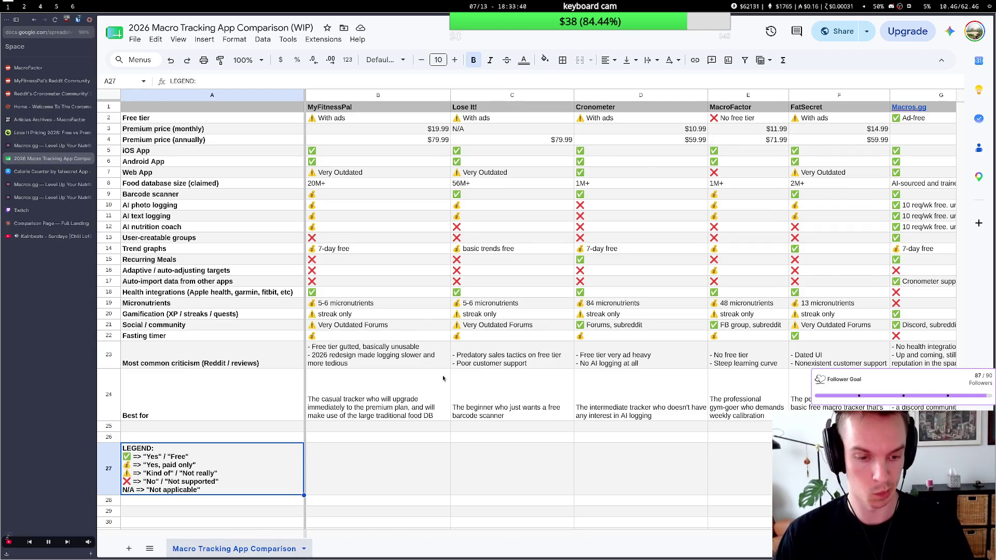
scroll(445, 379, "right", 3)
scroll(444, 379, "right", 3)
scroll(444, 379, "left", 4)
scroll(445, 378, "left", 2)
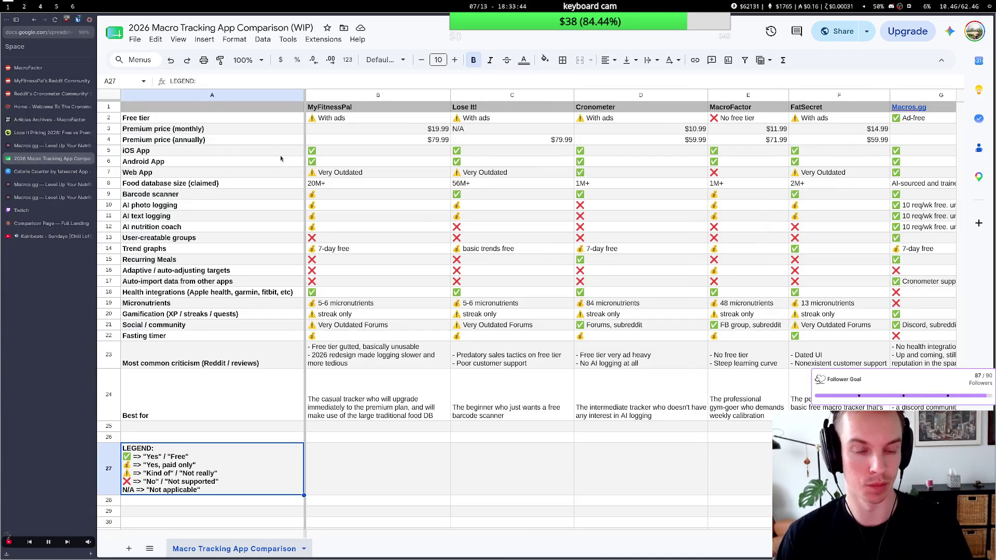
Ask Claude Code which subreddit would accept the comparison sheet, then return to the spreadsheet.
key("super+2")
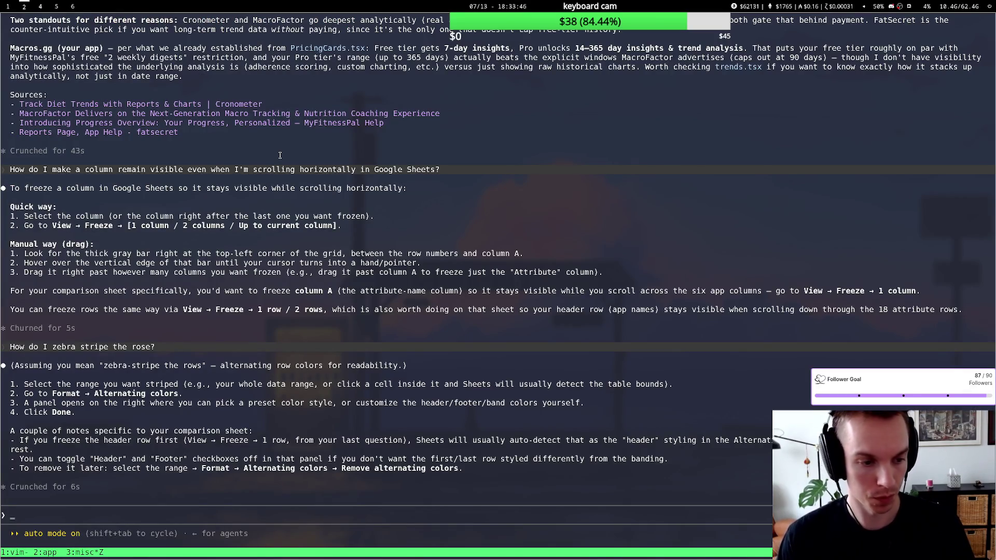
type("Okay.")
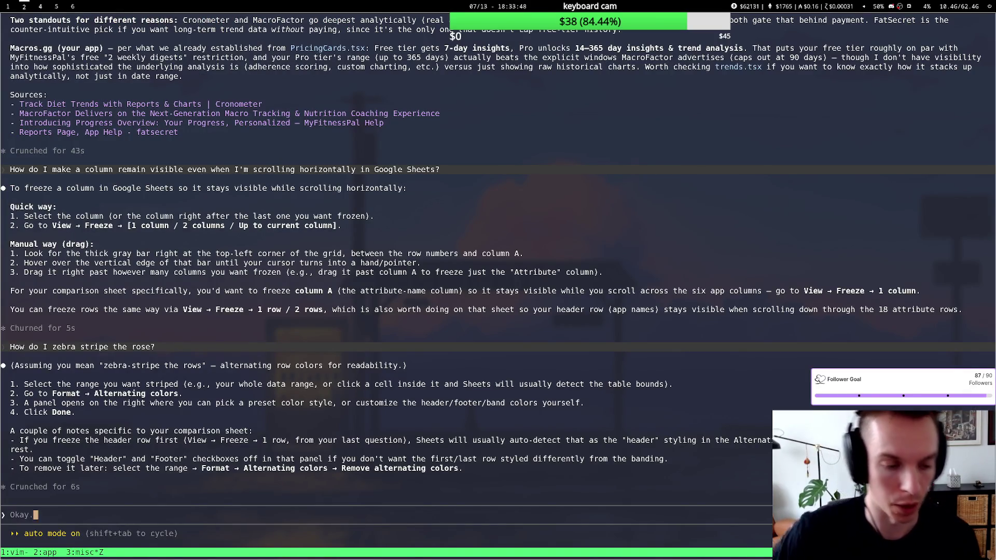
type(" Where should I post this now?")
key("BackSpace")
key("BackSpace")
key("BackSpace")
type("macro check")
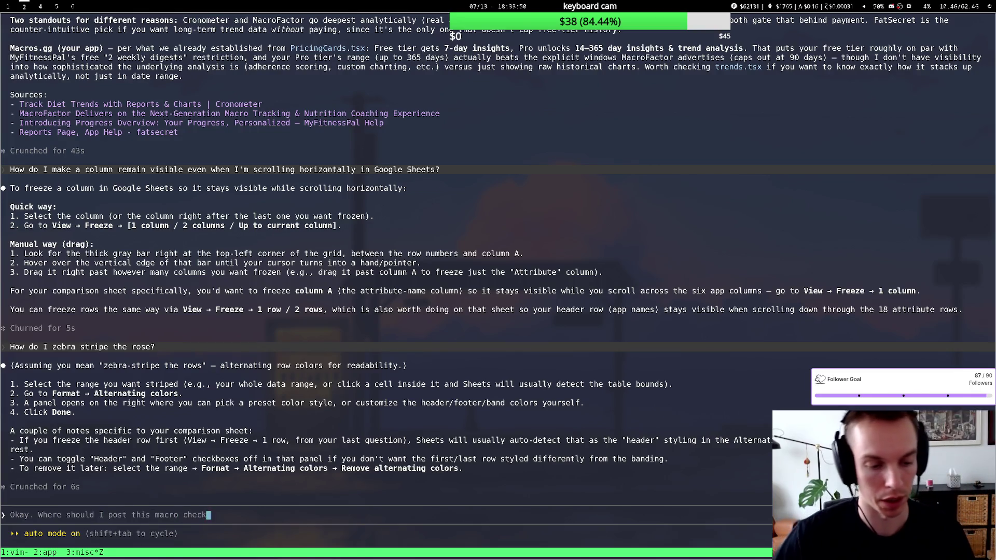
type(" spreadsheet to on Reddit? Like, which subreddit would accept this as a valuable form of content?")
key("Return")
key("super+1")
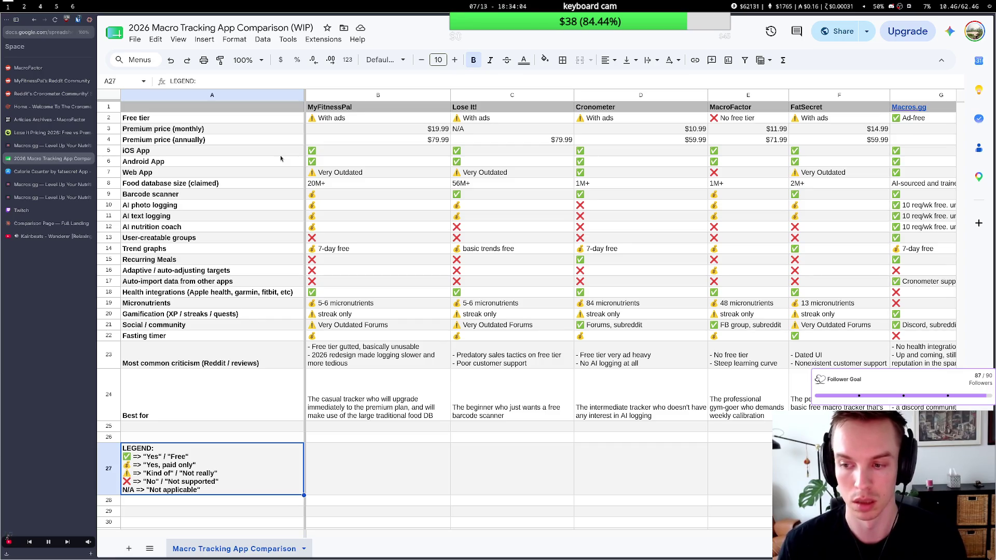
key("super+2")
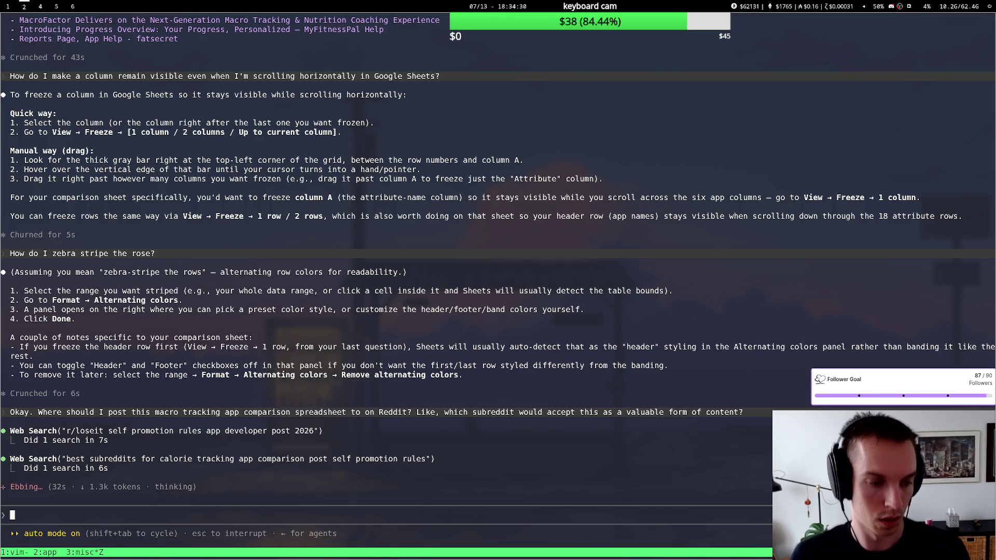
key("super+1")
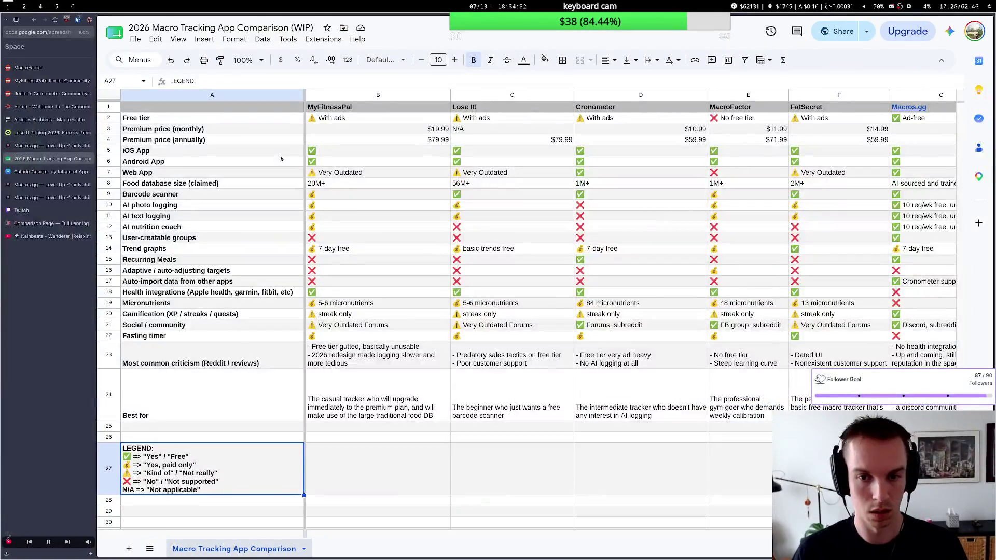
scroll(775, 151, "right", 1)
scroll(776, 151, "right", 3)
scroll(776, 151, "right", 4)
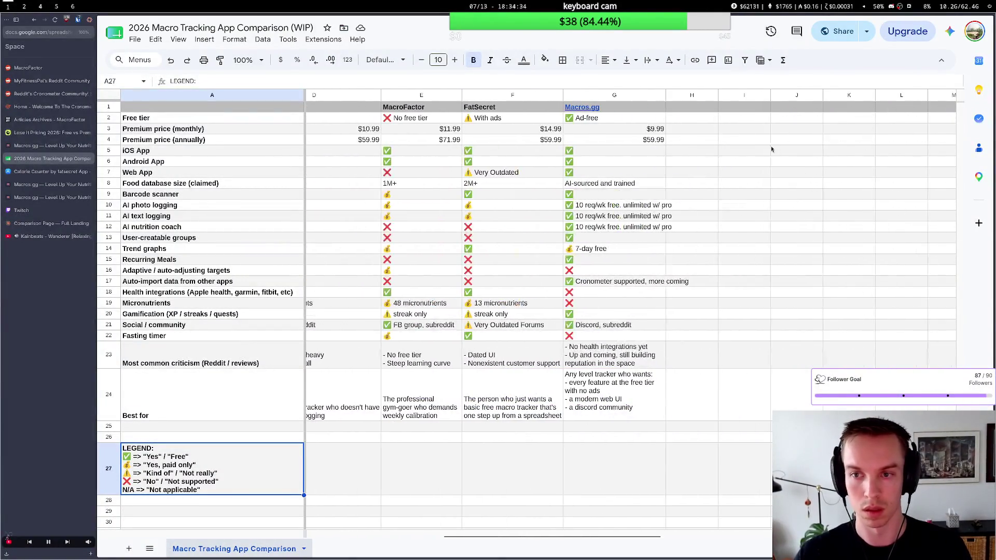
Check the empty columns past Macros.gg, then switch back to the AI assistant chat.
left_click(683, 108)
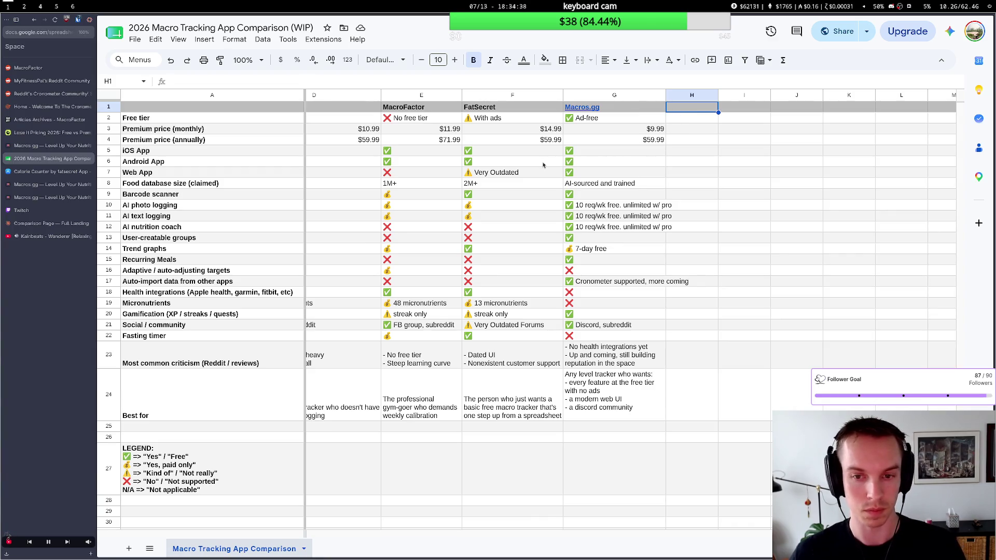
key("super+2")
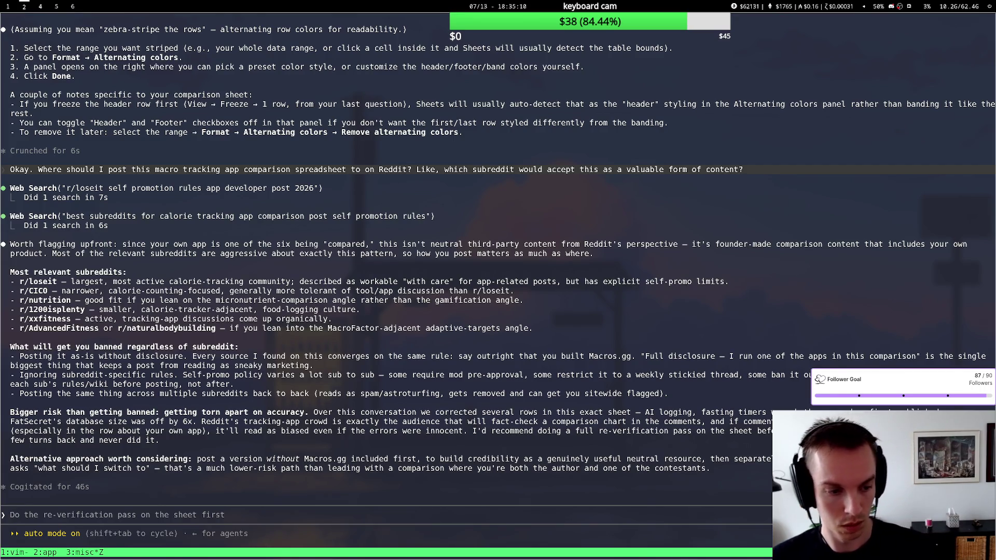
type("/model")
Confirm Fable 5 as the default model via /model, then glance at the comparison sheet.
key("Return")
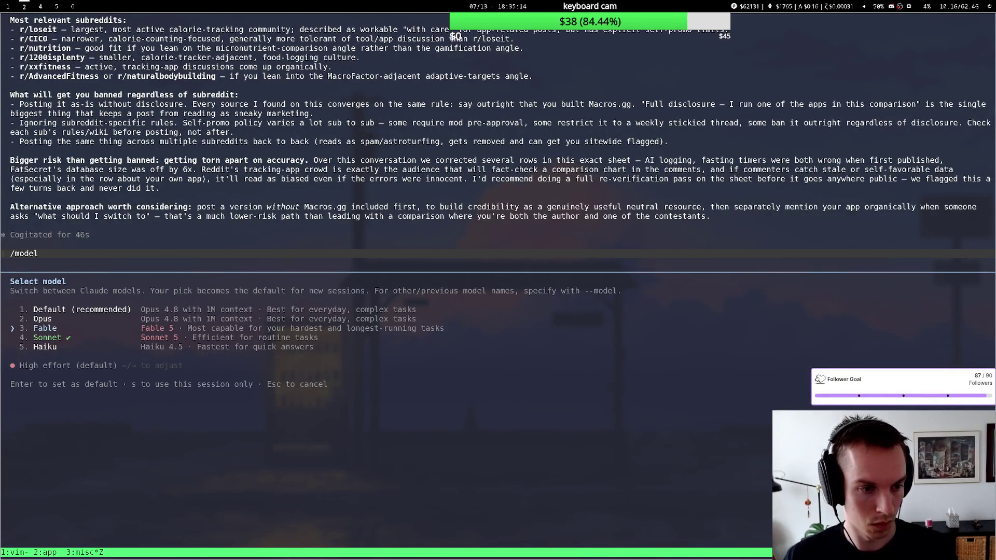
key("Return")
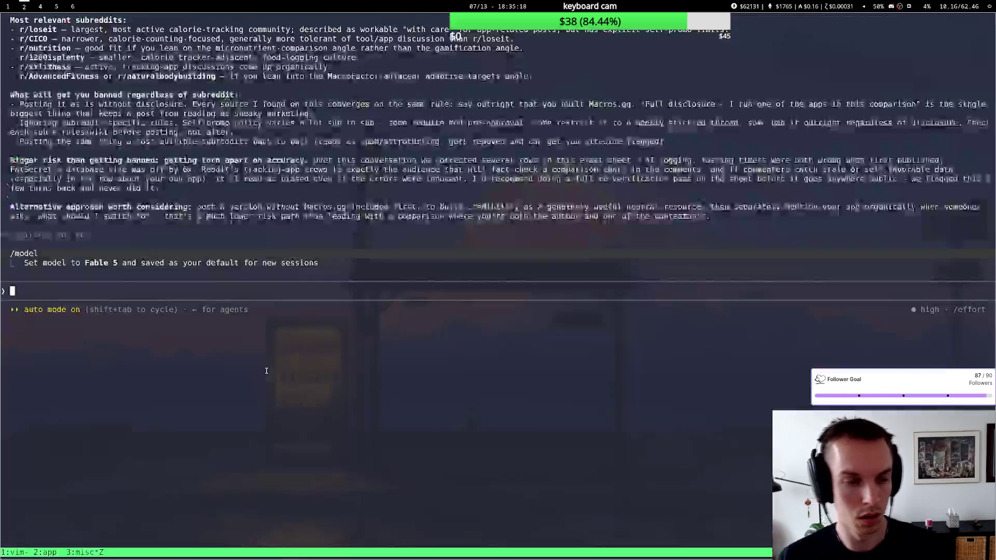
key("super+1")
key("super+2")
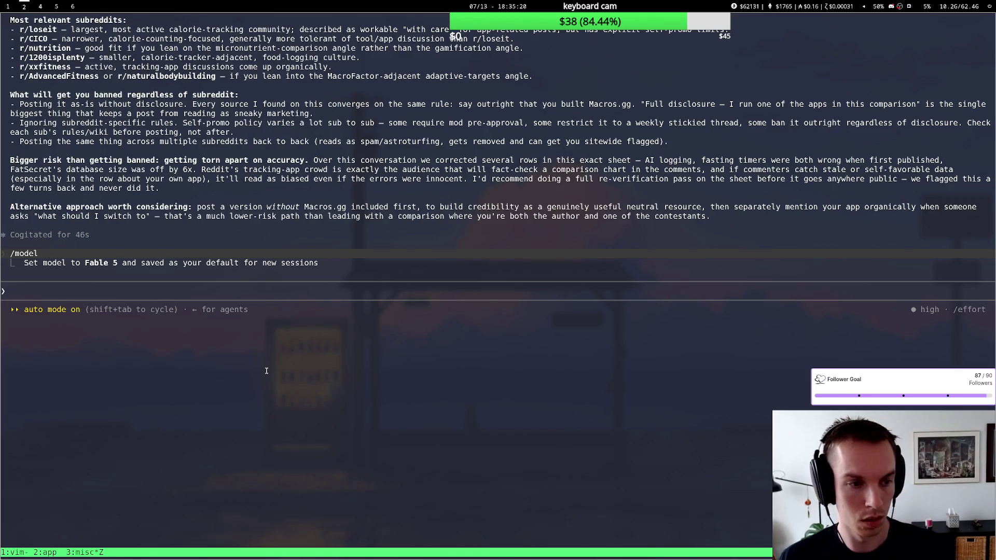
type("Perform ")
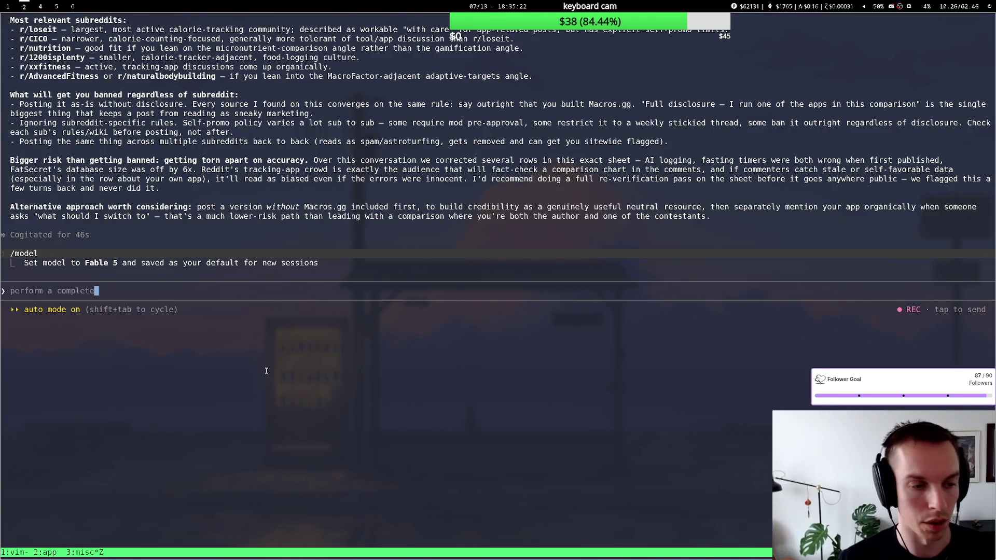
type("a complete audit")
Discard the half-written request and start the read-only audit prompt over, checking the sheet.
key("super+1")
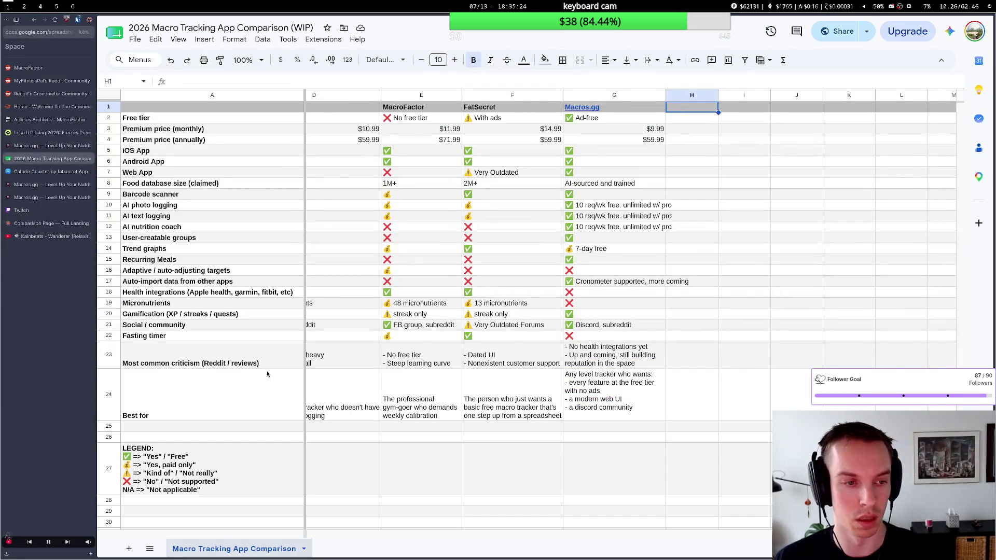
key("super+2")
type("on my")
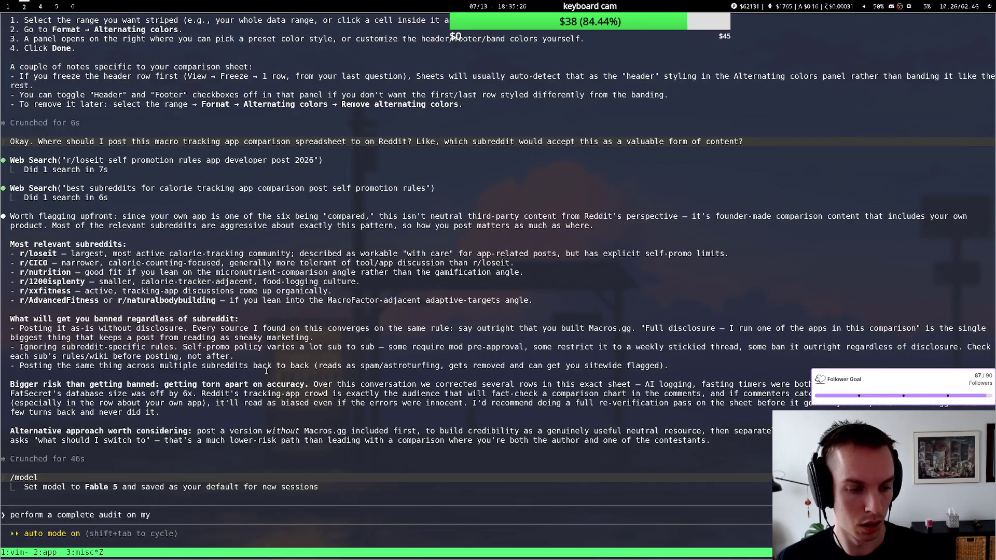
key("ctrl+u")
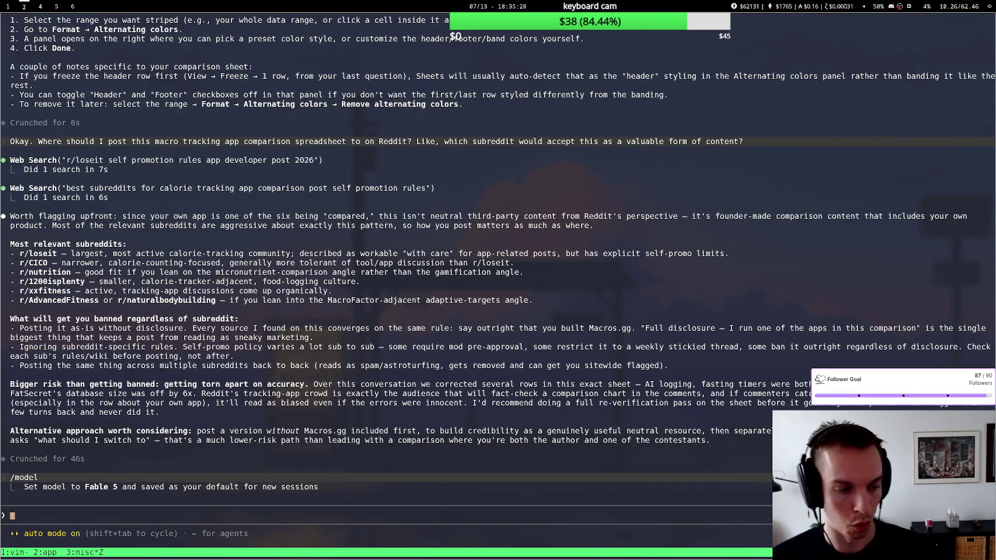
type("portal")
key("ctrl+u")
type("perform a")
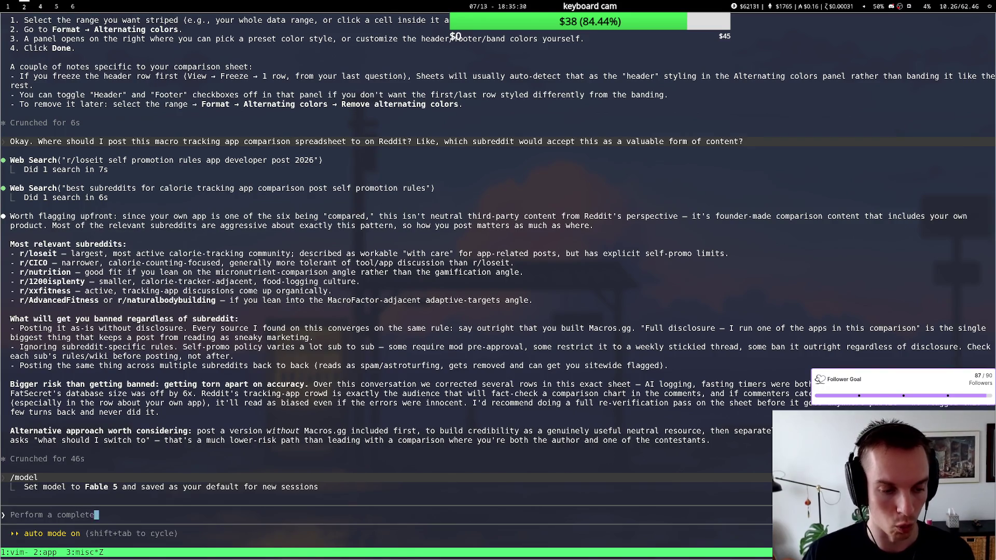
key("super+1")
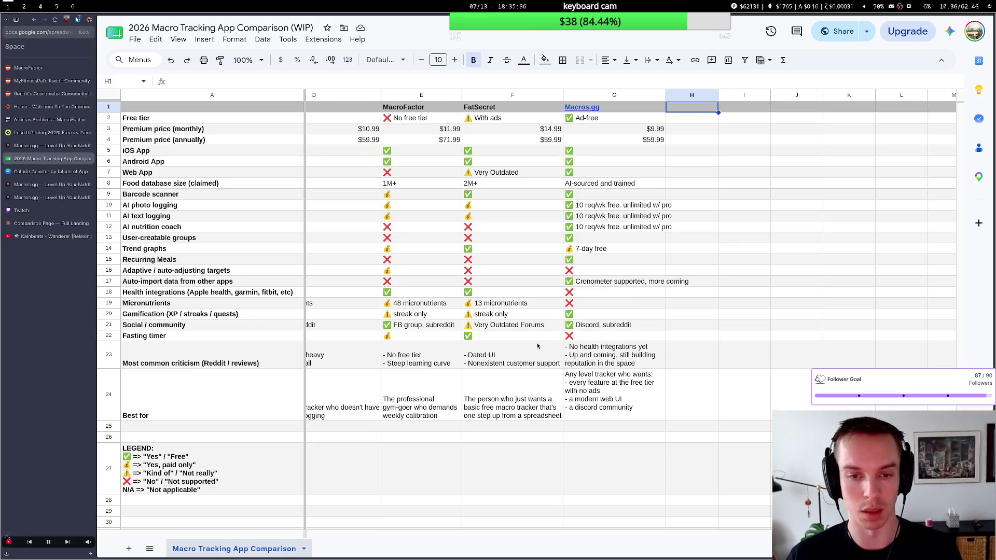
key("super+2")
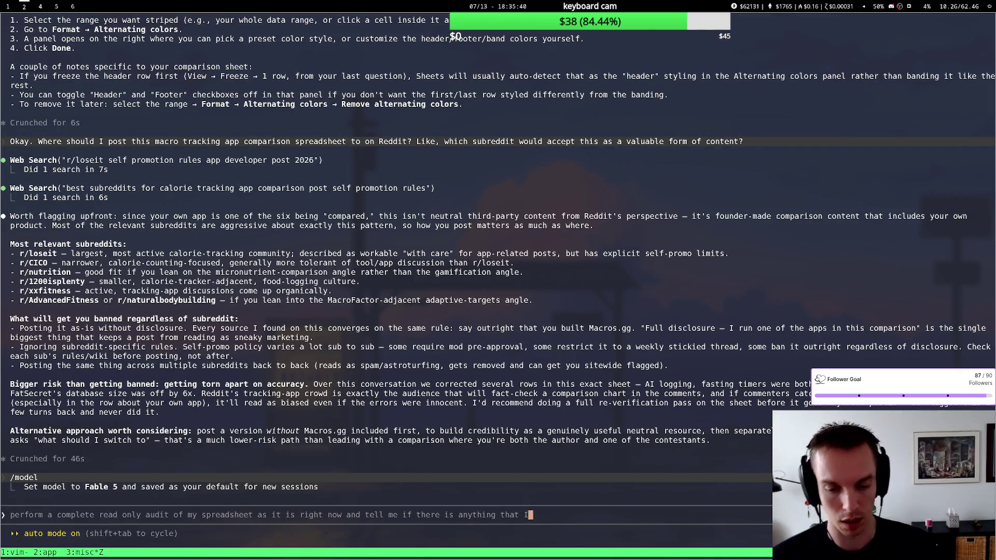
type("should check")
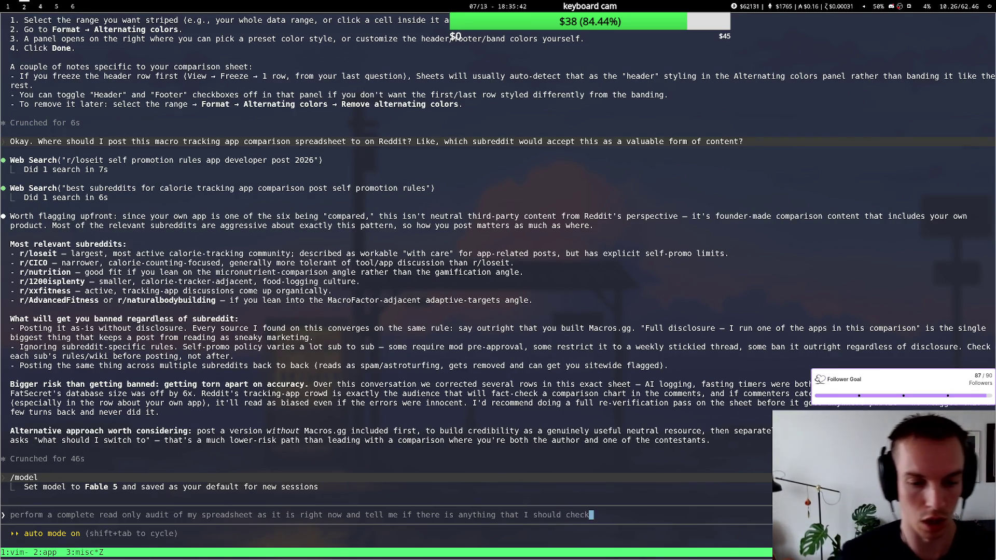
key("BackSpace")
key("BackSpace")
key("BackSpace")
type("ange before")
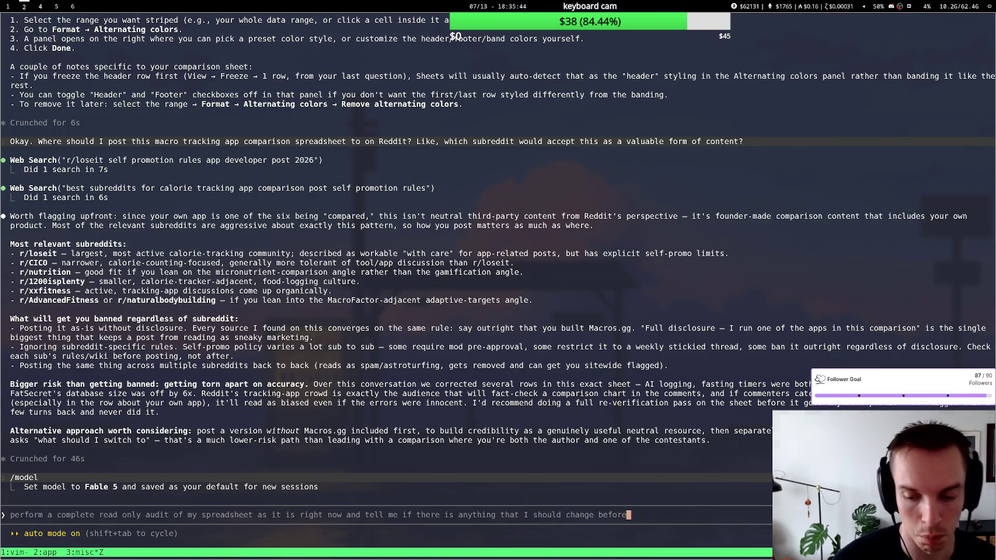
type(" posting it. I wanna make sure")
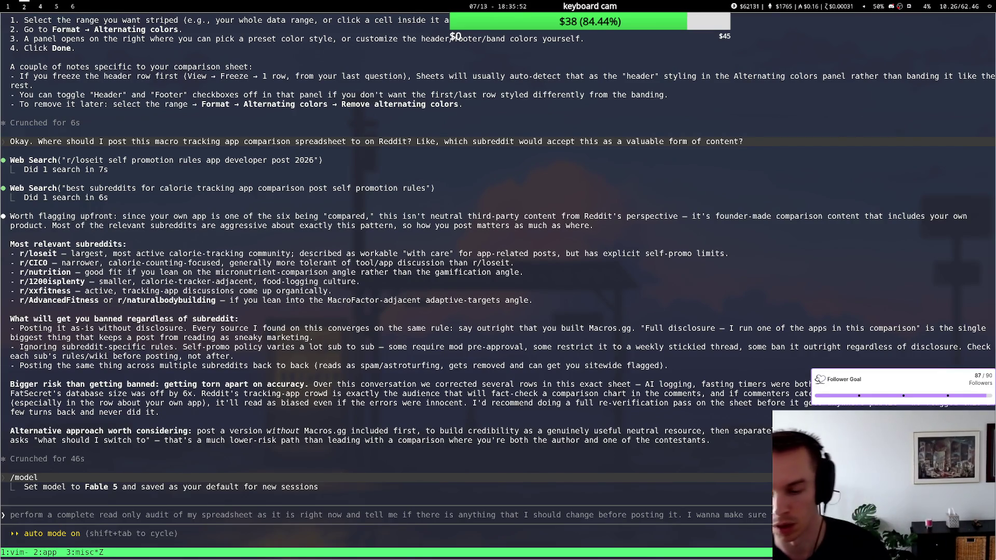
Send the audit request and watch the spreadsheet while the assistant starts working.
key("Return")
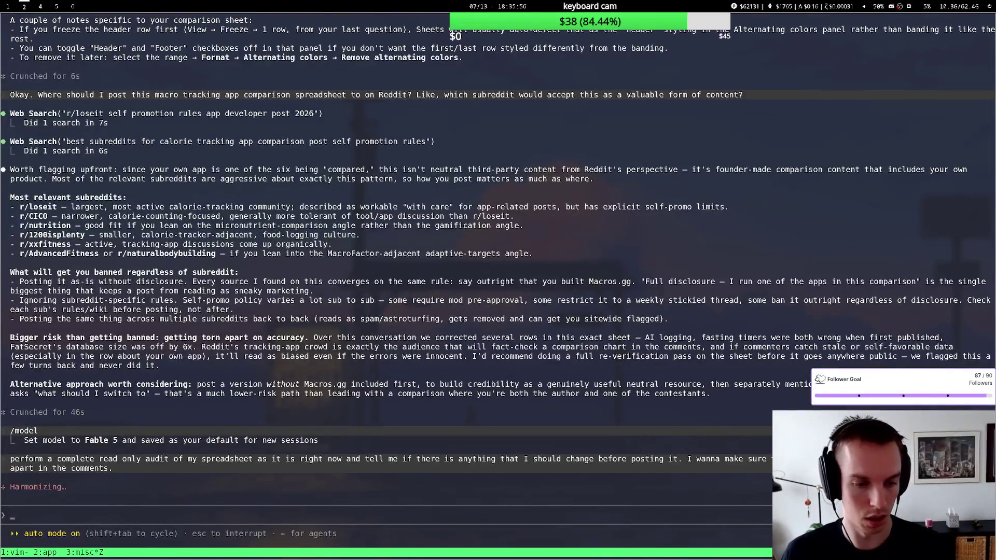
key("super+1")
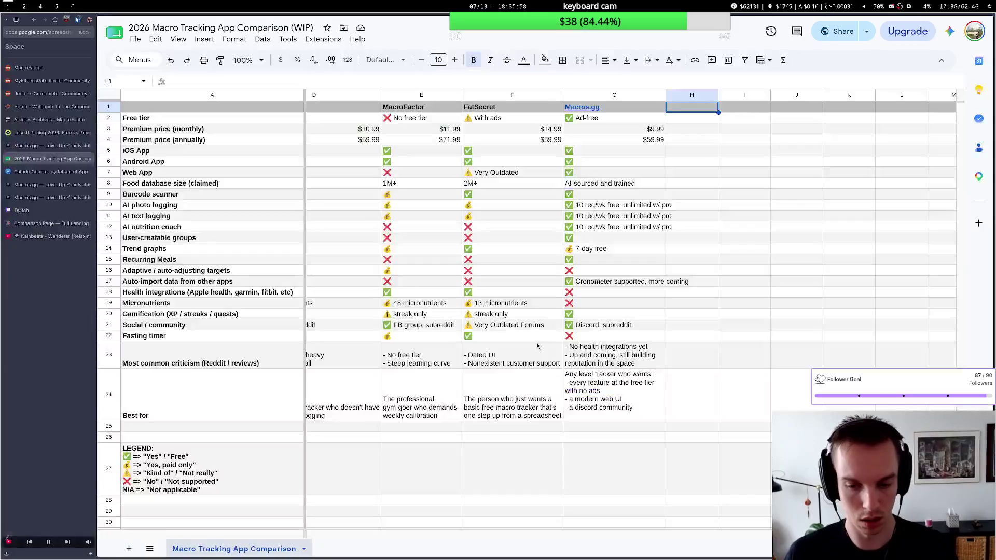
key("super+2")
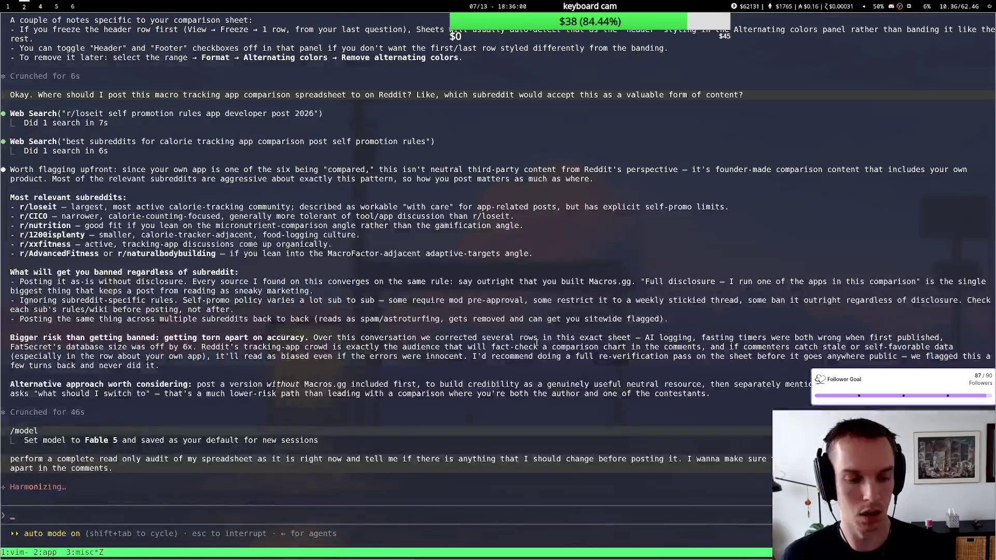
key("super+1")
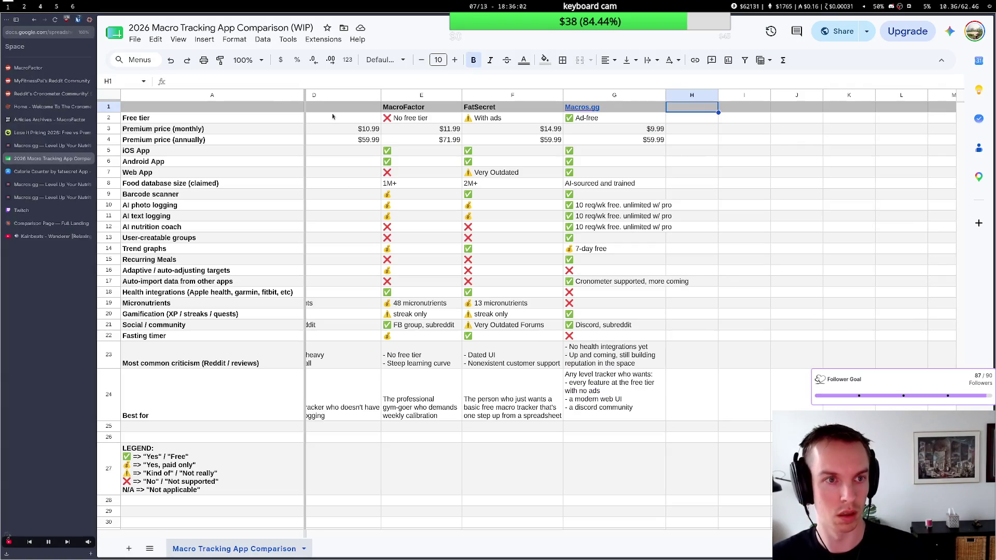
Create 'Copy of 2026 Macro Tracking App Comparison (WIP)' via File > Make a copy and close its tab.
left_click(135, 39)
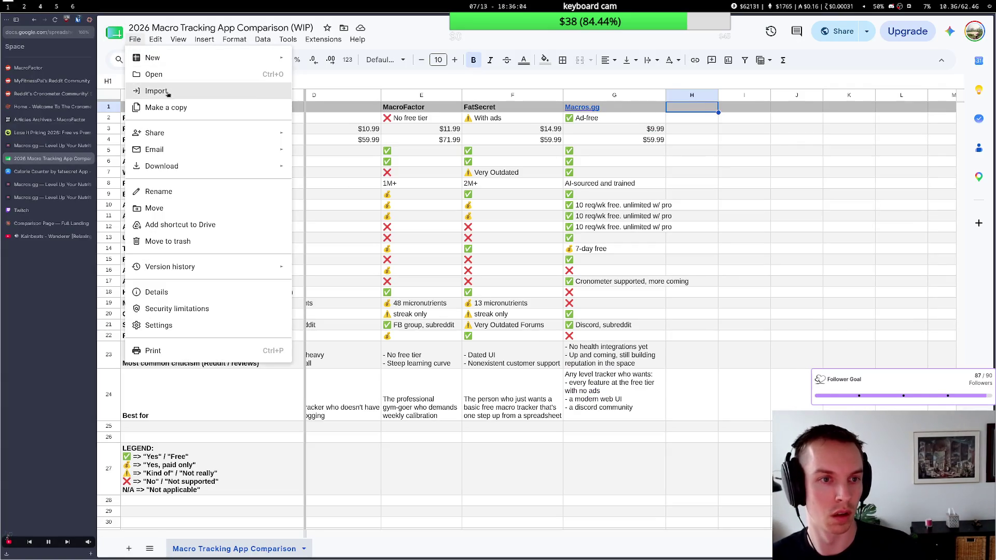
left_click(165, 108)
left_click(609, 403)
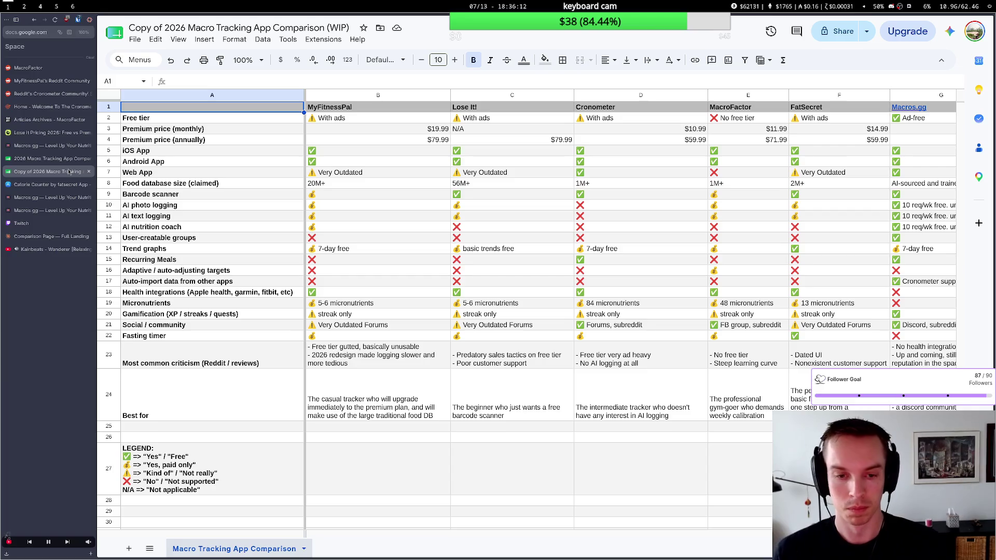
middle_click(69, 171)
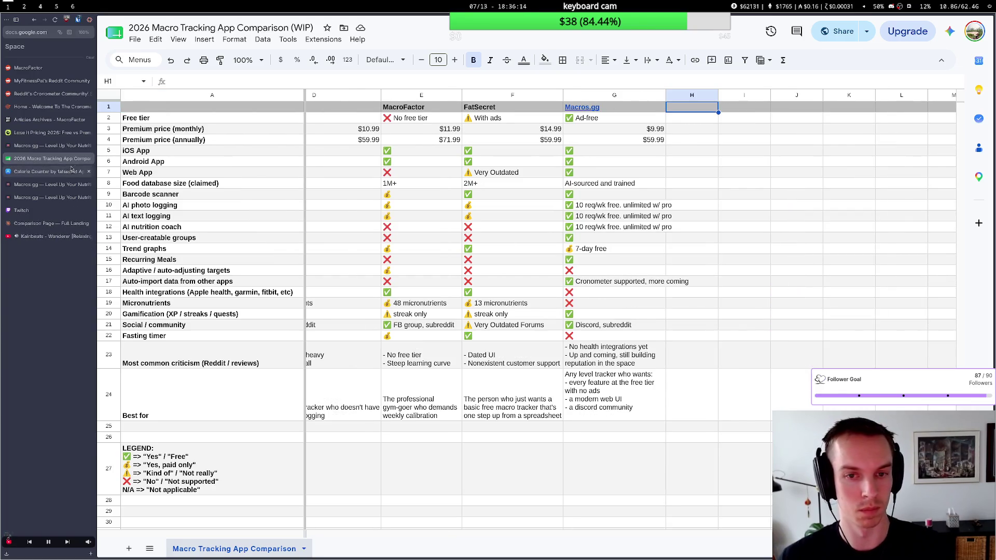
scroll(428, 241, "left", 5)
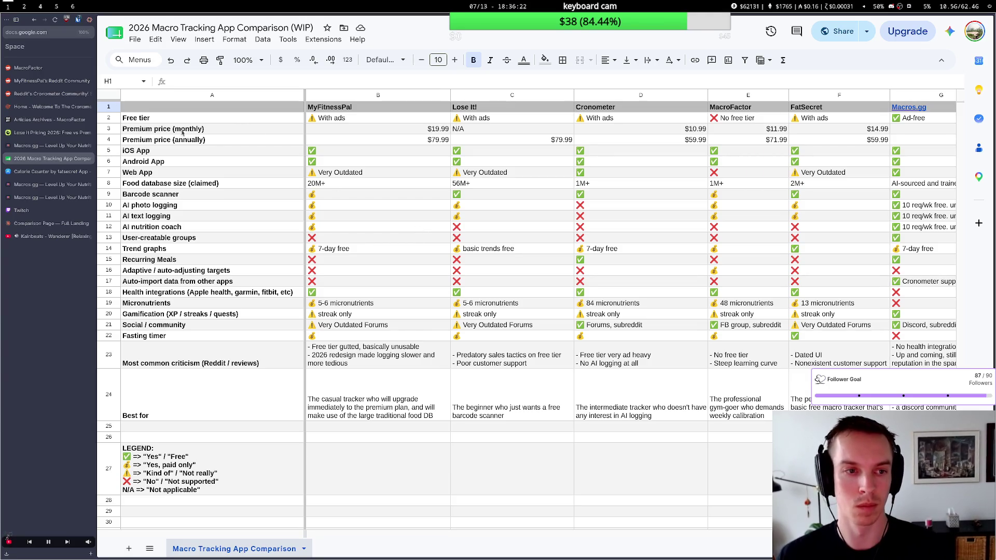
Relabel A3 as 'Premium price (monthly, as advertised)'.
left_click(156, 131)
key("Return")
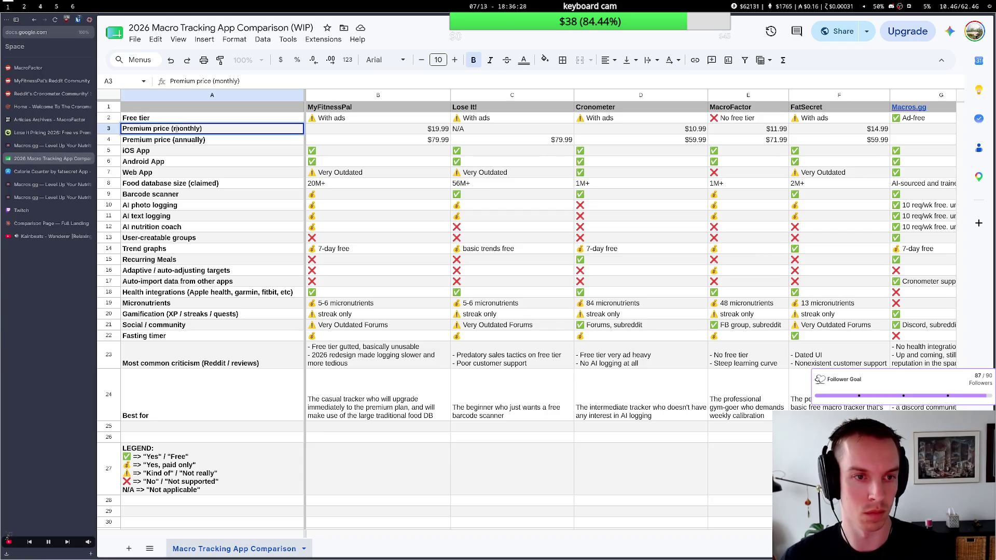
key("BackSpace")
type(", as adver")
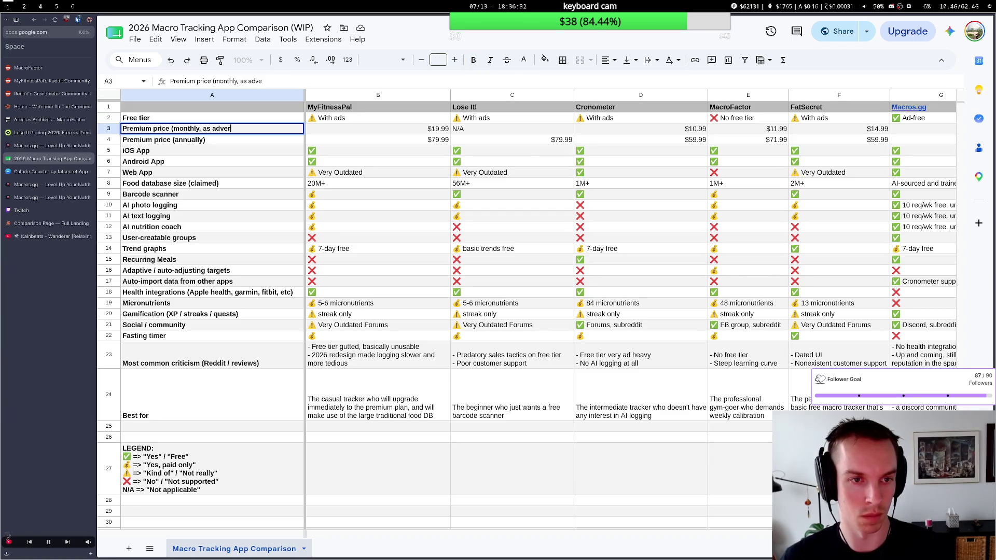
type("tised")
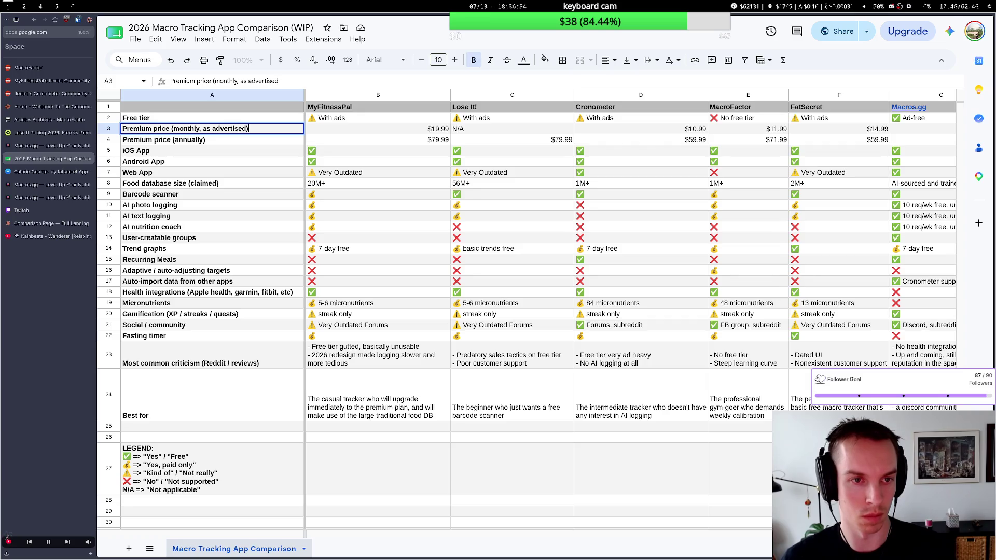
left_click(202, 150)
Relabel A4 as 'Premium price (annually, as advertised)' and check on the audit.
double_click(203, 139)
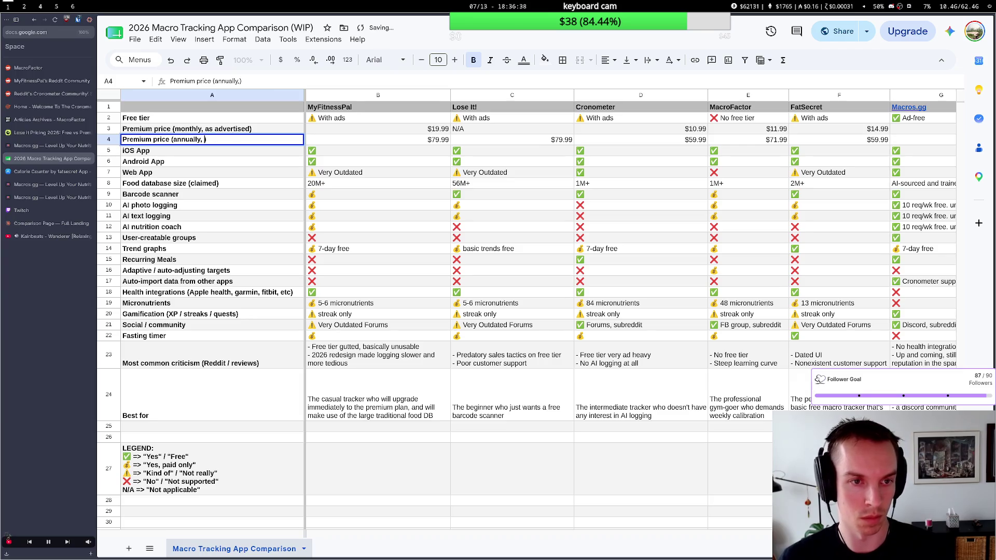
type("as adverti")
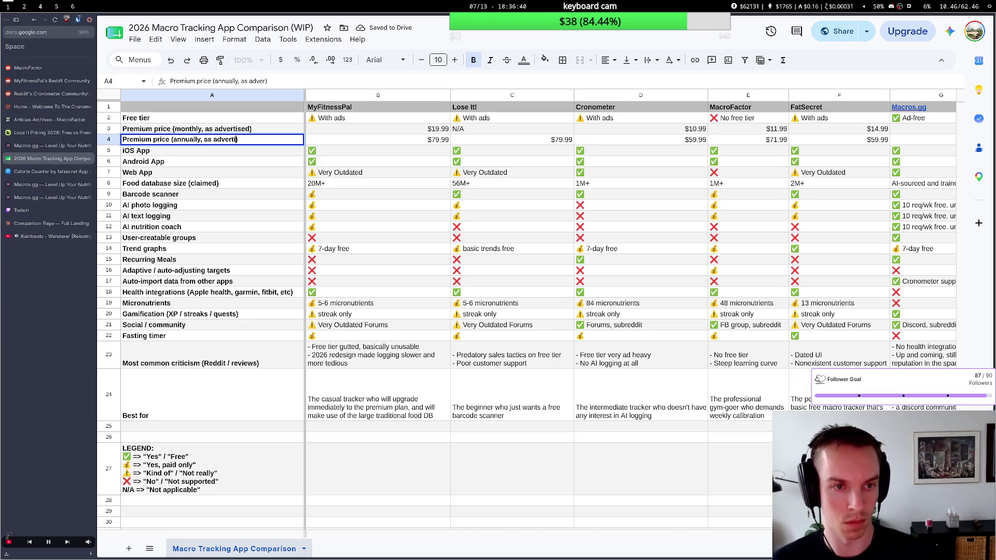
type("sed")
left_click(213, 153)
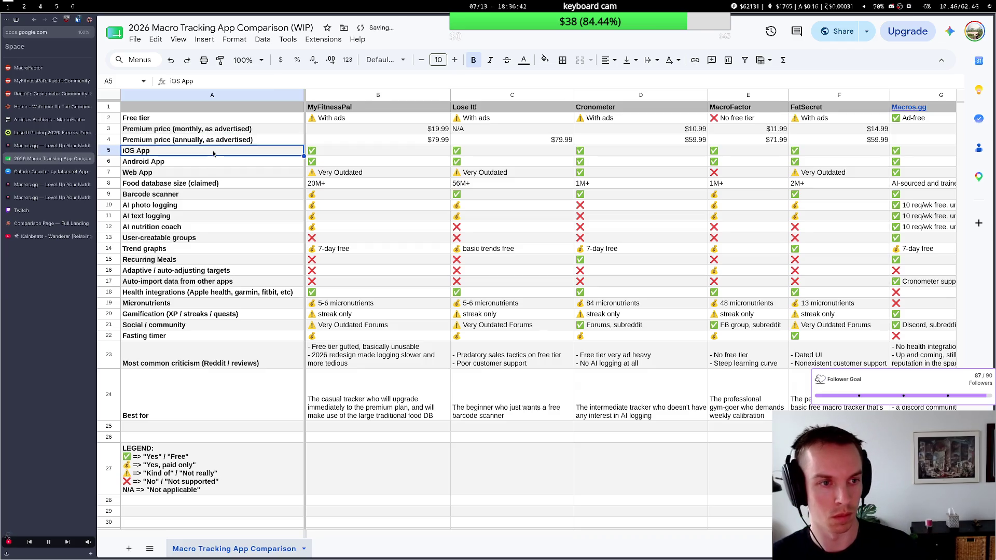
key("alt+Tab")
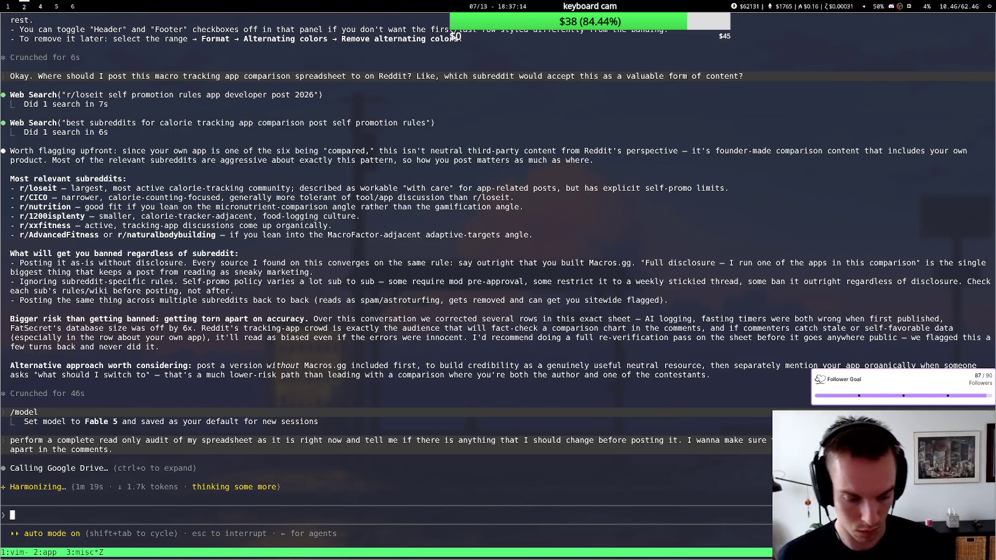
Alternate between the sheet and the terminal until the audit listing the wrong cells arrives.
key("super+1")
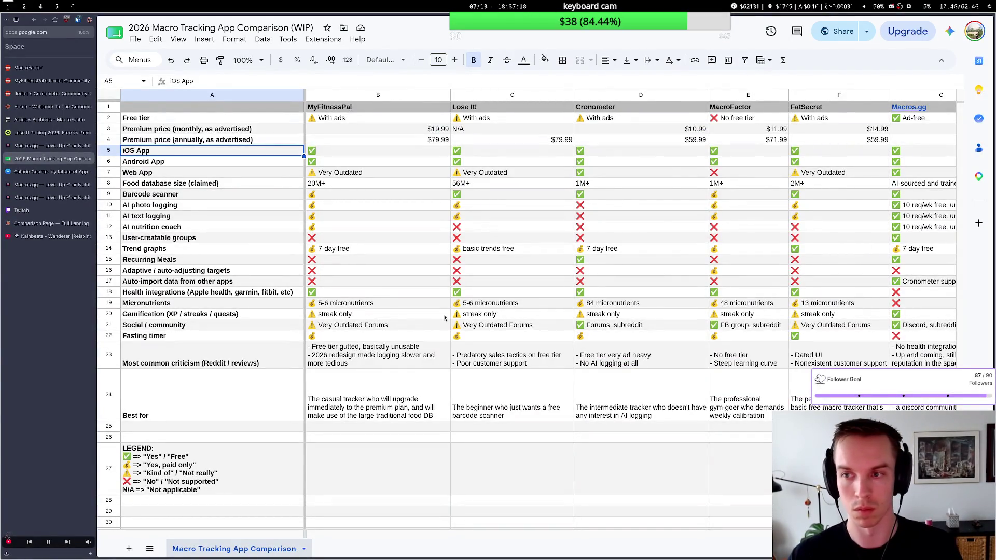
scroll(445, 317, "right", 3)
scroll(445, 317, "right", 3)
scroll(445, 317, "left", 1)
scroll(445, 316, "left", 4)
scroll(445, 317, "left", 2)
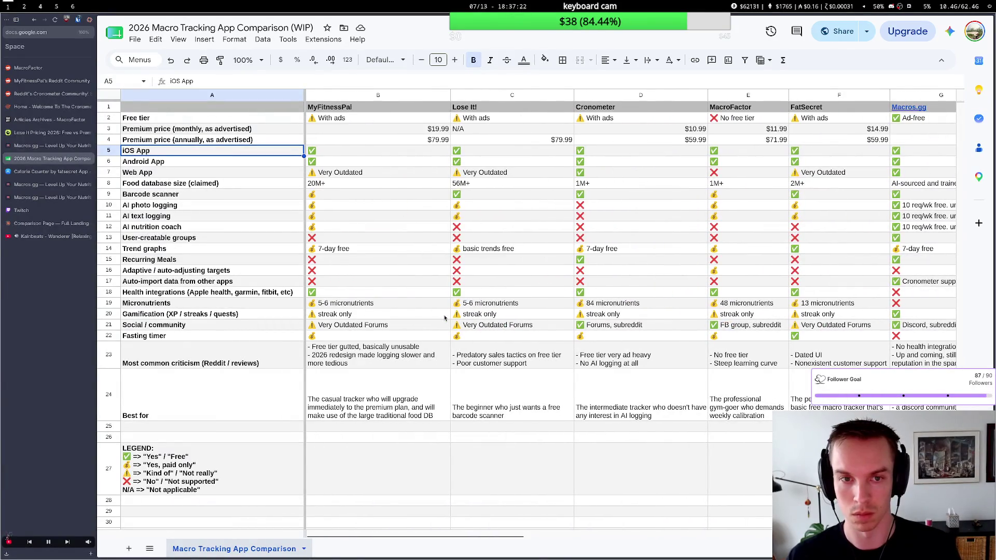
key("super+2")
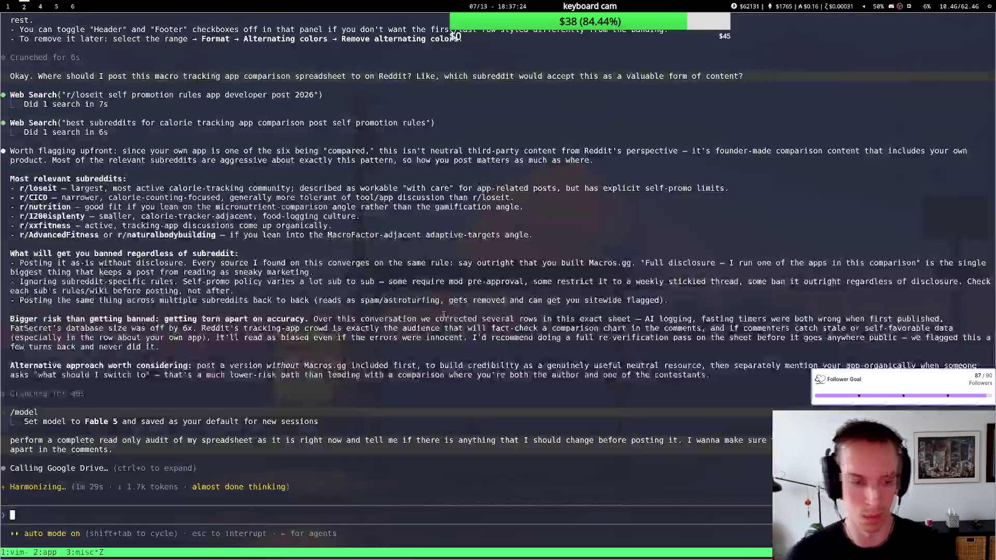
key("super+1")
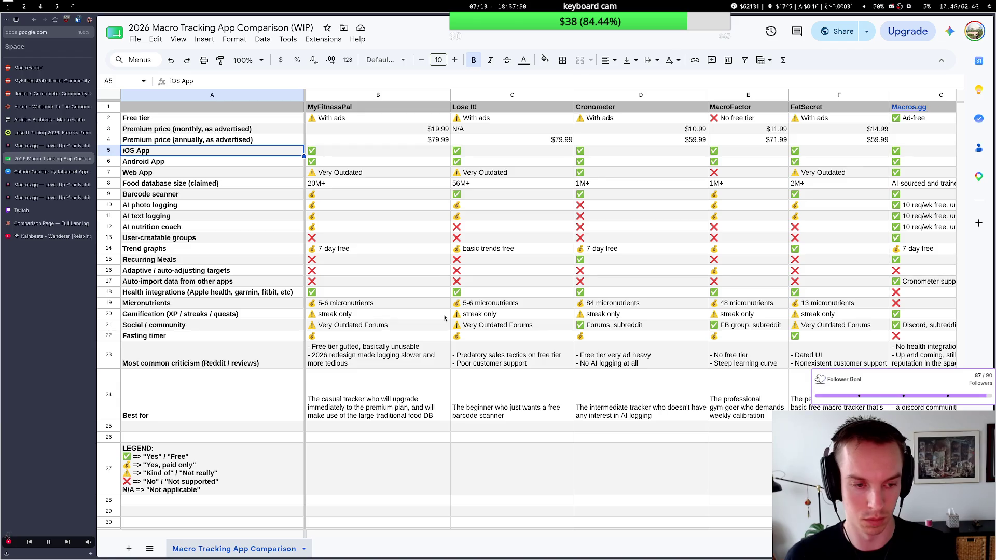
key("super+2")
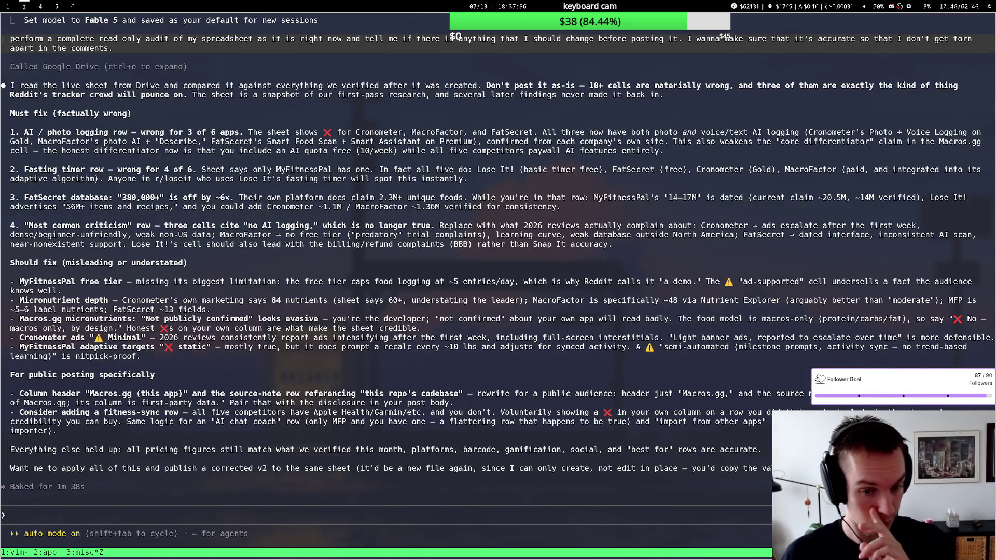
Draft 'Yes, apply all the fixes and publish the corrected v2' after comparing the audit against the sheet.
key("super+1")
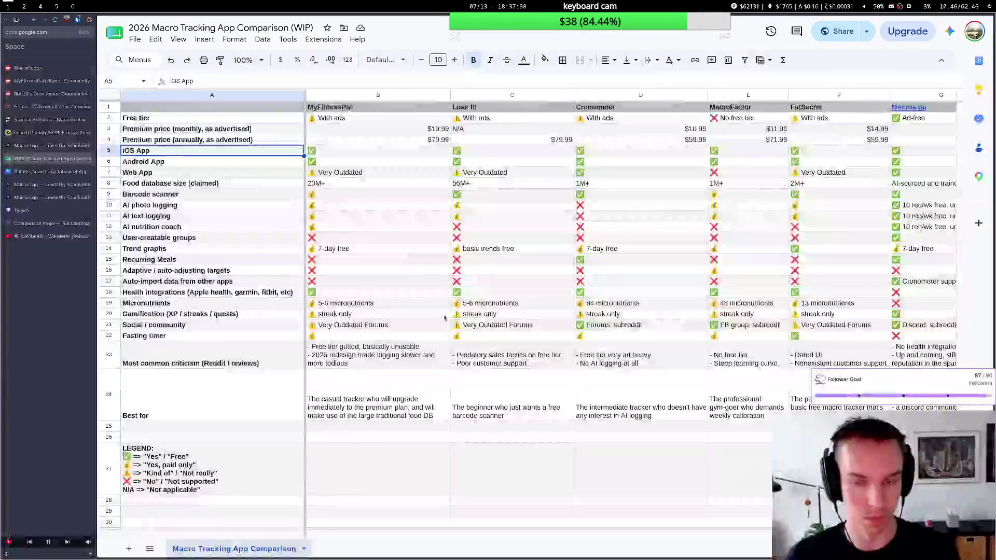
key("super+2")
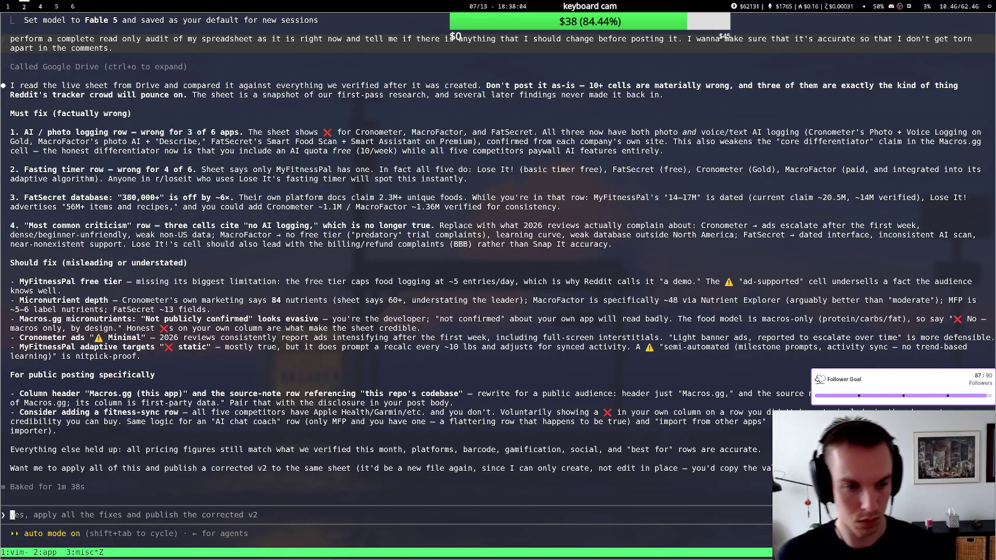
key("super+1")
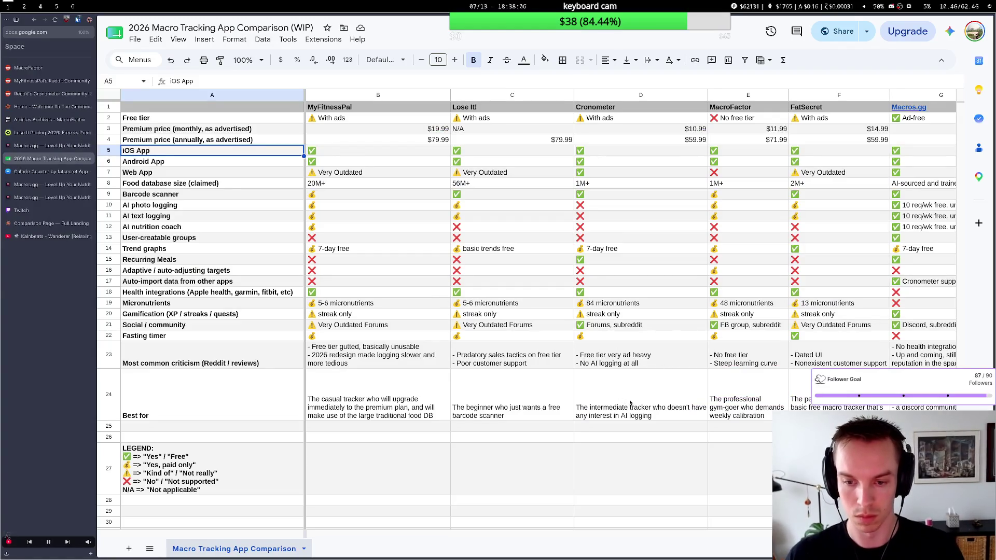
Review Cronometer's flagged cells and insert an empty row below AI text logging.
left_click(677, 399)
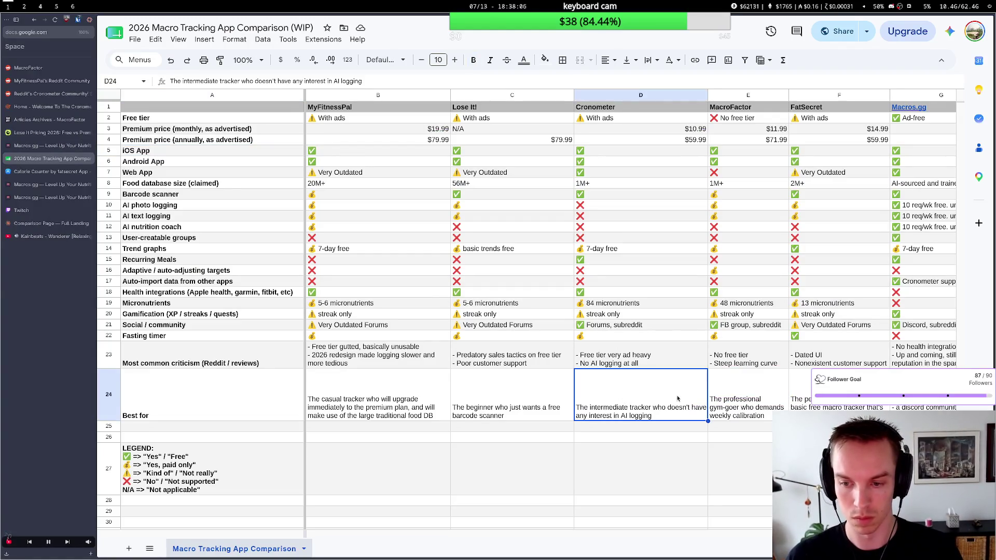
left_click(595, 249)
left_click(589, 229)
left_click(590, 217)
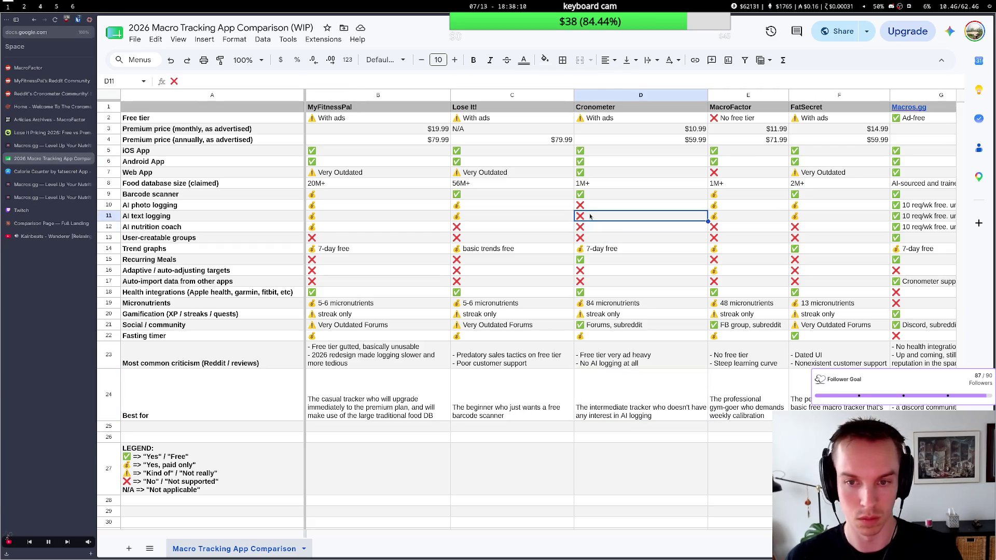
right_click(110, 217)
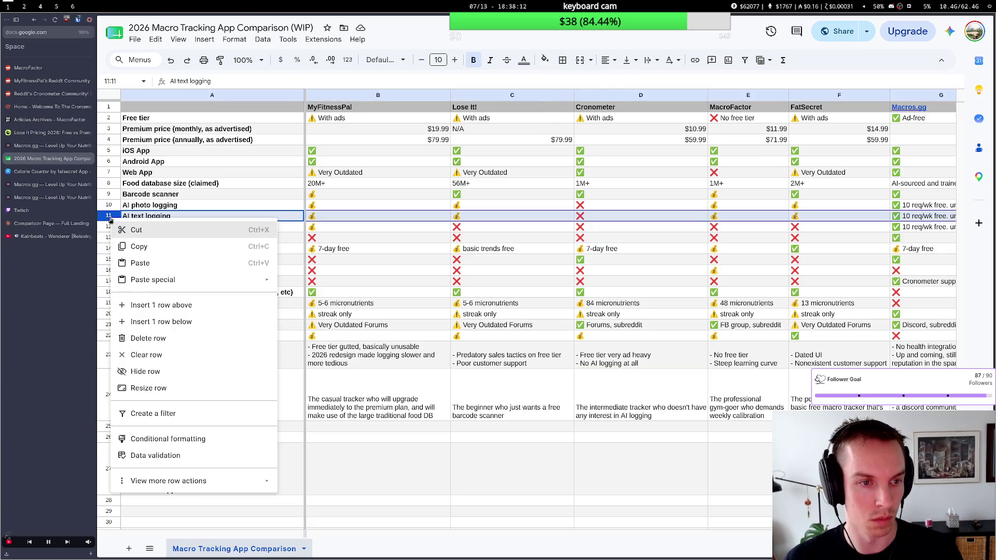
left_click(173, 321)
Label the new row A12 'AI voice logging'.
left_click(147, 228)
key("Return")
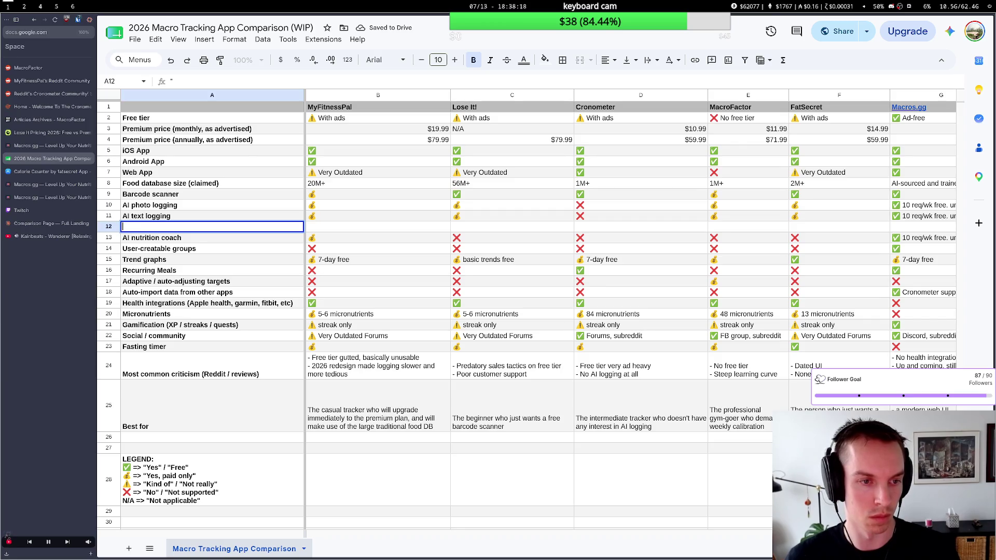
type("V")
key("BackSpace")
type("AI Voice loggi")
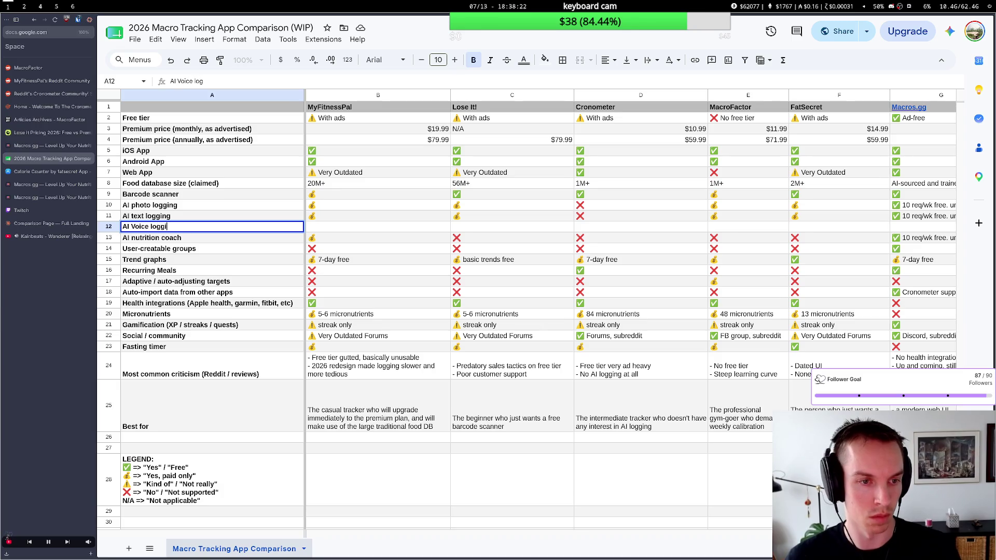
key("BackSpace")
type("v")
left_click(342, 231)
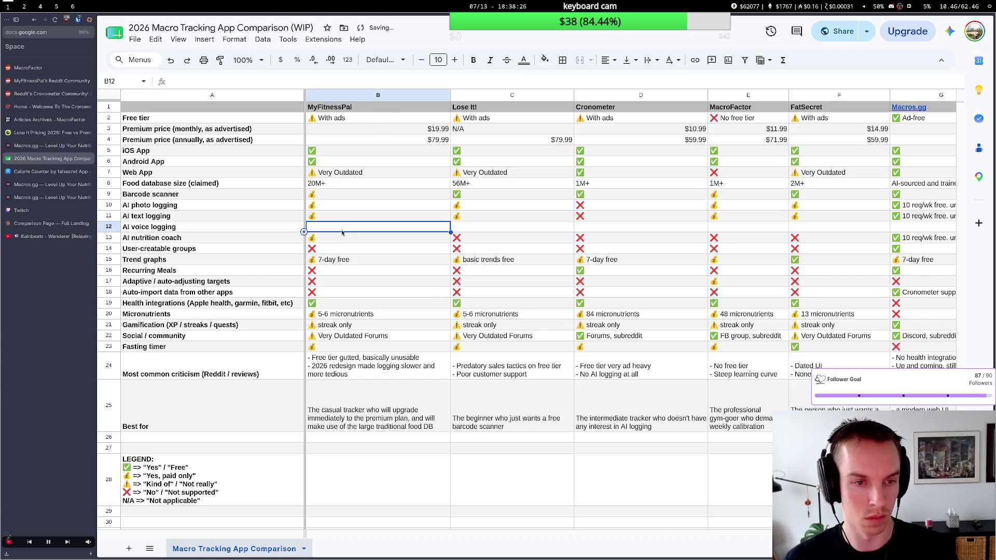
scroll(342, 232, "right", 3)
scroll(342, 232, "left", 3)
Accept the =AI fill suggestion for MyFitnessPal's voice logging cell B12.
key("Tab")
left_click(335, 239)
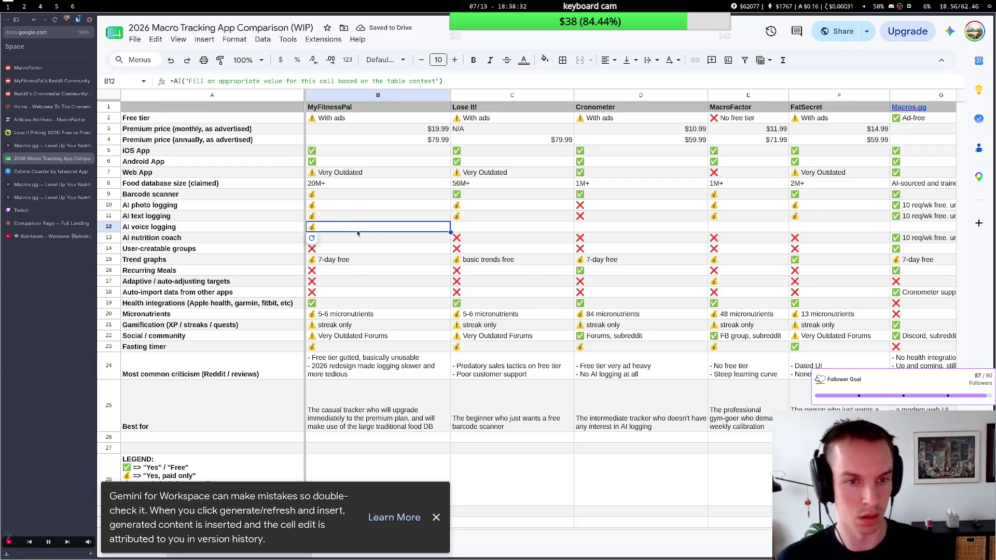
scroll(354, 238, "right", 3)
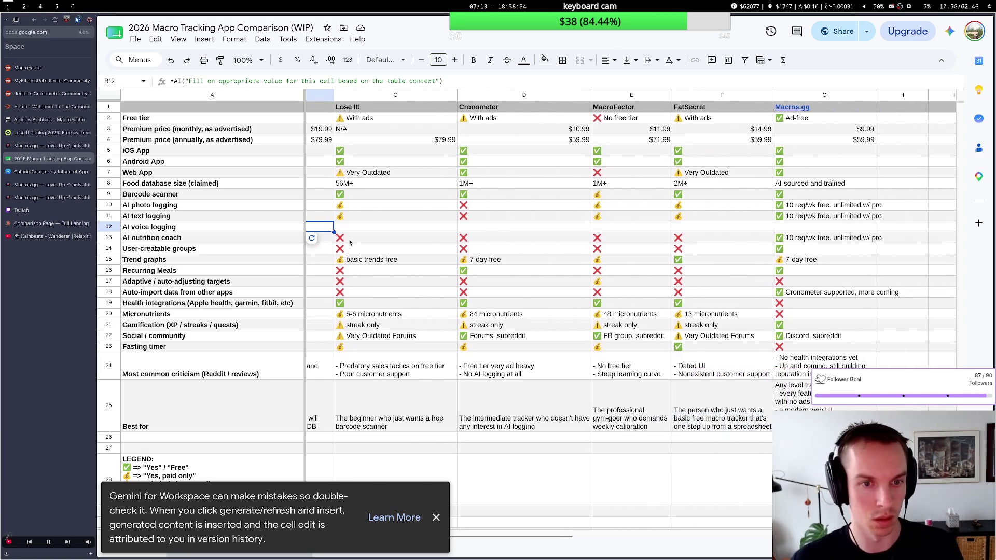
left_click(357, 229)
left_click(322, 225)
left_click(345, 227)
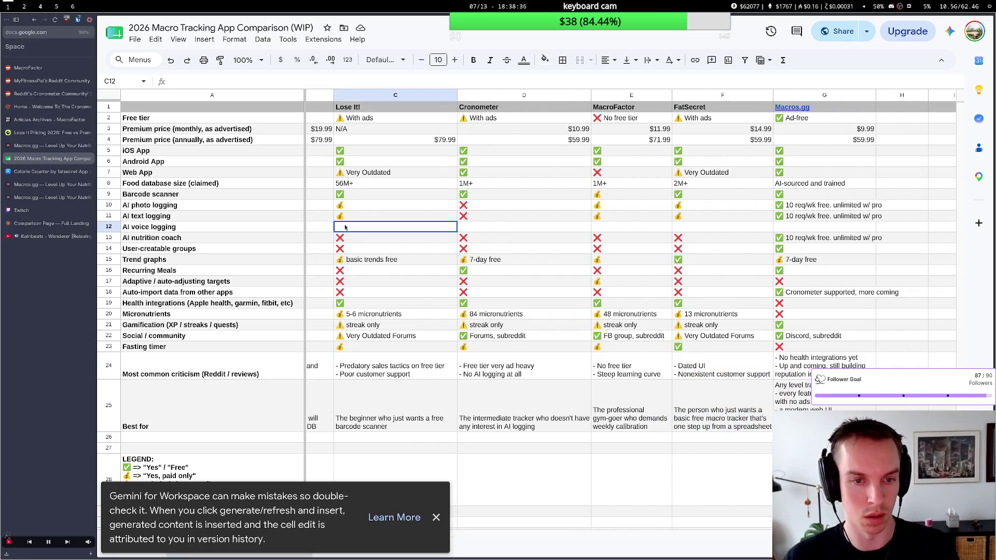
left_click(436, 518)
scroll(383, 266, "left", 3)
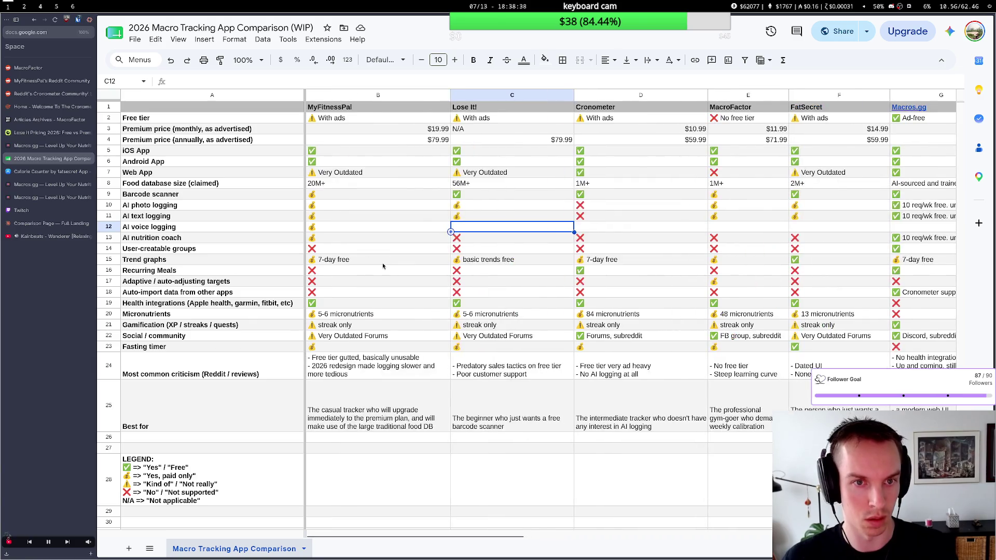
Paste the AI formula across C12:G12 for Lose It!, Cronometer, MacroFactor, FatSecret and Macros.gg.
type("=AI(\"Fill an appropriate value for this cell based on the table context\")")
key("Right")
type("=AI(\"Fill an appropriate value for this cell based on the table context\")")
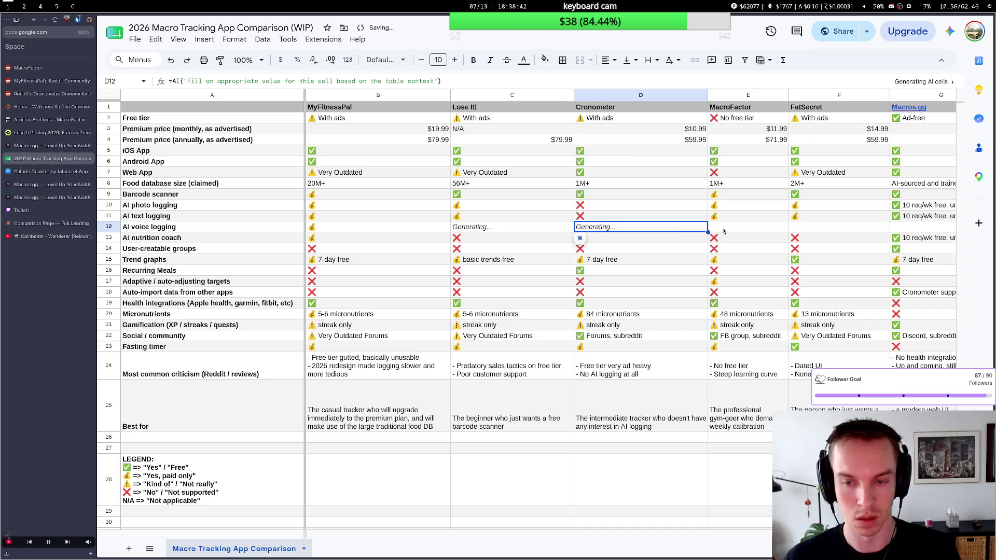
key("Right")
type("=AI(\"Fill an appropriate value for this cell based on the table context\")")
key("Right")
type("=AI(\"Fill an appropriate value for this cell based on the table context\")")
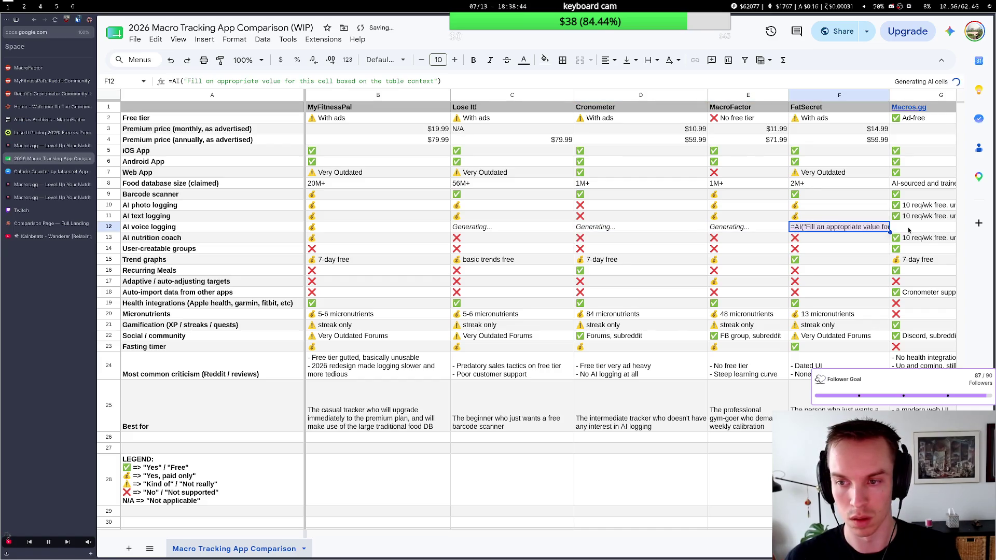
key("Right")
type("=AI(\"Fill an appropriate value for this cell based on the table context\")")
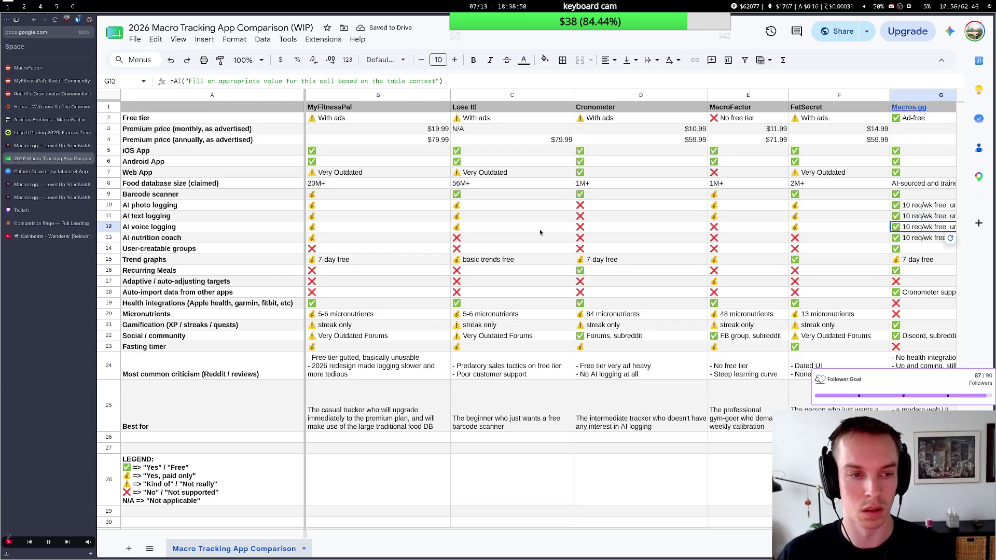
Review the generated Cronometer and Lose It! voice logging values, then return to the audit.
left_click(583, 231)
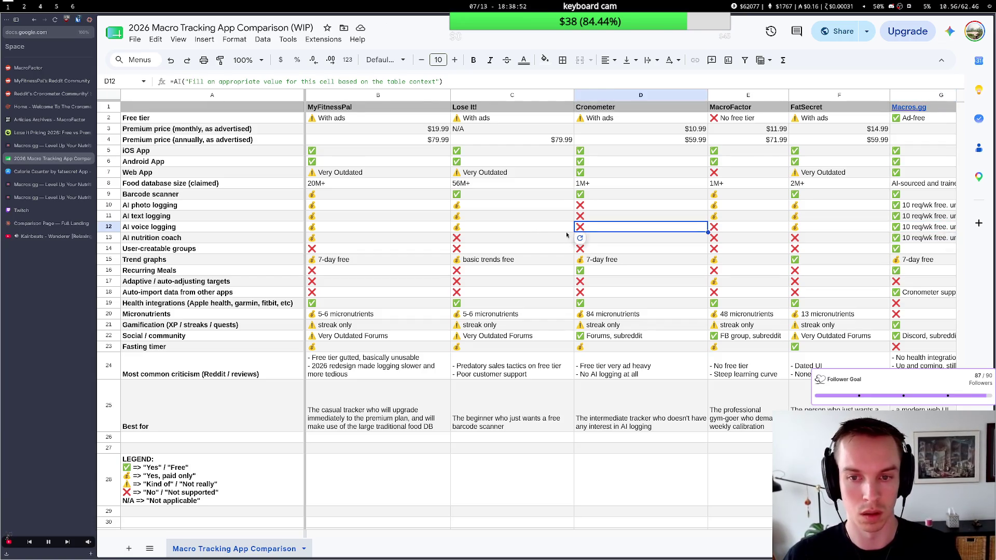
left_click(540, 231)
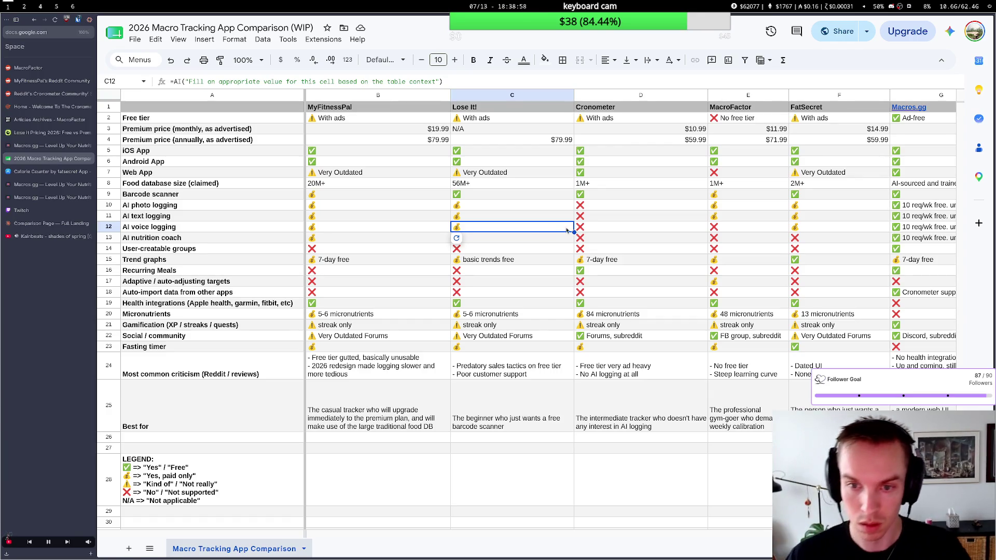
left_click(594, 233)
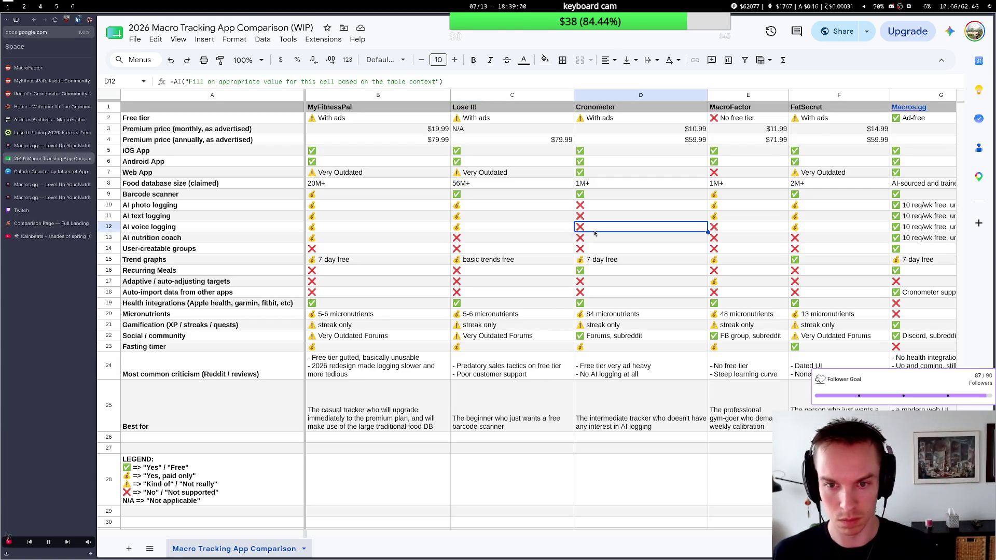
left_click(514, 229)
key("super+2")
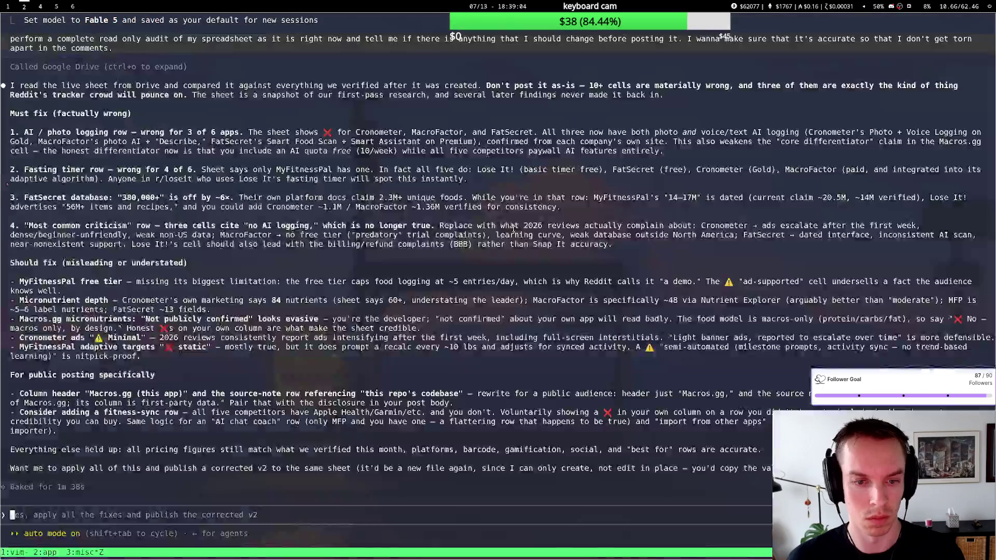
type("Which of these apps has AI voice logging?")
Ask 'Which of these apps has AI voice logging?' and learn all five competitors support it.
key("Return")
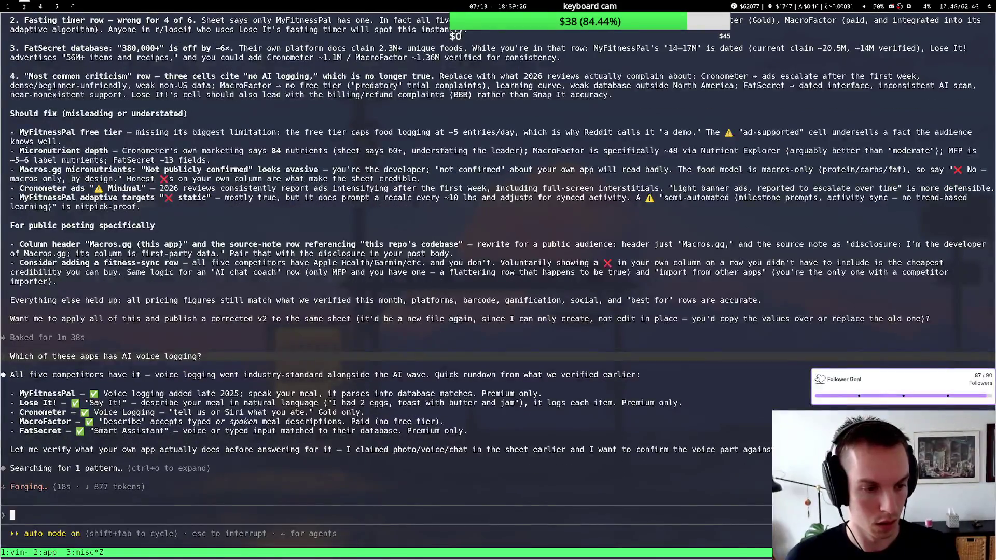
key("super+1")
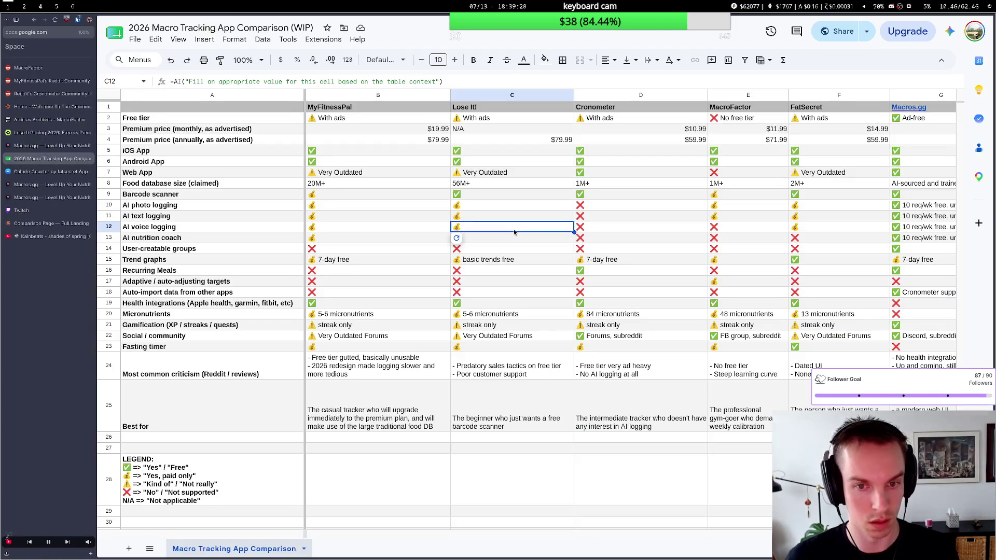
key("Left")
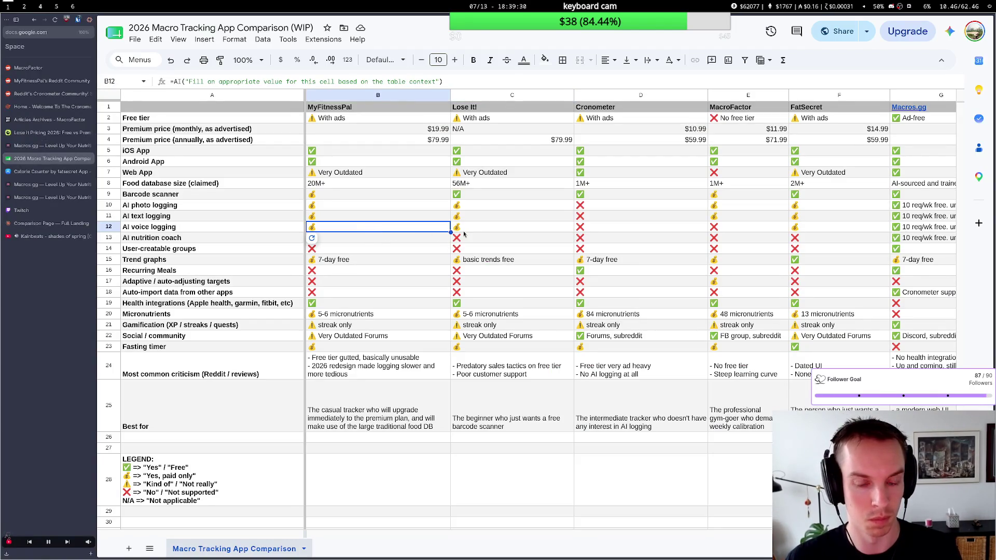
key("super+2")
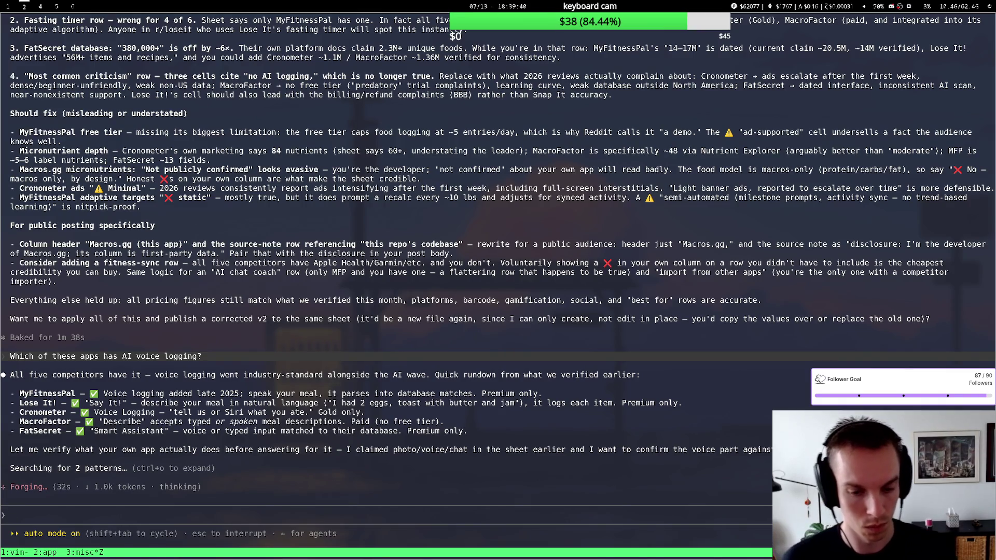
key("super+1")
left_click(581, 229)
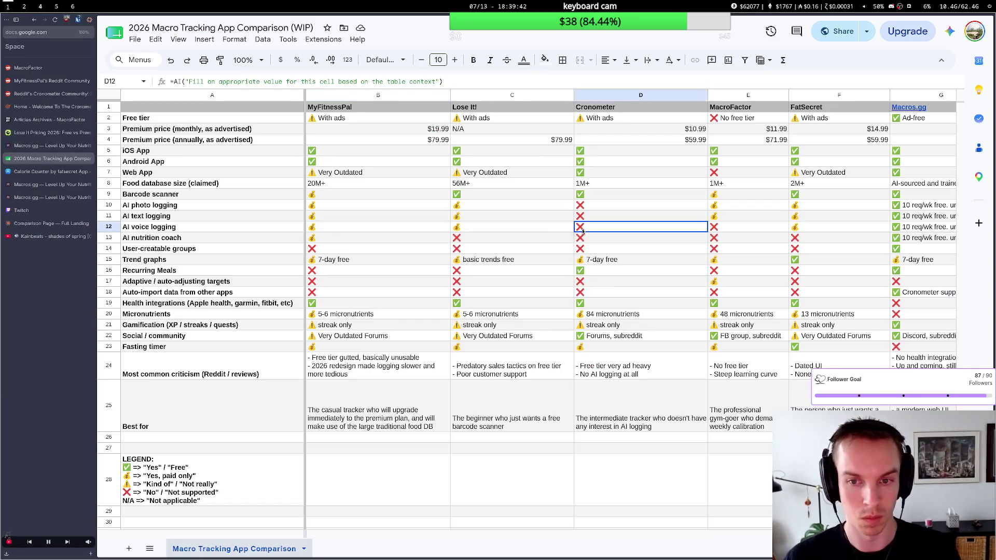
Copy Lose It!'s paid-only value from C12 into Cronometer's D12 and MacroFactor's E12.
left_click(209, 228)
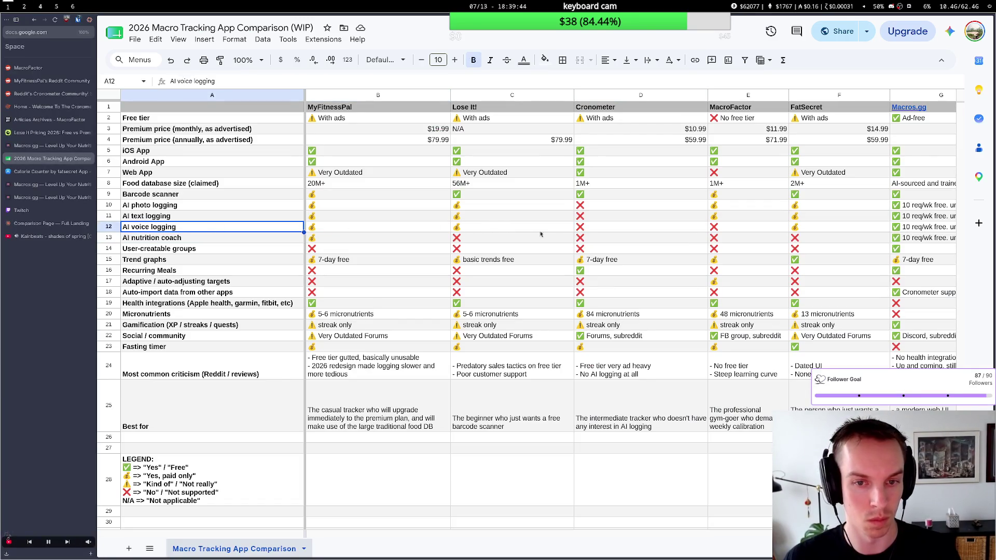
key("Right")
key("Right")
key("Right")
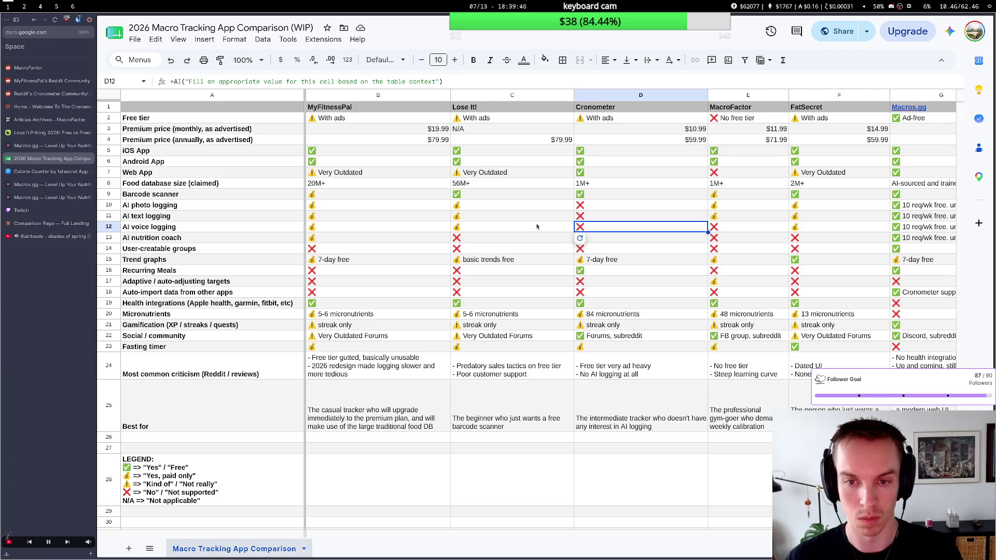
key("Left")
key("ctrl+c")
key("Right")
key("ctrl+v")
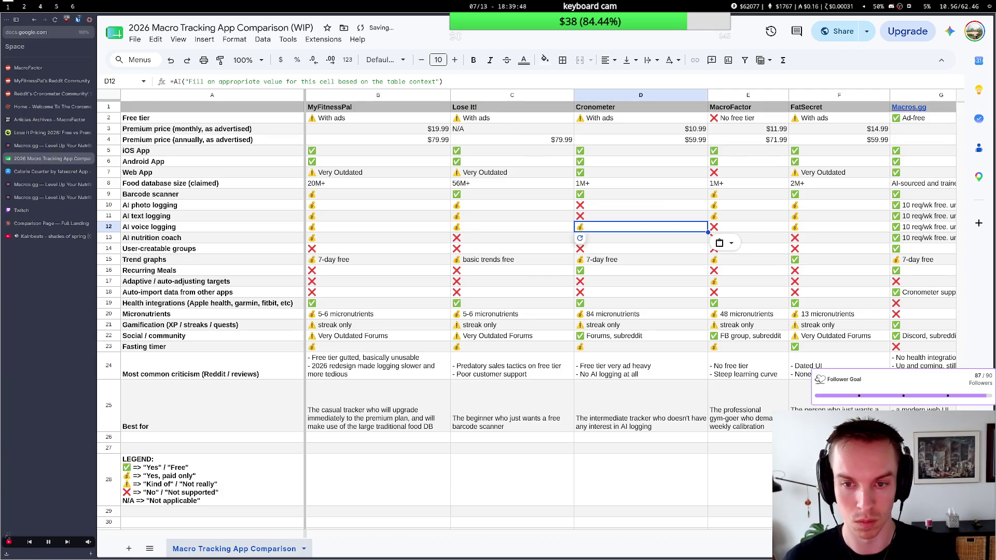
key("Right")
key("ctrl+v")
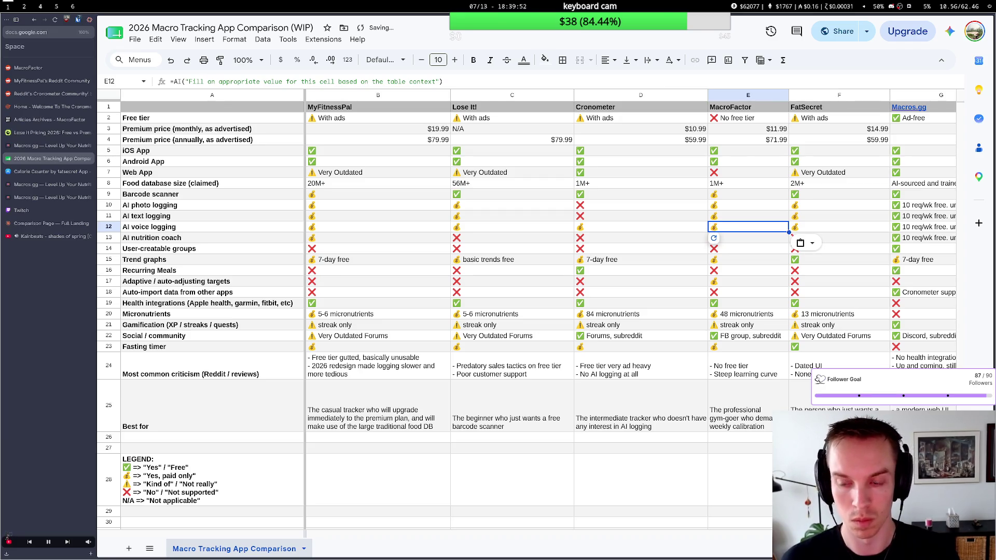
left_click(533, 240)
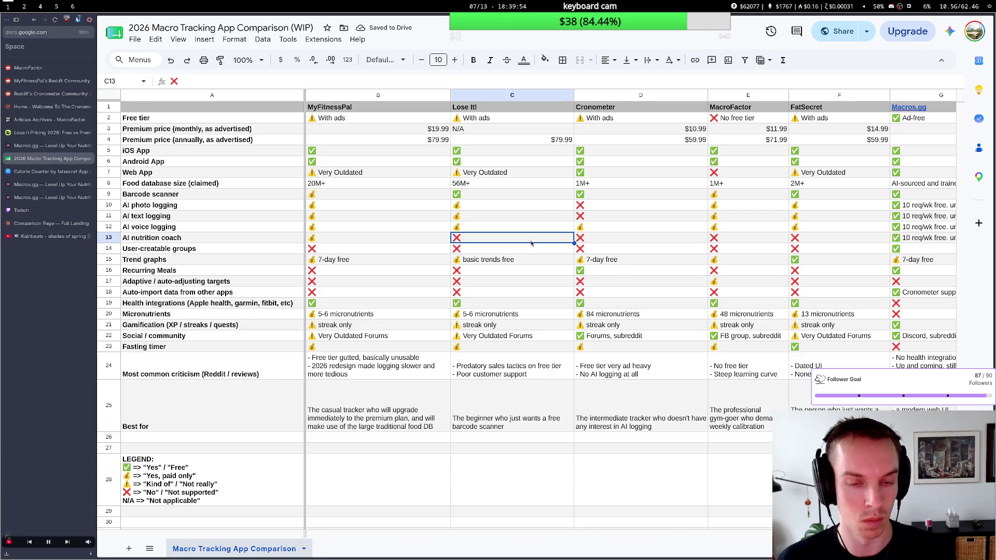
key("super+2")
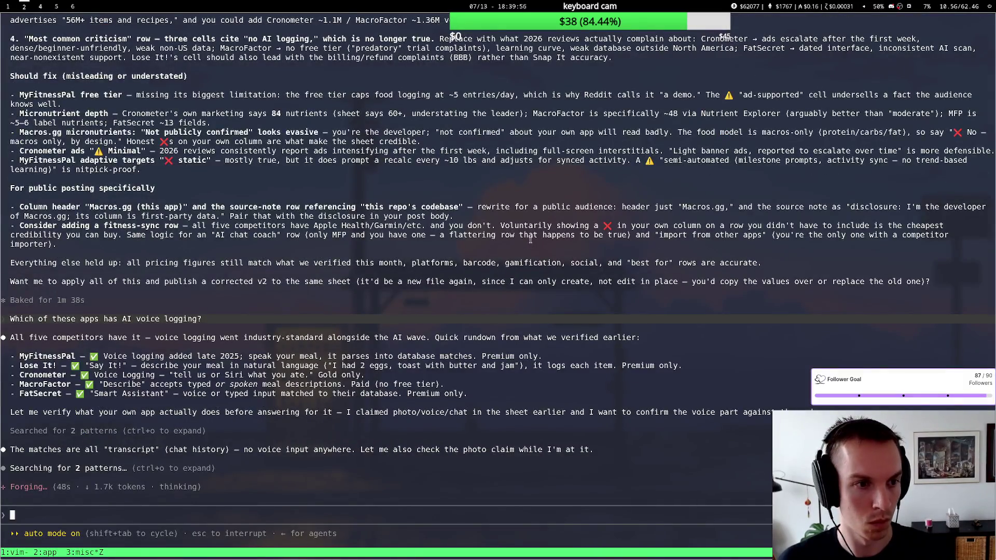
scroll(530, 240, "up", 11)
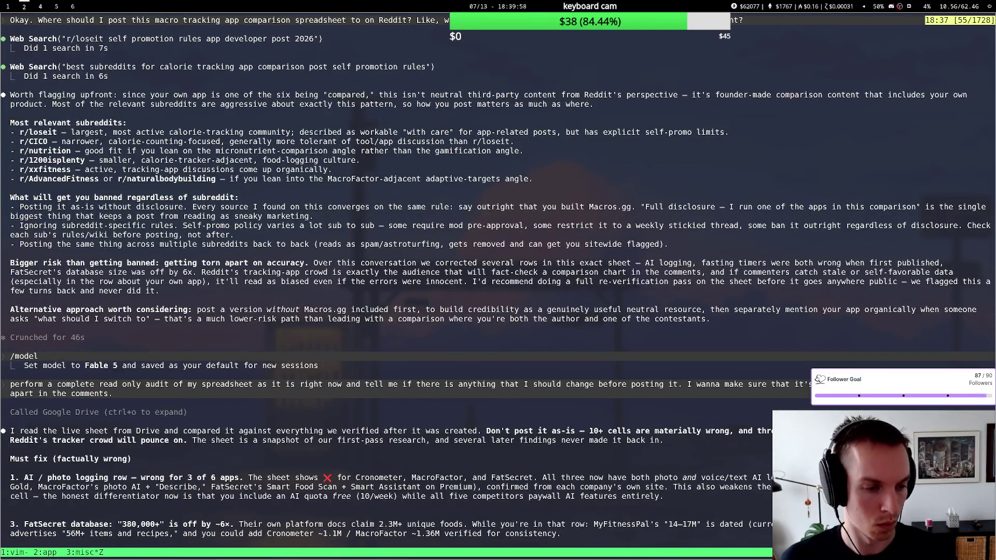
scroll(530, 240, "down", 3)
scroll(531, 241, "down", 1)
scroll(530, 241, "down", 1)
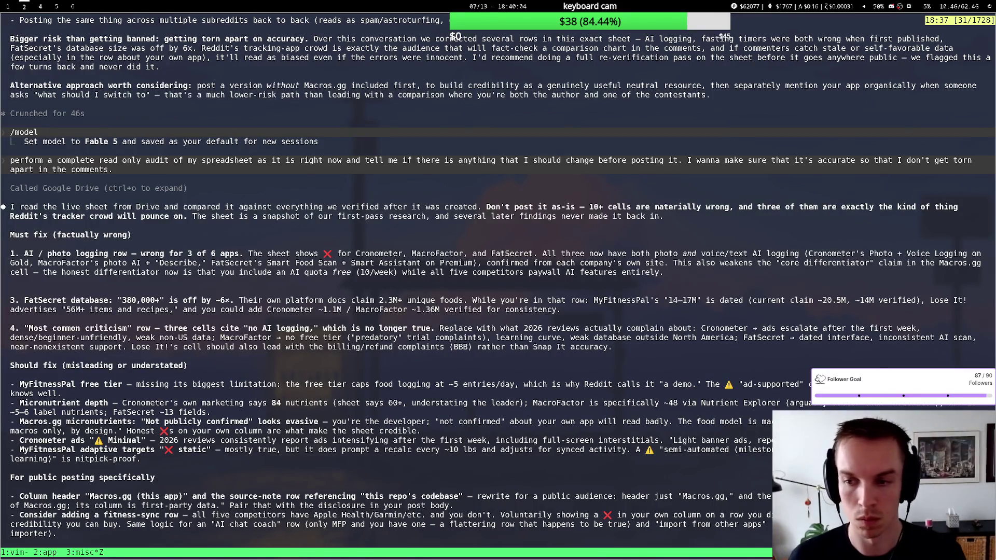
Switch from the terminal back to the comparison spreadsheet in the browser.
key("super+1")
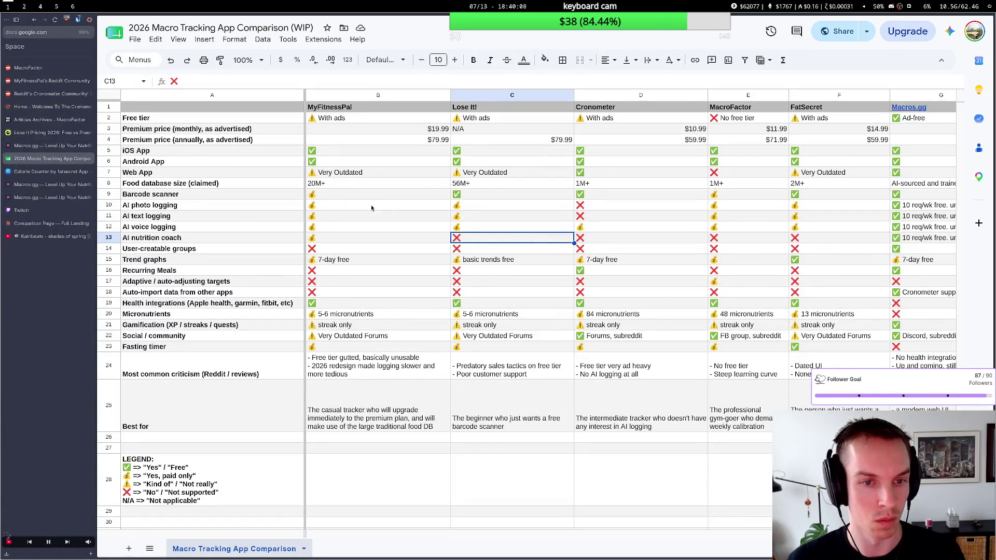
Paste ✅ into Cronometer's AI photo and text logging cells, then undo to restore paid-only.
left_click(606, 207)
left_click(597, 216)
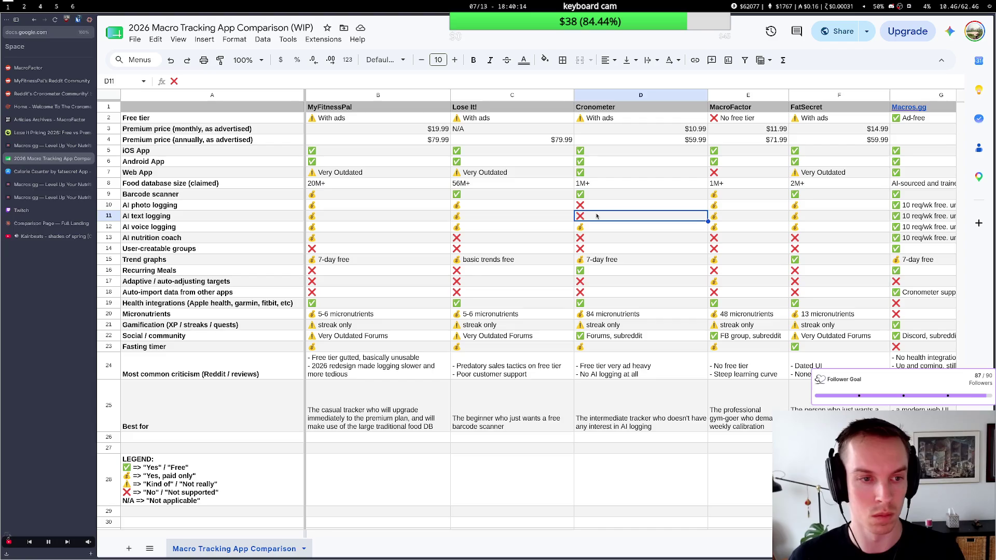
left_click(591, 206)
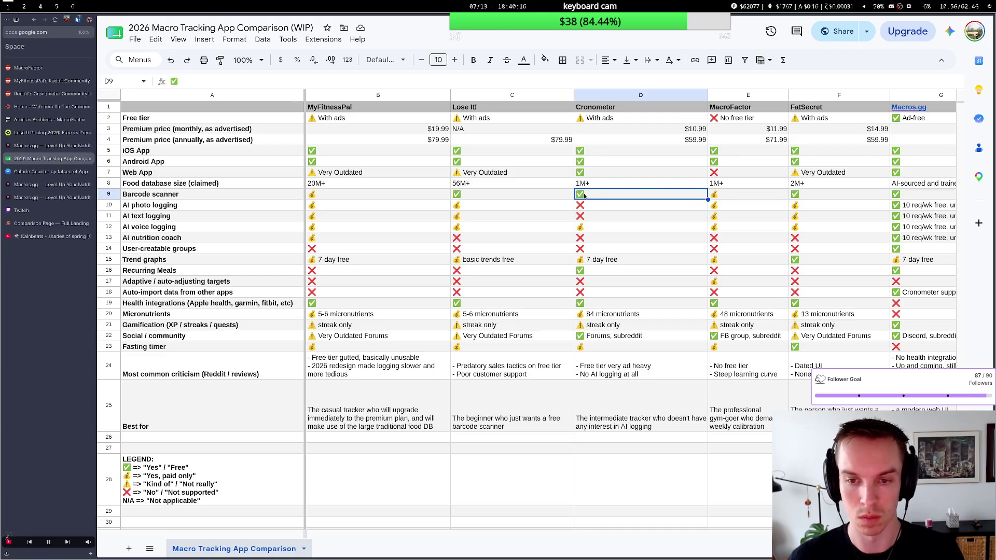
left_click(592, 204)
key("ctrl+v")
key("ctrl+v")
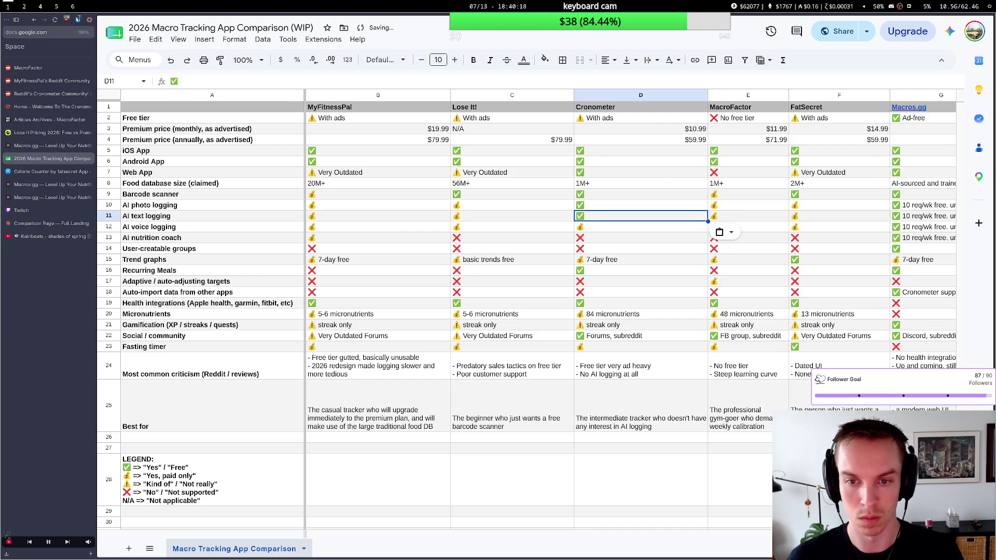
left_click(583, 233)
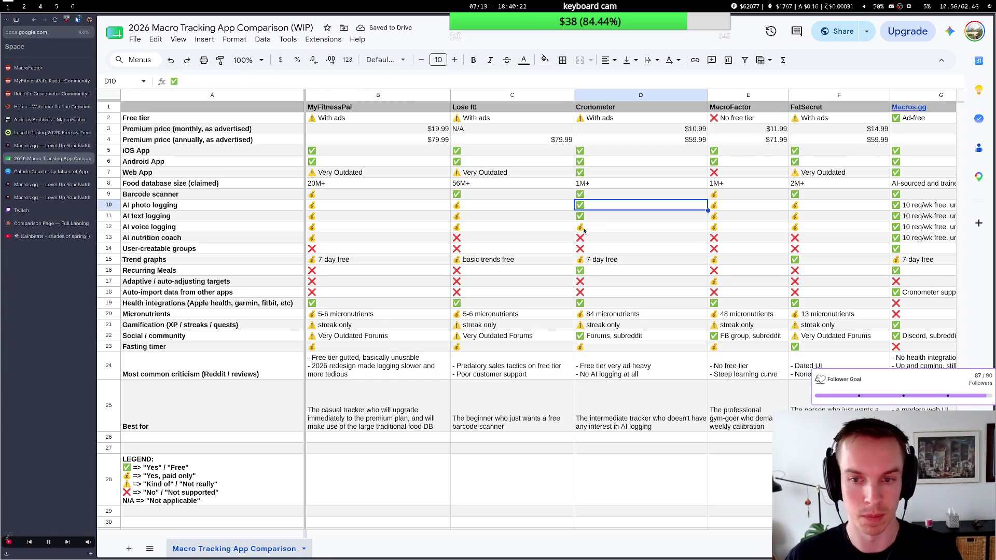
key("ctrl+z")
key("ctrl+z")
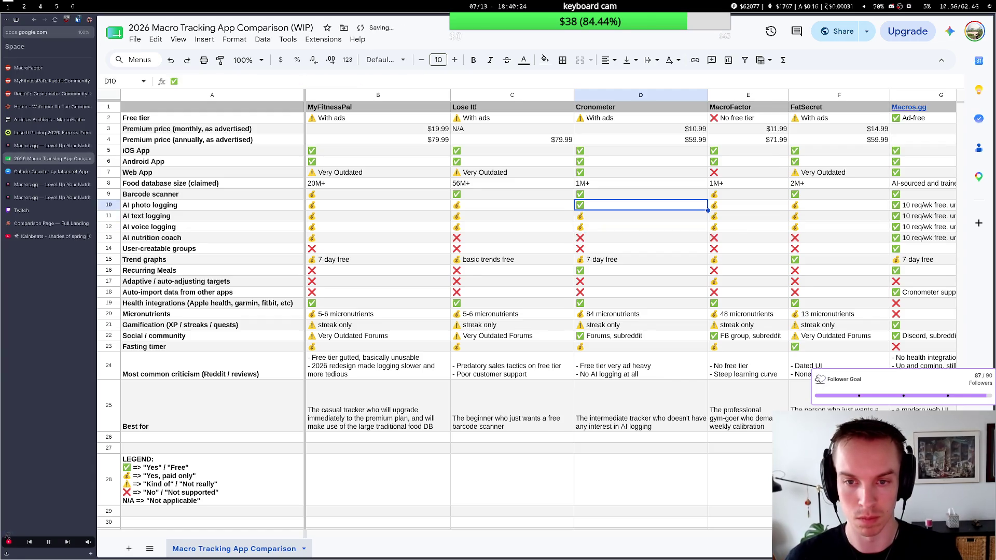
Move to Cronometer's AI coach cell and begin editing its 'No AI logging at all' criticism.
key("Down")
key("Down")
key("Down")
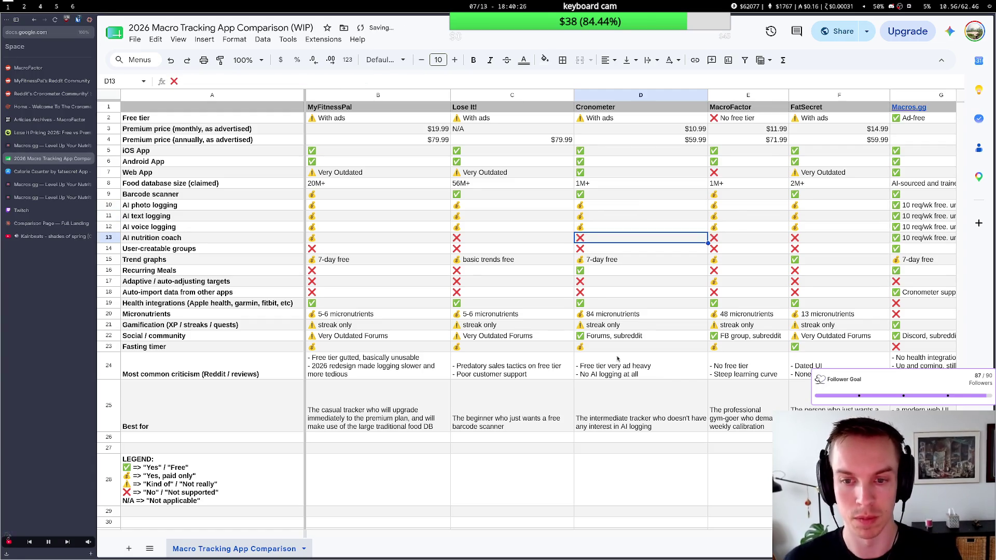
double_click(638, 375)
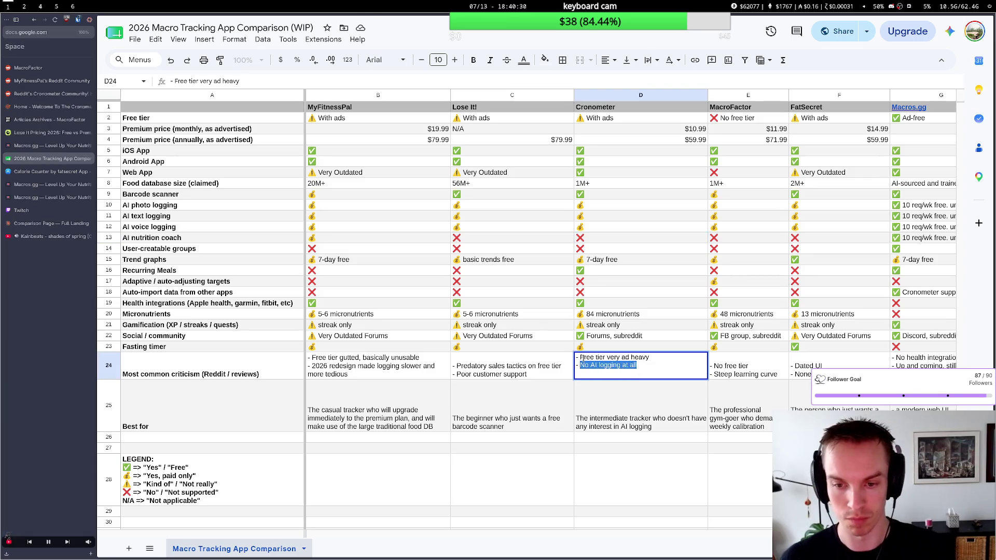
Rewrite Cronometer's criticism as 'No groups or friends lists', commit it, and return to the terminal.
key("BackSpace")
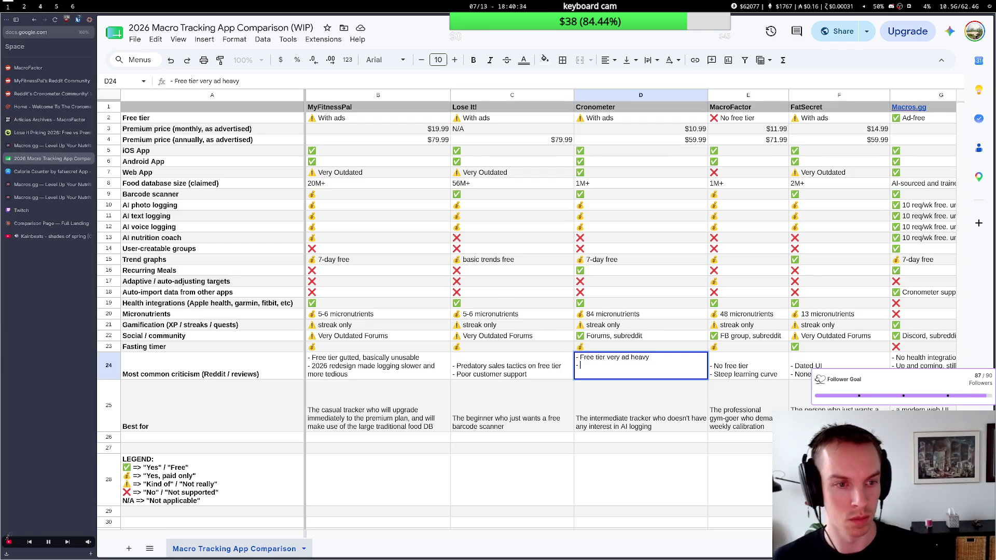
type("No soc")
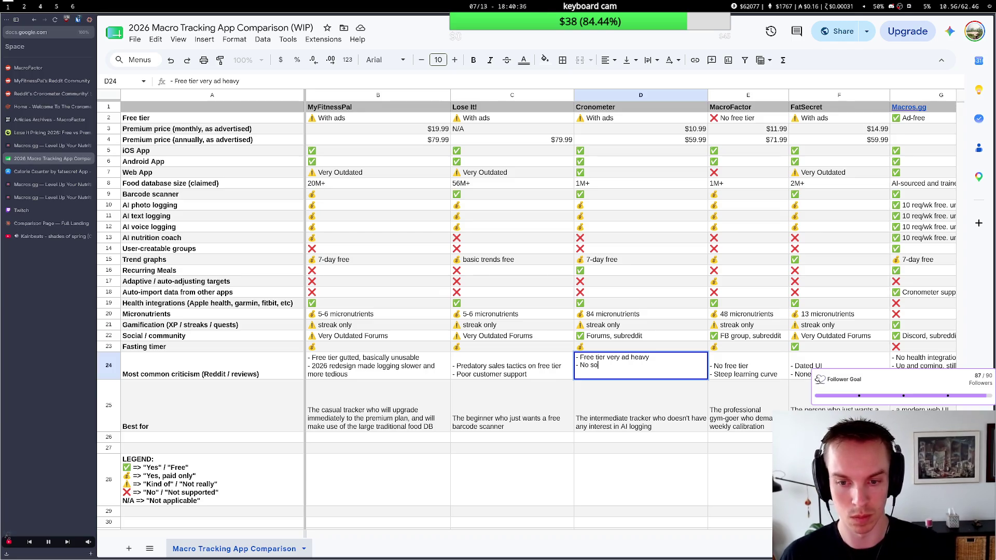
type("ial ")
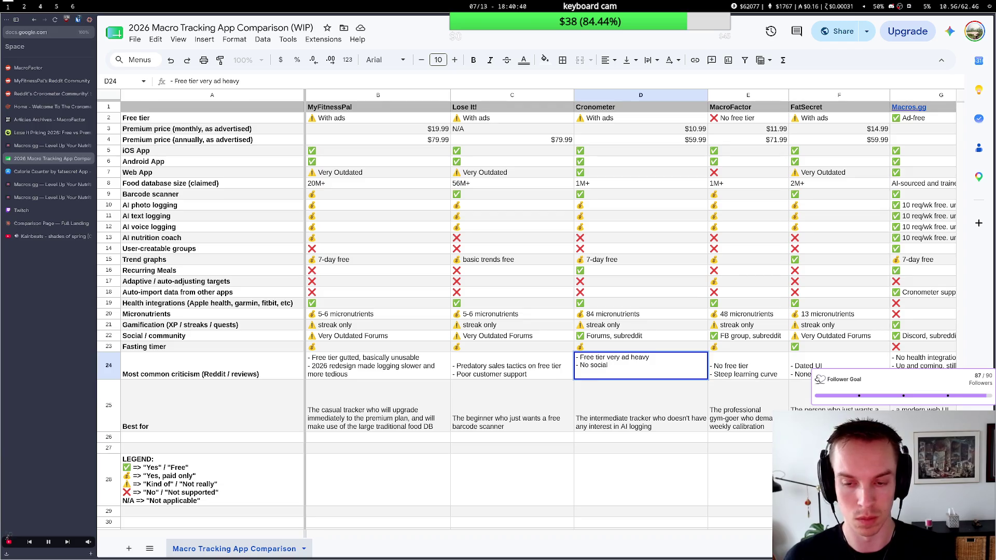
type("aspec")
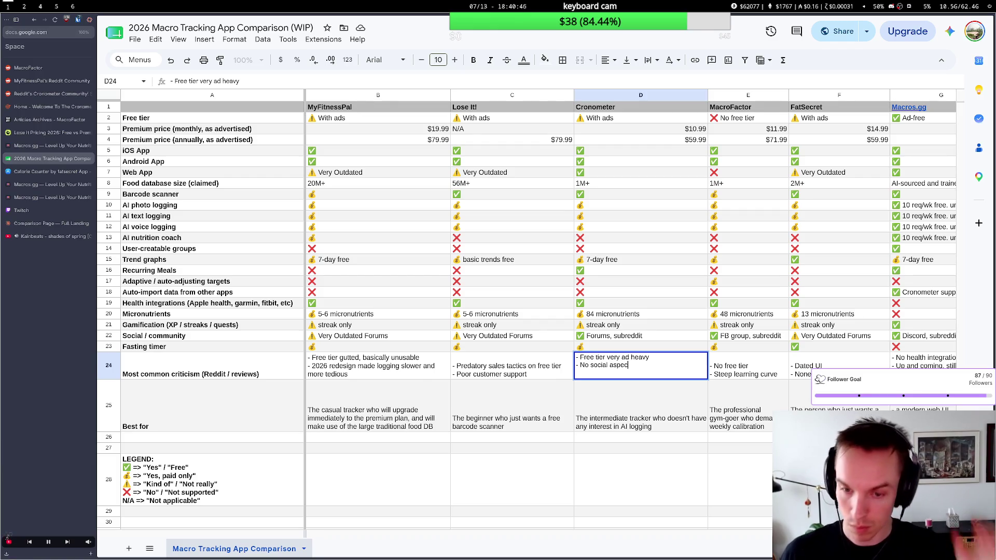
type("t")
key("BackSpace")
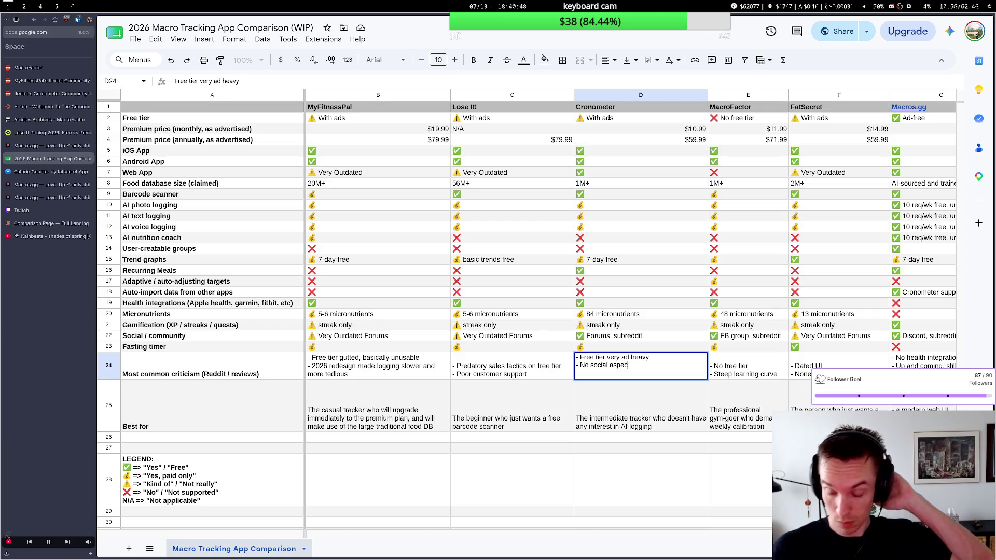
type("t")
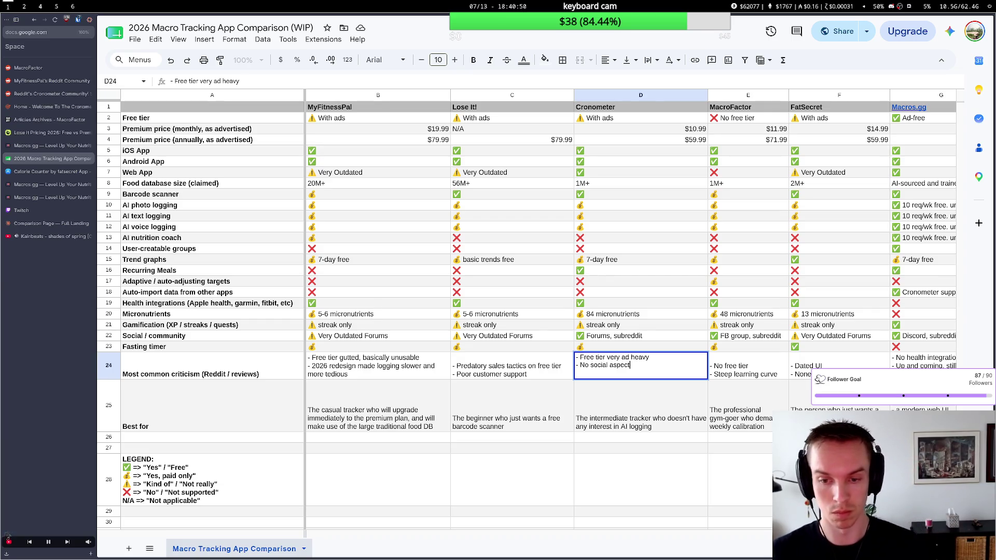
key("ctrl+shift+Left")
key("ctrl+shift+Left")
type("groups or friends lists")
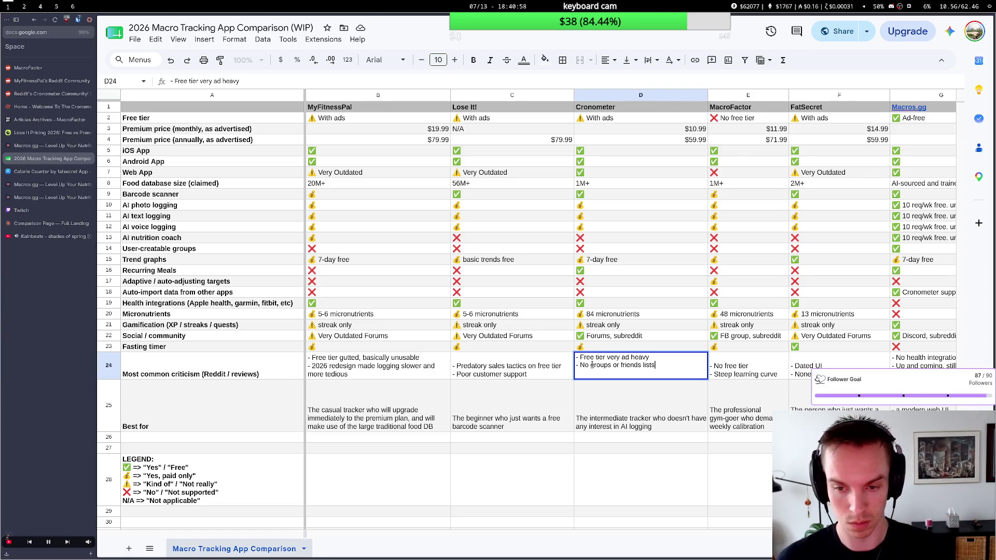
left_click(563, 391)
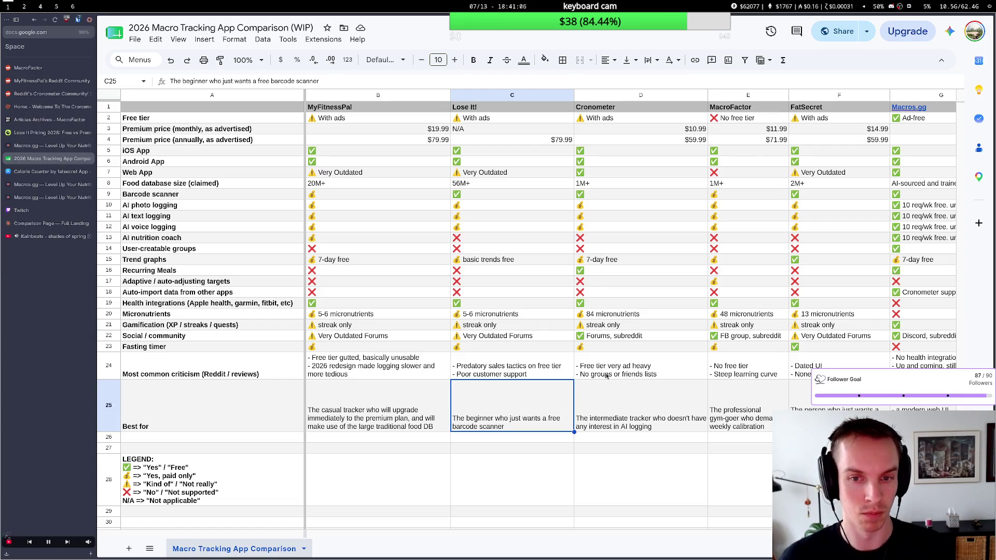
key("super+2")
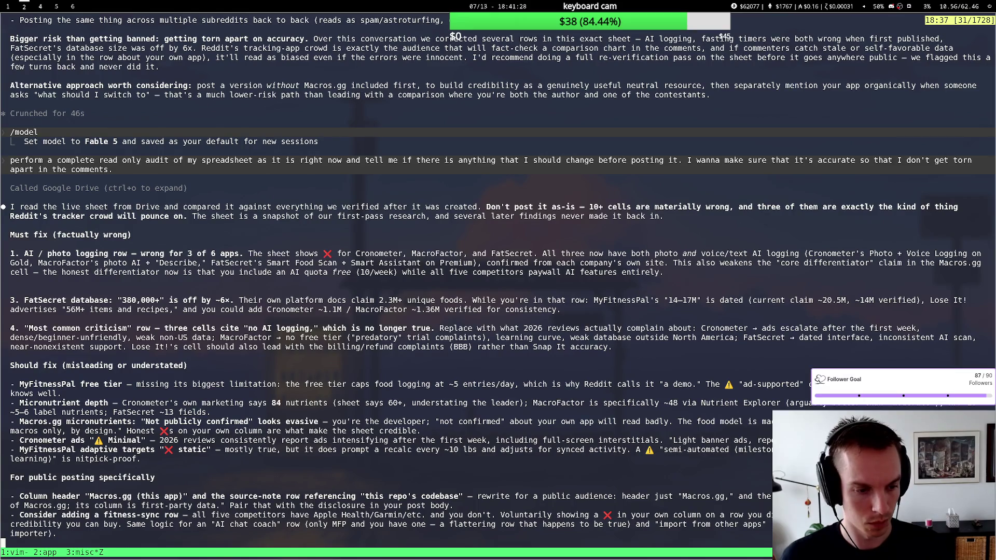
Copy the comparison spreadsheet's share link from Google Sheets.
key("q")
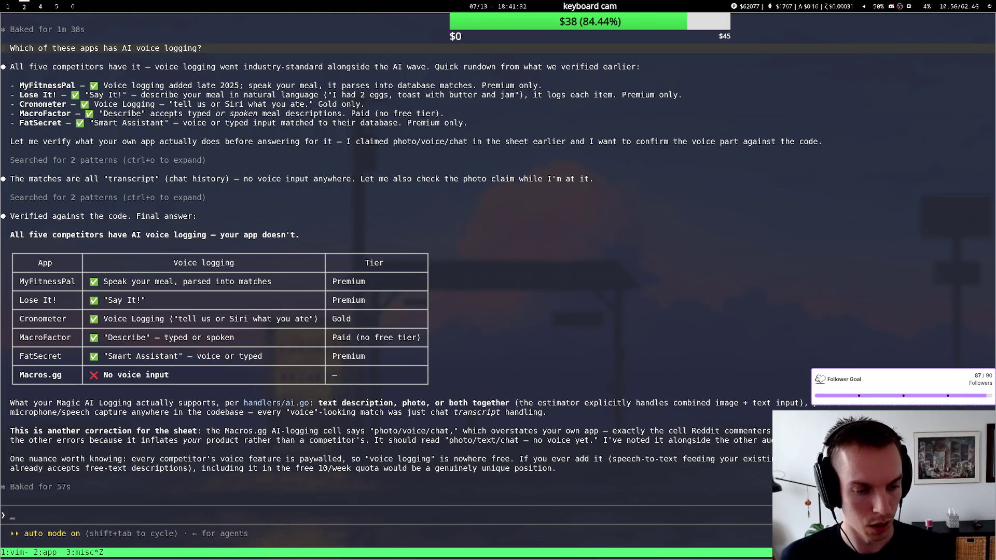
key("super+1")
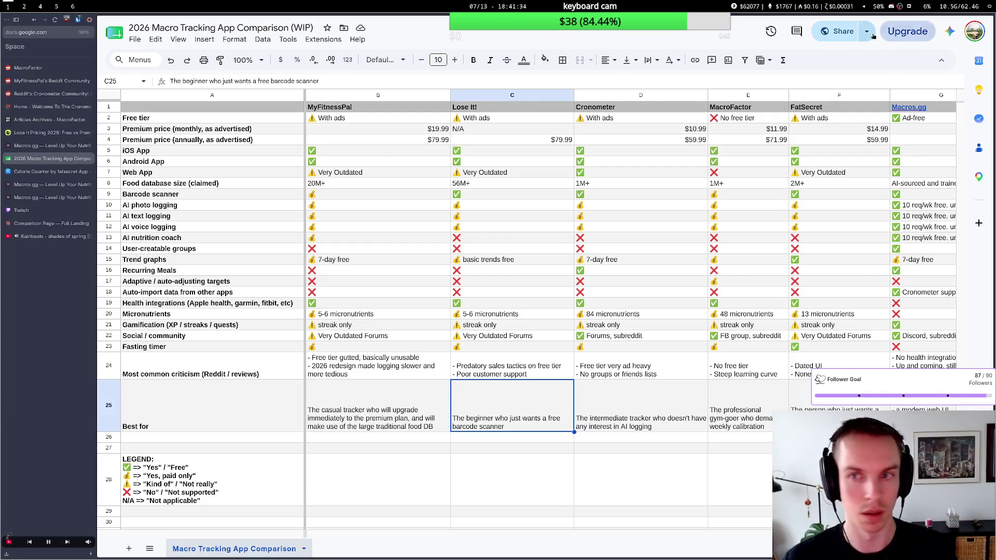
left_click(866, 37)
left_click(808, 62)
Send Claude the correct sheet link, noting it read the wrong sheet, then return to the spreadsheet.
key("super+2")
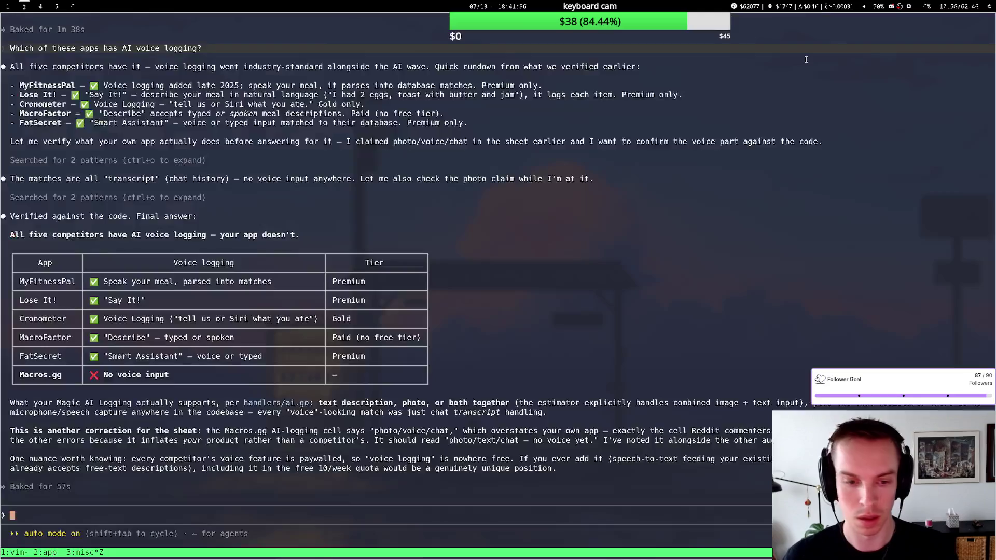
type("reading the right")
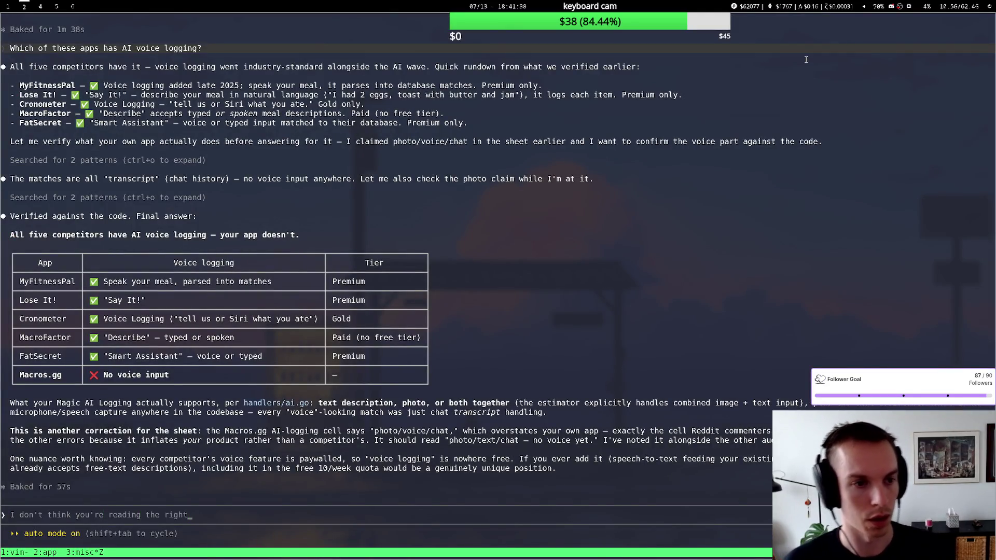
type(" Google Sheet. Here's a link to")
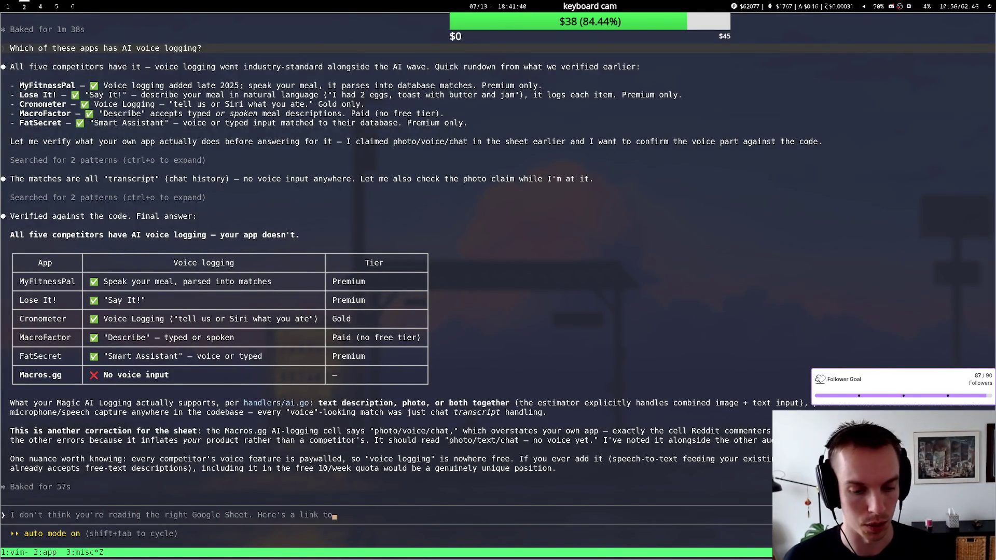
key("ctrl+shift+v")
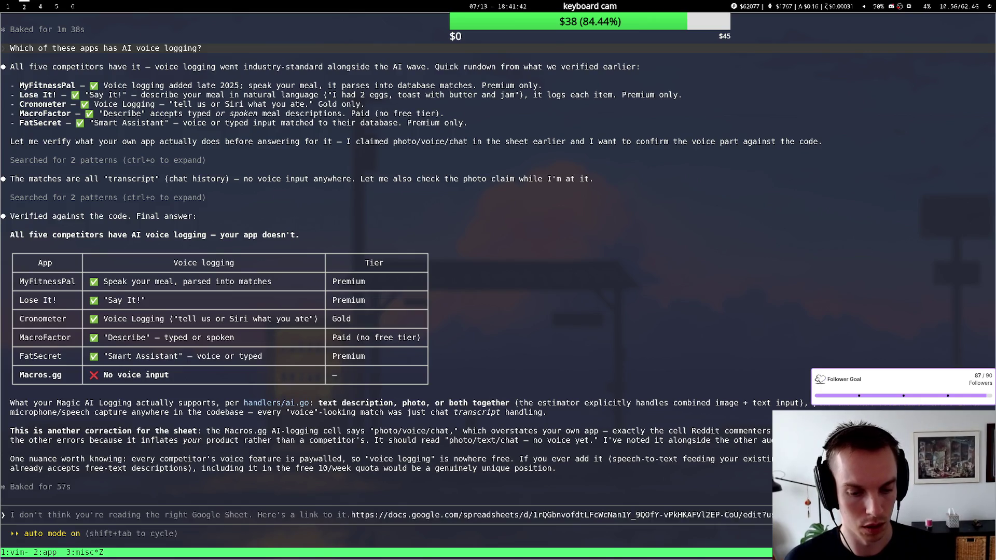
key("Return")
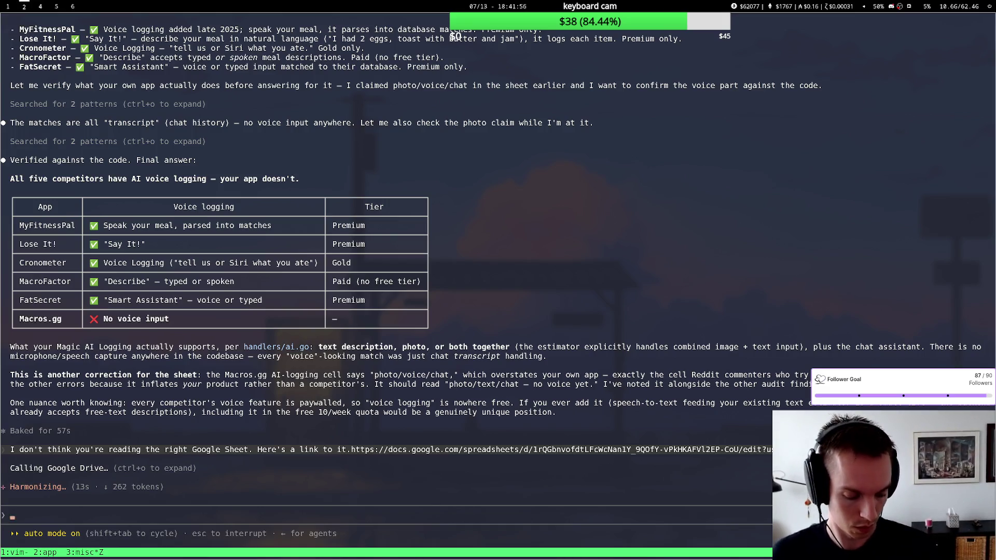
key("super+1")
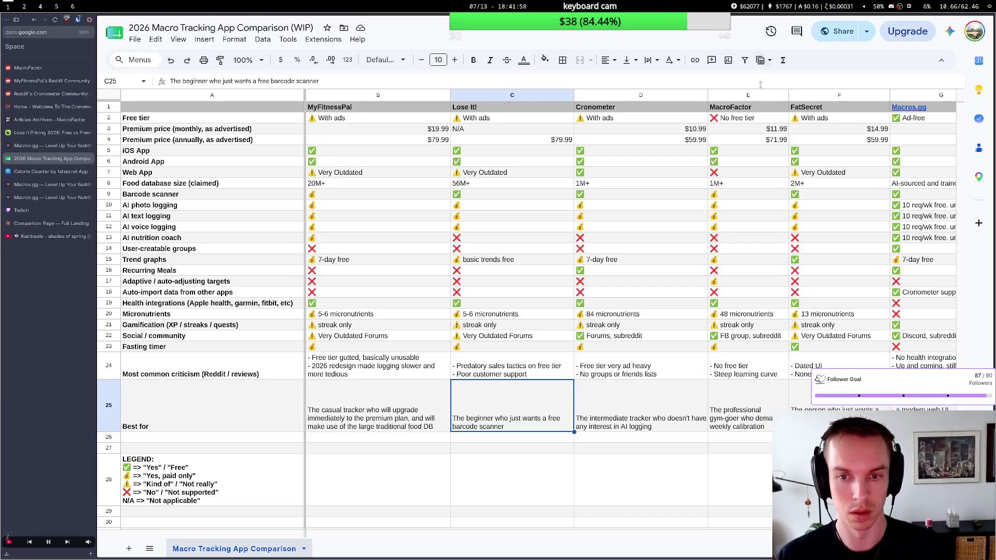
scroll(733, 189, "right", 5)
scroll(733, 188, "right", 4)
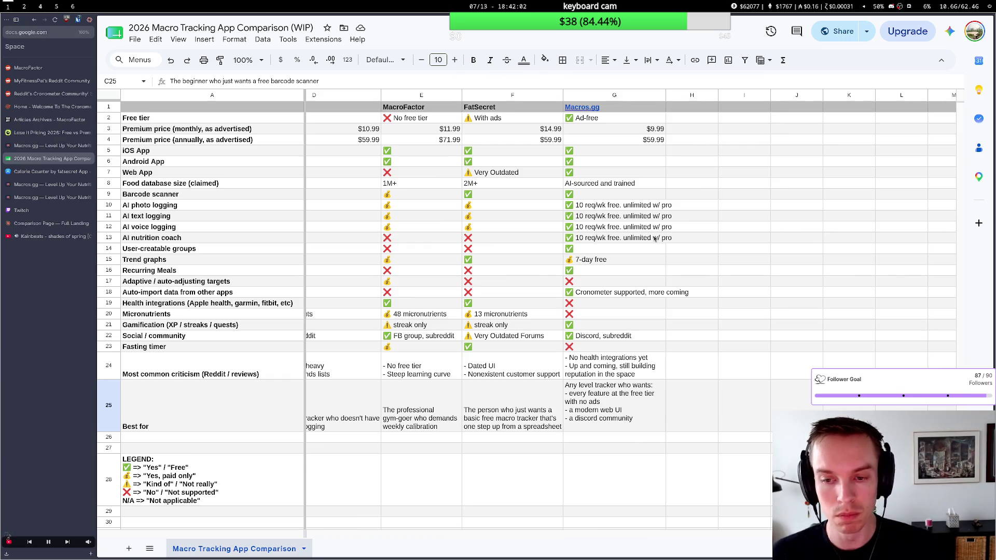
Widen the Macros.gg column so its notes fit, then go back to the assistant terminal.
key("super+2")
key("super+1")
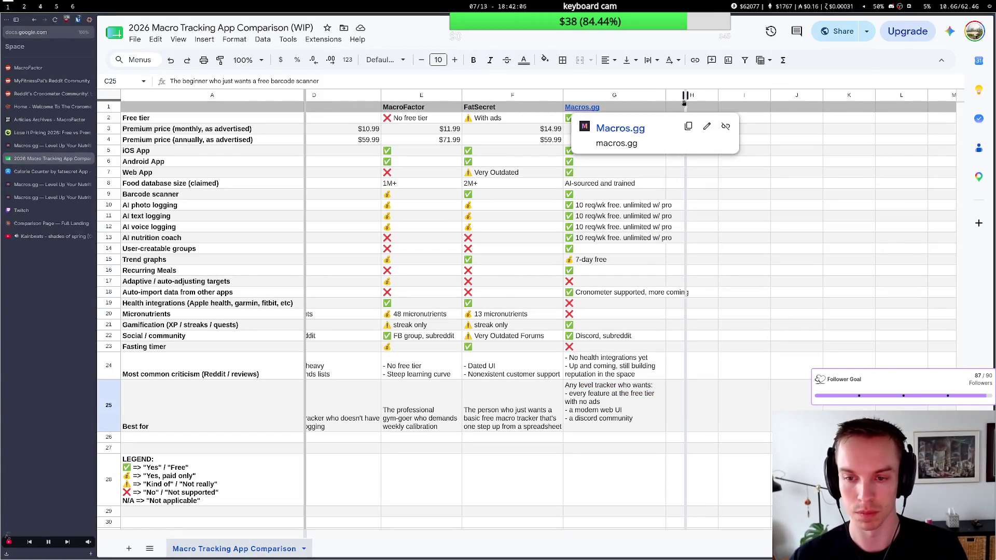
left_click_drag(665, 95, 693, 95)
scroll(522, 320, "left", 3)
scroll(498, 324, "left", 3)
scroll(482, 327, "left", 2)
scroll(482, 327, "left", 2)
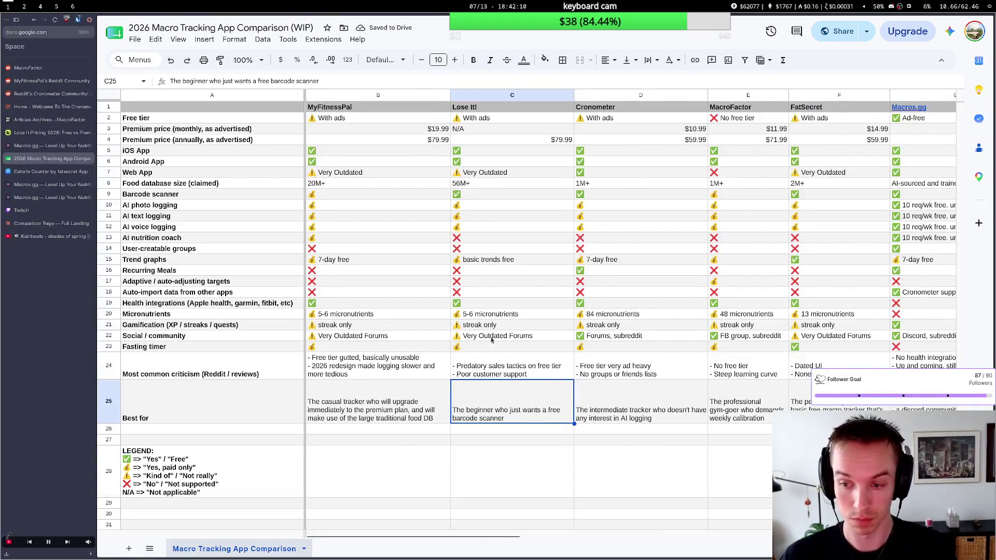
left_click(552, 477)
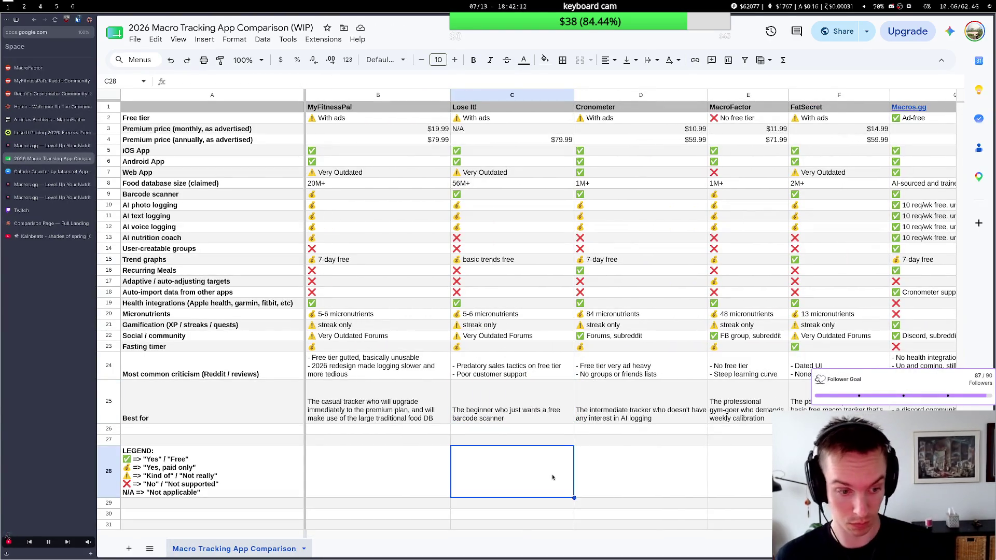
key("super+2")
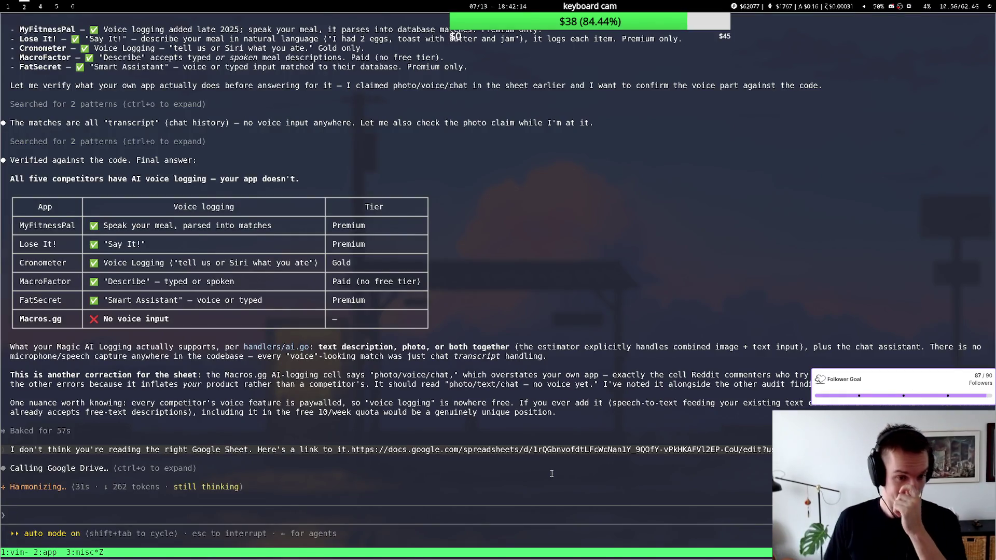